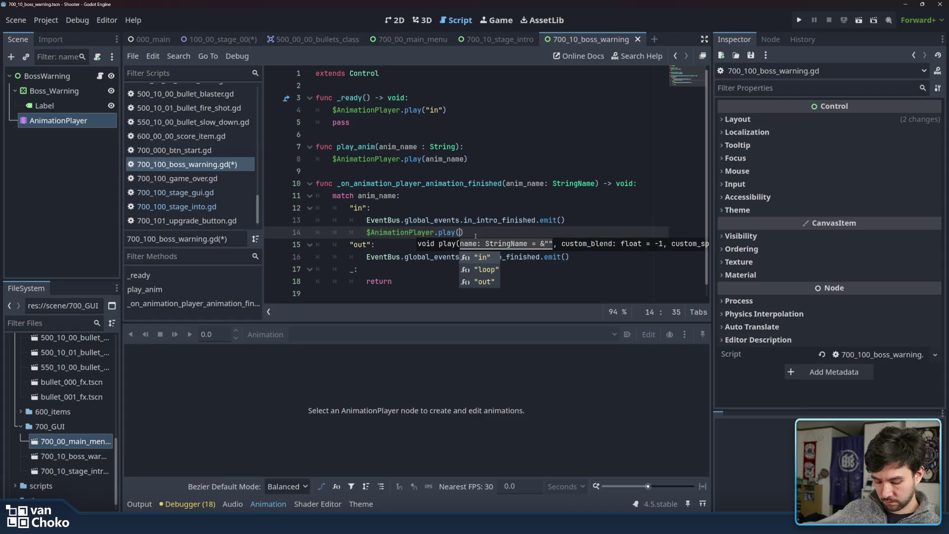
pyautogui.write('"loop"')
# Accept $AnimationPlayer.play("loop") on line 14 and save 700_100_boss_warning.gd.
pyautogui.press('Return')
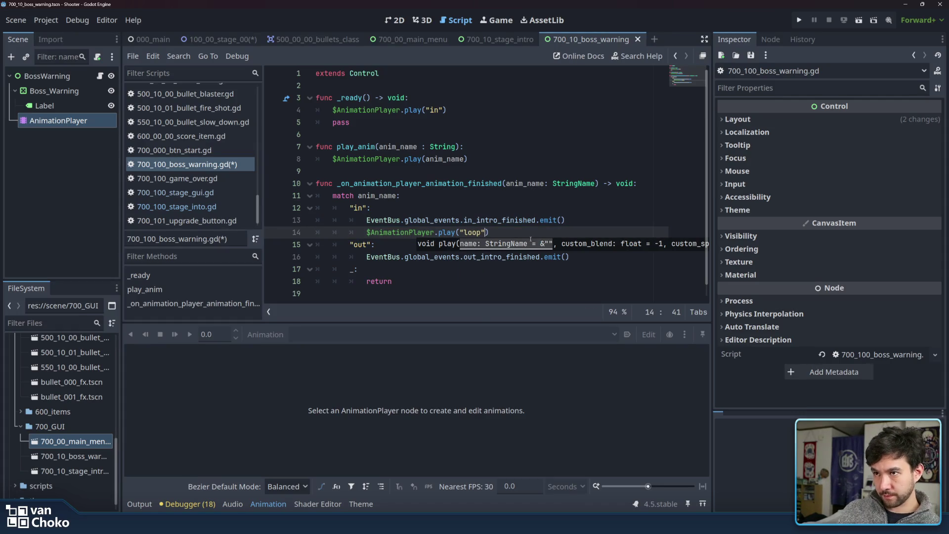
pyautogui.click(529, 228)
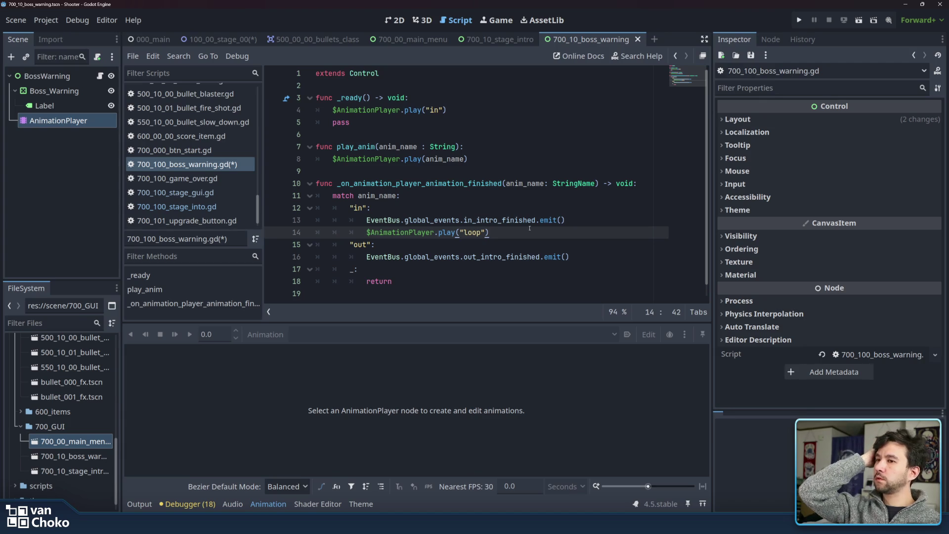
pyautogui.hotkey('ctrl', 's')
pyautogui.click(489, 158)
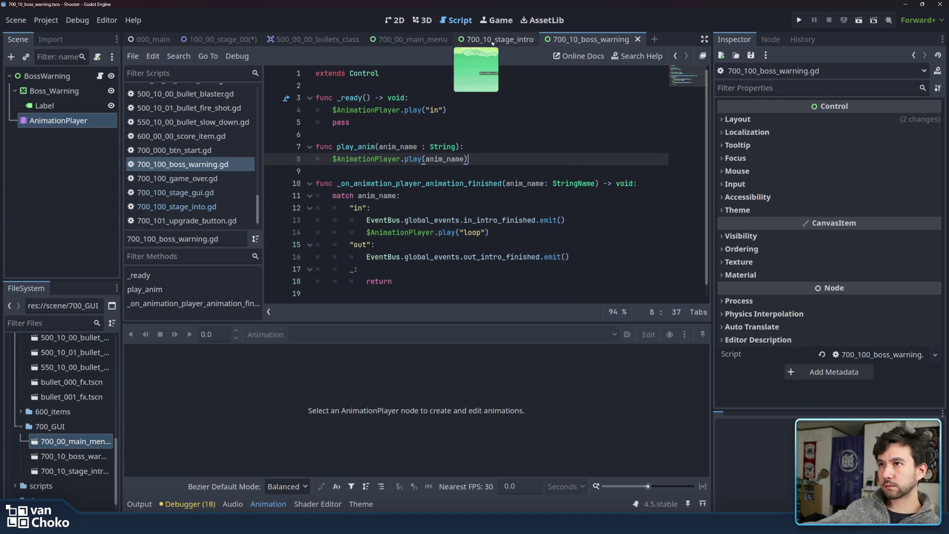
# In the 100_00_stage_00 scene, select WarningAnim and delete its bridge_out animation.
pyautogui.click(218, 39)
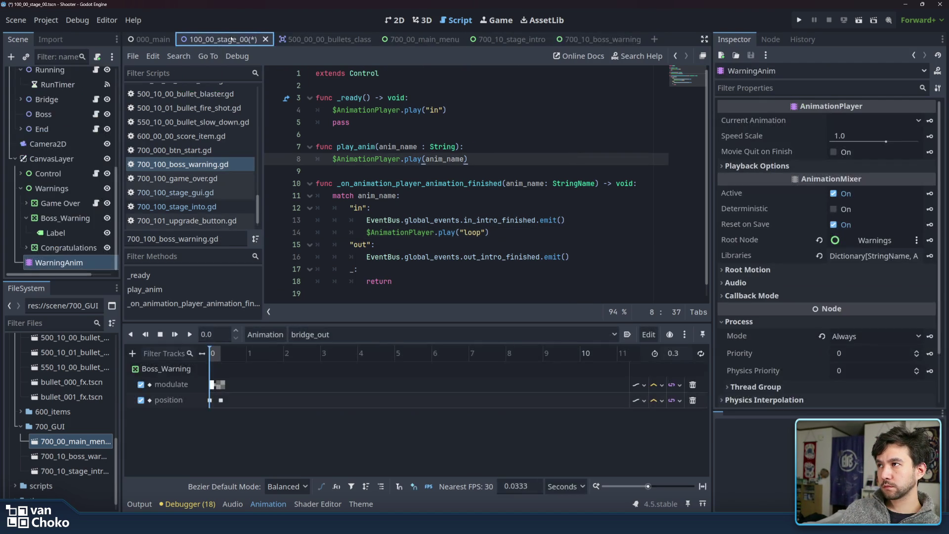
pyautogui.click(79, 262)
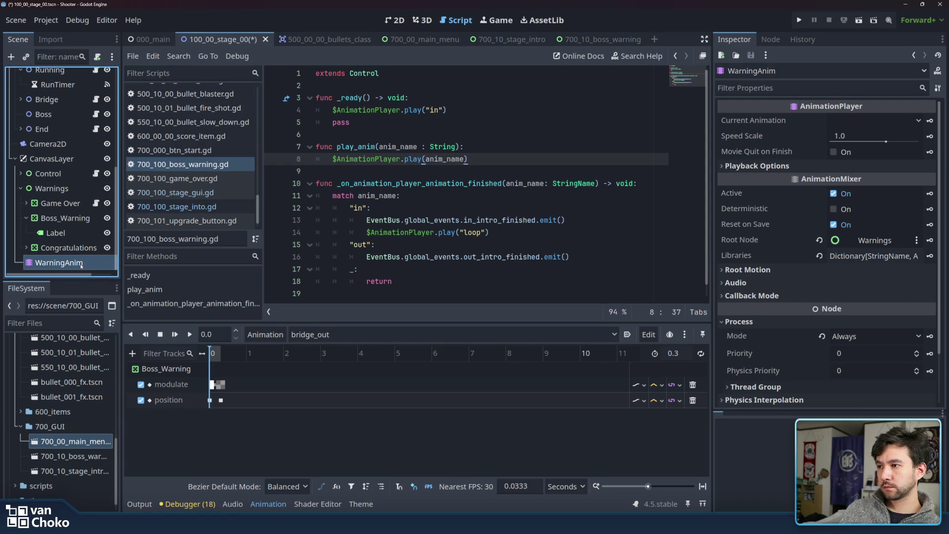
pyautogui.click(346, 334)
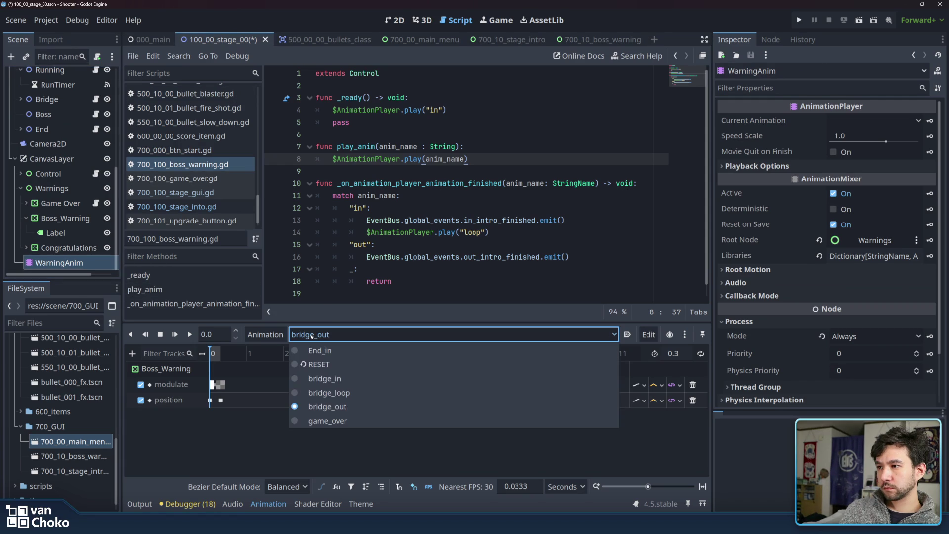
pyautogui.click(356, 407)
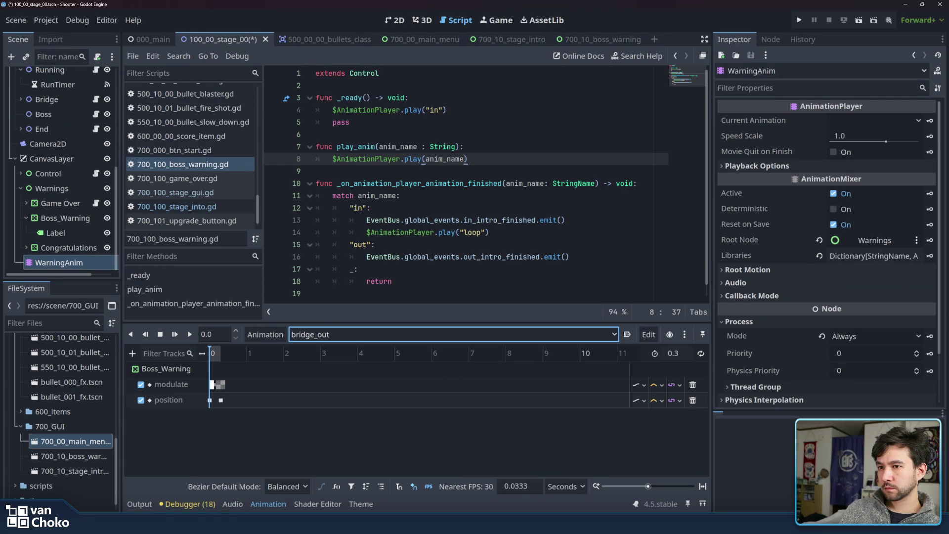
pyautogui.click(684, 334)
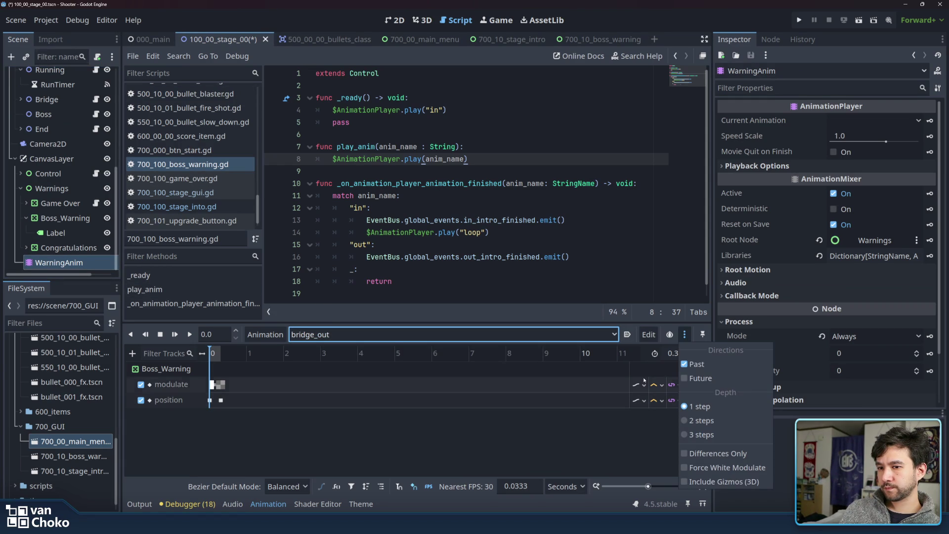
pyautogui.click(600, 429)
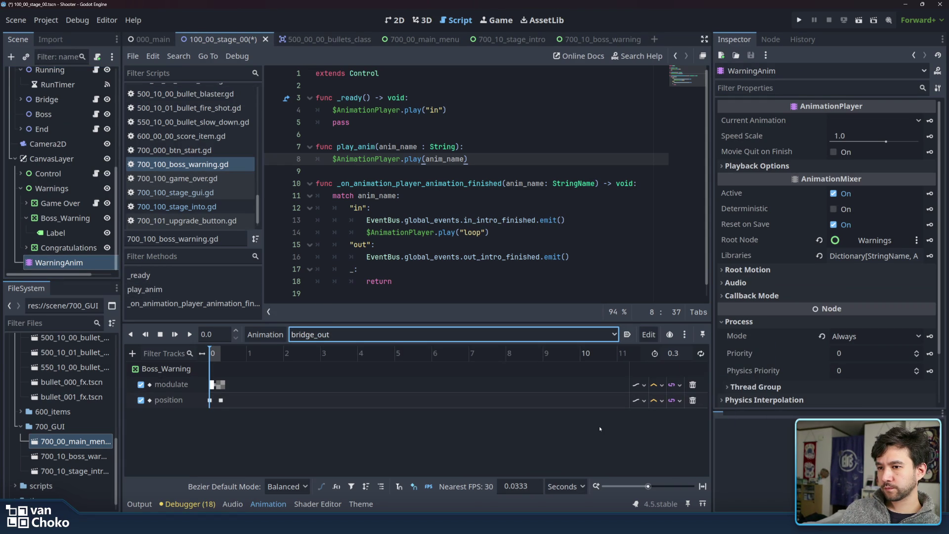
pyautogui.click(266, 334)
pyautogui.click(267, 453)
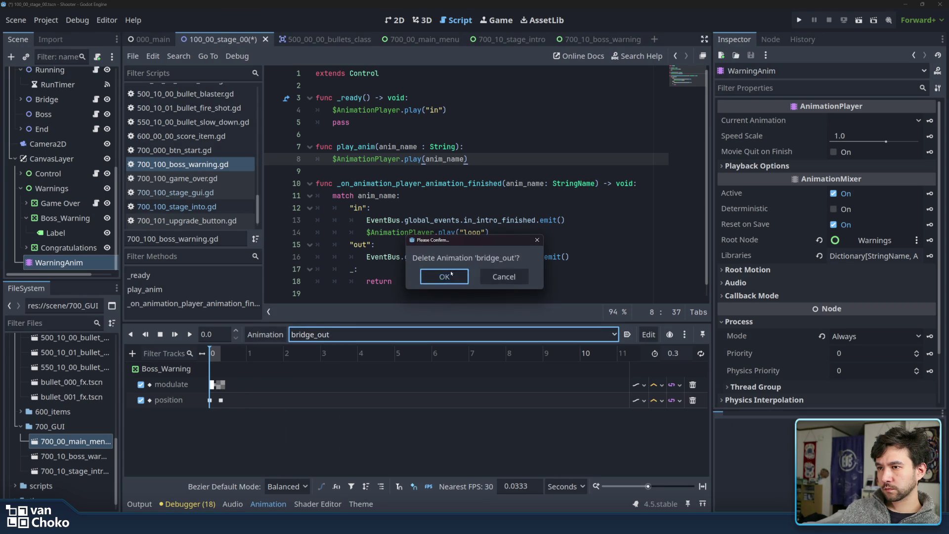
pyautogui.press('Return')
# Delete the bridge_in animation from WarningAnim.
pyautogui.click(308, 334)
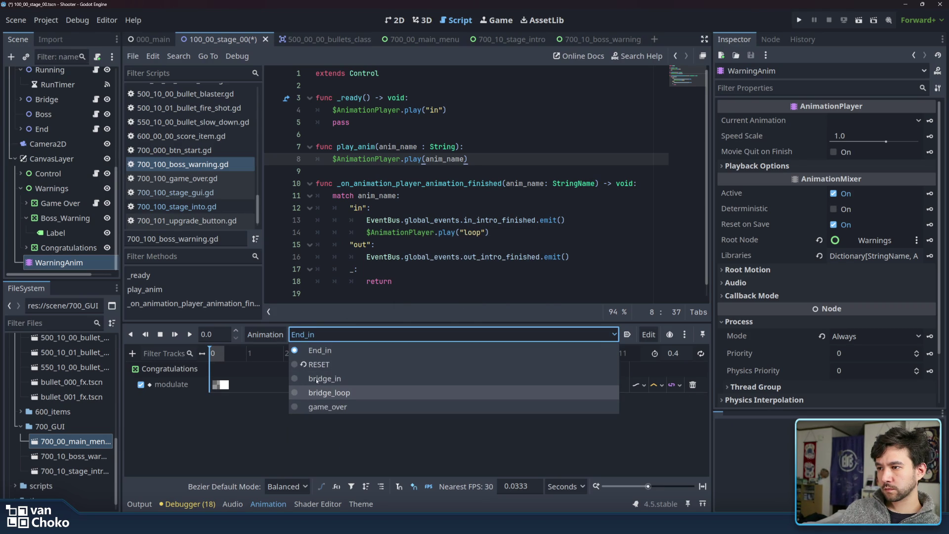
pyautogui.click(349, 379)
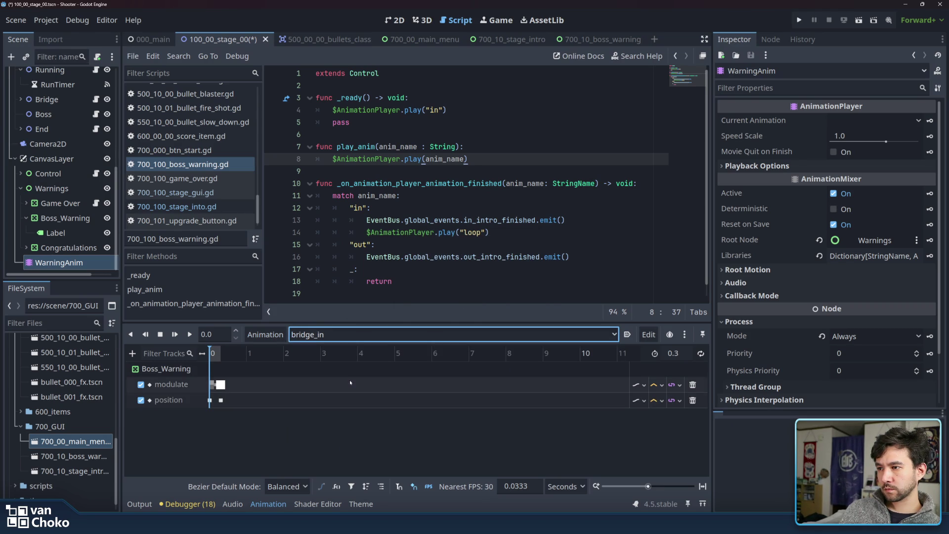
pyautogui.click(265, 334)
pyautogui.click(292, 454)
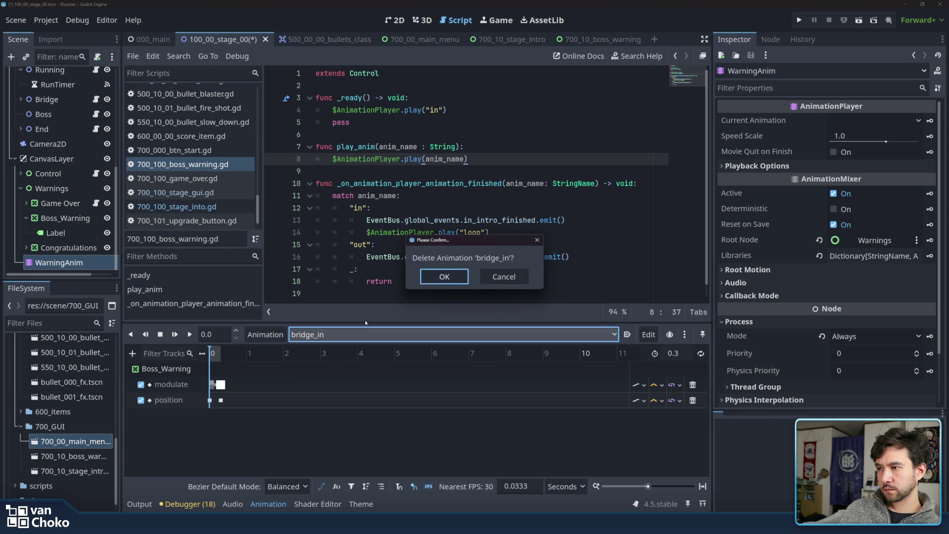
pyautogui.click(465, 275)
# Delete the bridge_loop animation and save the stage scene.
pyautogui.click(396, 334)
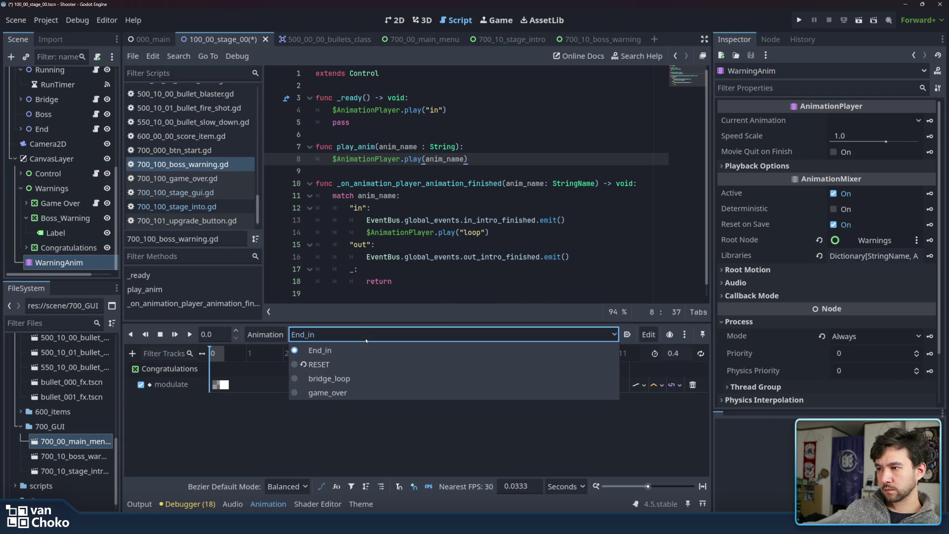
pyautogui.click(356, 379)
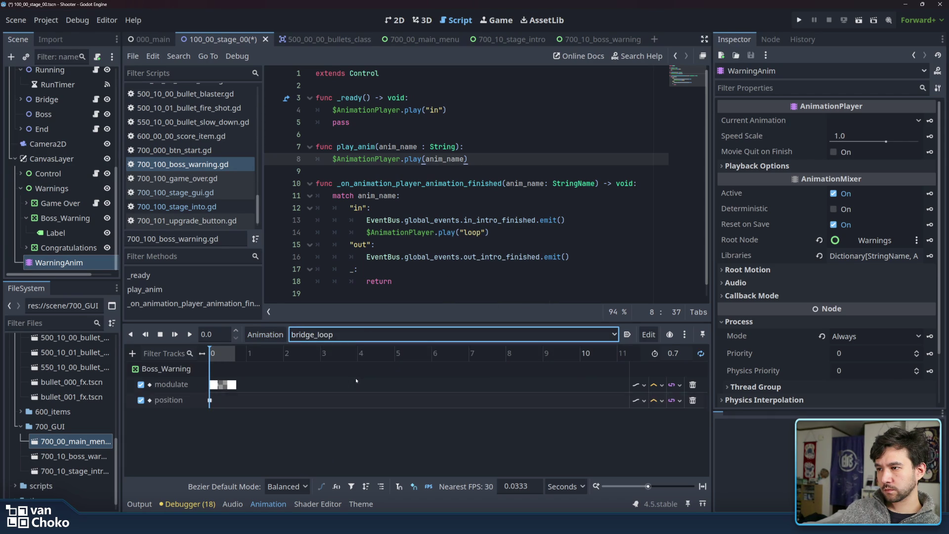
pyautogui.click(266, 334)
pyautogui.click(292, 455)
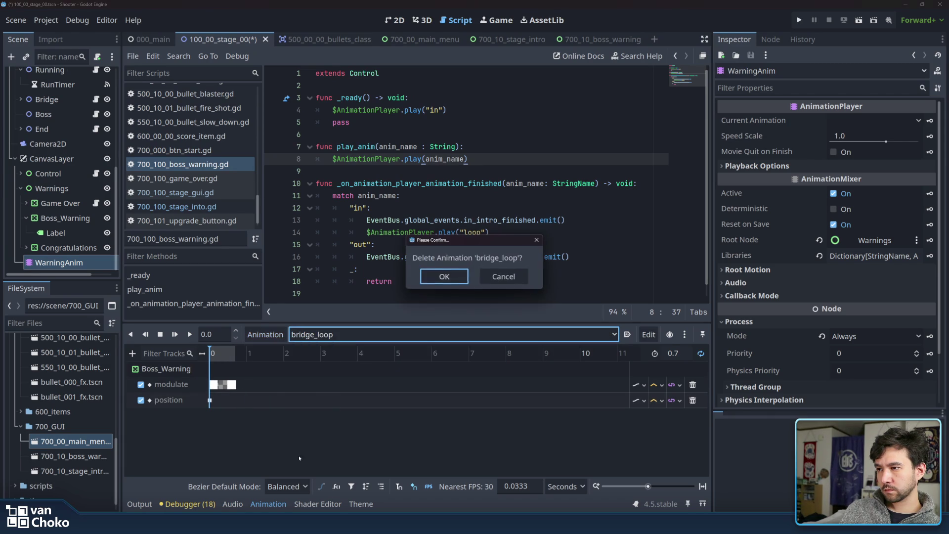
pyautogui.click(447, 276)
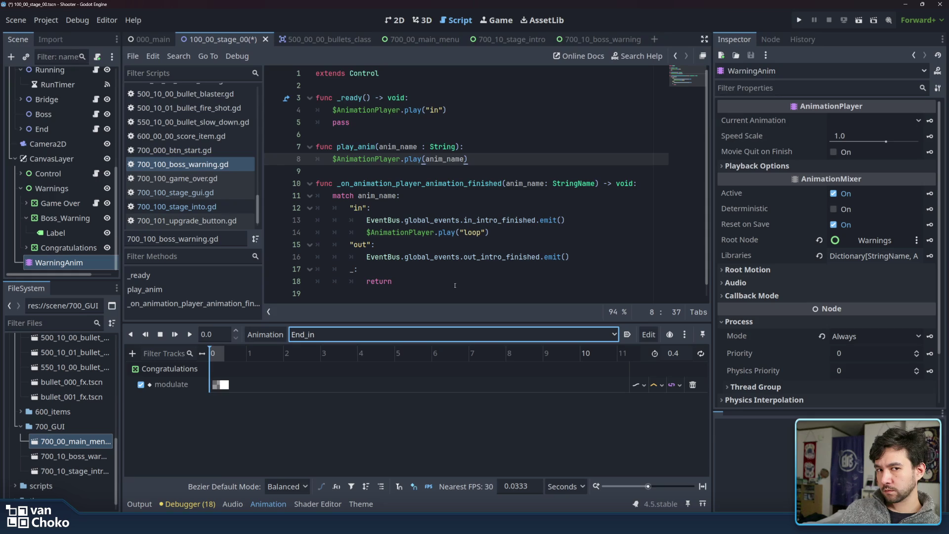
pyautogui.hotkey('ctrl', 's')
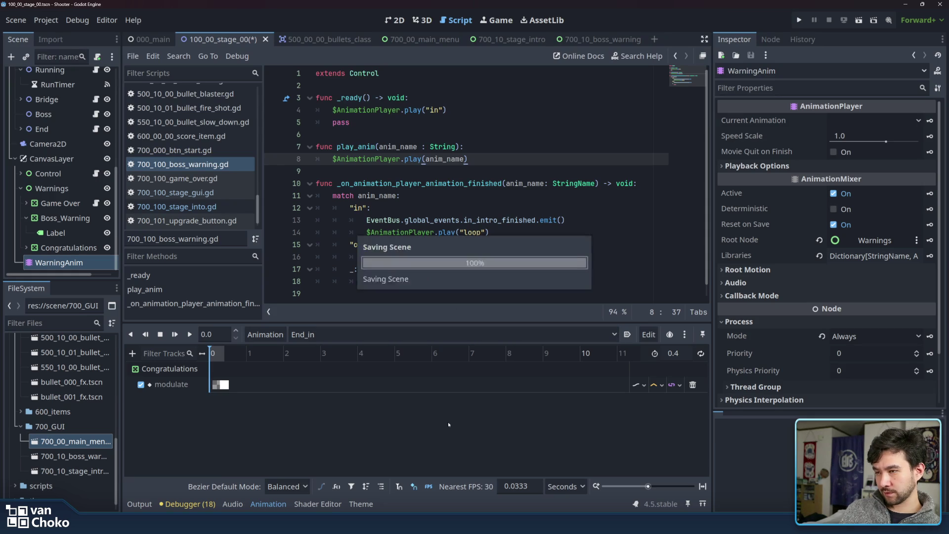
# Delete the Boss_Warning node under Warnings, confirming removal of its animation tracks.
pyautogui.click(333, 335)
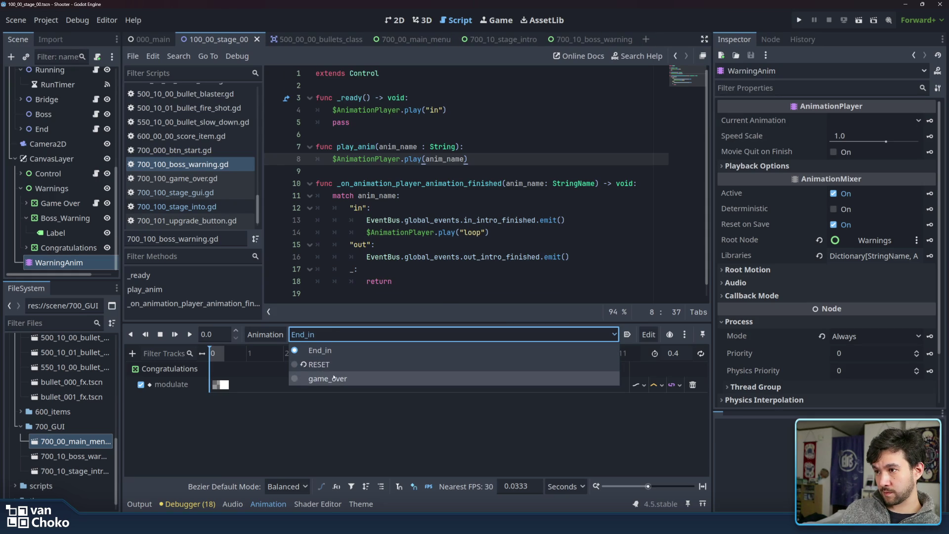
pyautogui.click(59, 218)
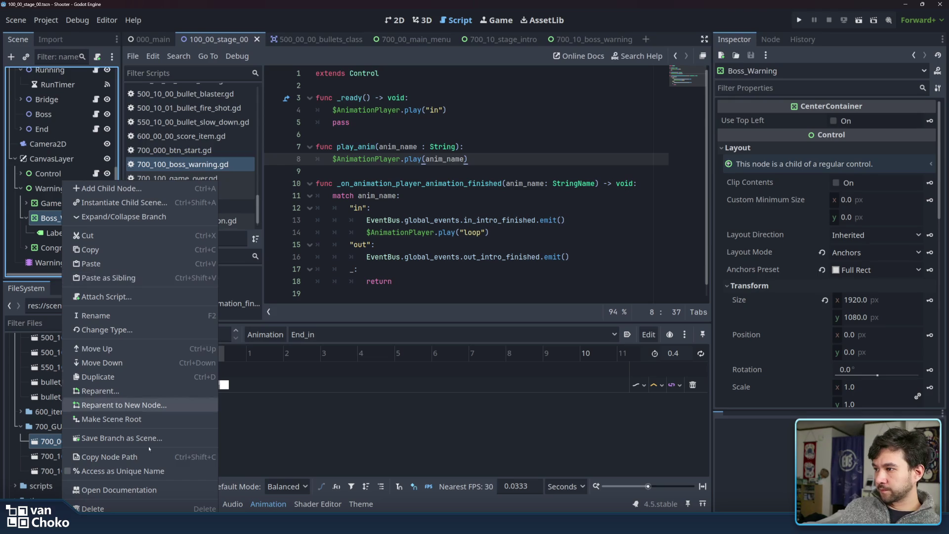
pyautogui.click(94, 508)
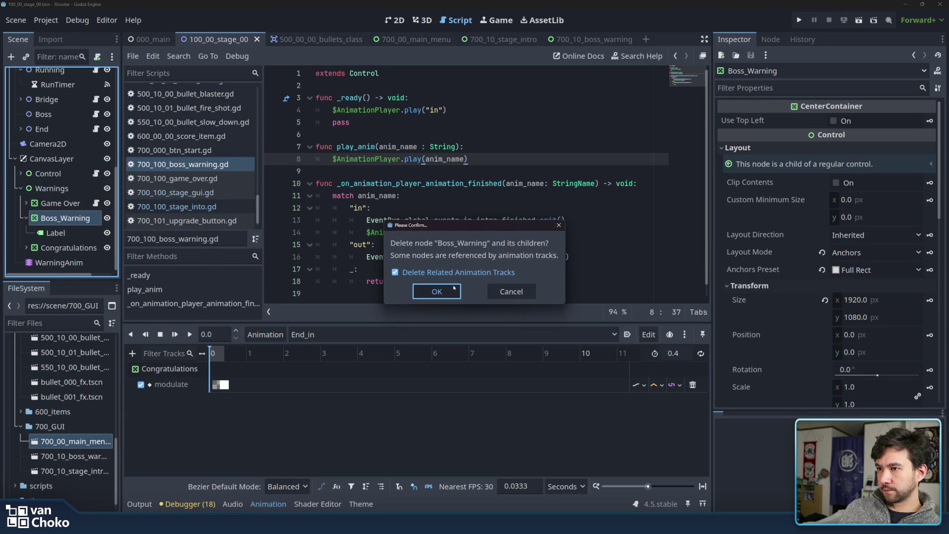
pyautogui.click(454, 287)
# Review the Running state's finished.emit call, then open 100_10_02_state_bridge.gd.
pyautogui.click(51, 189)
pyautogui.click(46, 129)
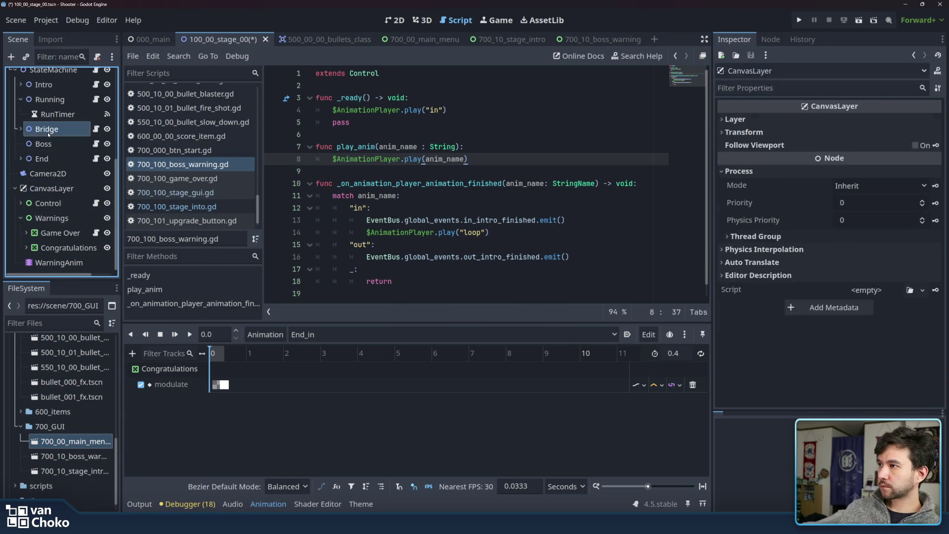
pyautogui.scroll(3, 56, 136)
pyautogui.click(58, 190)
pyautogui.click(96, 175)
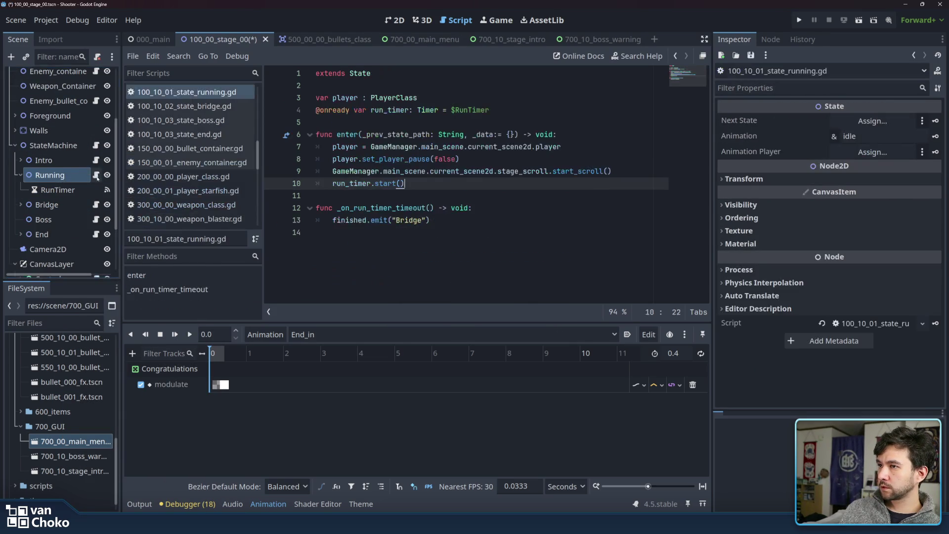
pyautogui.moveTo(332, 220); pyautogui.dragTo(380, 221)
pyautogui.click(486, 221)
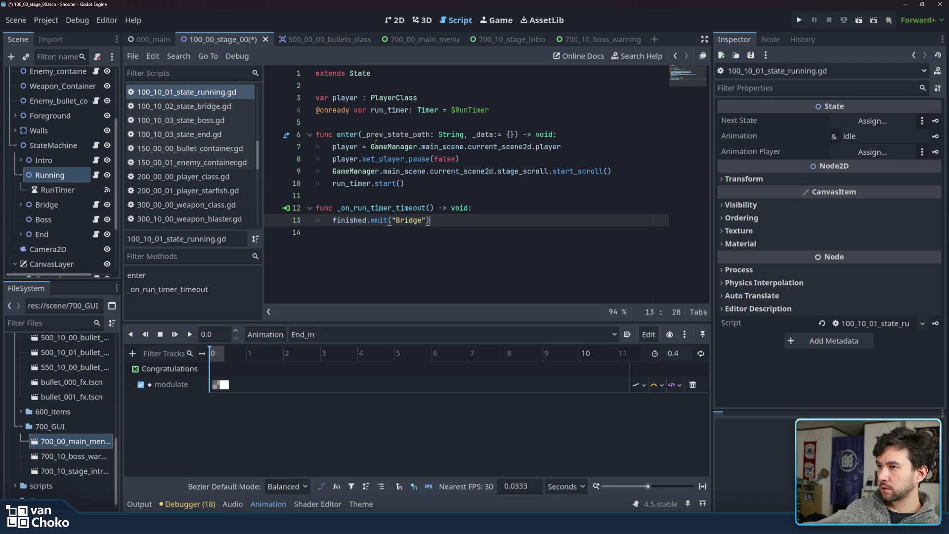
pyautogui.click(473, 183)
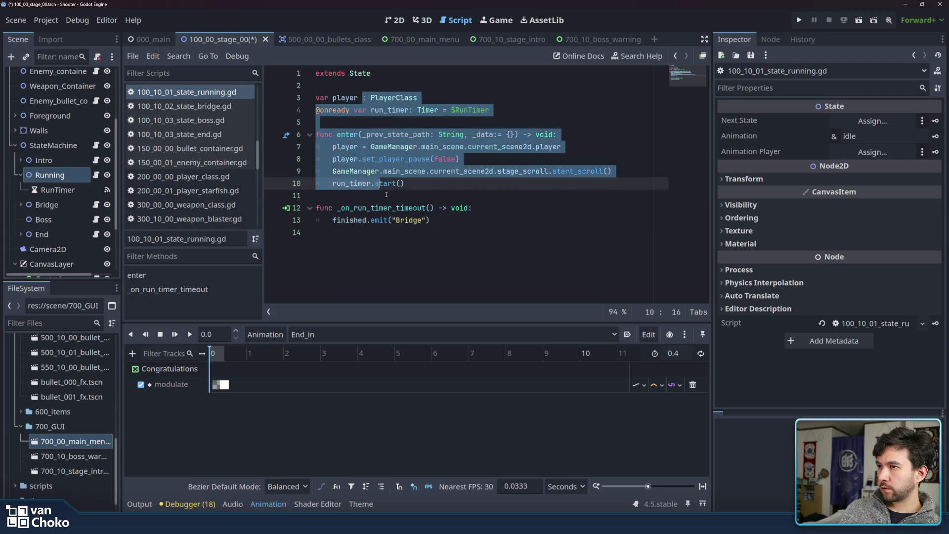
pyautogui.press('Down')
pyautogui.click(469, 222)
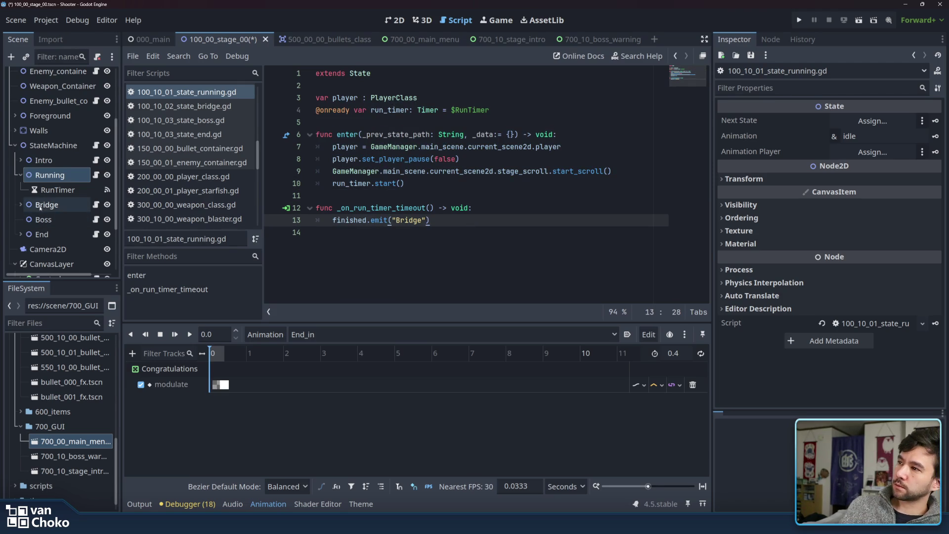
pyautogui.click(56, 205)
pyautogui.click(96, 205)
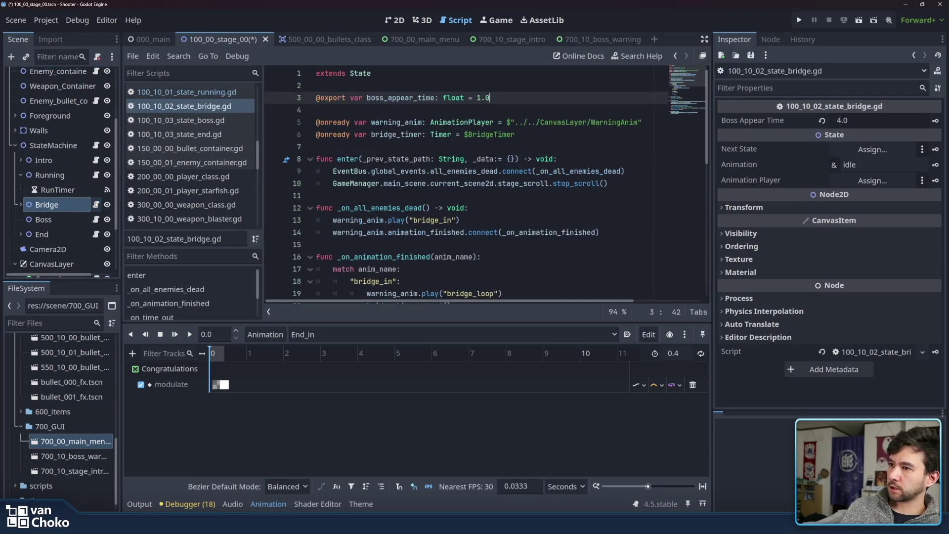
# Look over the bridge state script's declarations and empty lines.
pyautogui.click(474, 183)
pyautogui.press('Down')
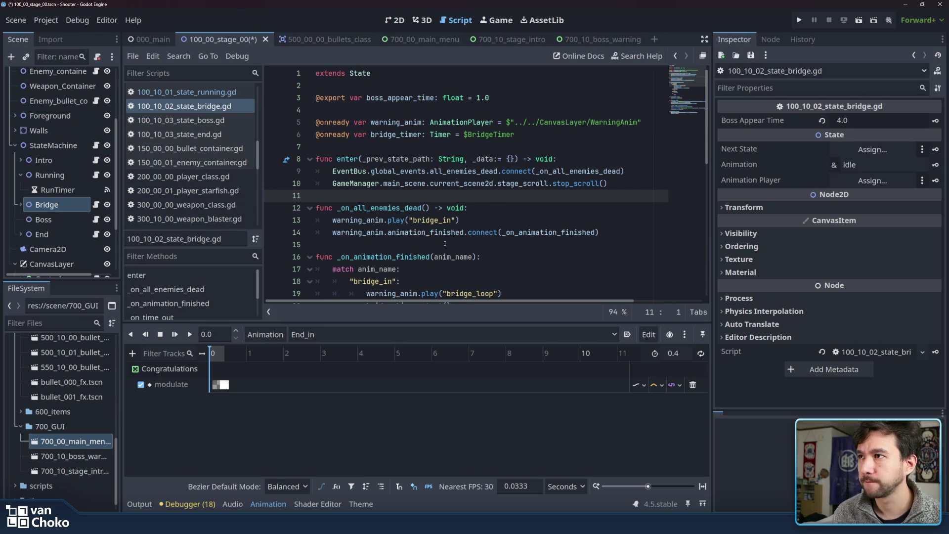
pyautogui.press('Down')
pyautogui.press('Down')
pyautogui.press('Down')
pyautogui.click(426, 142)
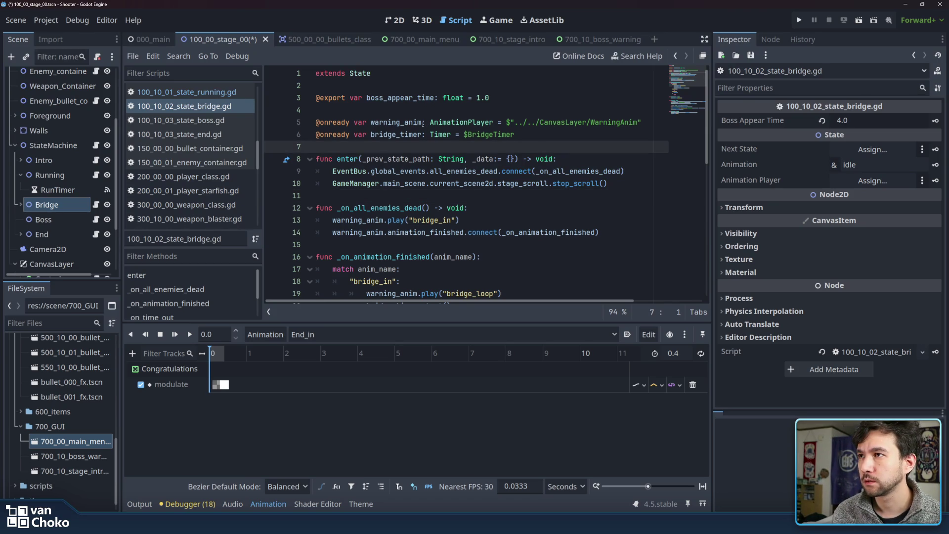
pyautogui.click(357, 111)
pyautogui.scroll(-1, 357, 110)
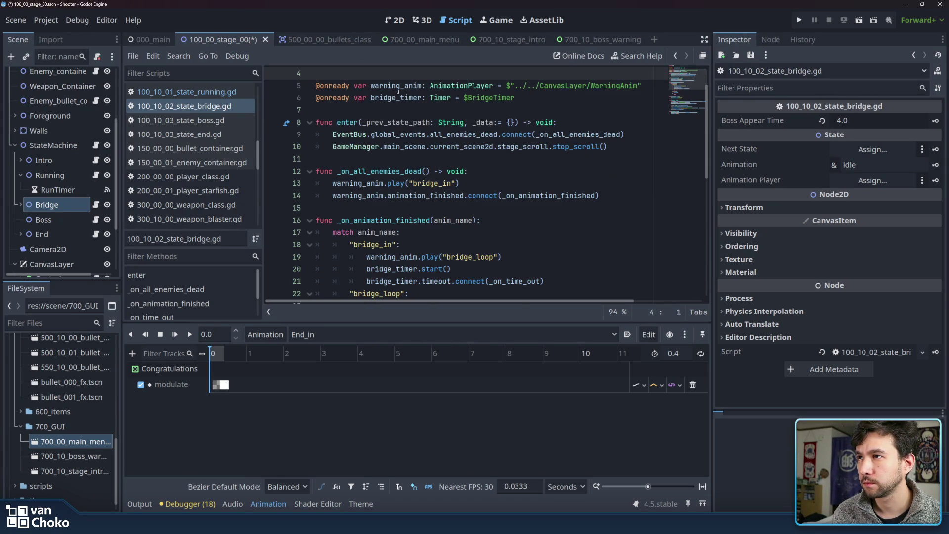
pyautogui.press('Down')
pyautogui.press('Down')
pyautogui.press('End')
pyautogui.click(457, 109)
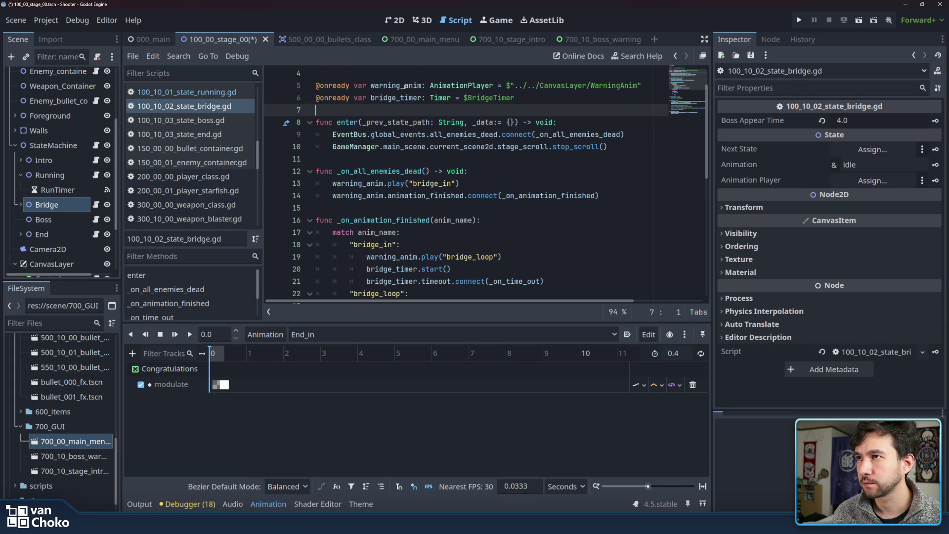
pyautogui.scroll(1, 404, 85)
pyautogui.keyDown('shift'); pyautogui.click(317, 124); pyautogui.keyUp('shift')
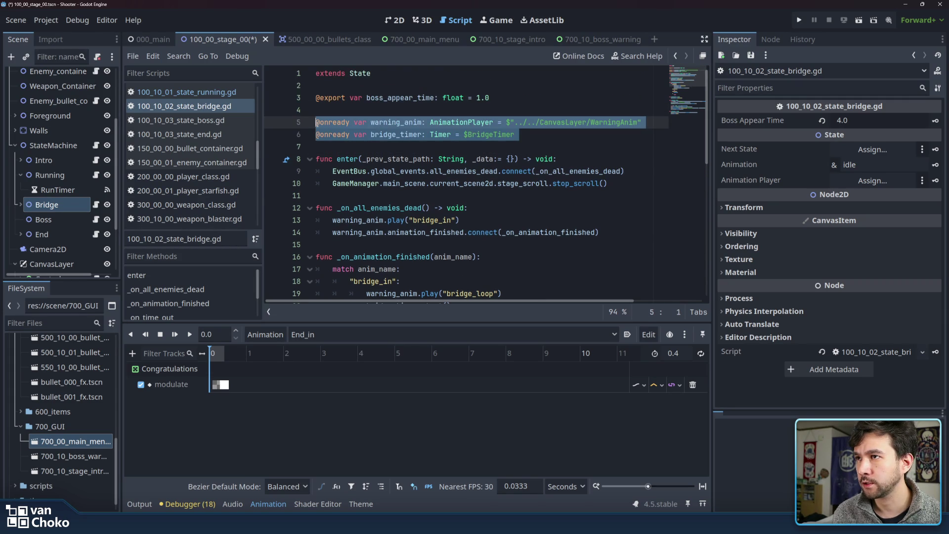
pyautogui.click(316, 124)
pyautogui.write('#')
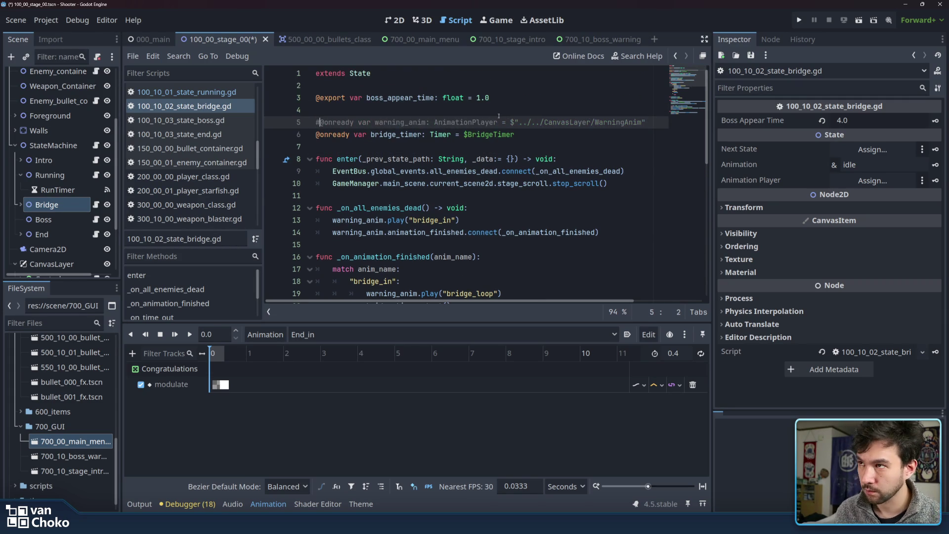
pyautogui.click(551, 134)
pyautogui.press('Return')
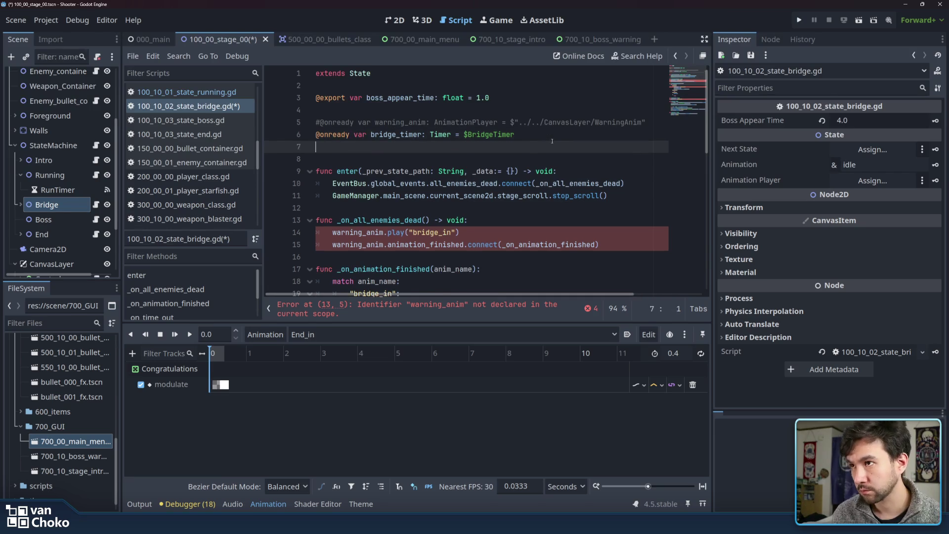
pyautogui.scroll(1, 218, 138)
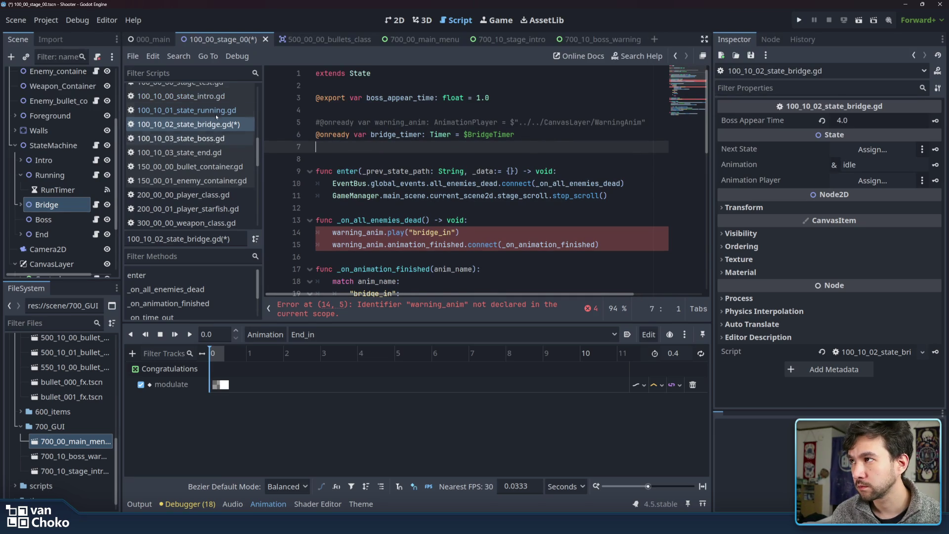
# Check the stage_intro_gui export in 100_10_00_state_intro.gd, removing an extra blank line.
pyautogui.scroll(1, 218, 138)
pyautogui.click(218, 114)
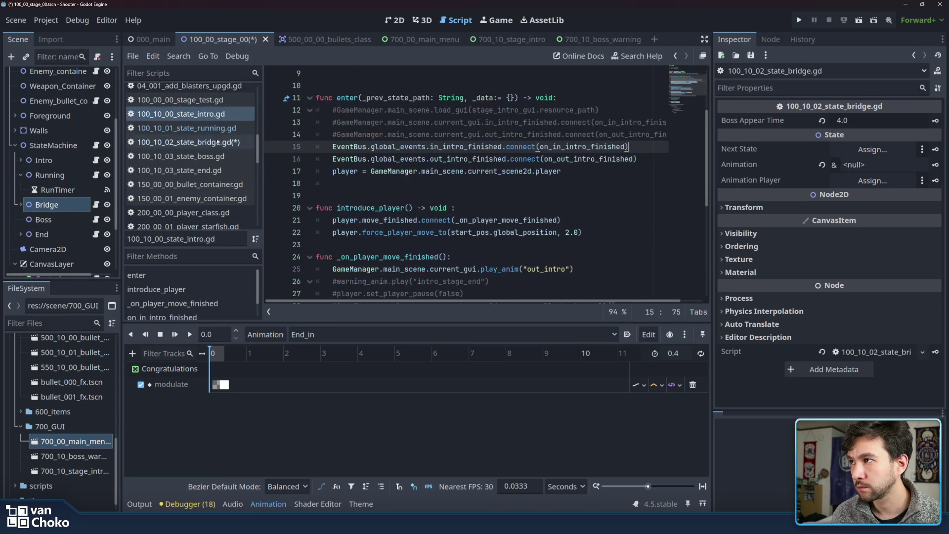
pyautogui.scroll(3, 435, 155)
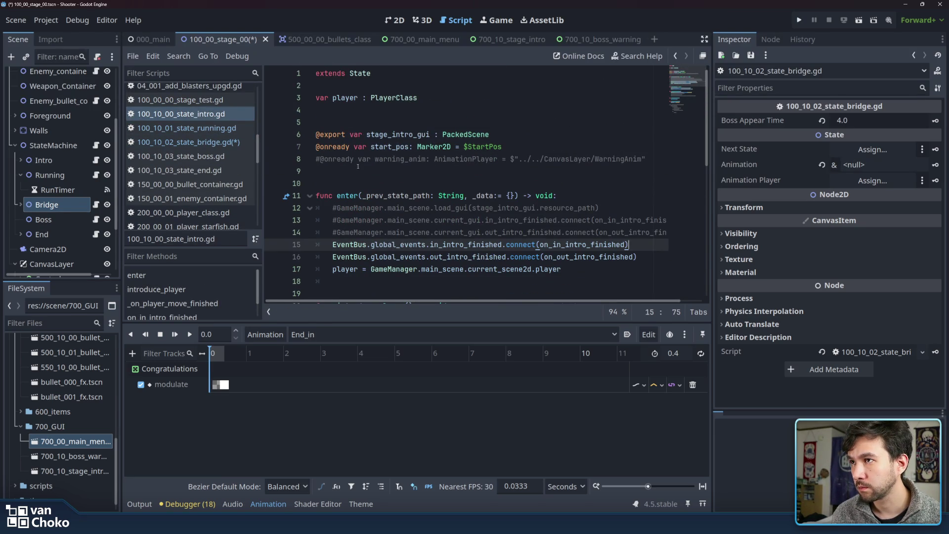
pyautogui.click(361, 111)
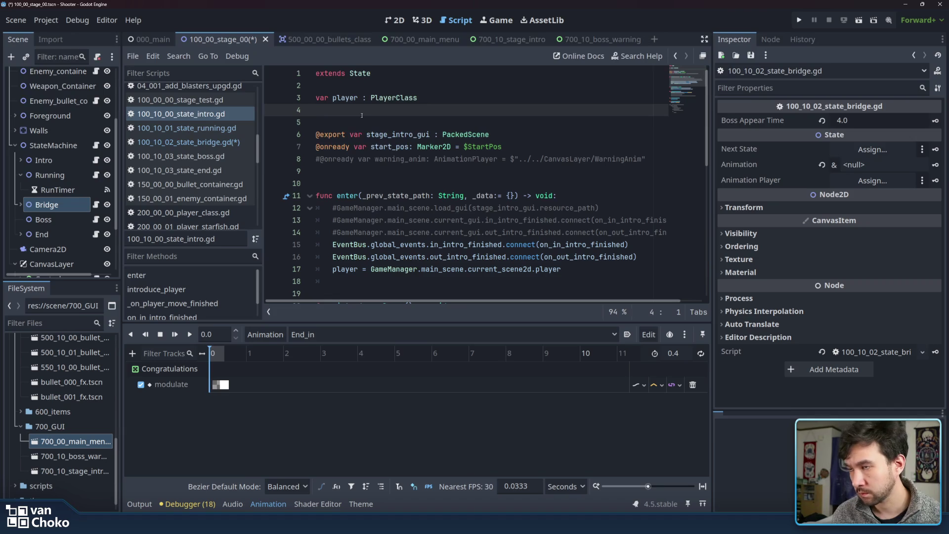
pyautogui.press('BackSpace')
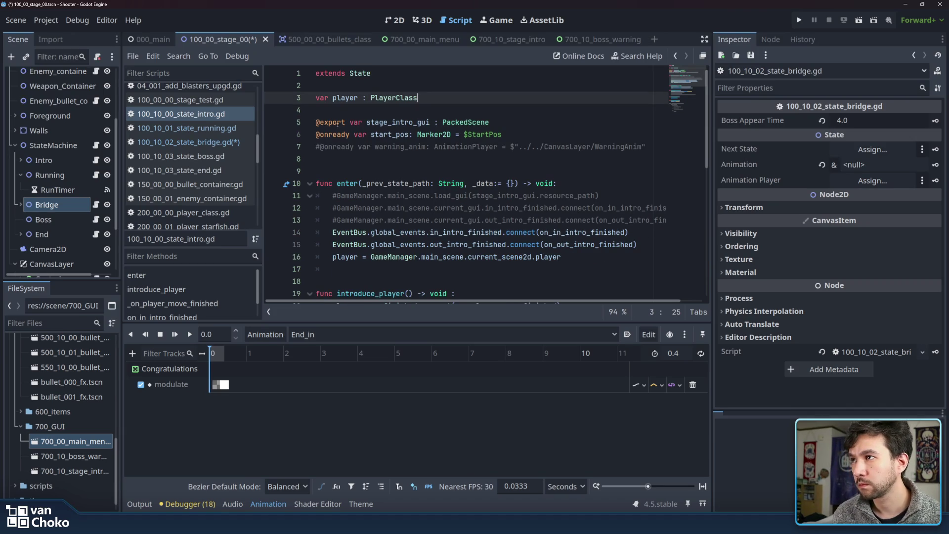
pyautogui.moveTo(490, 122); pyautogui.dragTo(313, 125)
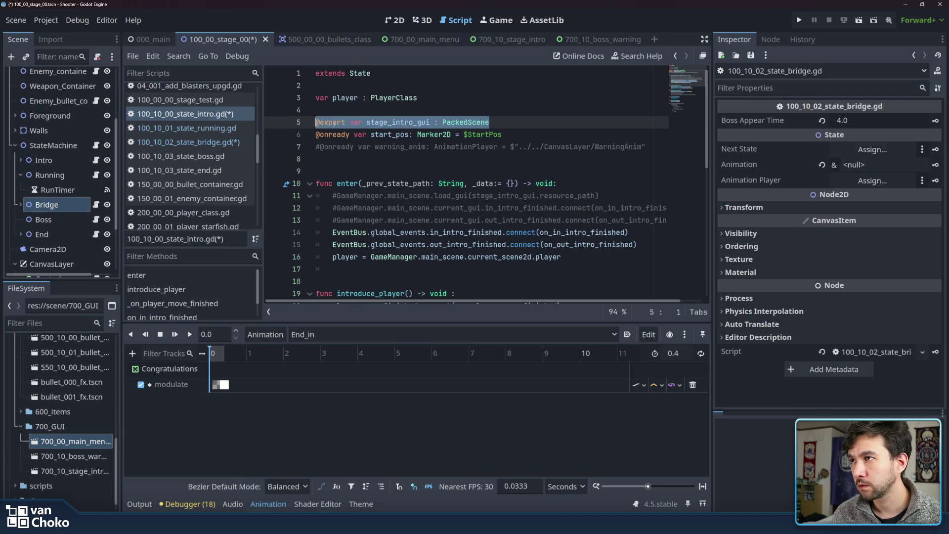
# Preload 700_10_boss_warning.tscn into the bridge script as constant BOSS_WARNING.
pyautogui.click(192, 143)
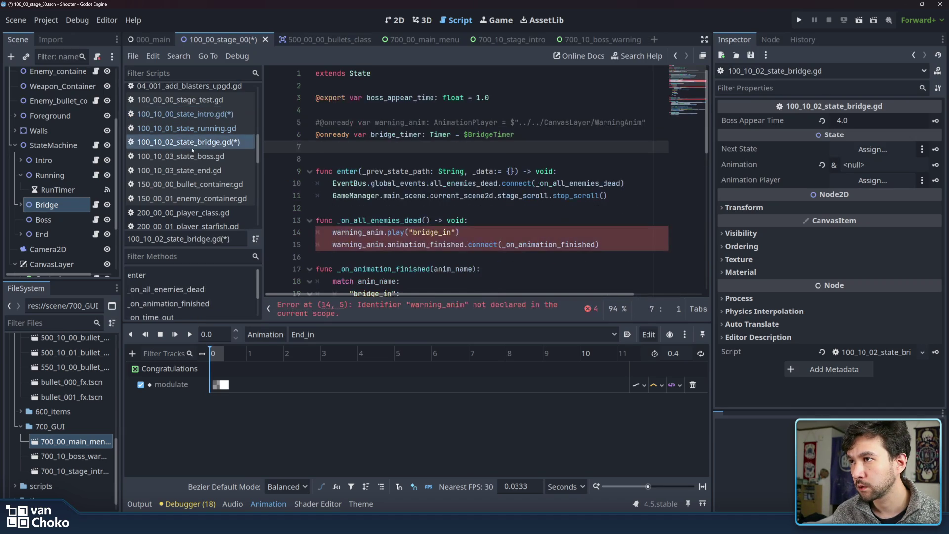
pyautogui.click(388, 109)
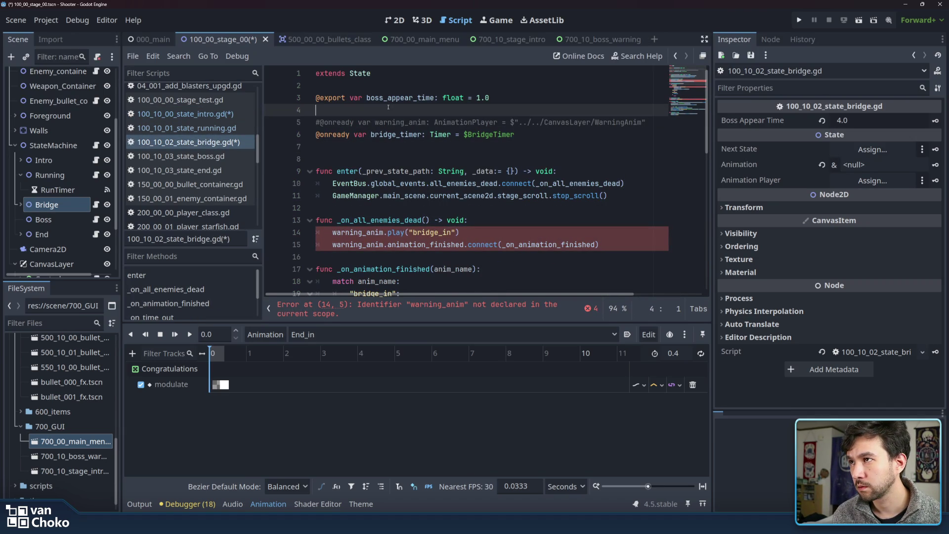
pyautogui.click(649, 122)
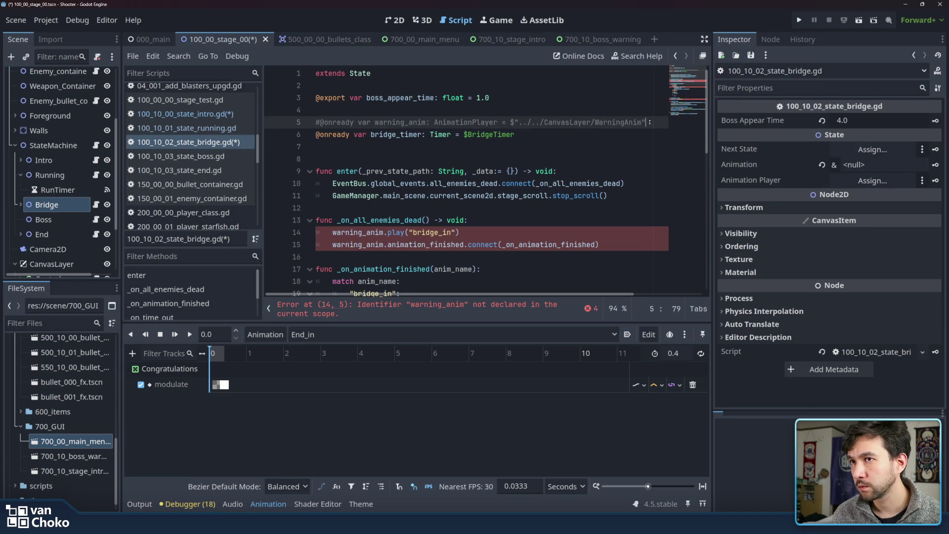
pyautogui.click(601, 144)
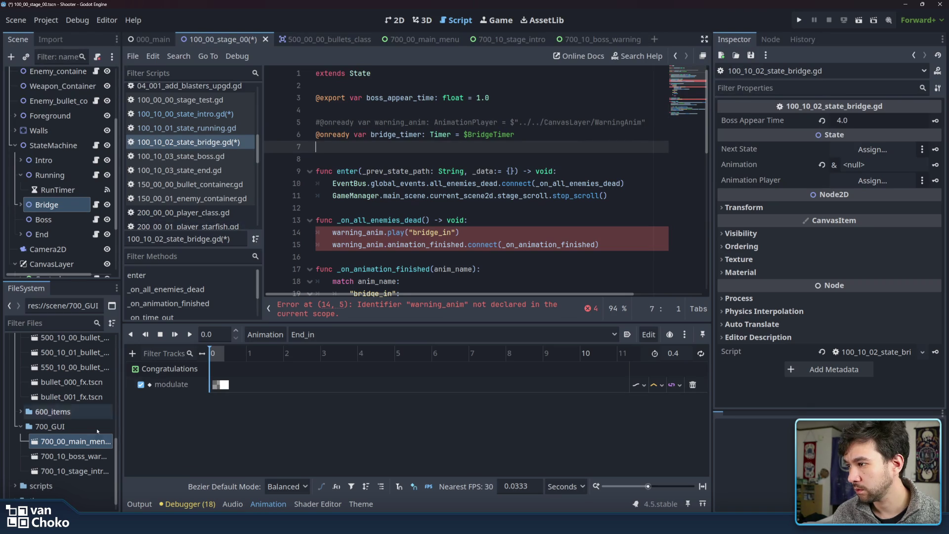
pyautogui.scroll(-1, 80, 419)
pyautogui.moveTo(69, 441)
pyautogui.mouseDown()
pyautogui.moveTo(99, 435)
pyautogui.moveTo(278, 328)
pyautogui.moveTo(340, 149)
pyautogui.mouseUp()
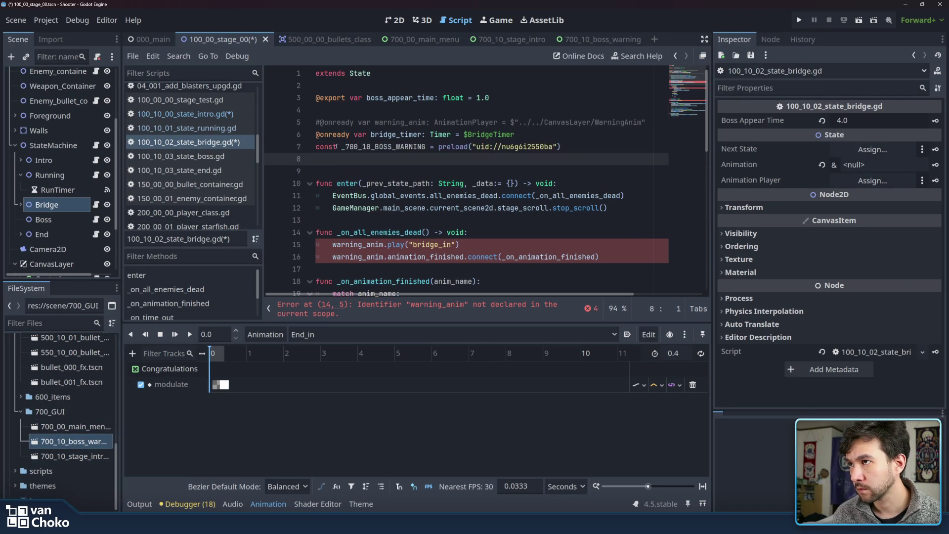
pyautogui.press('BackSpace')
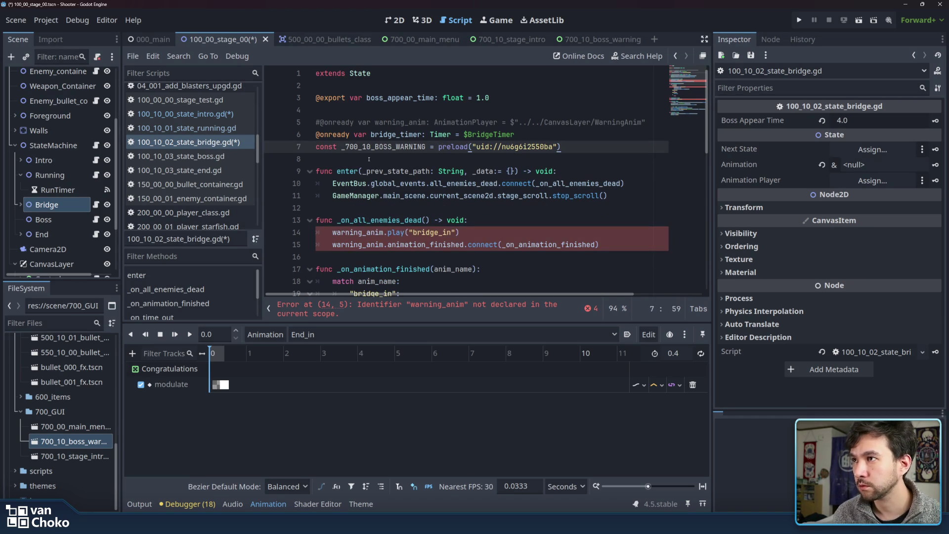
pyautogui.moveTo(374, 147); pyautogui.dragTo(341, 147)
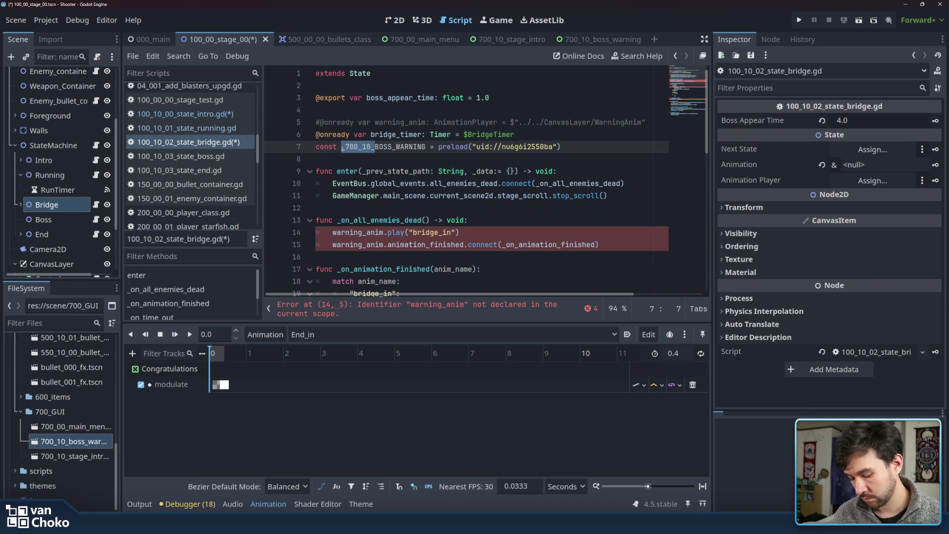
pyautogui.press('BackSpace')
# Inspect the all_enemies_dead connection and GameManager.main_scene references in enter.
pyautogui.press('Down')
pyautogui.press('Down')
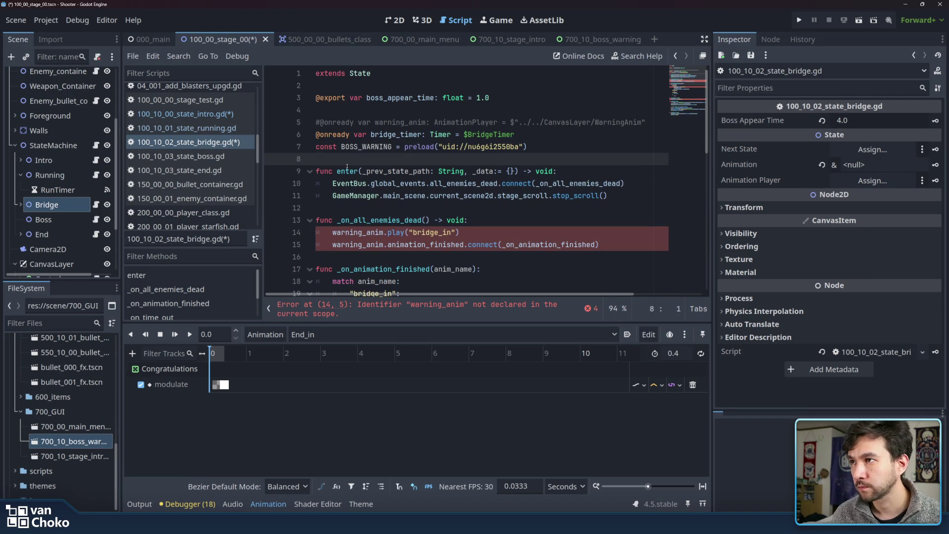
pyautogui.click(344, 178)
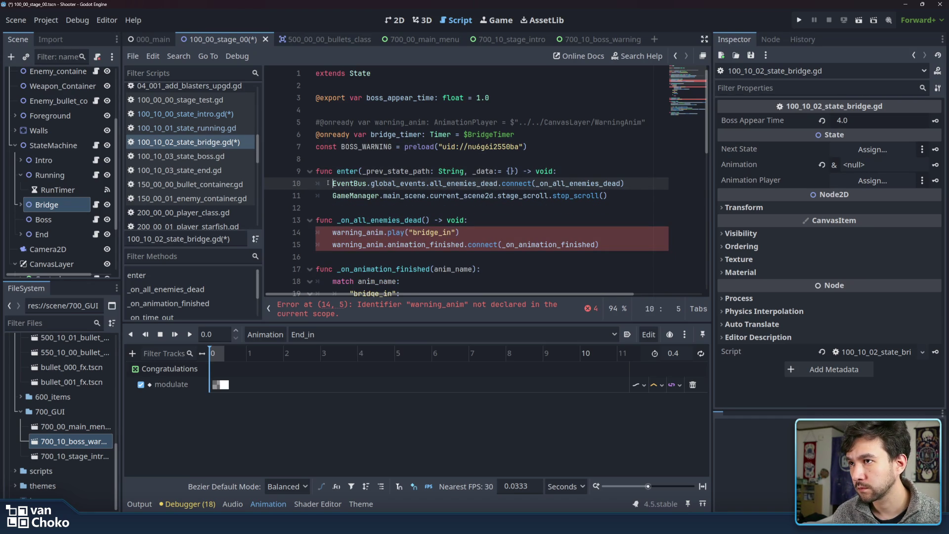
pyautogui.click(455, 183)
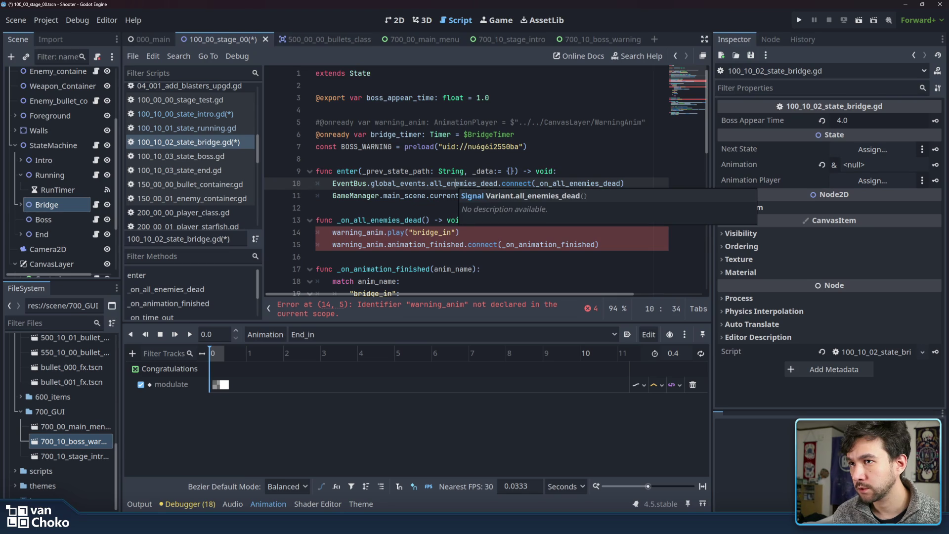
pyautogui.click(397, 197)
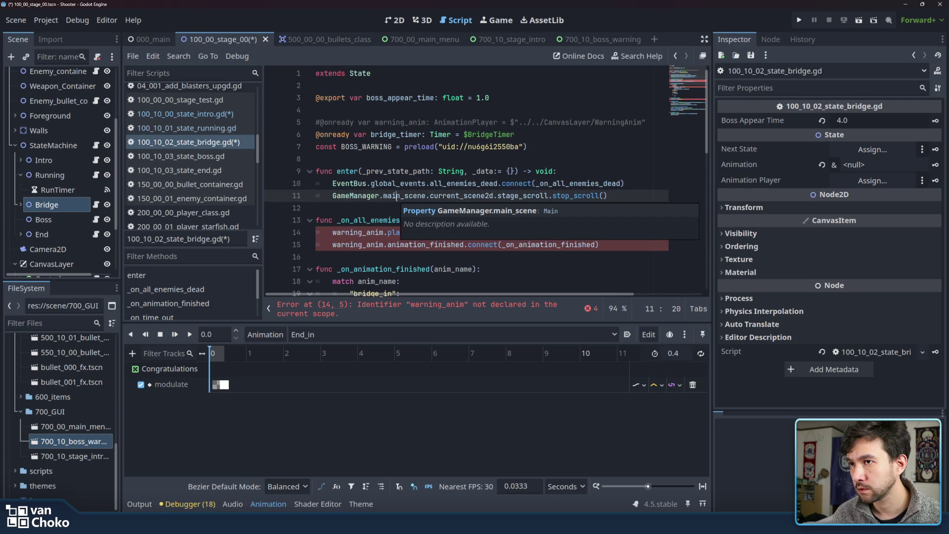
pyautogui.click(394, 205)
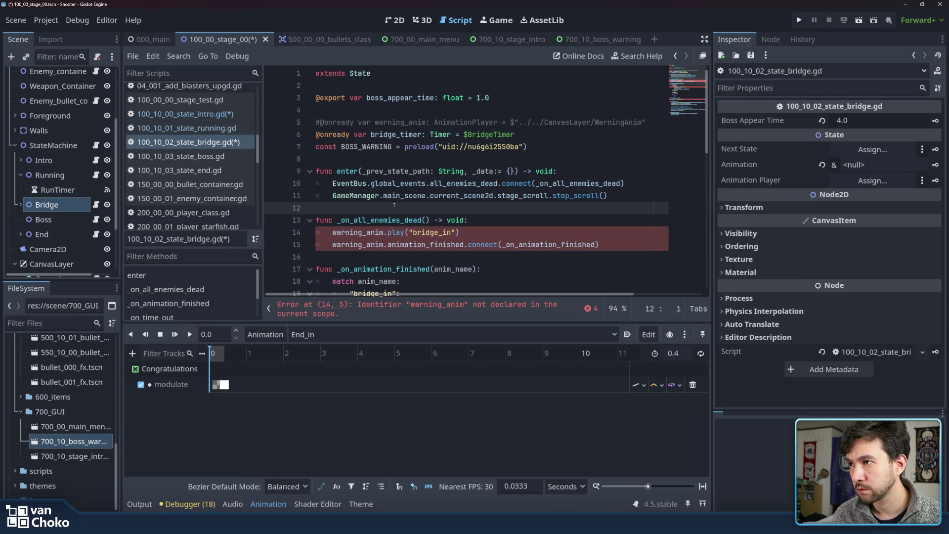
pyautogui.scroll(-1, 394, 206)
# Add a new line in _on_all_enemies_dead and comment out both warning_anim lines with Ctrl+K.
pyautogui.click(437, 195)
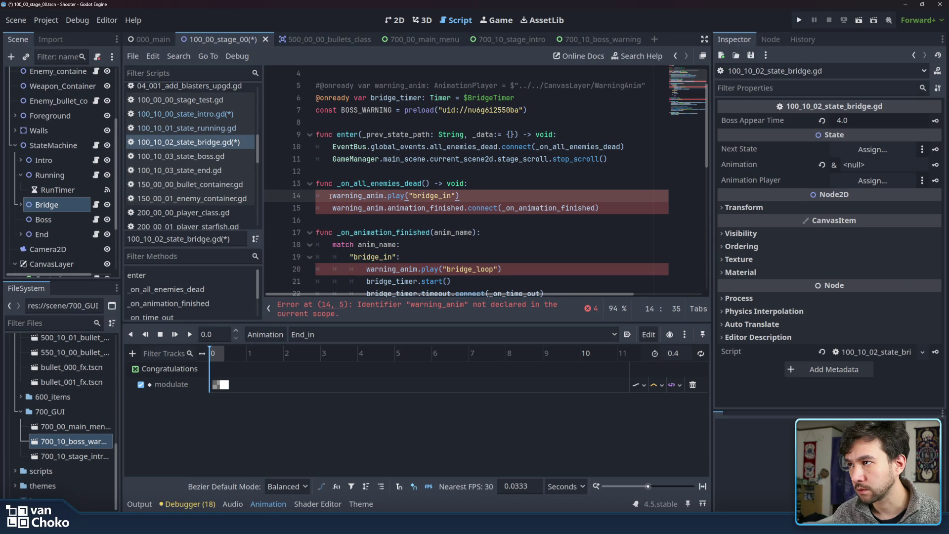
pyautogui.click(475, 186)
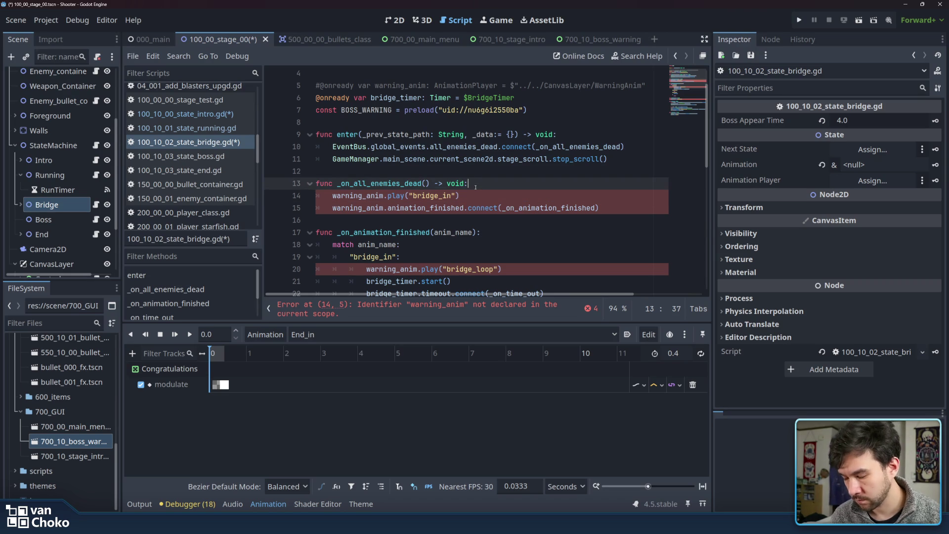
pyautogui.press('Return')
pyautogui.click(485, 208)
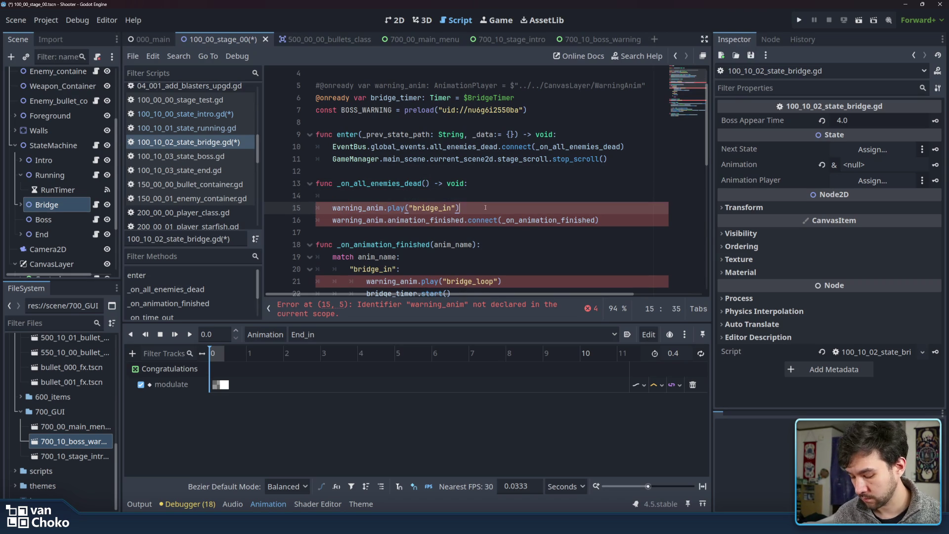
pyautogui.hotkey('shift', 'Down')
pyautogui.hotkey('ctrl', 'k')
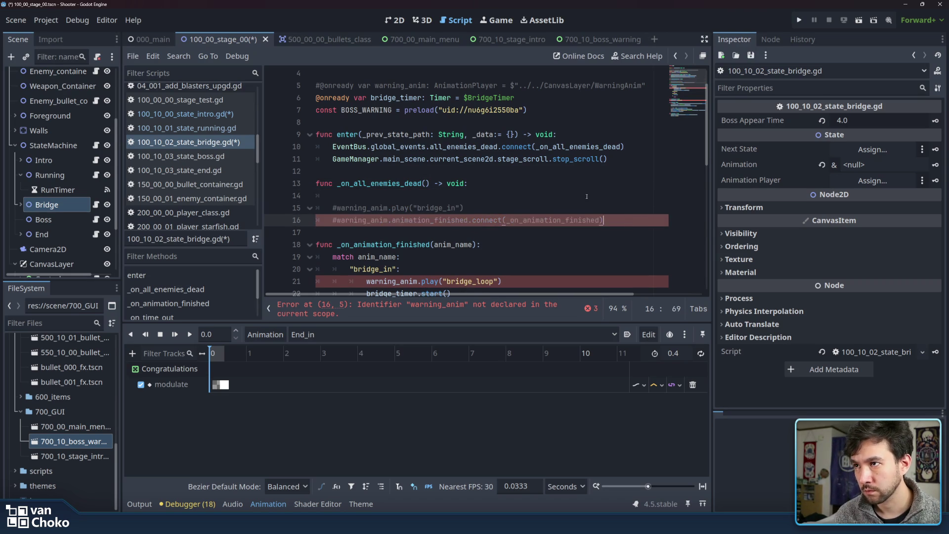
pyautogui.click(587, 196)
pyautogui.click(616, 40)
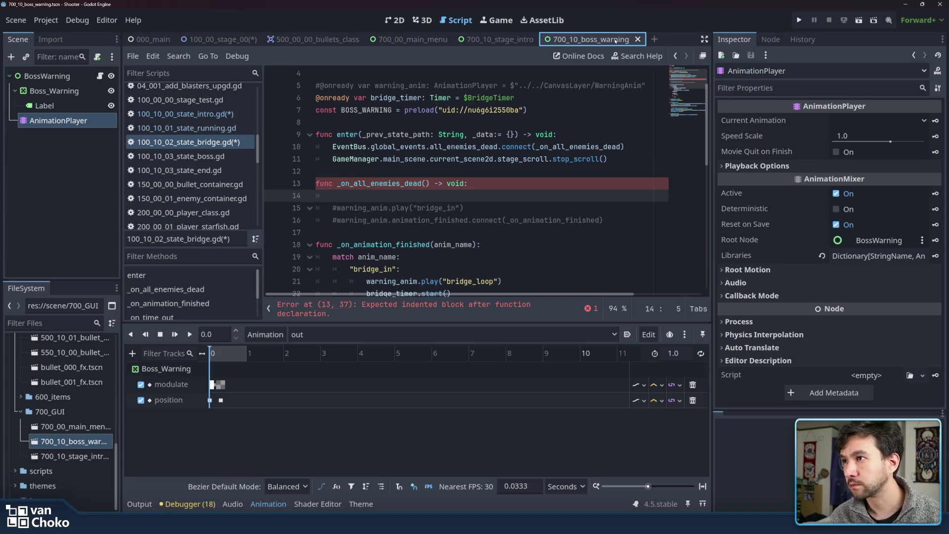
# Put a pass placeholder on line 14 of _on_all_enemies_dead.
pyautogui.click(219, 143)
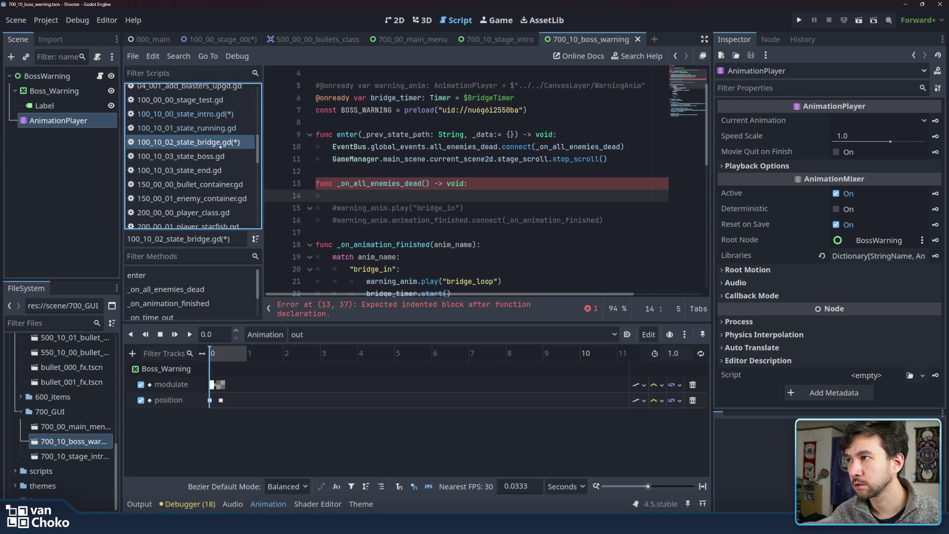
pyautogui.click(220, 156)
pyautogui.click(187, 142)
pyautogui.click(448, 198)
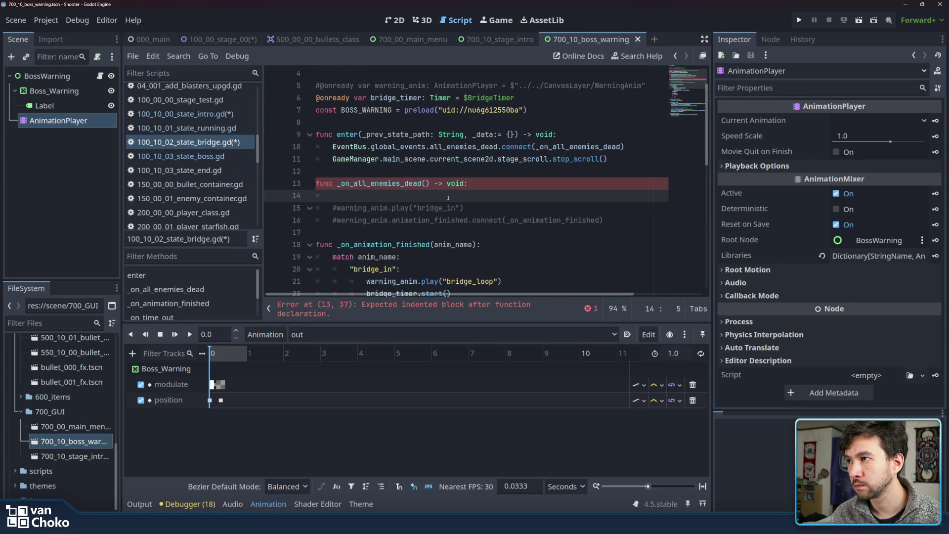
pyautogui.scroll(-4, 207, 180)
pyautogui.scroll(6, 206, 180)
pyautogui.write('pass')
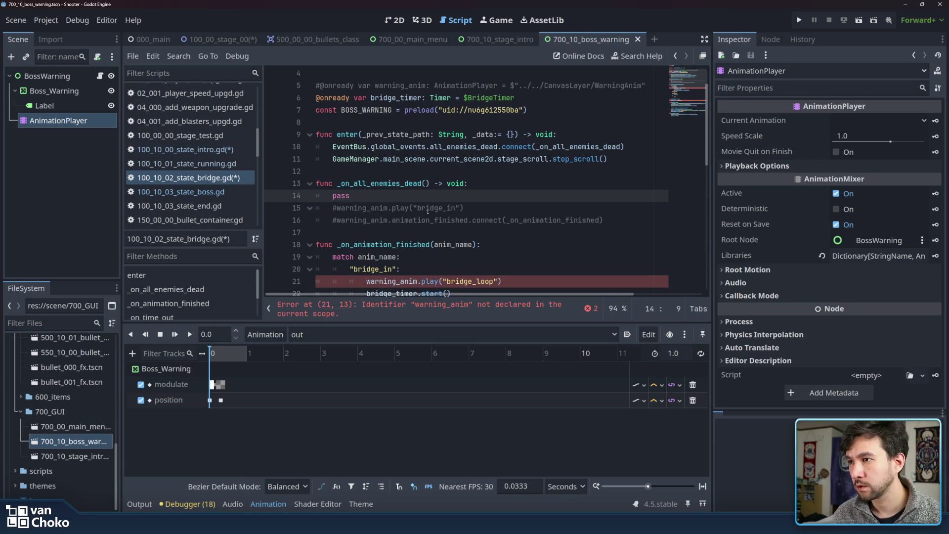
# Comment out the bridge_loop call on line 21 and the bridge_out call on line 32.
pyautogui.scroll(-1, 408, 200)
pyautogui.click(521, 244)
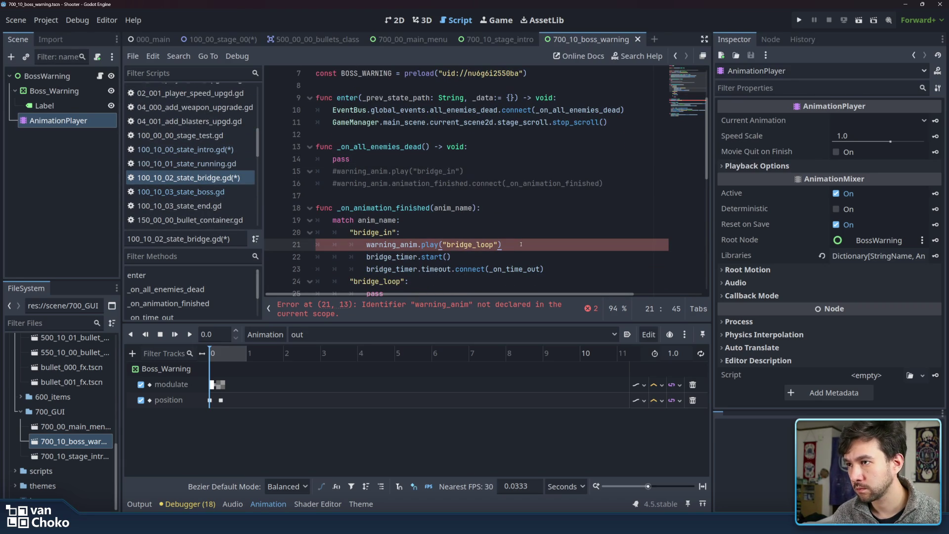
pyautogui.hotkey('ctrl', 'k')
pyautogui.scroll(-8, 521, 244)
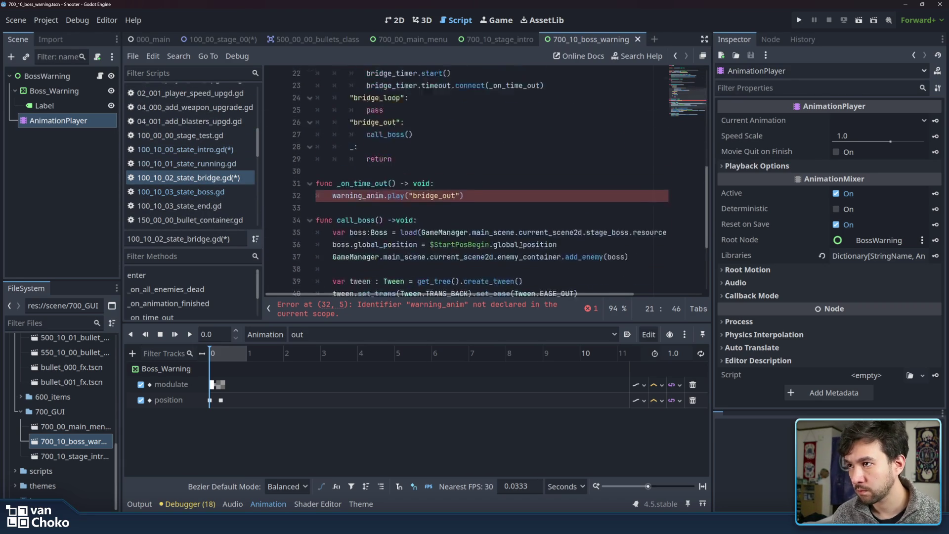
pyautogui.scroll(4, 476, 194)
pyautogui.click(479, 233)
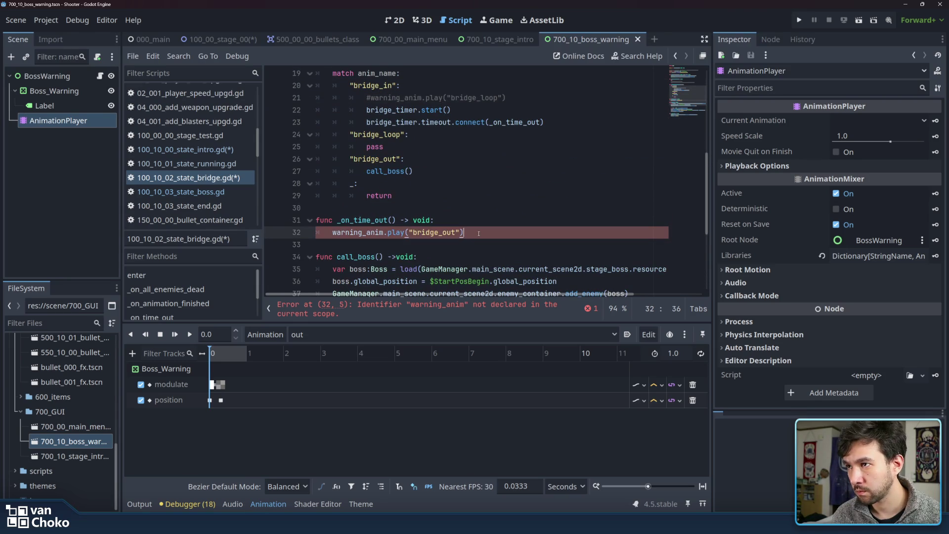
pyautogui.hotkey('ctrl', 'k')
pyautogui.press('Up')
pyautogui.press('Up')
pyautogui.press('Up')
# Comment out the whole _on_animation_finished handler and select the pass on line 14.
pyautogui.scroll(3, 400, 165)
pyautogui.moveTo(410, 164); pyautogui.dragTo(413, 179)
pyautogui.moveTo(325, 171)
pyautogui.mouseDown()
pyautogui.moveTo(346, 173)
pyautogui.moveTo(445, 233)
pyautogui.moveTo(456, 273)
pyautogui.mouseUp()
pyautogui.scroll(-1, 435, 232)
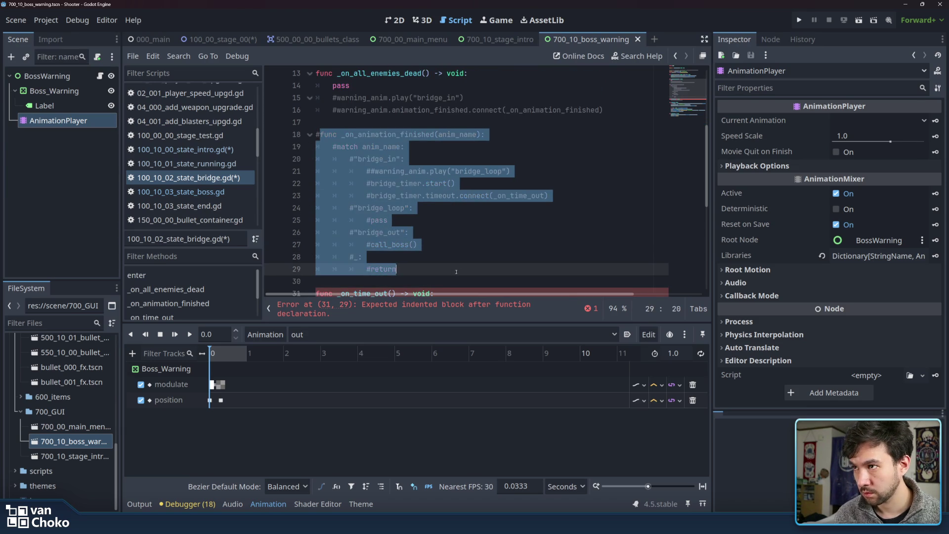
pyautogui.hotkey('ctrl', 'k')
pyautogui.scroll(3, 456, 267)
pyautogui.scroll(1, 455, 263)
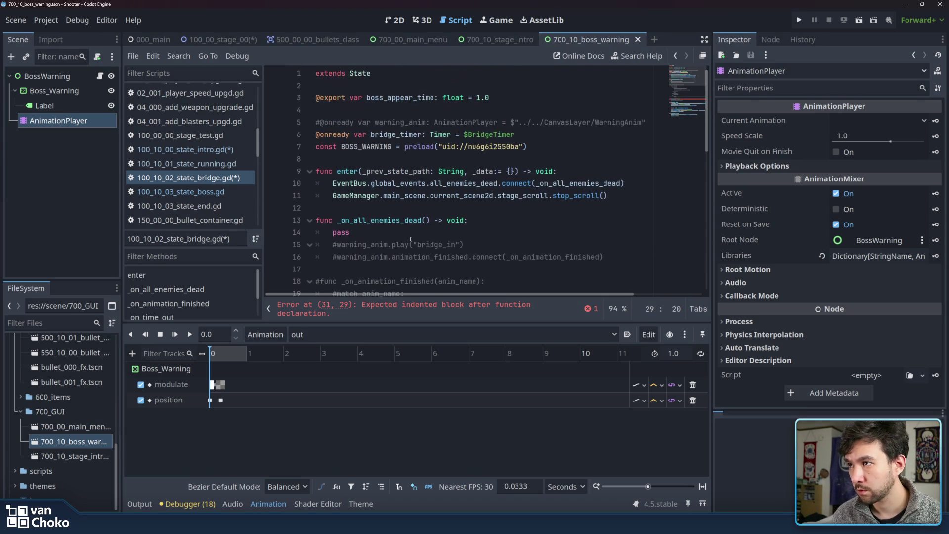
pyautogui.doubleClick(413, 229)
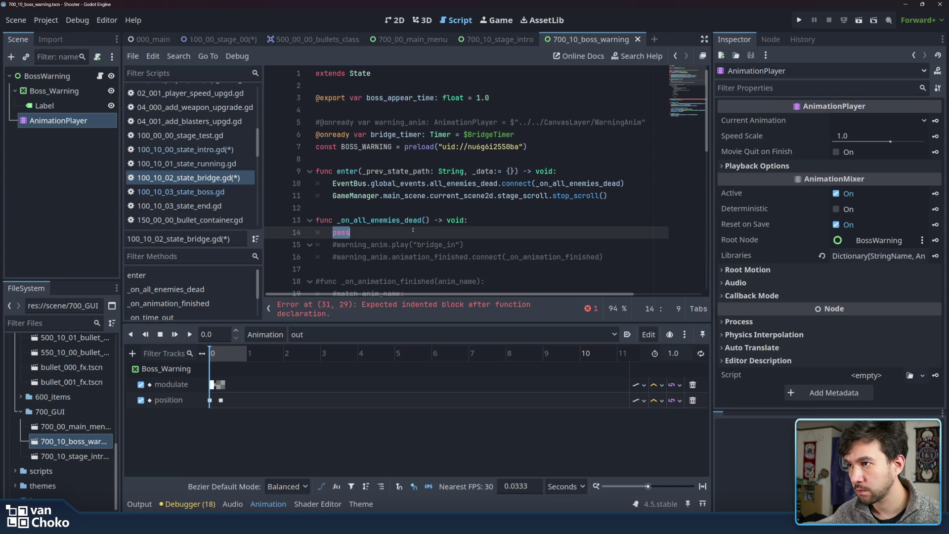
pyautogui.click(413, 230)
# Replace pass with GameManager.main_scene.load_gui using autocomplete.
pyautogui.press('BackSpace')
pyautogui.press('BackSpace')
pyautogui.press('BackSpace')
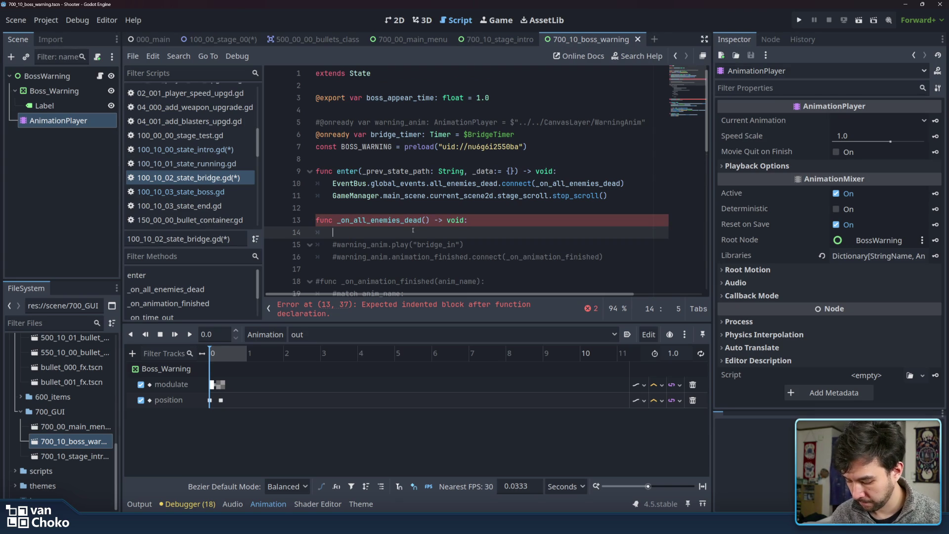
pyautogui.write('Game')
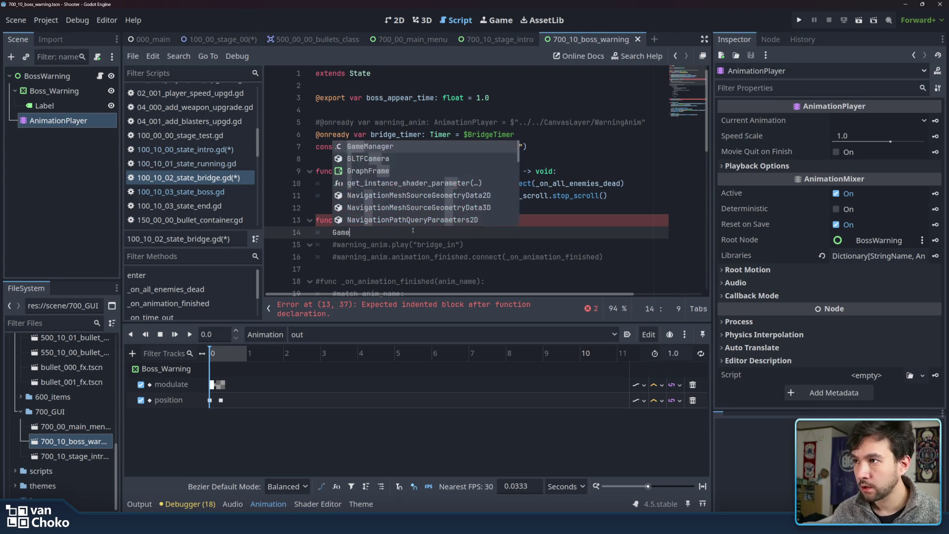
pyautogui.press('Return')
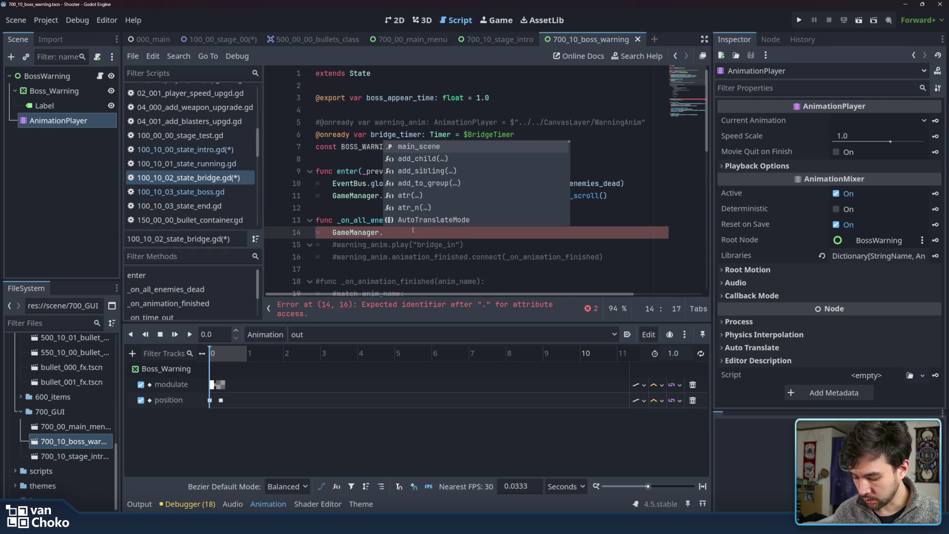
pyautogui.press('Return')
pyautogui.write('.')
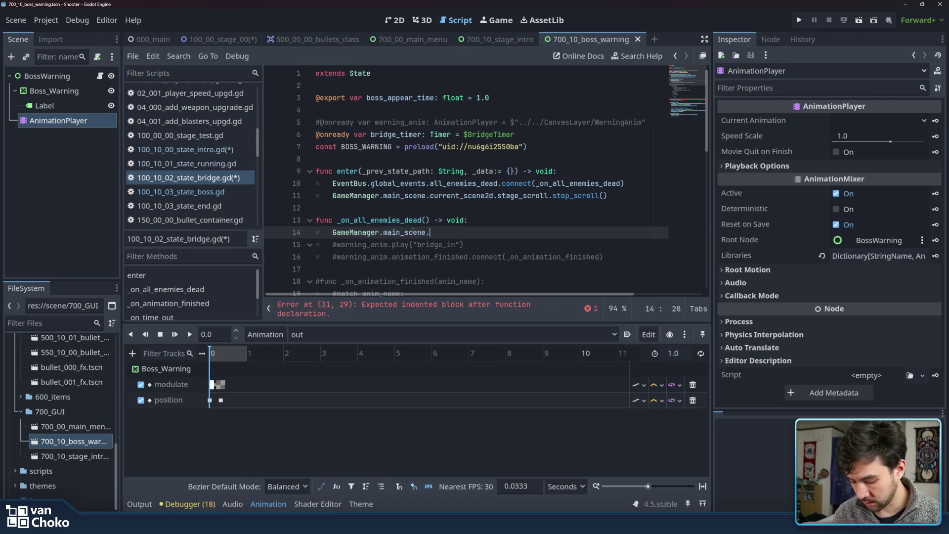
pyautogui.write('load')
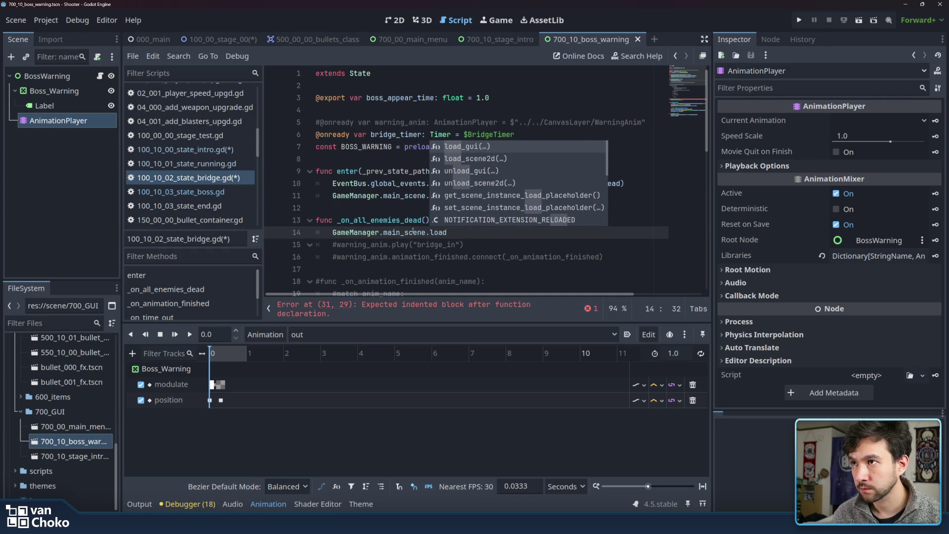
pyautogui.press('Return')
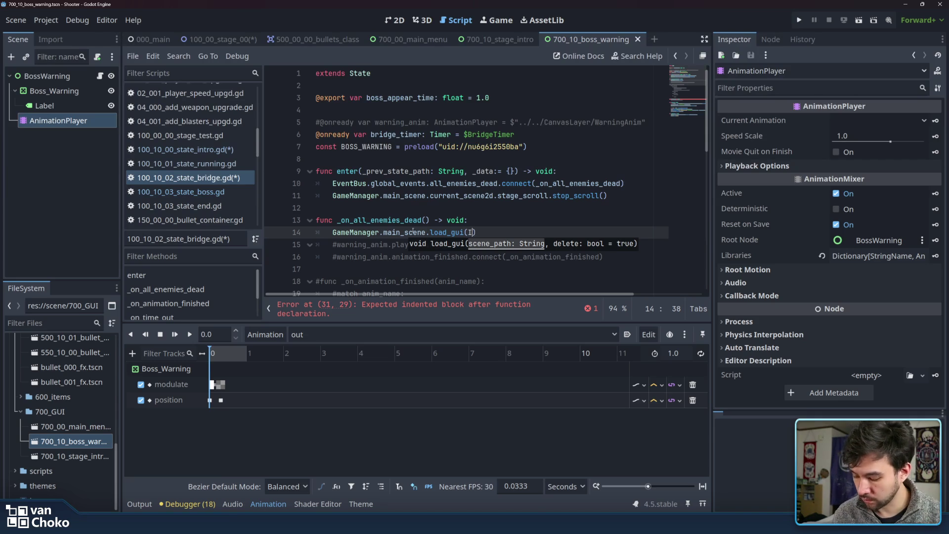
# Pass BOSS_WARNING as the load_gui argument, correcting the typos along the way.
pyautogui.write('In')
pyautogui.press('BackSpace')
pyautogui.write('N')
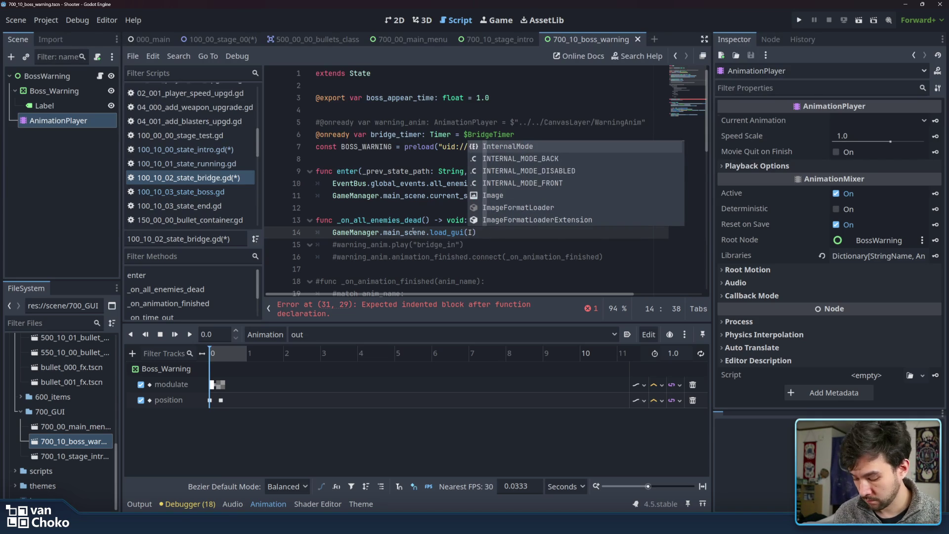
pyautogui.press('BackSpace')
pyautogui.press('BackSpace')
pyautogui.write('BOOS')
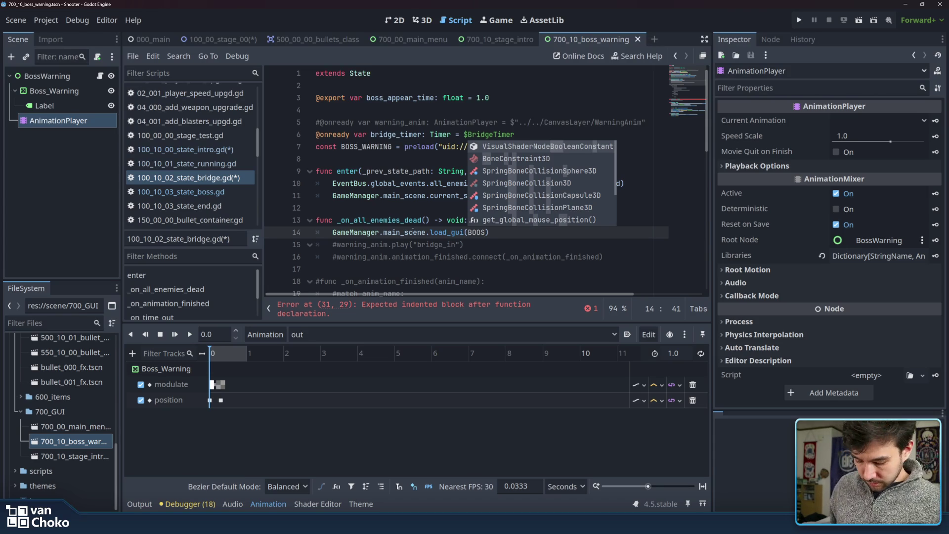
pyautogui.press('BackSpace')
pyautogui.press('Return')
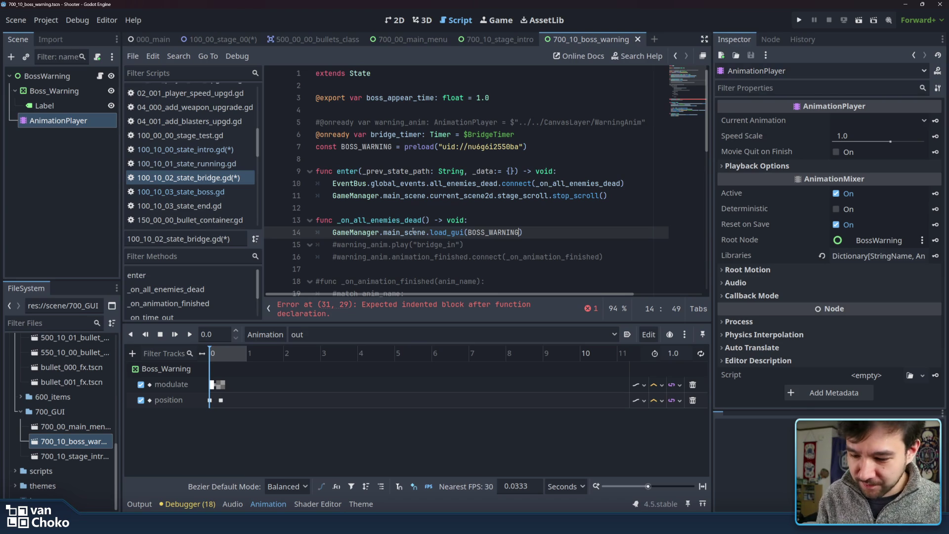
pyautogui.click(572, 232)
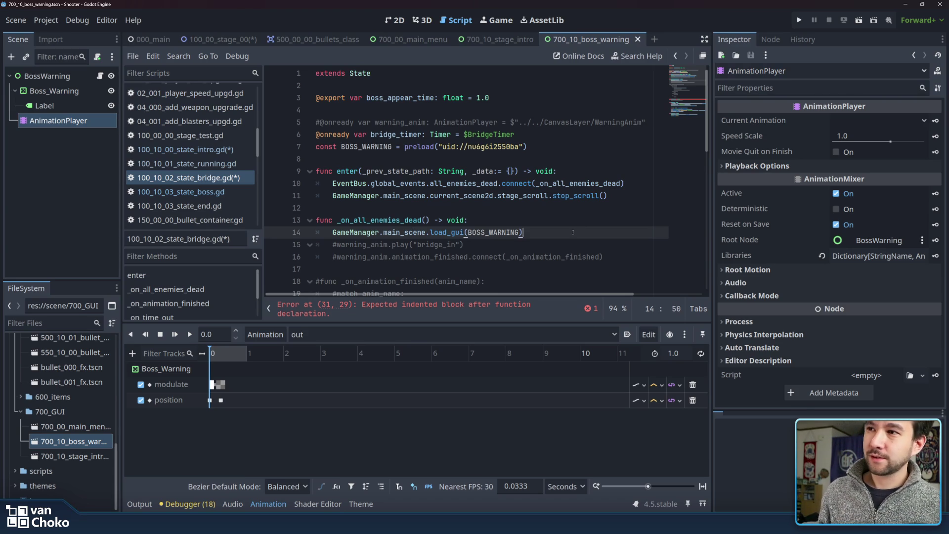
pyautogui.click(426, 232)
pyautogui.click(551, 232)
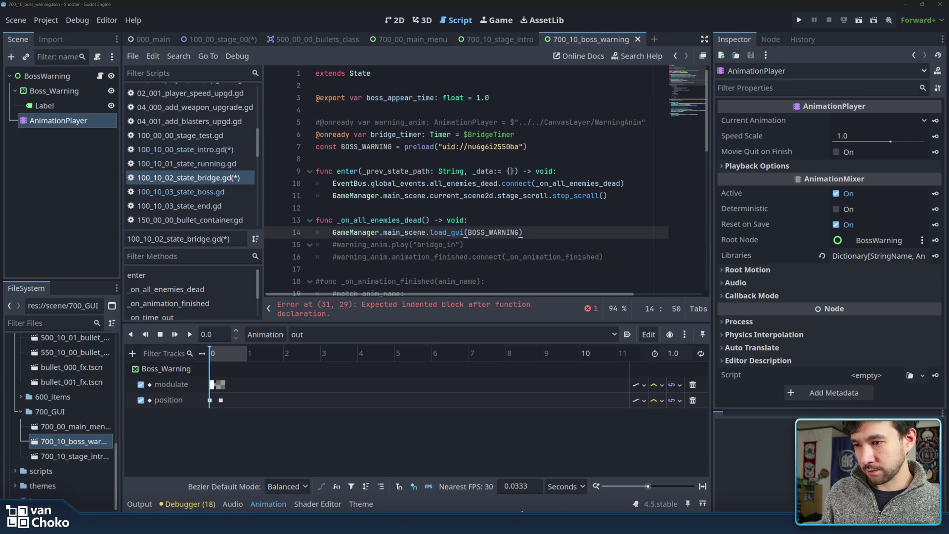
# Google 'Heartopia' in a new Chrome tab and open its Steam store page in another tab.
pyautogui.hotkey('alt', 'Tab')
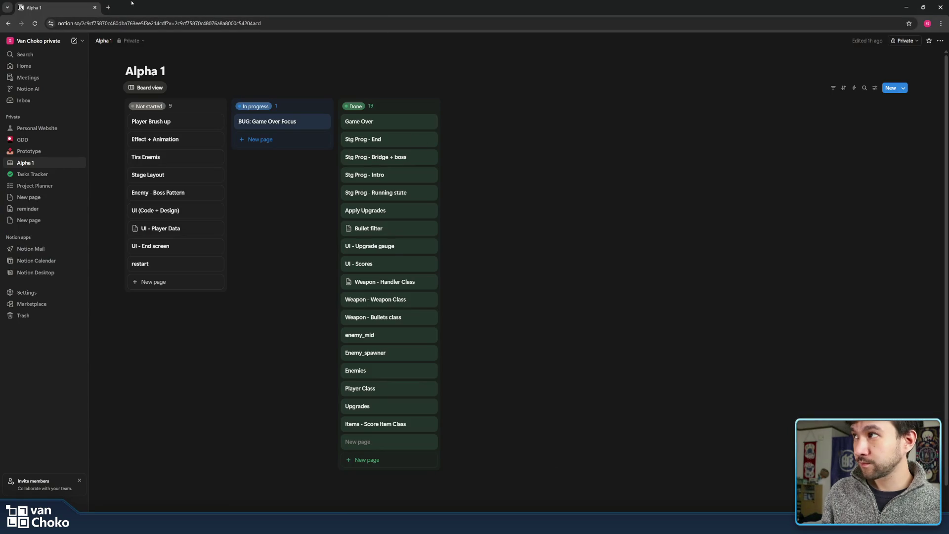
pyautogui.click(108, 7)
pyautogui.write('Heartopia')
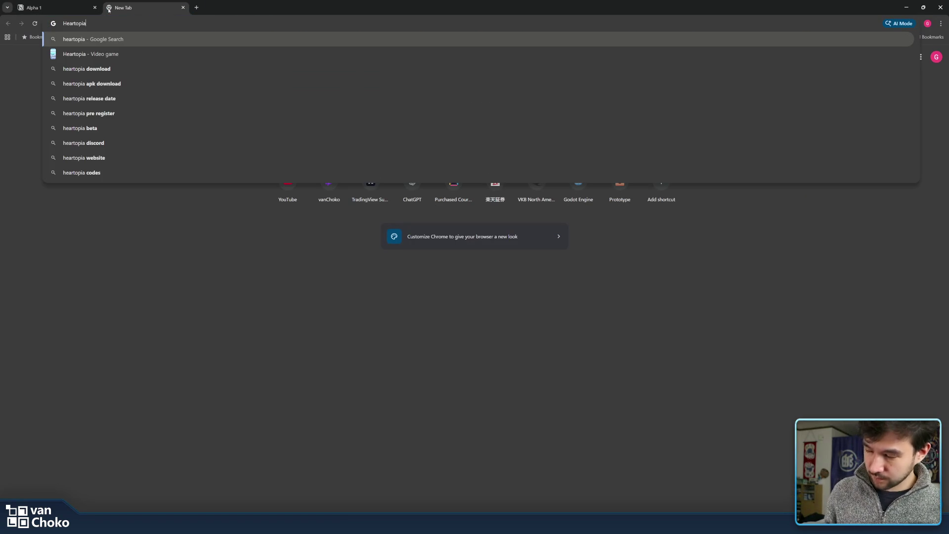
pyautogui.press('Return')
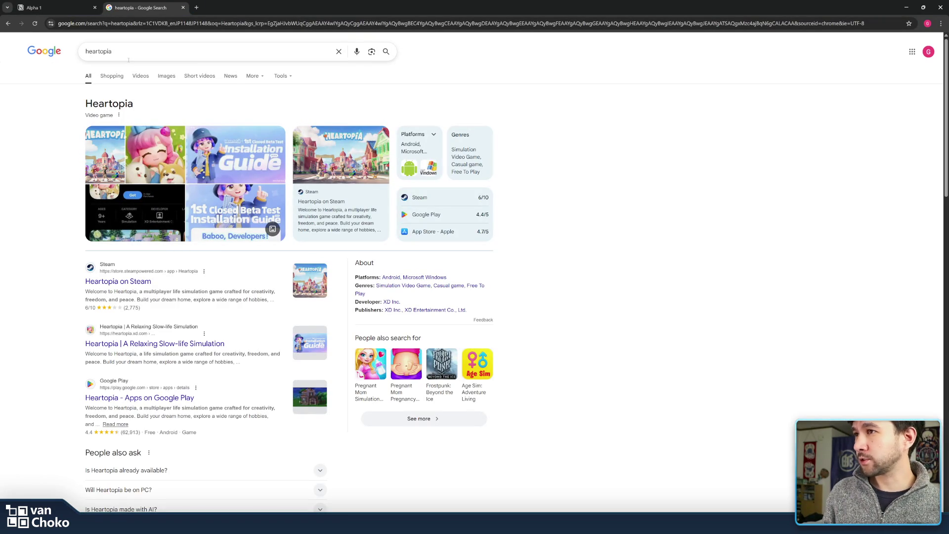
pyautogui.middleClick(324, 148)
pyautogui.hotkey('ctrl', 'Tab')
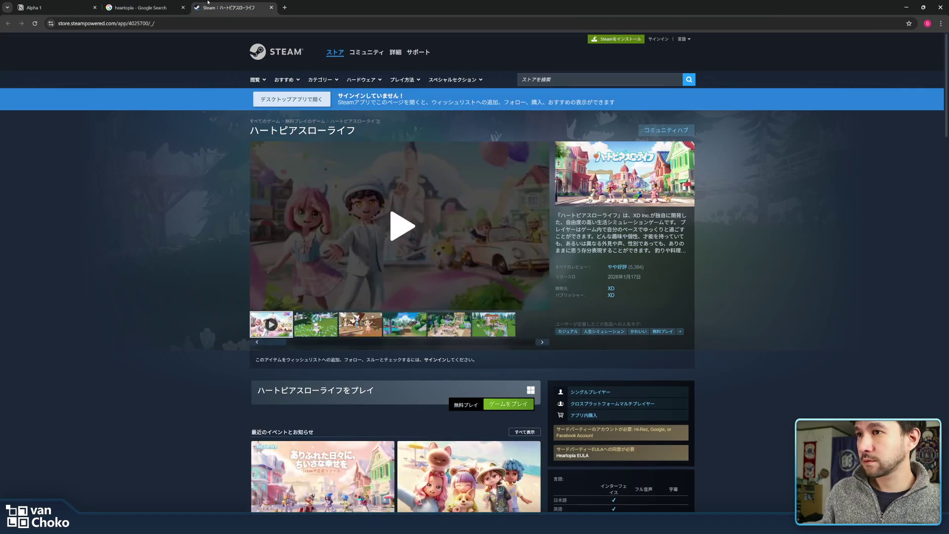
# Flip through Heartopia's gallery screenshots 2 to 6, ending on the 5th.
pyautogui.click(326, 328)
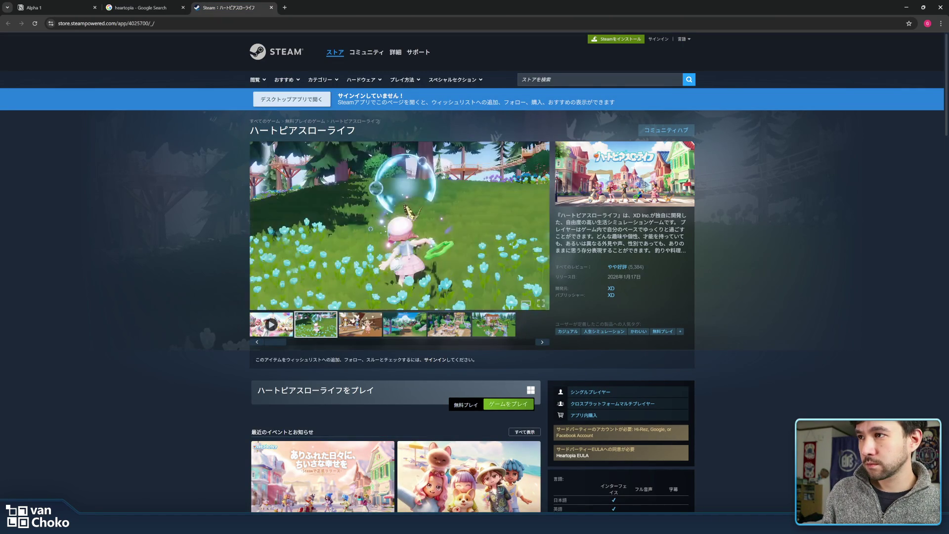
pyautogui.click(361, 326)
pyautogui.click(408, 327)
pyautogui.click(448, 325)
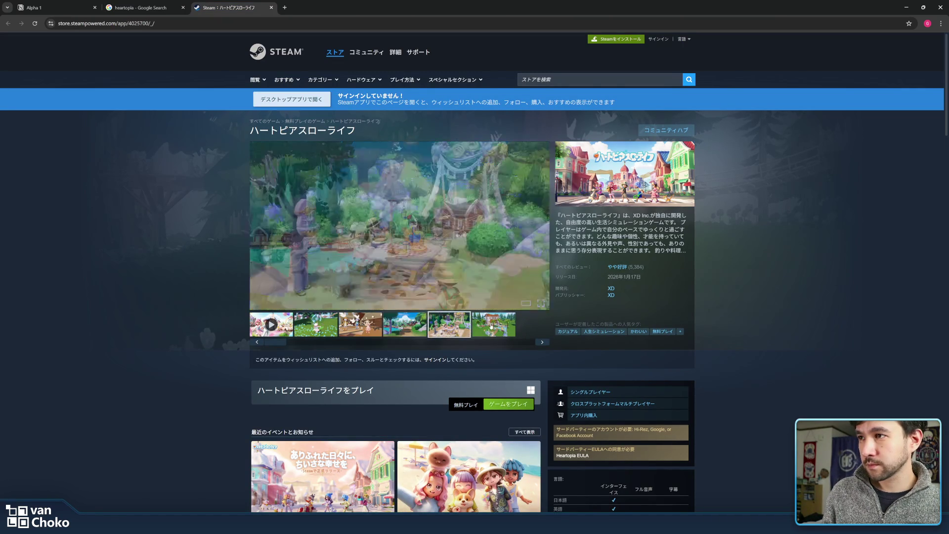
pyautogui.click(491, 327)
pyautogui.click(445, 326)
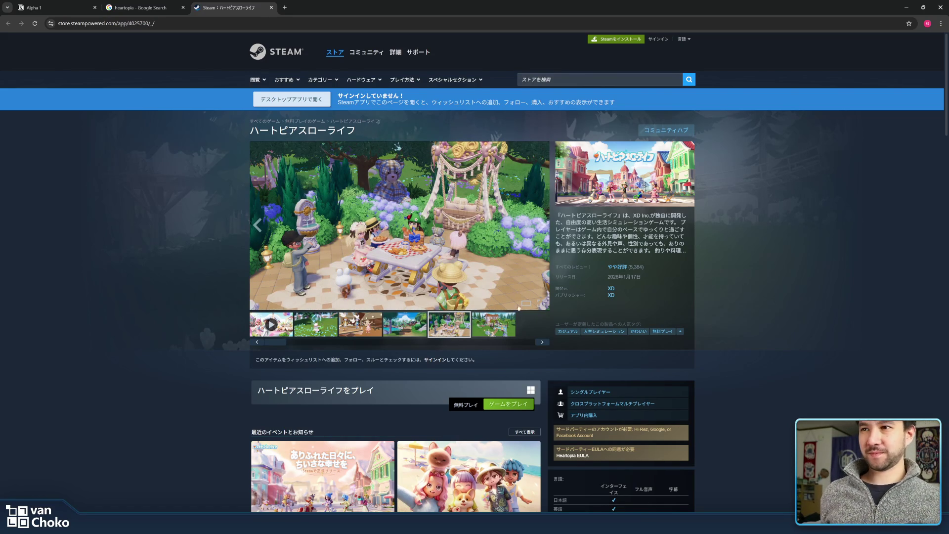
# Scroll down the Heartopia store page and back up to the gallery.
pyautogui.scroll(-4, 548, 328)
pyautogui.scroll(-10, 545, 327)
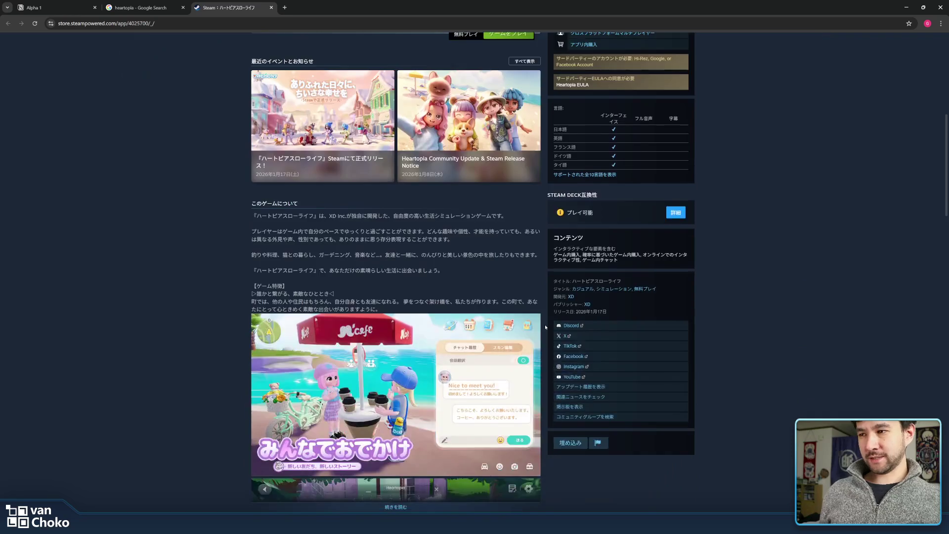
pyautogui.scroll(1, 545, 324)
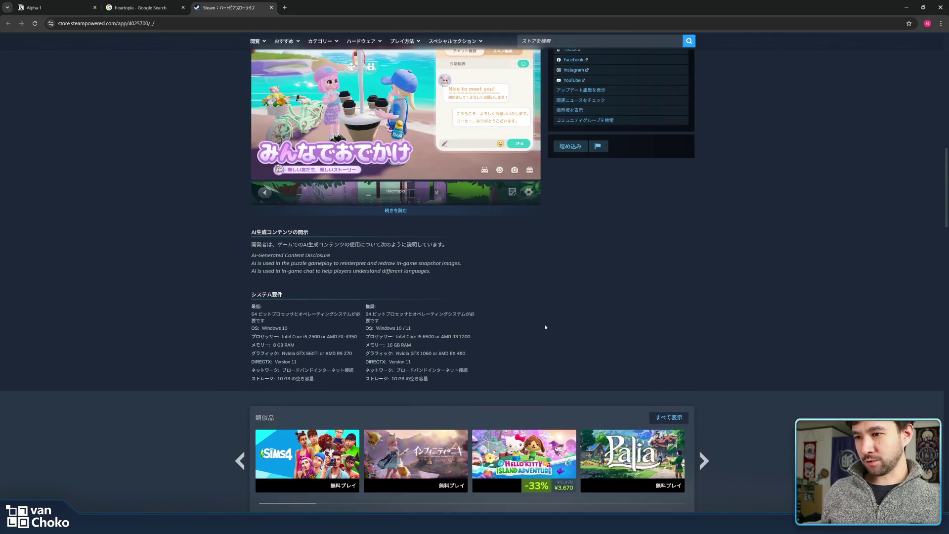
pyautogui.scroll(-2, 545, 324)
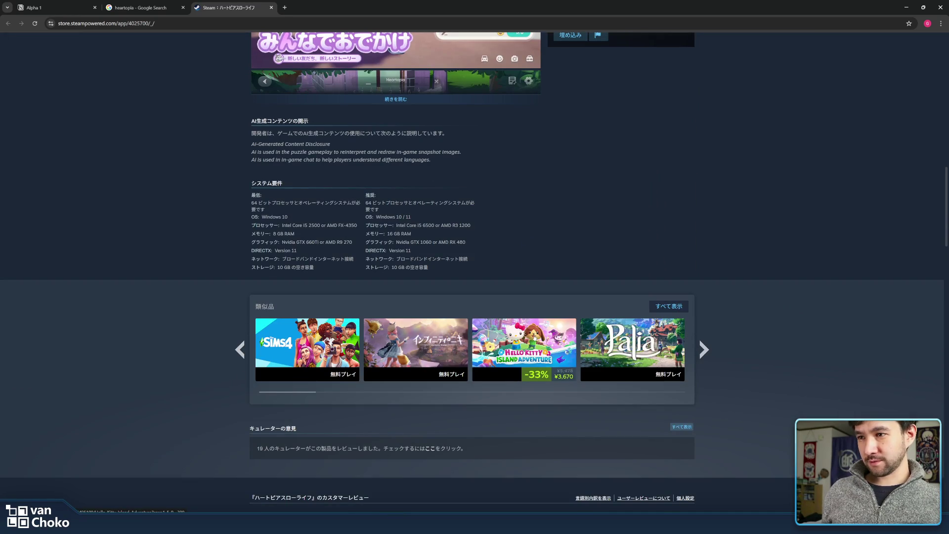
pyautogui.moveTo(527, 331)
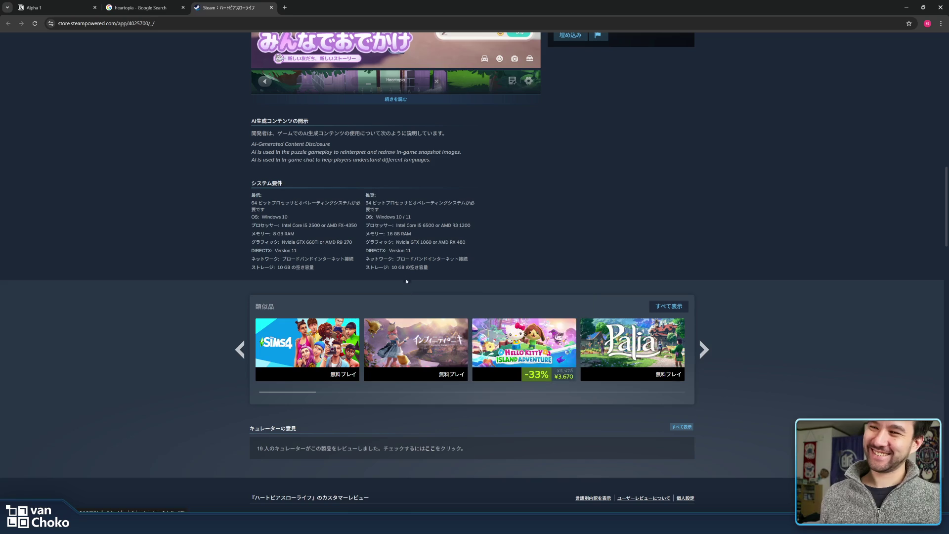
pyautogui.moveTo(412, 343)
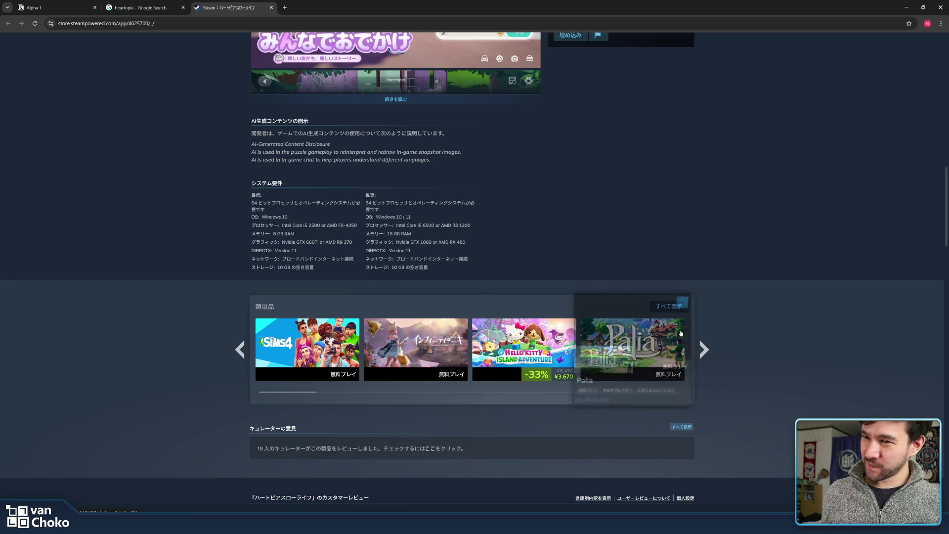
pyautogui.scroll(5, 575, 247)
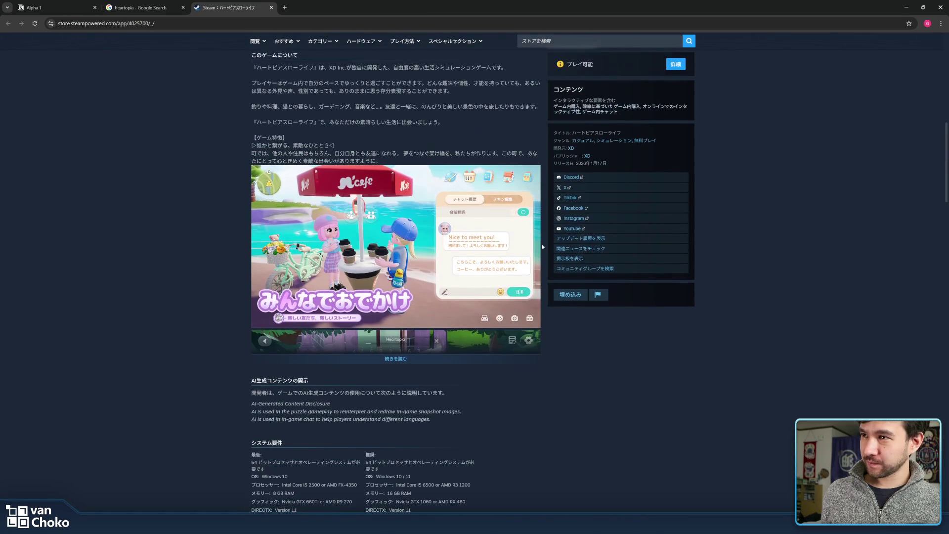
pyautogui.scroll(2, 543, 246)
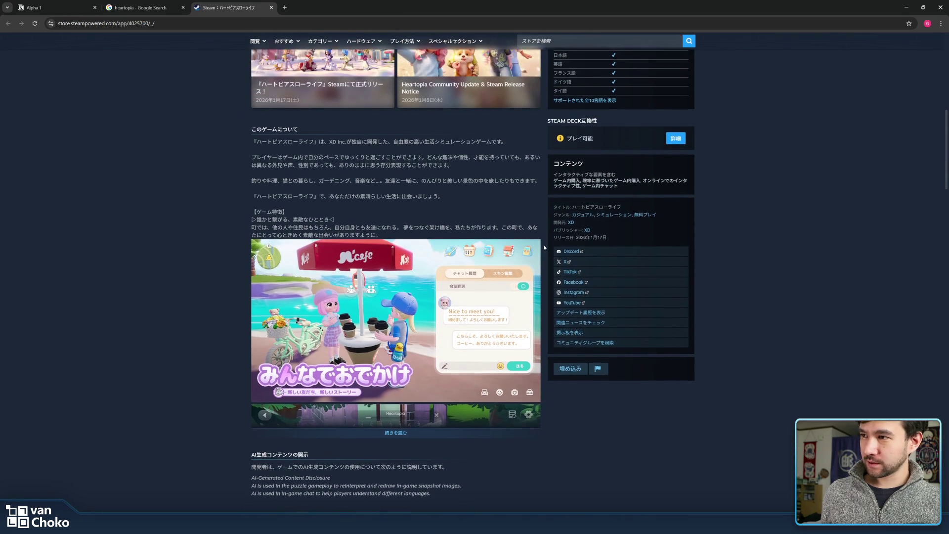
pyautogui.scroll(8, 544, 245)
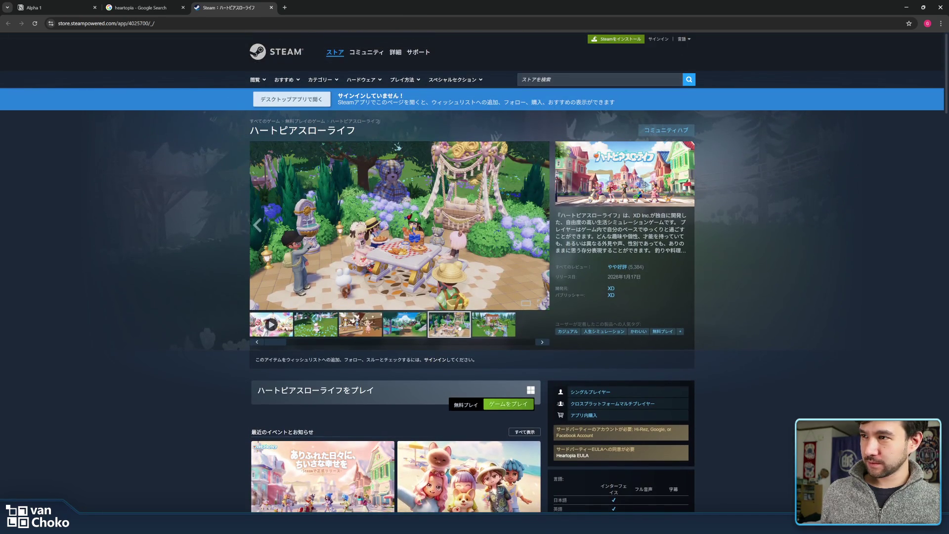
# View the house-and-pool, lakeside village and flower-field screenshots of Heartopia.
pyautogui.click(488, 325)
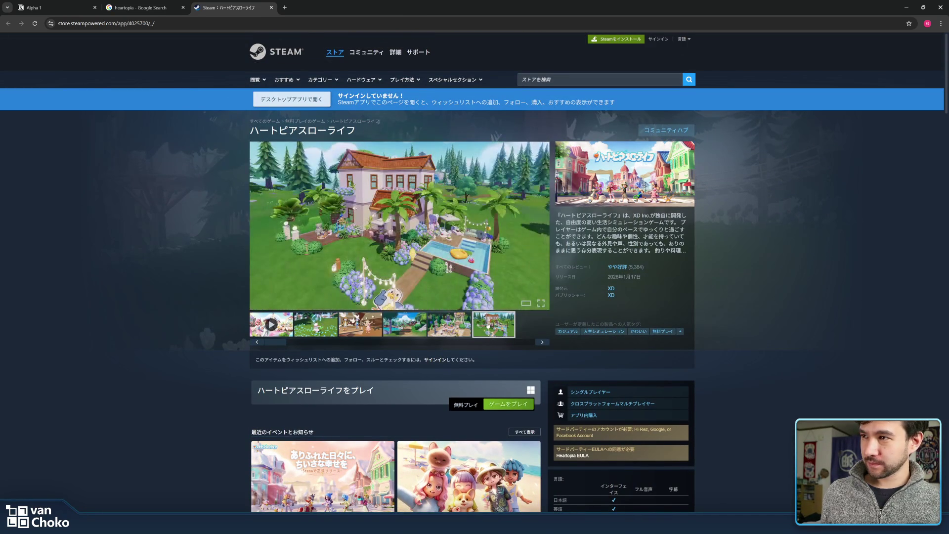
pyautogui.click(310, 319)
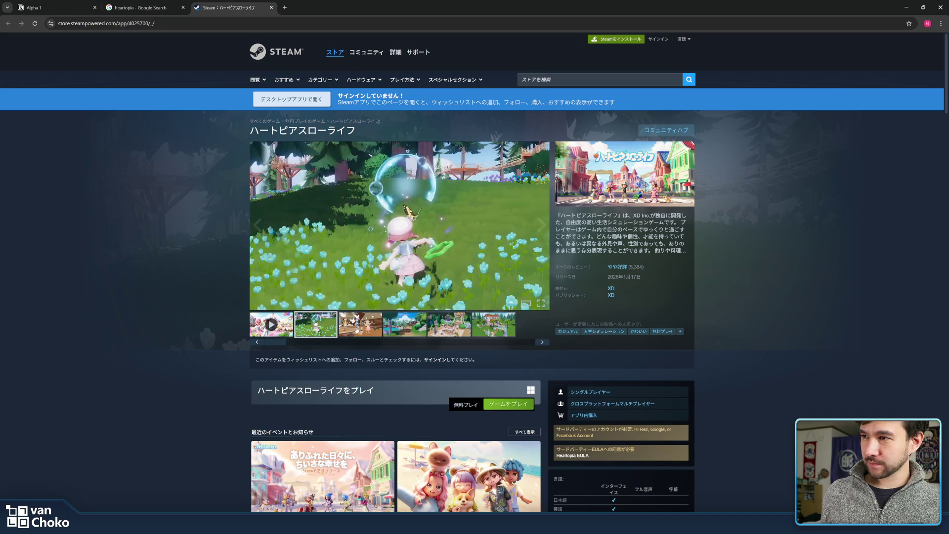
pyautogui.click(360, 324)
pyautogui.click(400, 329)
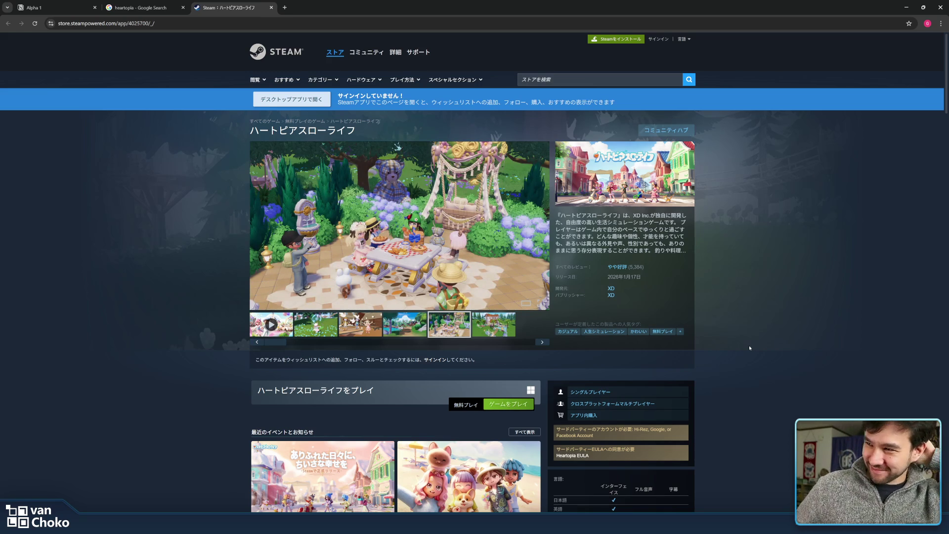
pyautogui.scroll(-4, 749, 348)
pyautogui.scroll(2, 749, 348)
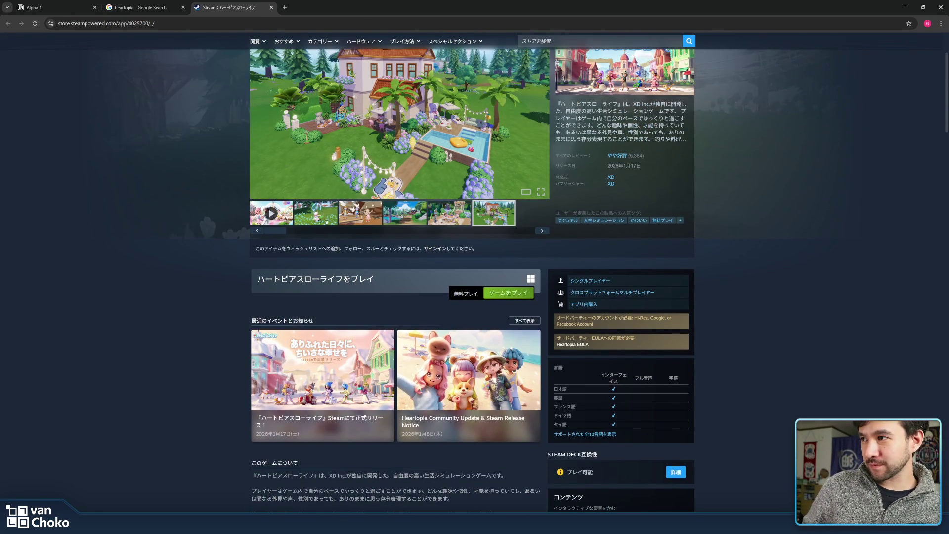
pyautogui.click(326, 222)
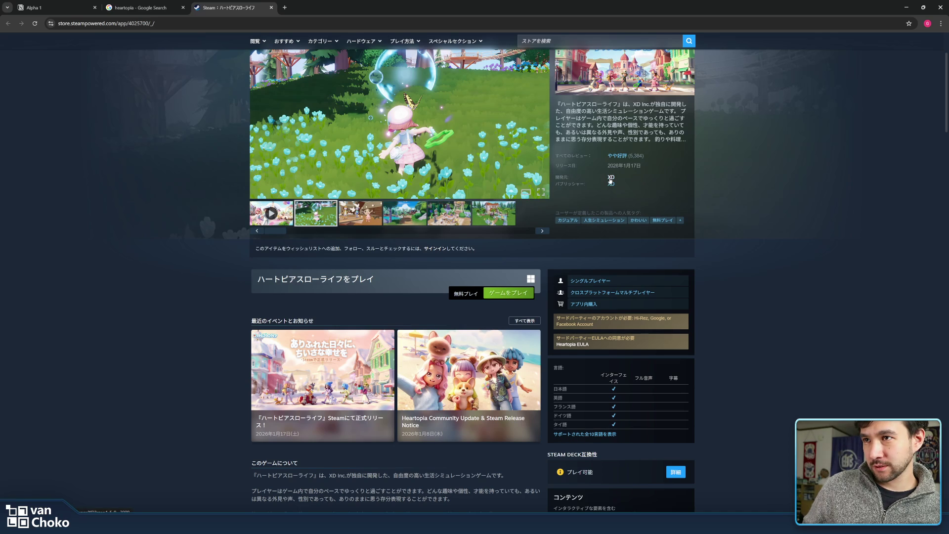
# Scroll down to the similar games and open Hello Kitty Island Adventure's store page.
pyautogui.scroll(-7, 719, 183)
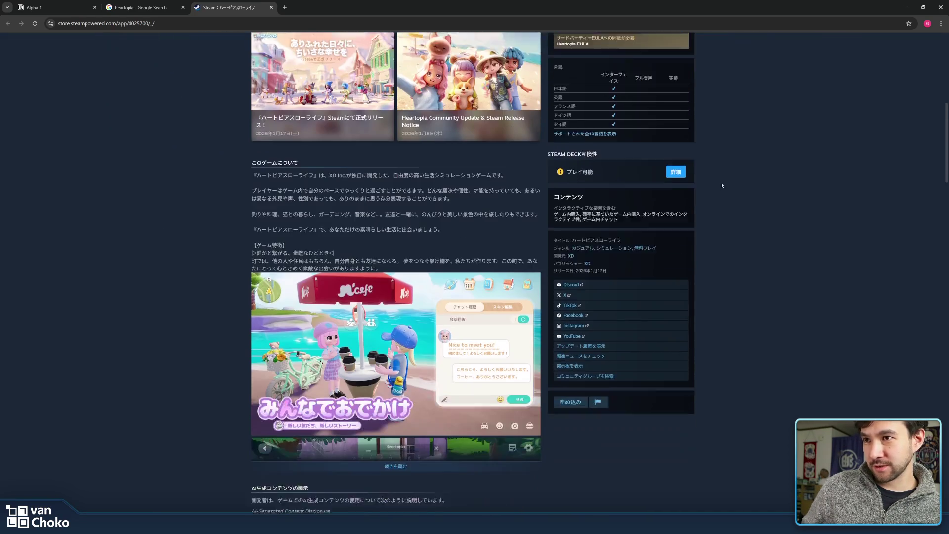
pyautogui.scroll(-2, 722, 186)
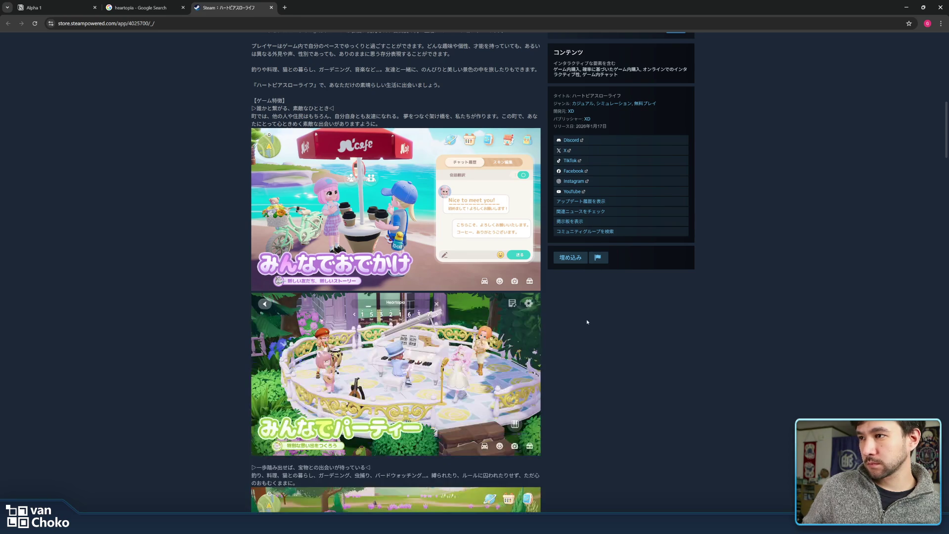
pyautogui.scroll(-3, 589, 322)
pyautogui.scroll(-10, 588, 322)
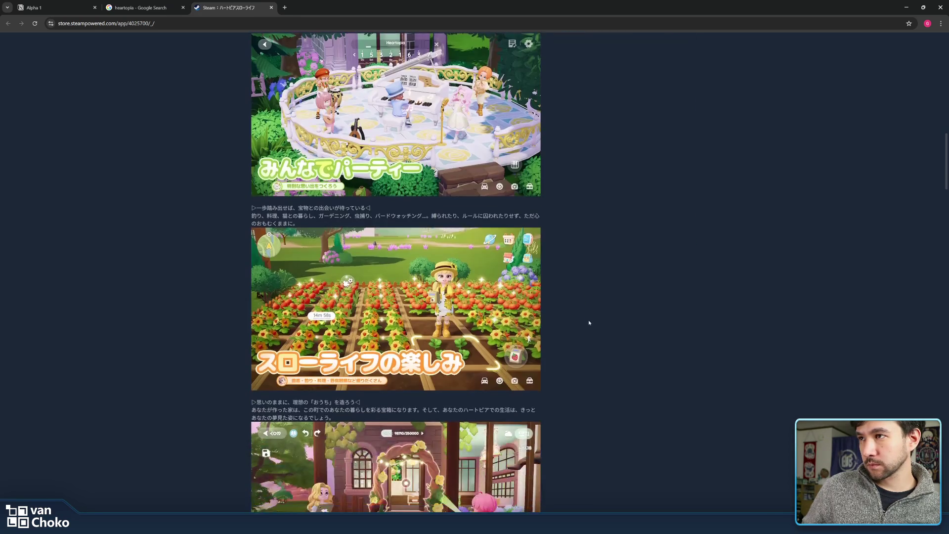
pyautogui.scroll(-9, 589, 323)
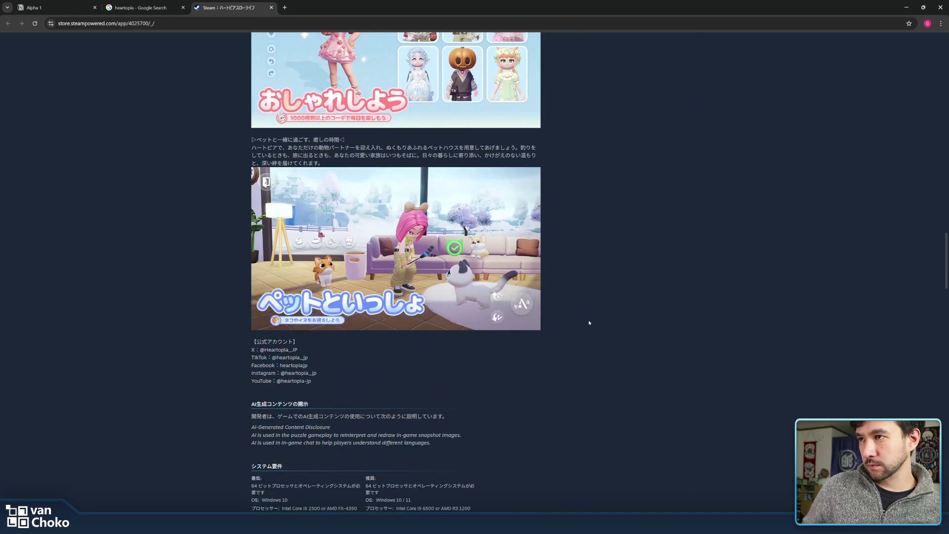
pyautogui.scroll(-6, 588, 322)
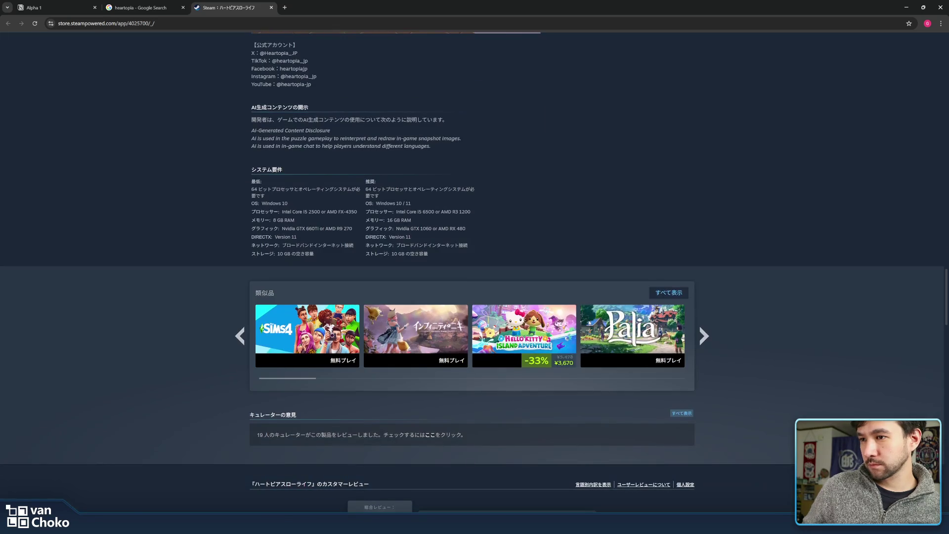
pyautogui.click(546, 311)
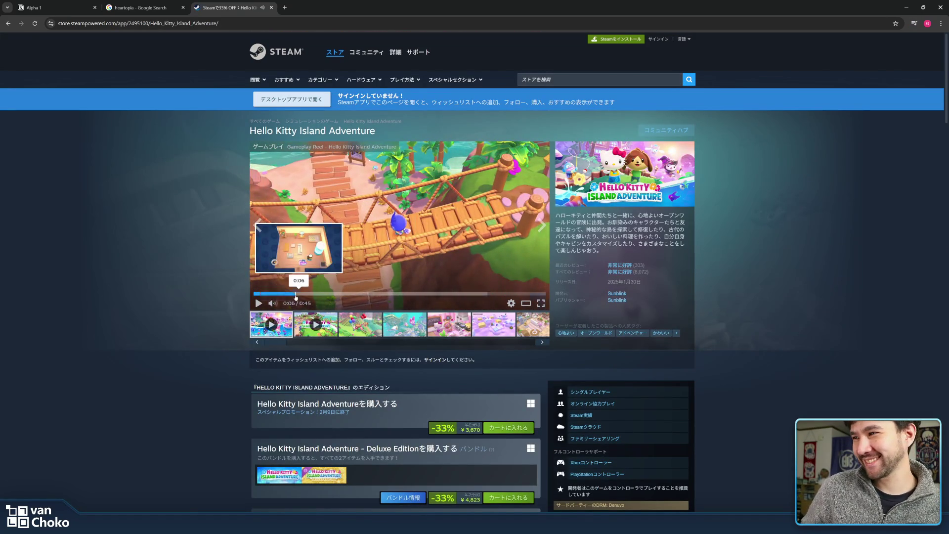
# Skim the Hello Kitty Island Adventure trailer, pause it, and close the store page.
pyautogui.click(318, 295)
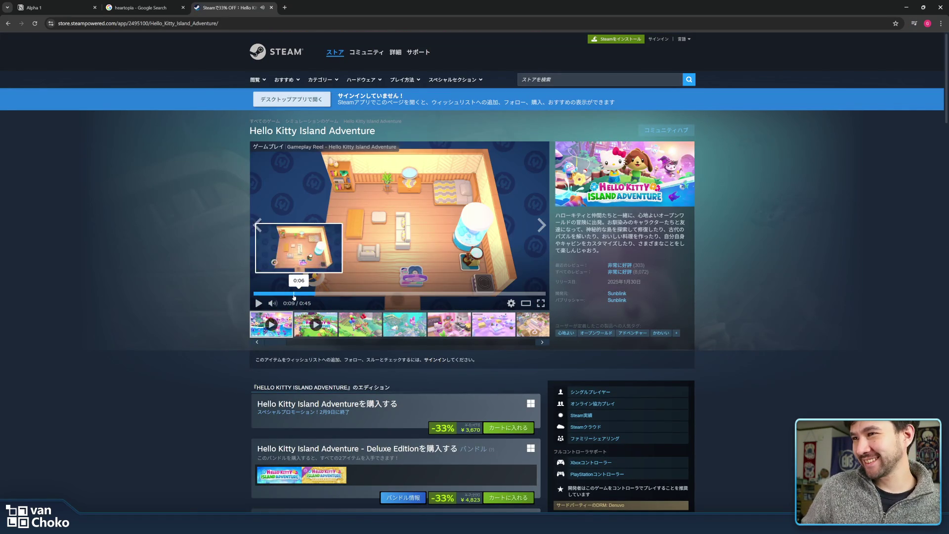
pyautogui.click(294, 294)
pyautogui.click(279, 294)
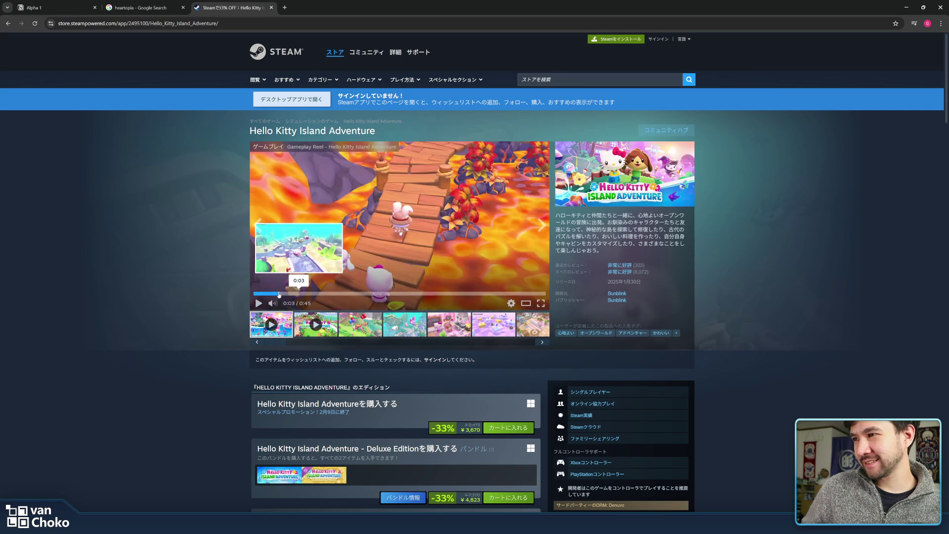
pyautogui.click(387, 258)
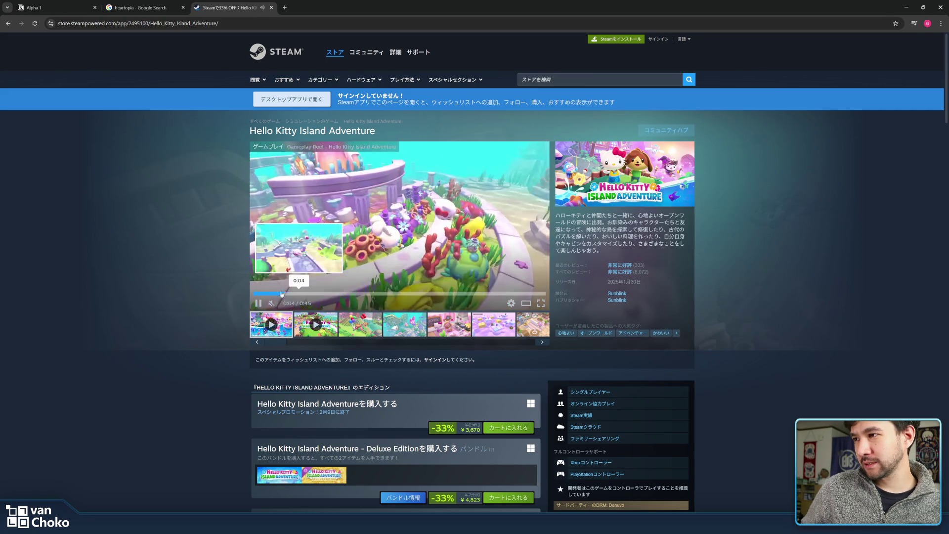
pyautogui.click(338, 294)
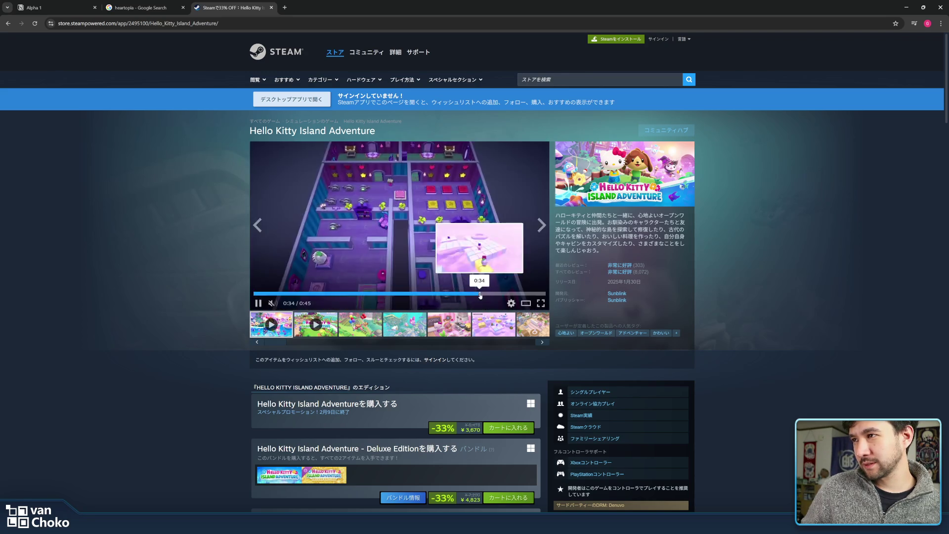
pyautogui.click(482, 294)
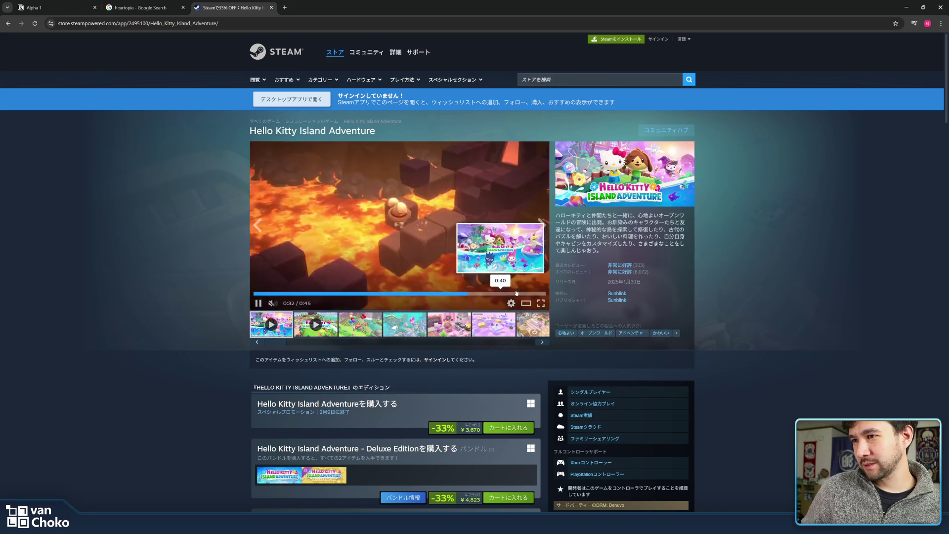
pyautogui.click(484, 256)
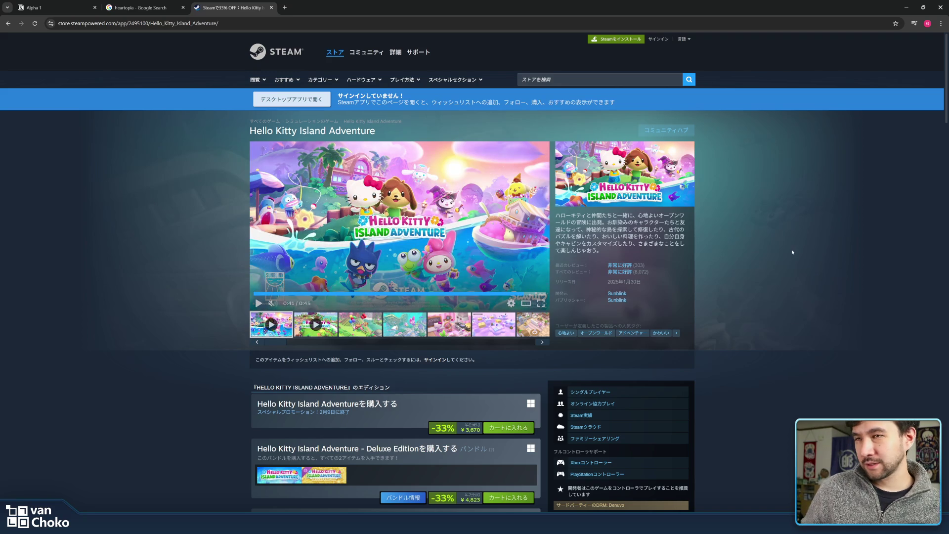
pyautogui.click(271, 7)
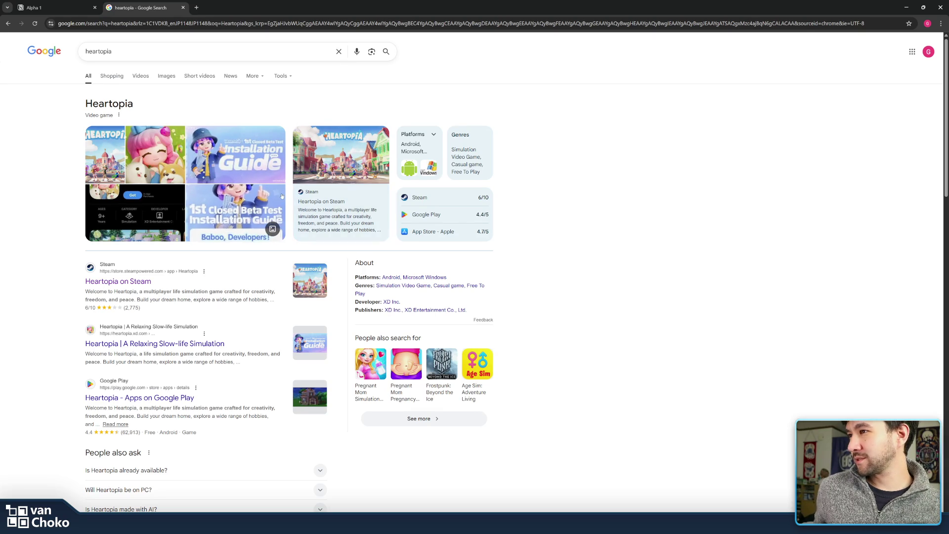
# Scroll through the heartopia Google results and minimize Chrome to return to Godot.
pyautogui.scroll(-5, 291, 199)
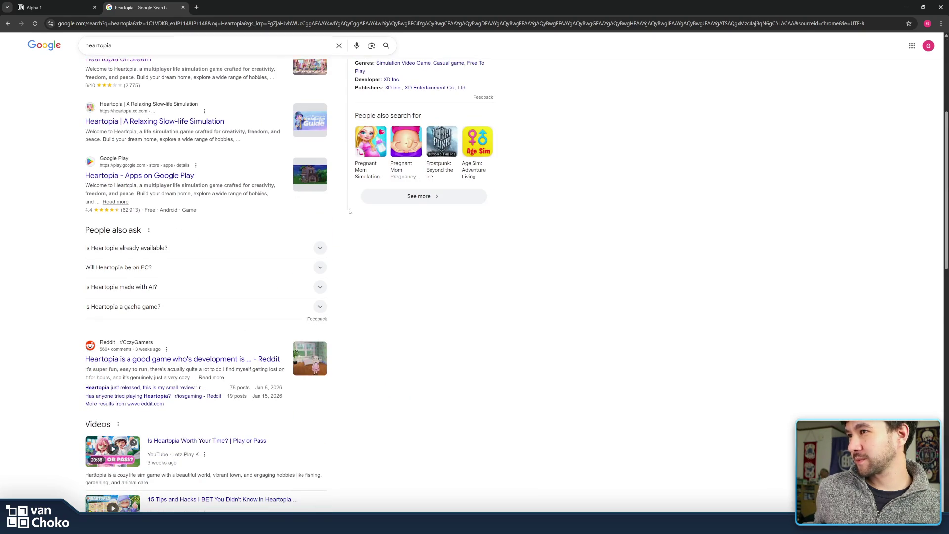
pyautogui.scroll(-3, 354, 211)
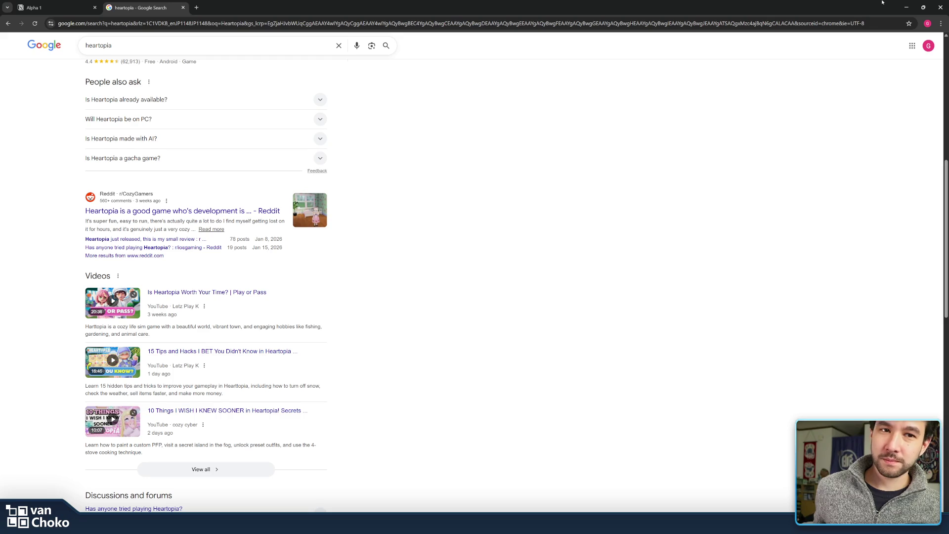
pyautogui.click(906, 7)
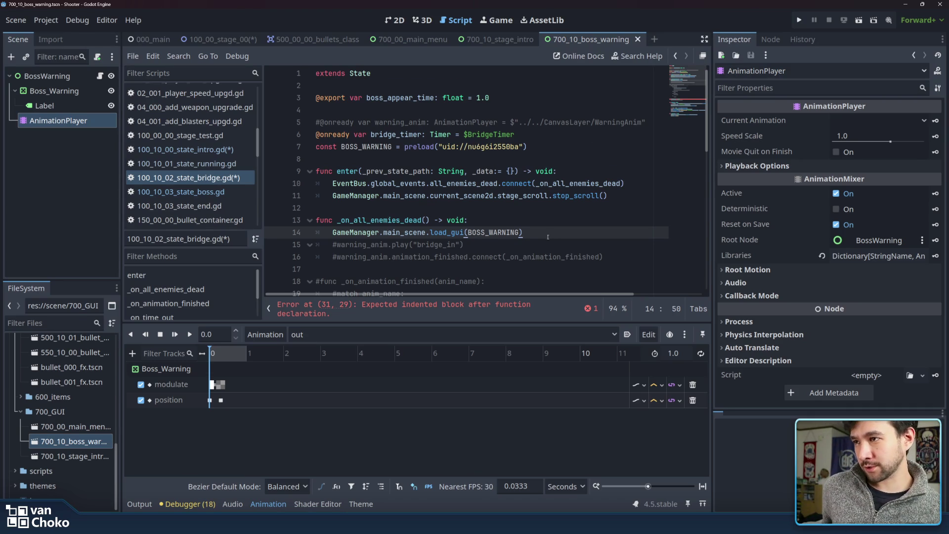
# Add a pass statement to the empty _on_time_out function body.
pyautogui.scroll(-2, 548, 237)
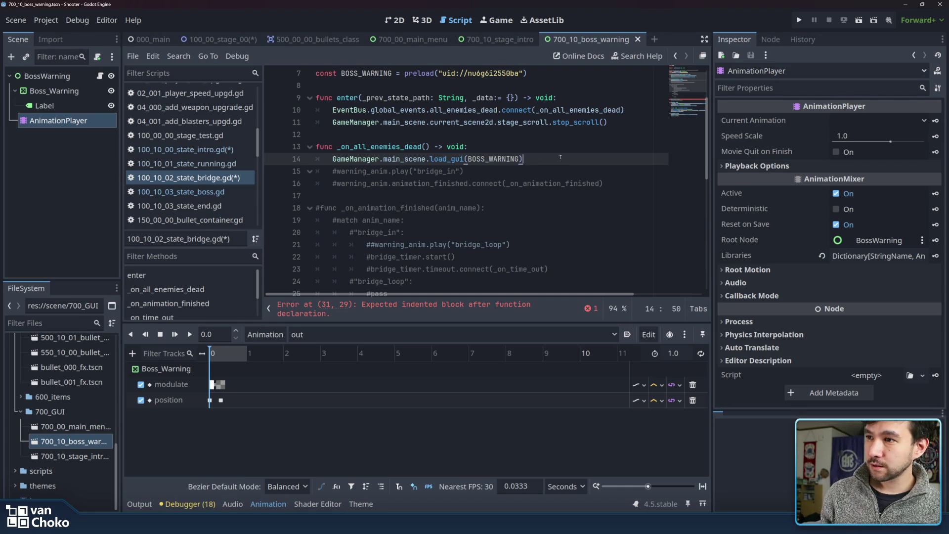
pyautogui.scroll(-5, 560, 157)
pyautogui.click(544, 182)
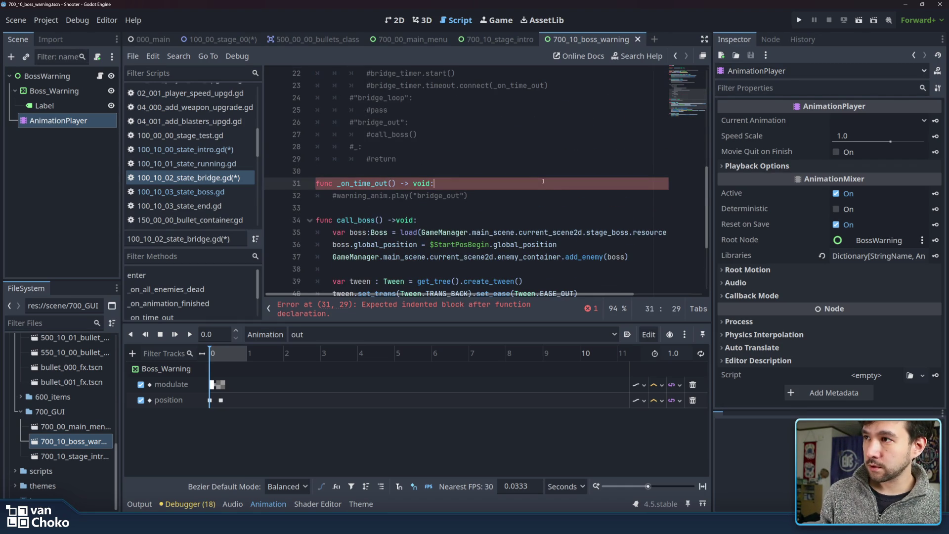
pyautogui.click(543, 194)
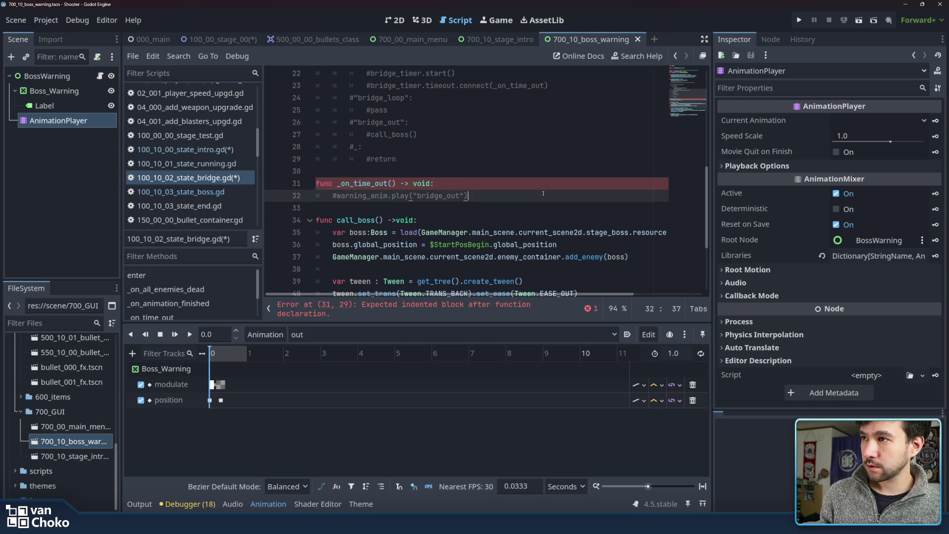
pyautogui.press('Return')
pyautogui.write('pass')
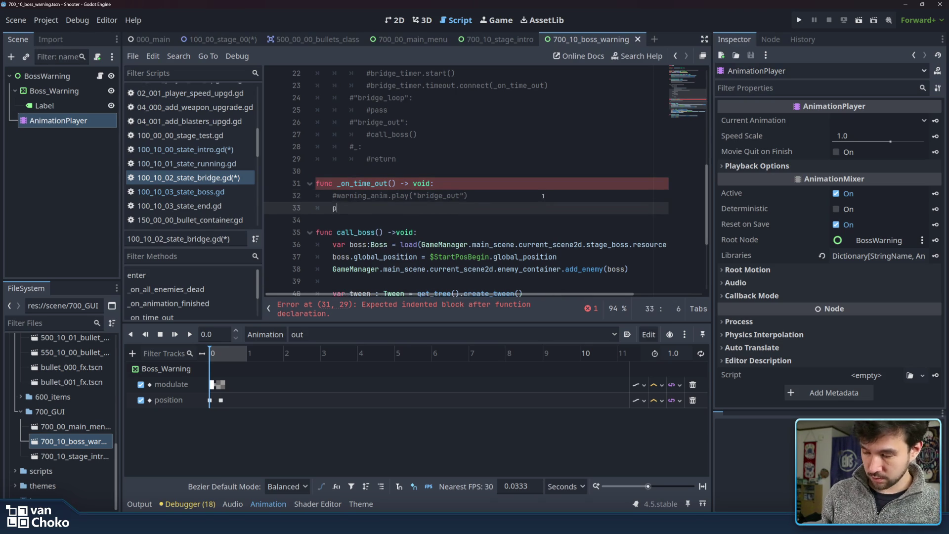
pyautogui.click(543, 196)
# Append .resource_path to BOSS_WARNING in line 14's load_gui call and save.
pyautogui.scroll(7, 494, 158)
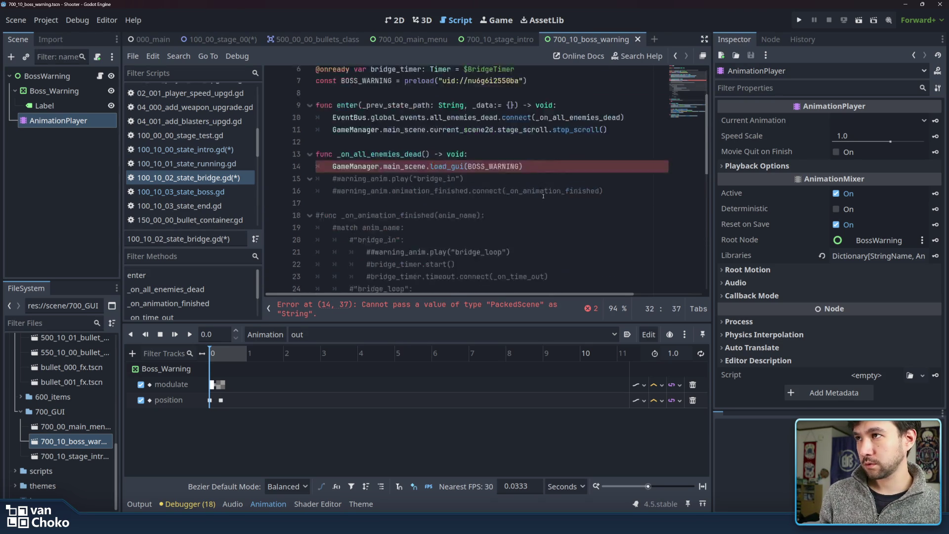
pyautogui.scroll(-3, 453, 120)
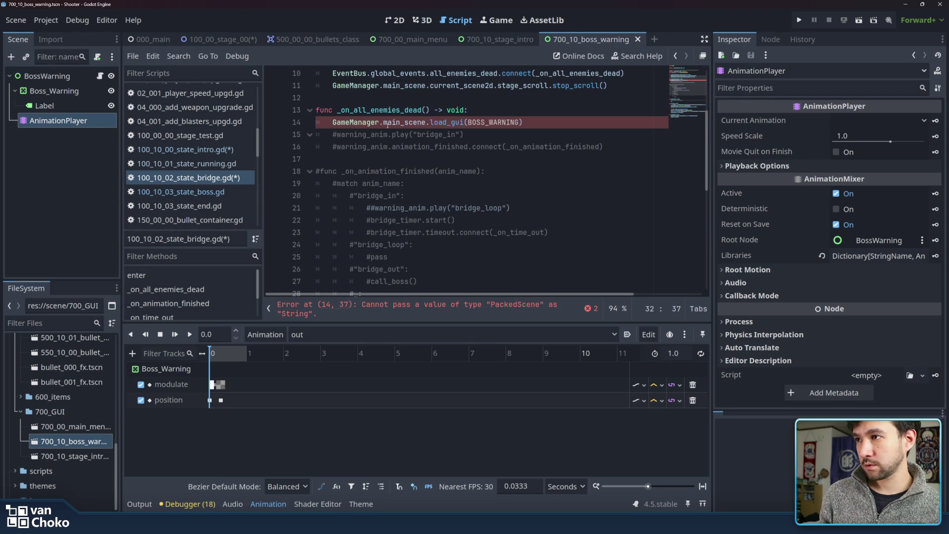
pyautogui.click(391, 122)
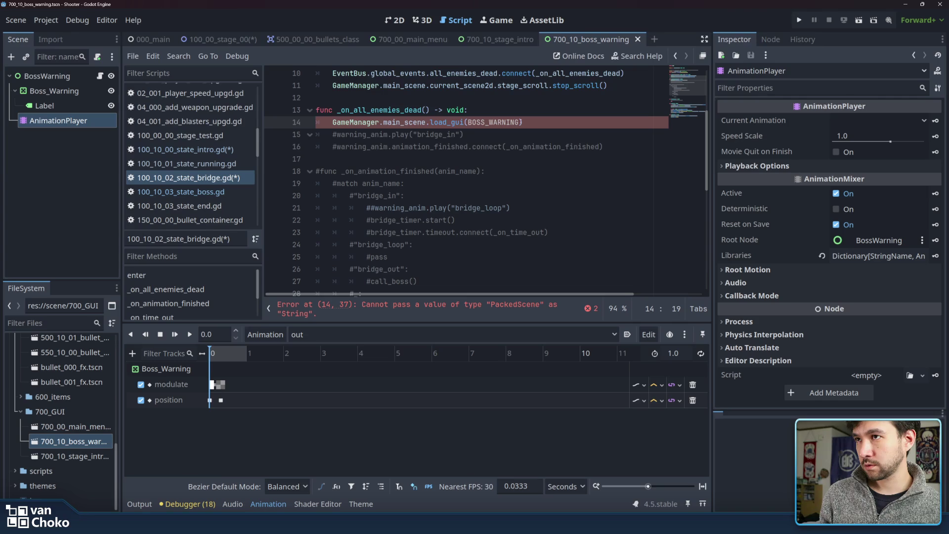
pyautogui.write('.ress')
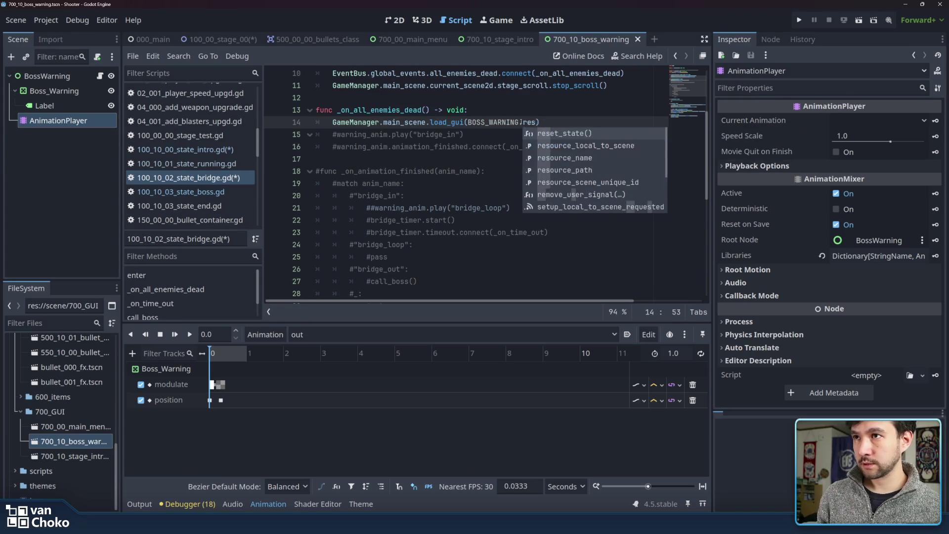
pyautogui.click(605, 170)
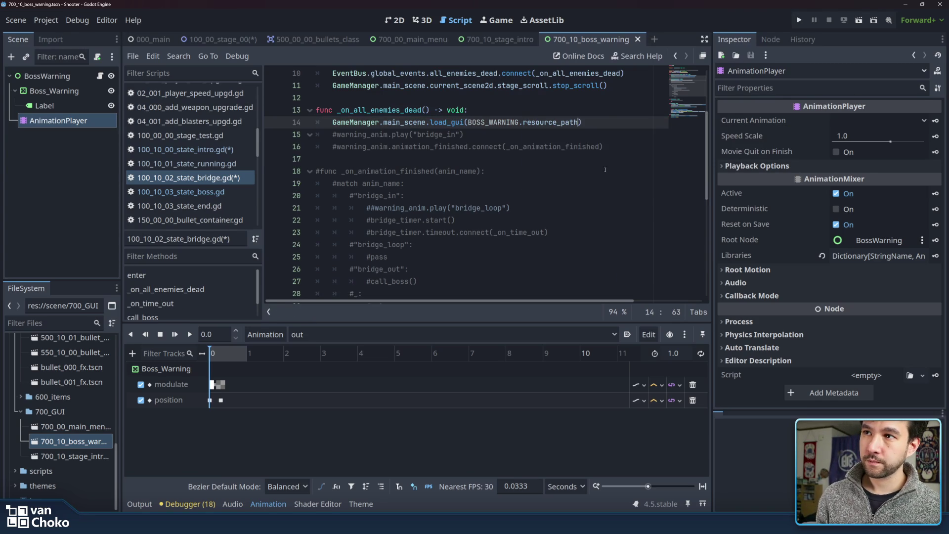
pyautogui.click(606, 118)
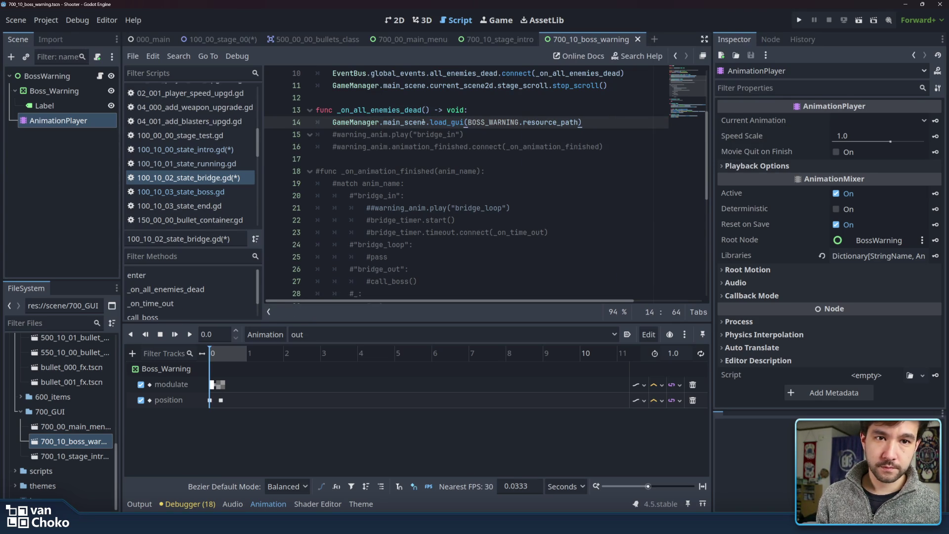
pyautogui.hotkey('ctrl', 's')
# Select GameManager in the line 14 load_gui call to view its description.
pyautogui.moveTo(583, 123)
pyautogui.mouseDown()
pyautogui.moveTo(332, 122)
pyautogui.moveTo(358, 124)
pyautogui.mouseUp()
pyautogui.doubleClick(357, 124)
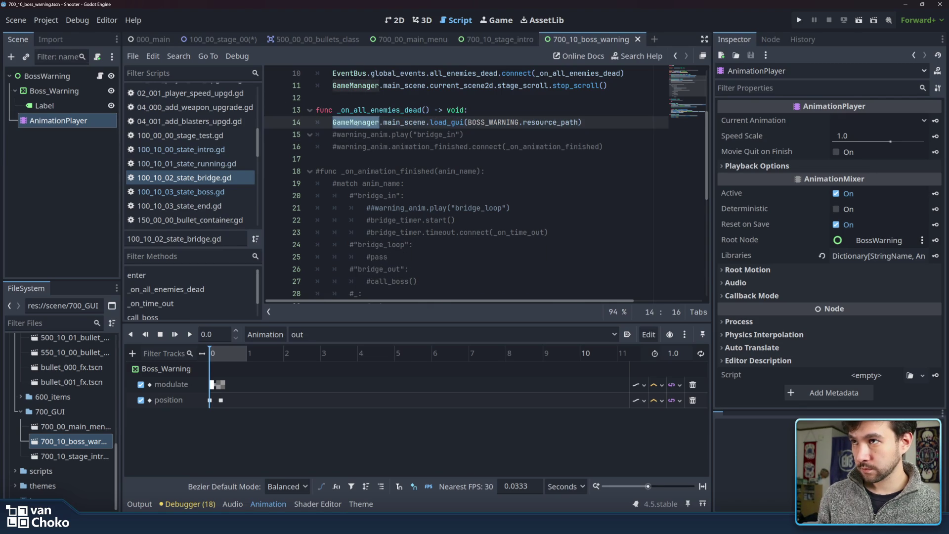
pyautogui.click(358, 123)
pyautogui.moveTo(357, 124)
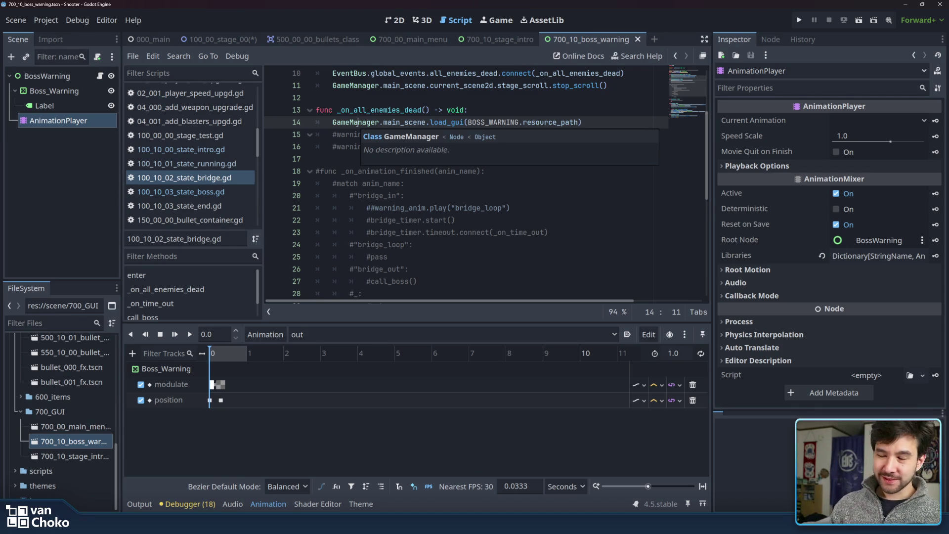
# Review lines 13-15 of _on_all_enemies_dead, including the GameManager load_gui call.
pyautogui.click(493, 123)
pyautogui.click(422, 122)
pyautogui.moveTo(569, 110); pyautogui.dragTo(601, 135)
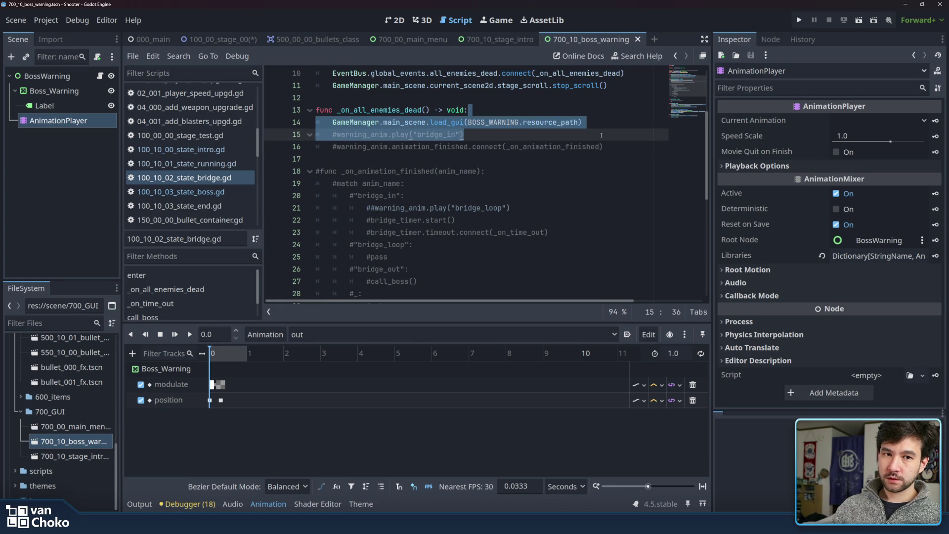
pyautogui.click(601, 135)
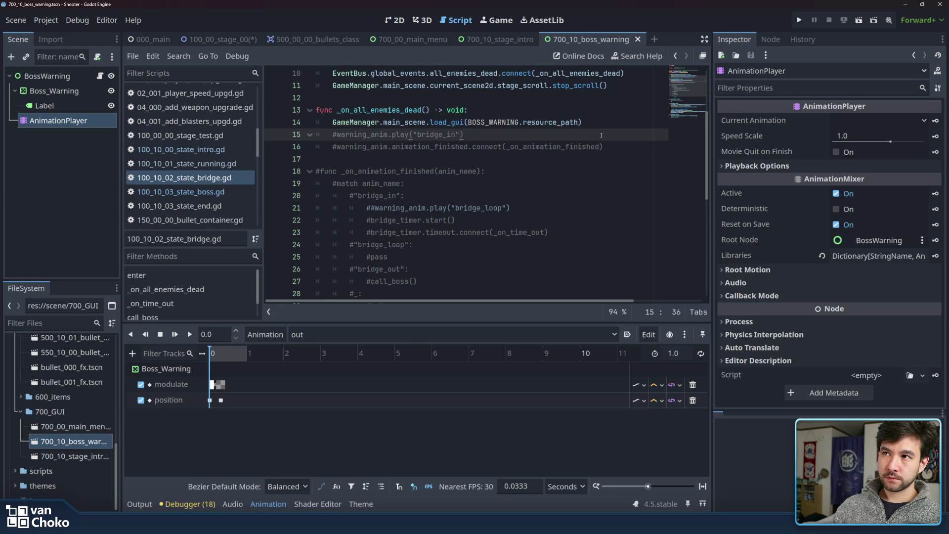
pyautogui.click(604, 123)
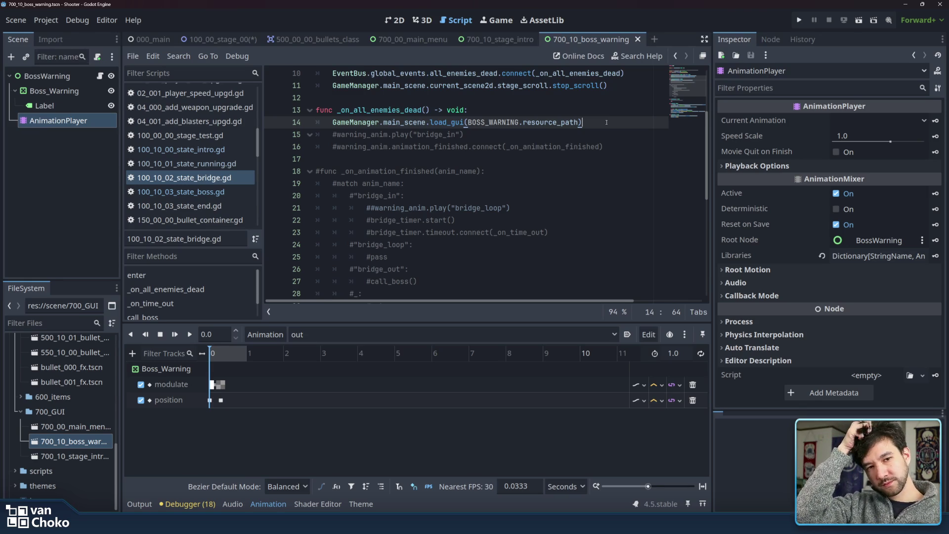
pyautogui.doubleClick(360, 123)
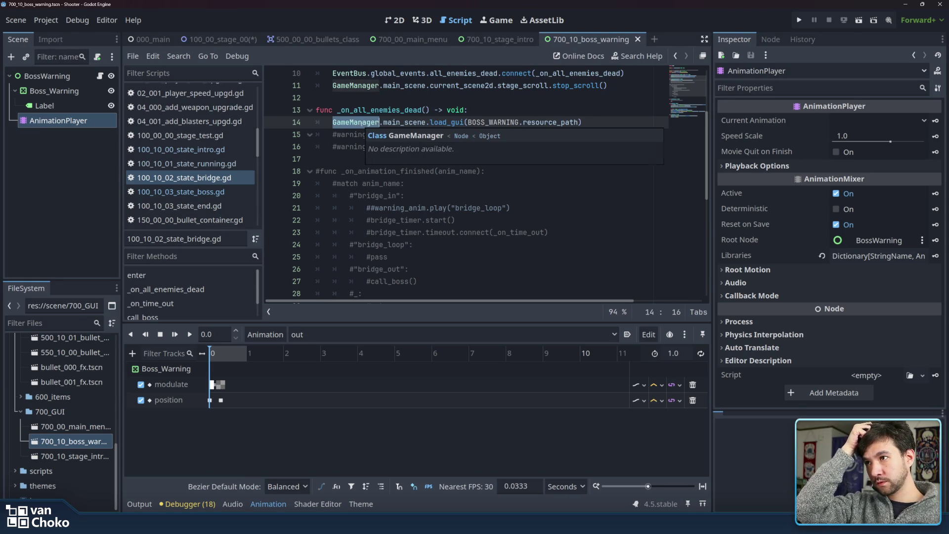
pyautogui.click(361, 122)
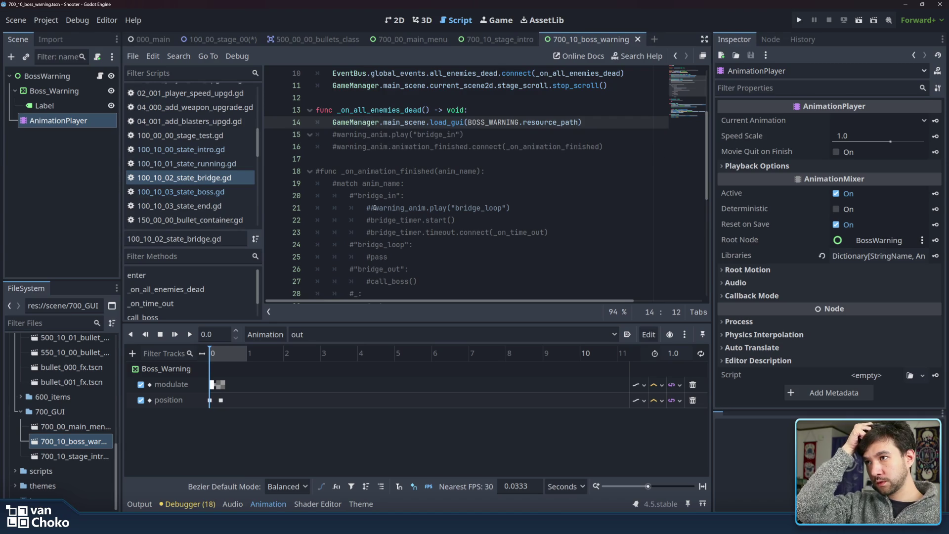
# Remove one # from the bridge_loop play line 21 and save the script.
pyautogui.click(375, 207)
pyautogui.press('BackSpace')
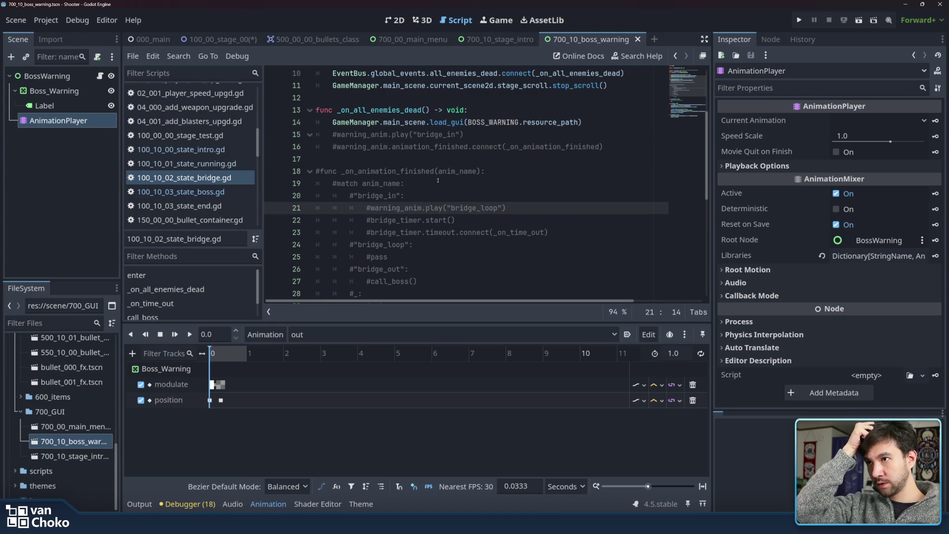
pyautogui.click(438, 184)
pyautogui.scroll(3, 418, 202)
pyautogui.click(413, 232)
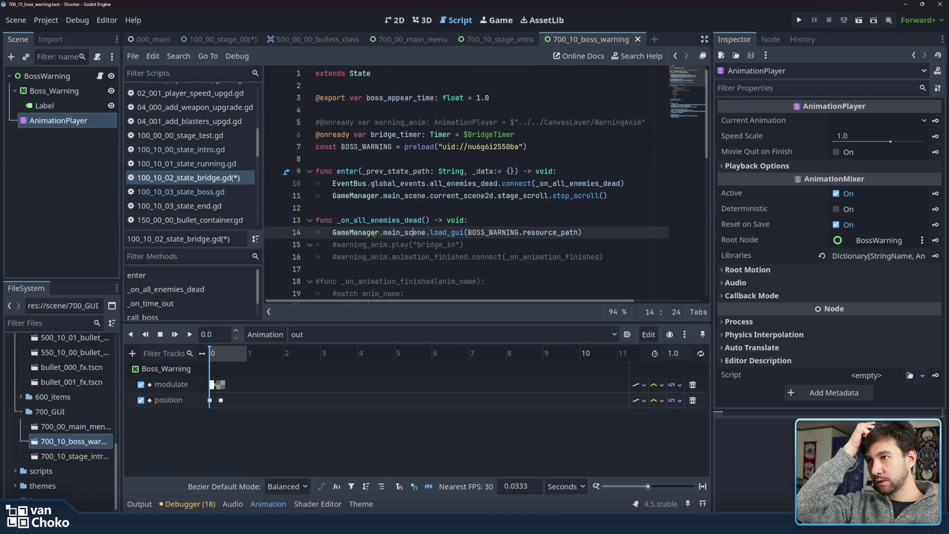
pyautogui.click(371, 244)
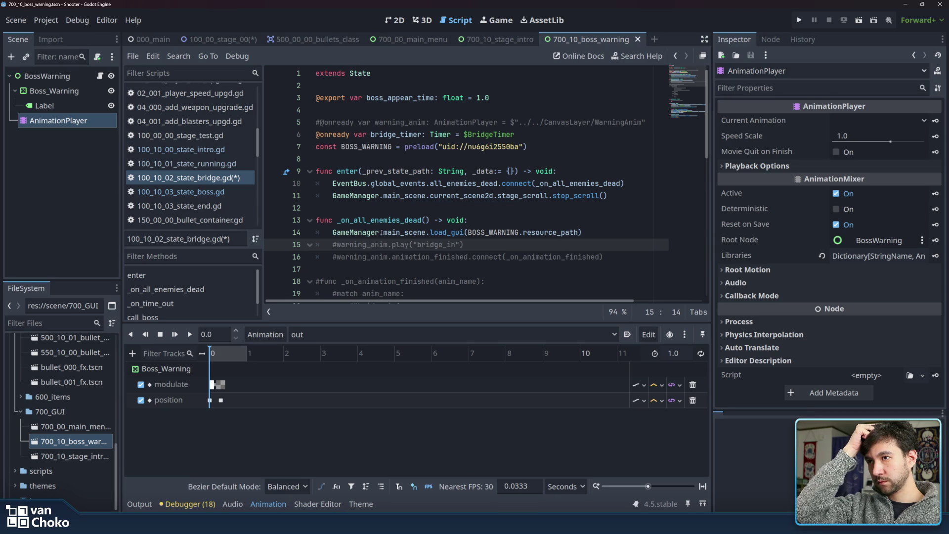
pyautogui.click(606, 232)
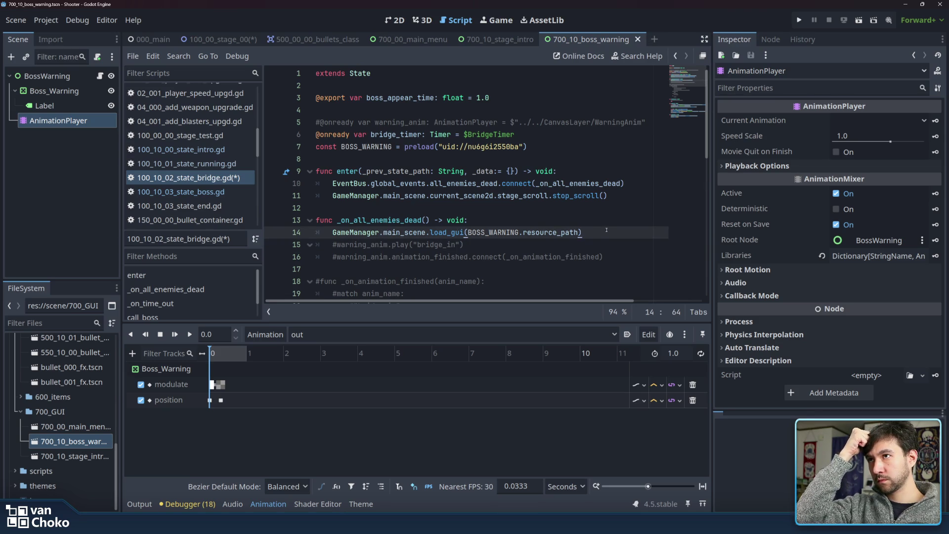
pyautogui.click(510, 196)
pyautogui.click(524, 220)
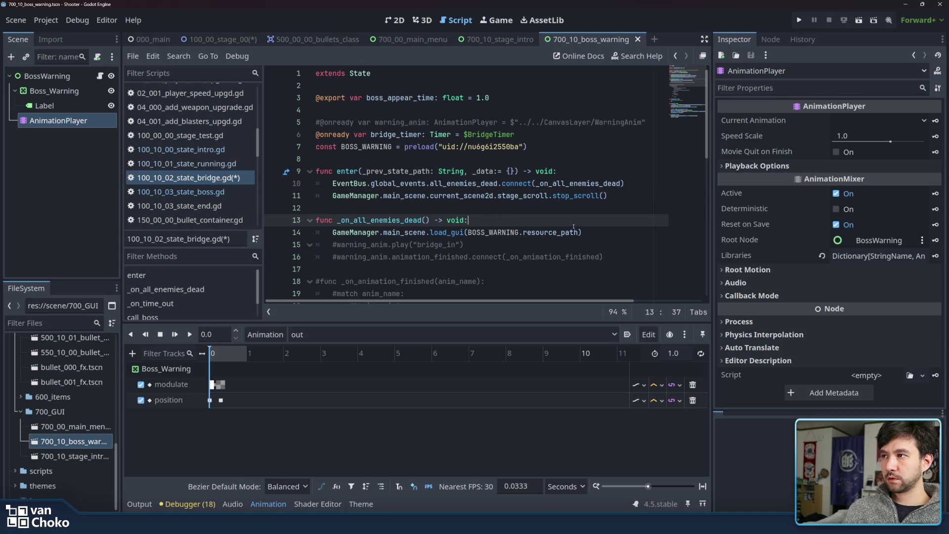
pyautogui.hotkey('ctrl', 's')
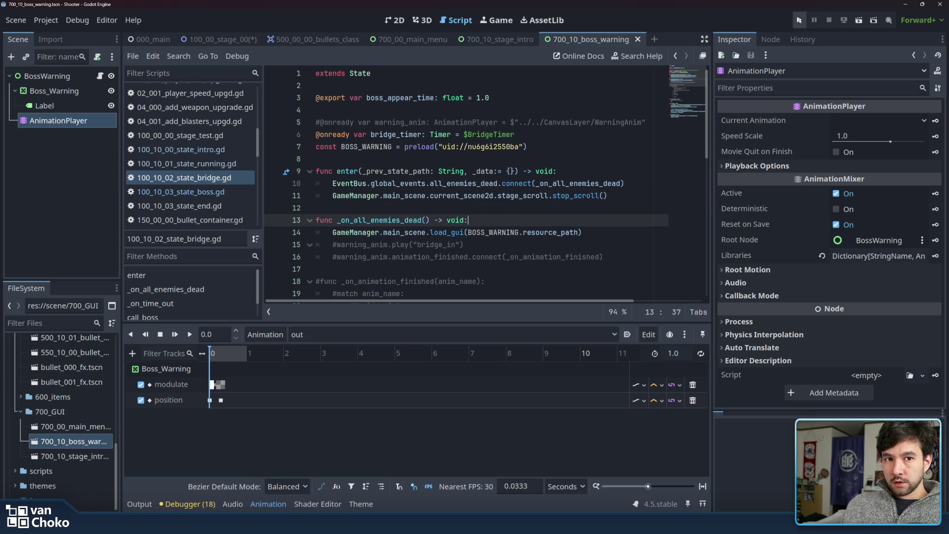
# Run a new game, fly and shoot the enemies until Warning!!! appears, then stop it.
pyautogui.click(799, 20)
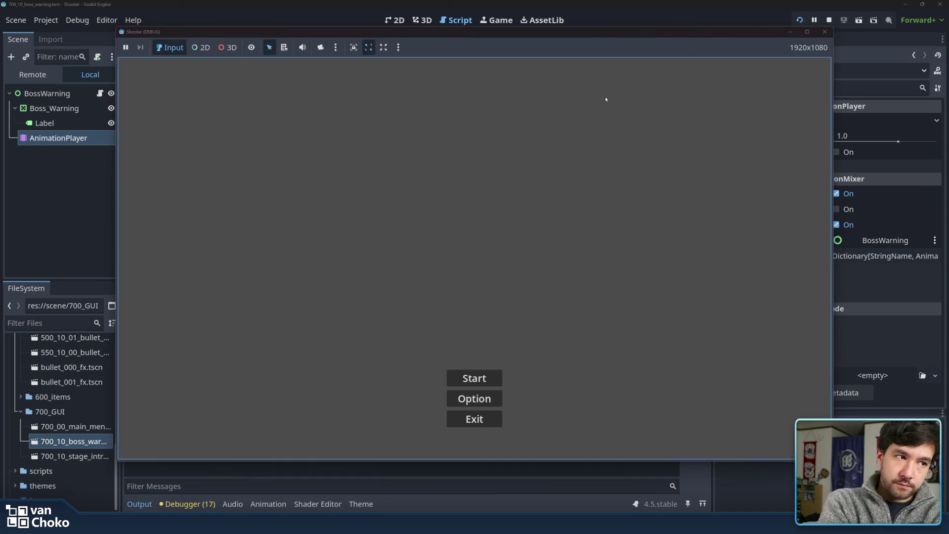
pyautogui.click(486, 371)
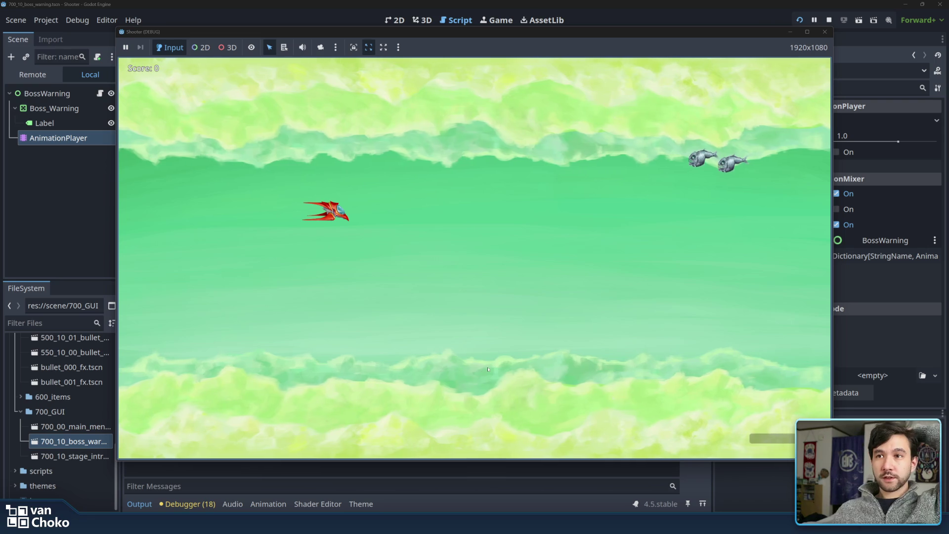
pyautogui.press('Up')
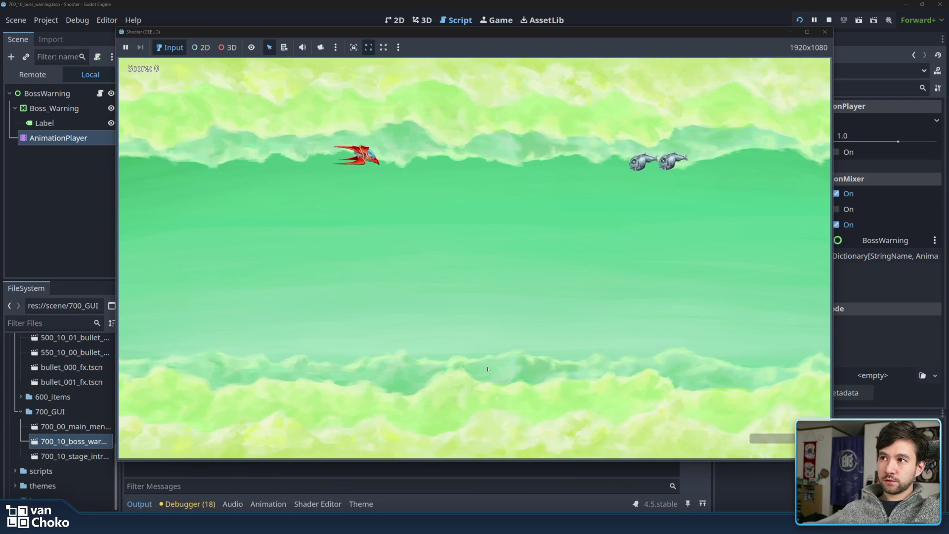
pyautogui.press('Right')
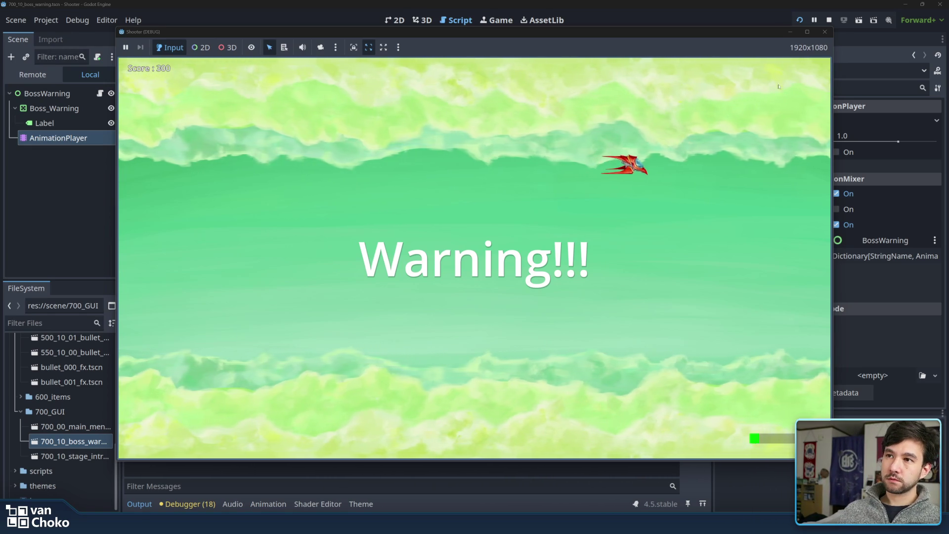
pyautogui.click(826, 32)
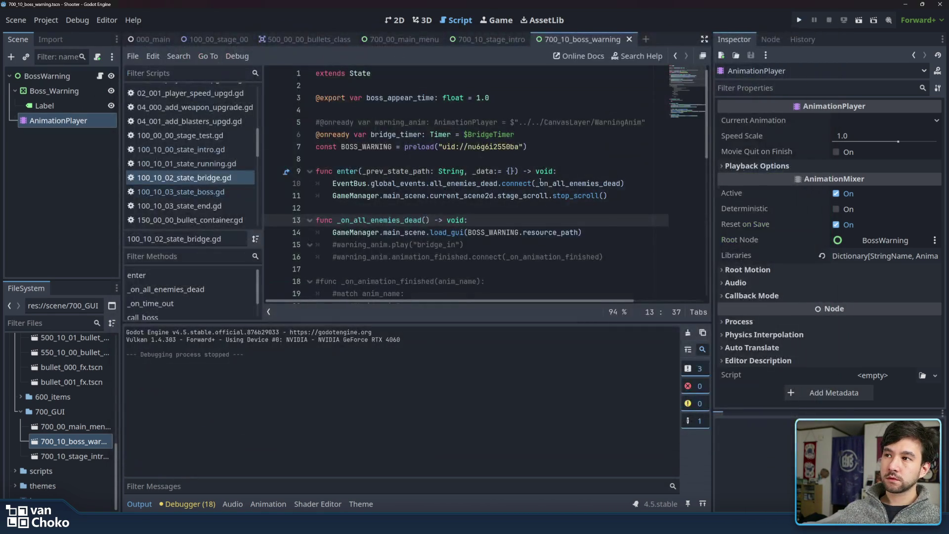
pyautogui.click(595, 230)
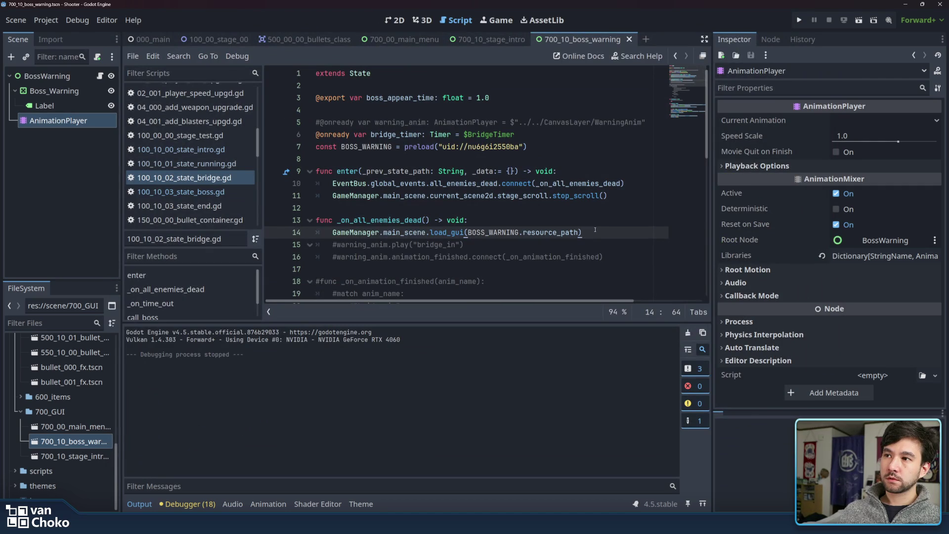
pyautogui.moveTo(514, 41)
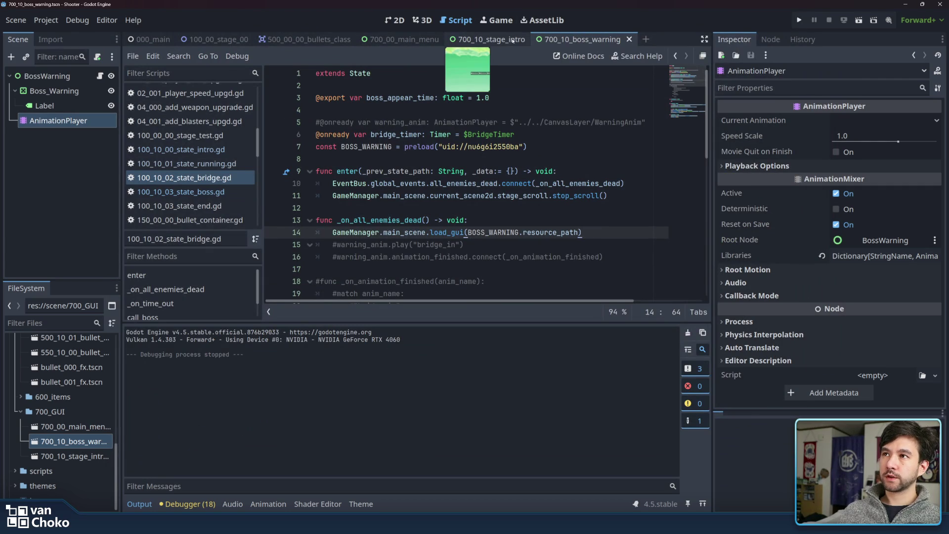
pyautogui.click(589, 40)
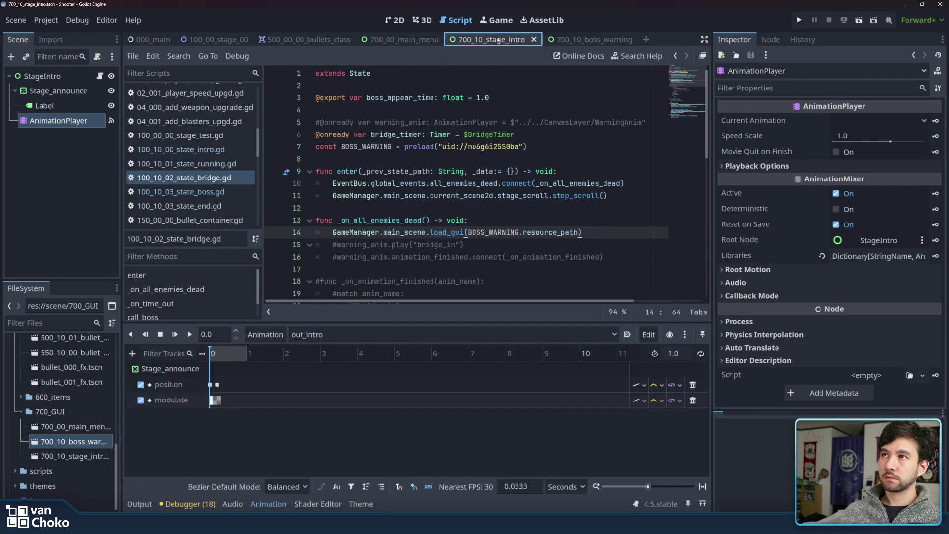
pyautogui.click(617, 237)
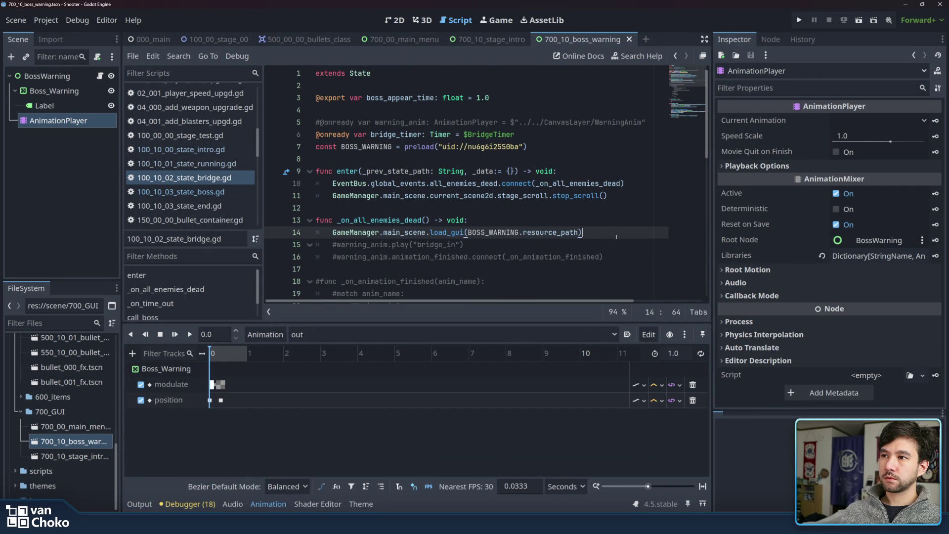
pyautogui.scroll(-4, 614, 231)
pyautogui.click(482, 186)
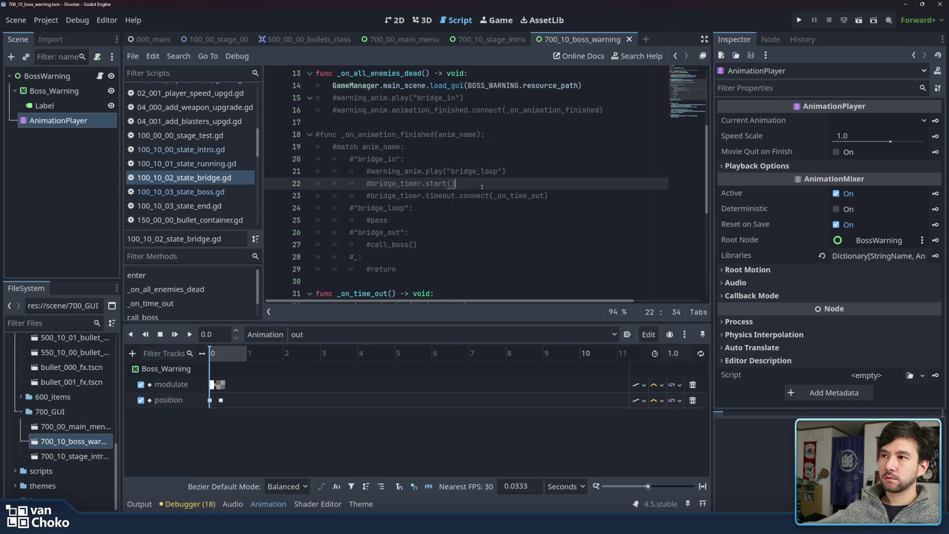
pyautogui.doubleClick(404, 185)
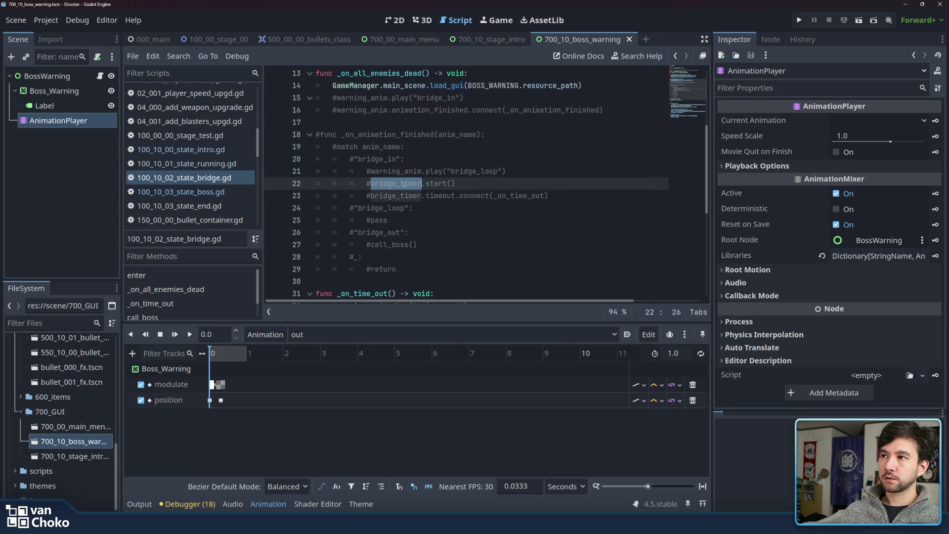
pyautogui.click(559, 185)
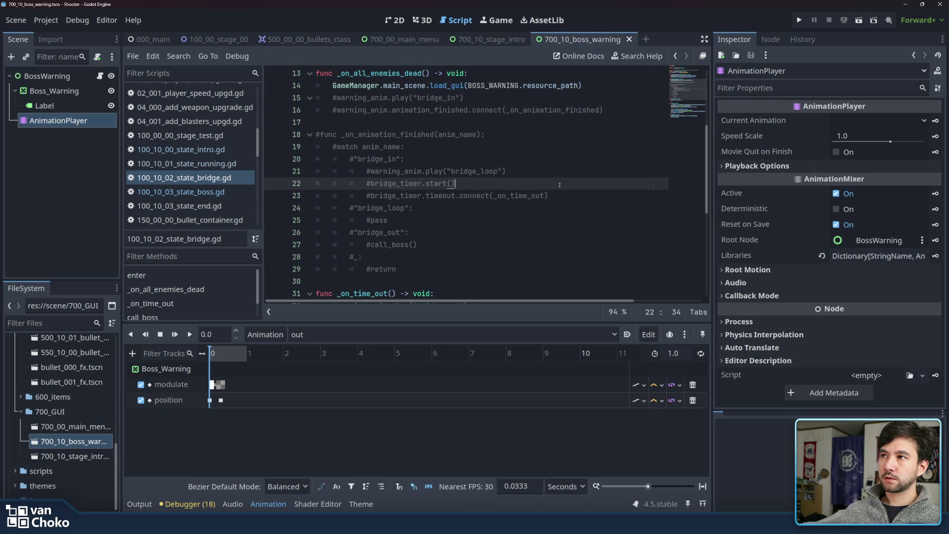
pyautogui.scroll(2, 559, 185)
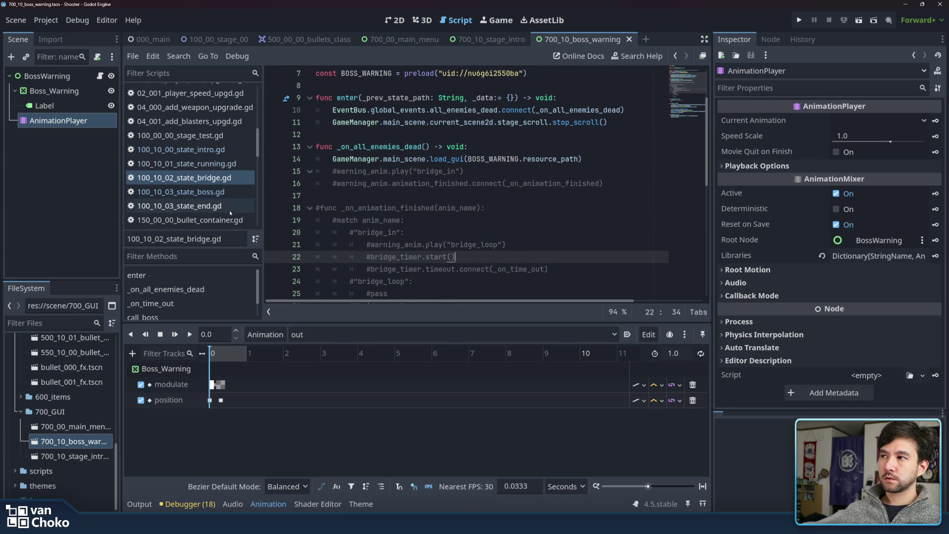
pyautogui.scroll(-8, 229, 218)
pyautogui.scroll(-4, 224, 195)
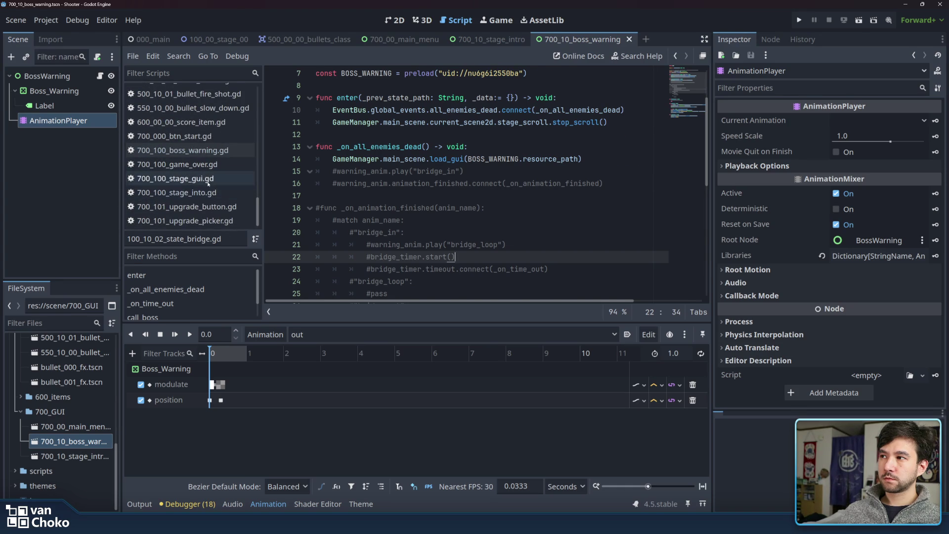
# Scroll through 700_100_stage_gui.gd, then switch to 700_100_boss_warning.gd.
pyautogui.click(208, 181)
pyautogui.scroll(4, 588, 212)
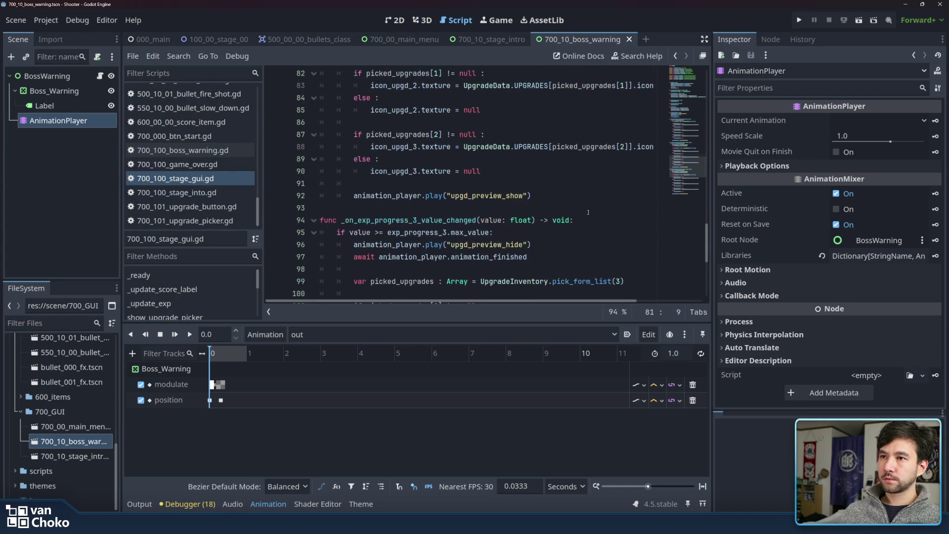
pyautogui.scroll(-6, 588, 213)
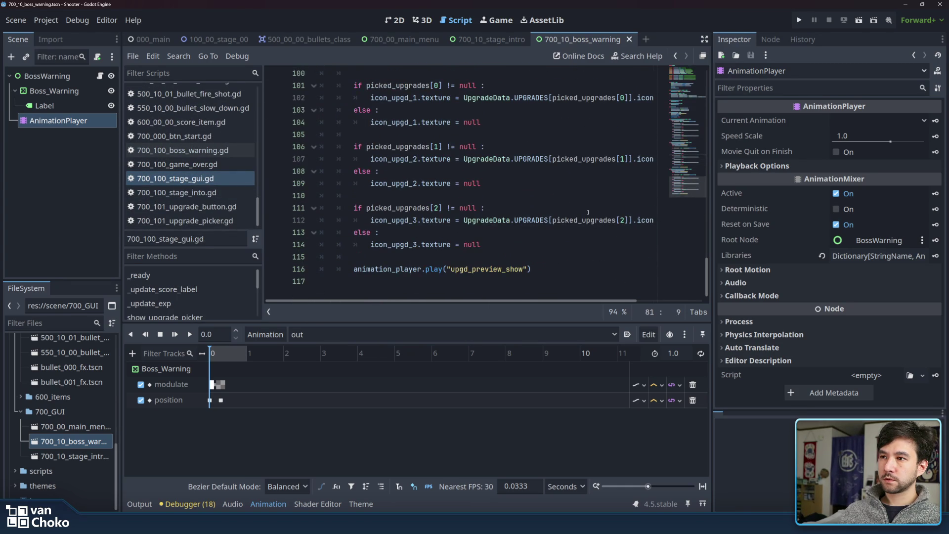
pyautogui.click(561, 268)
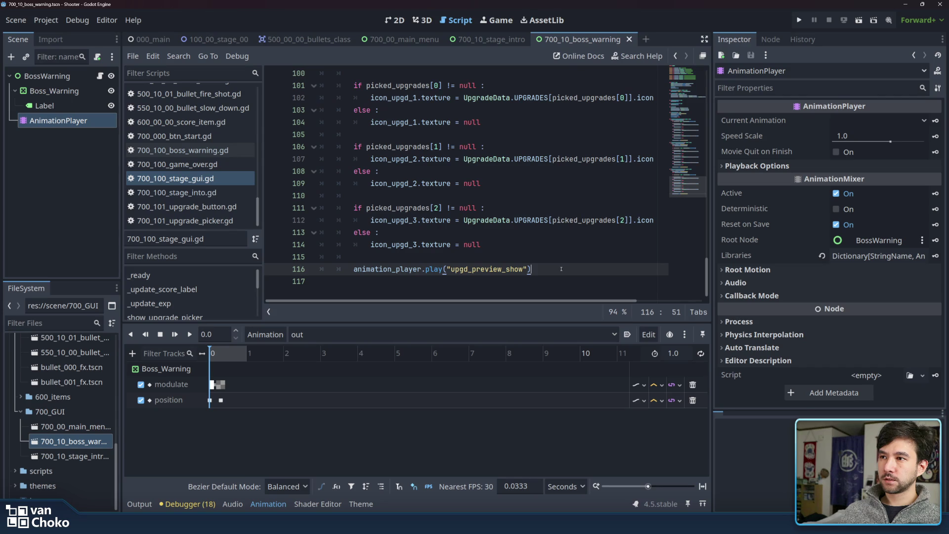
pyautogui.scroll(8, 562, 268)
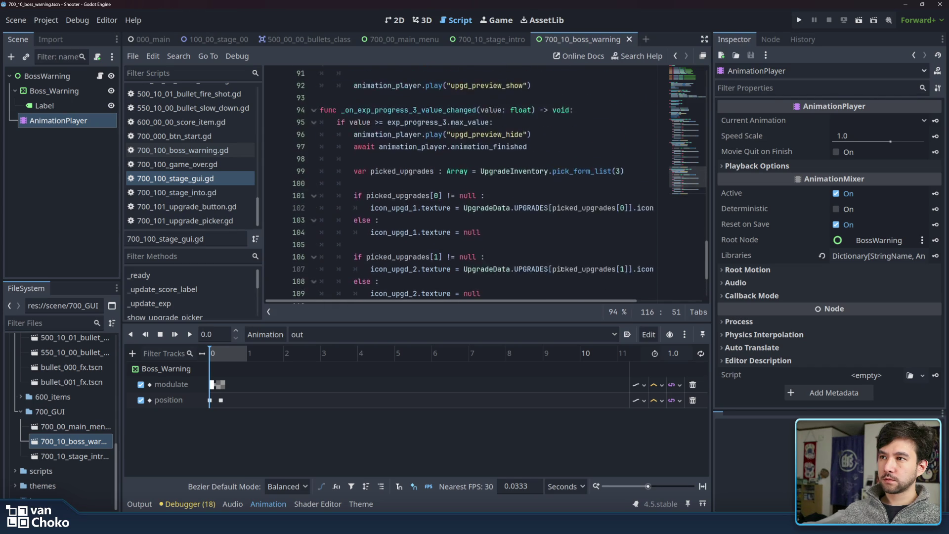
pyautogui.scroll(8, 561, 269)
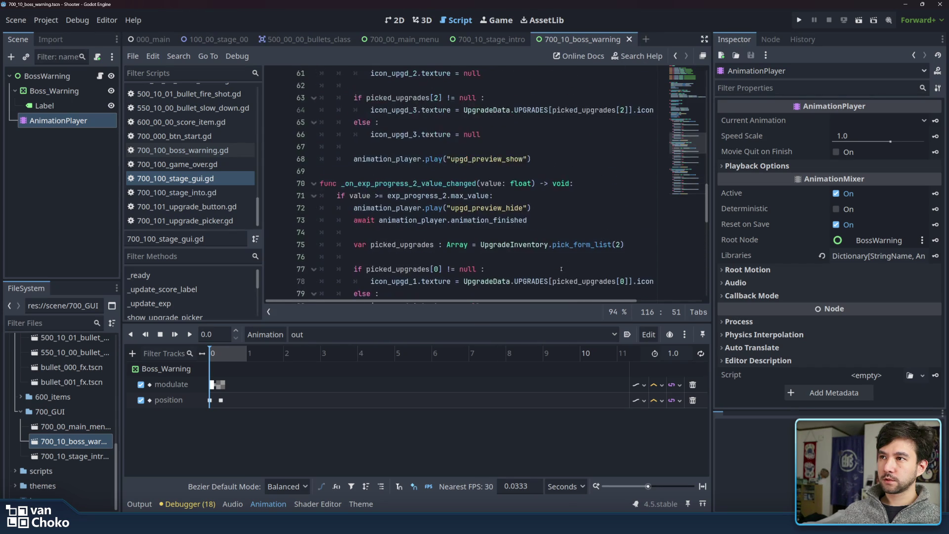
pyautogui.scroll(6, 561, 269)
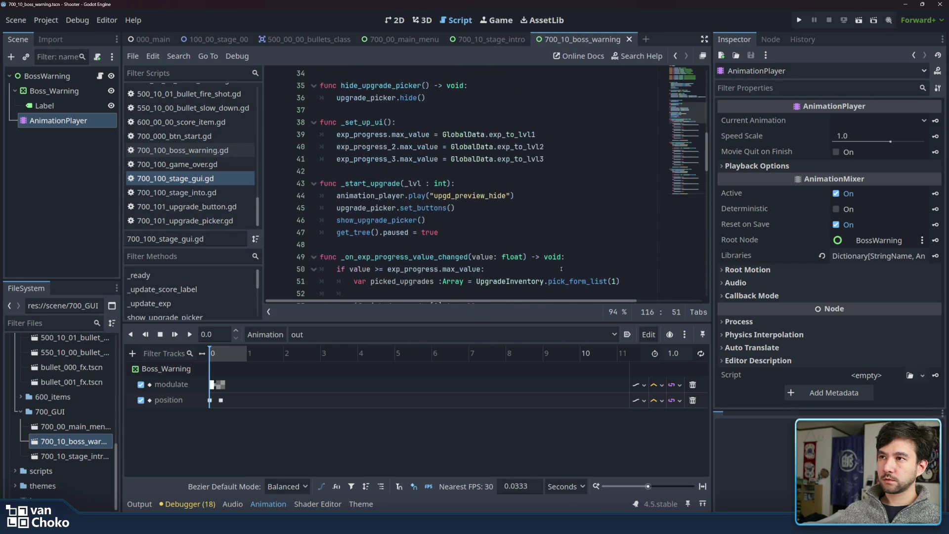
pyautogui.scroll(5, 561, 268)
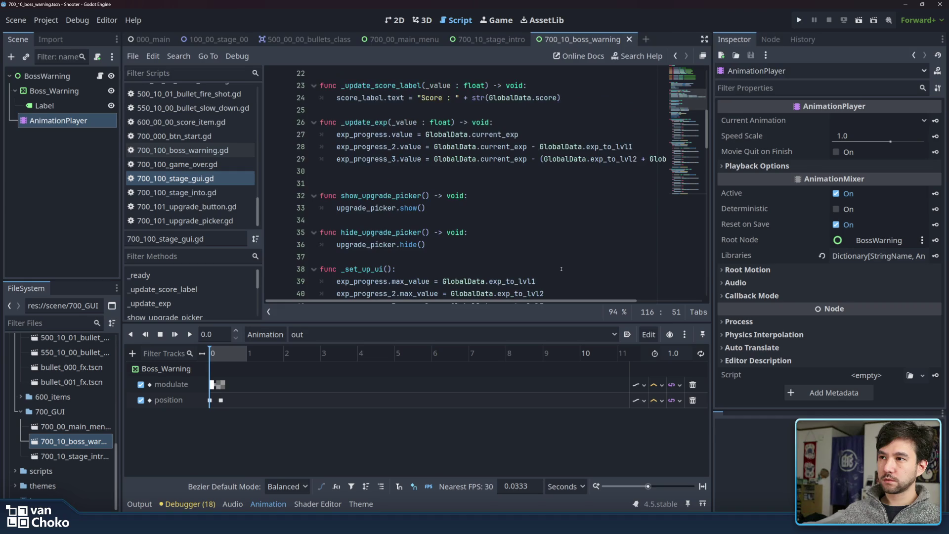
pyautogui.scroll(3, 562, 268)
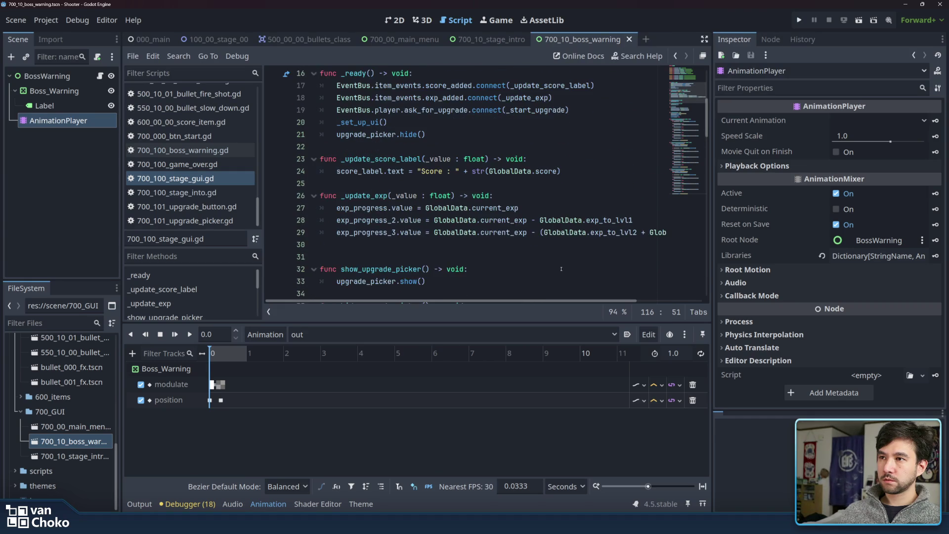
pyautogui.scroll(3, 562, 268)
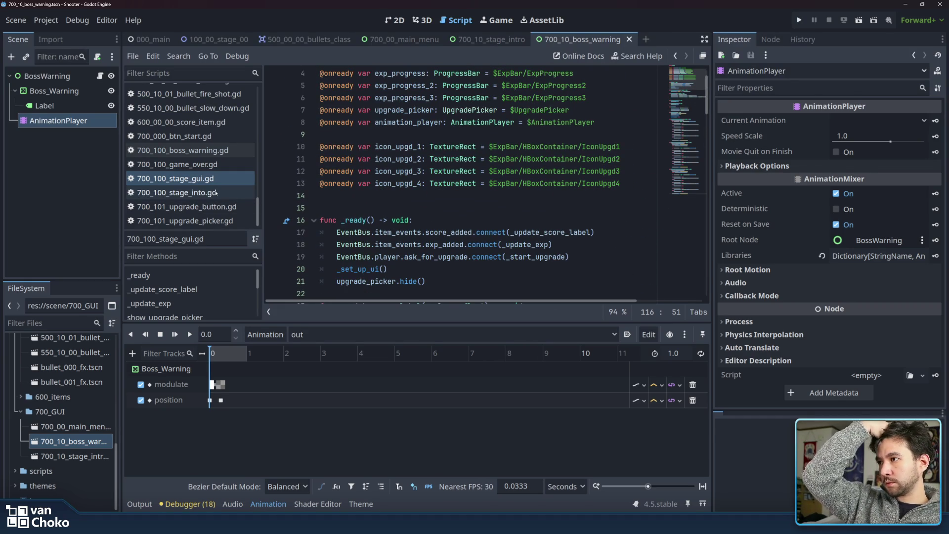
pyautogui.click(188, 150)
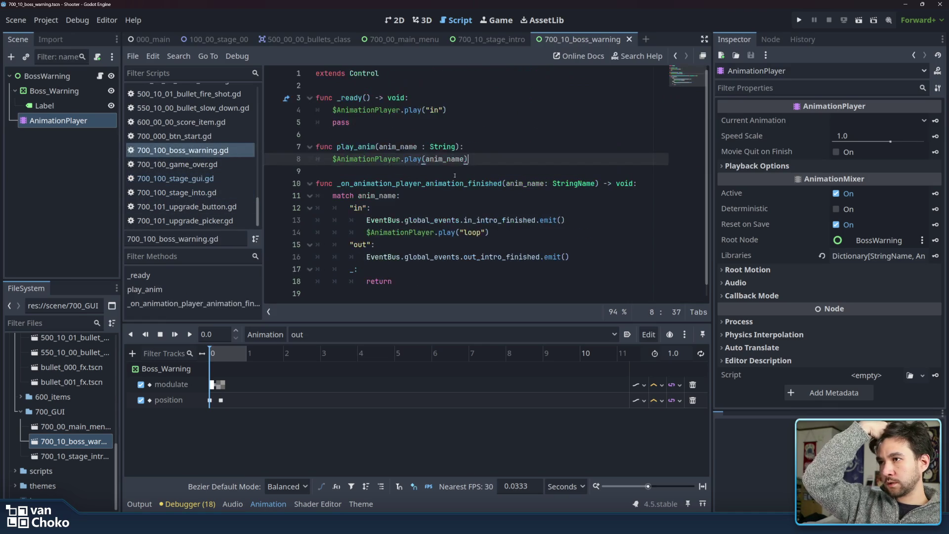
# Select play("loop") on line 14 and choose the "in" animation in the Animation dropdown.
pyautogui.click(537, 241)
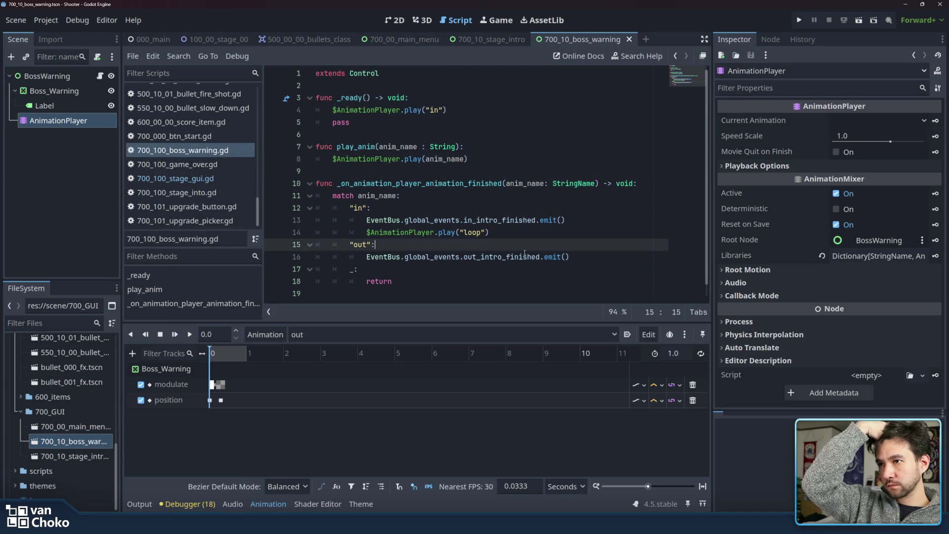
pyautogui.doubleClick(420, 231)
pyautogui.moveTo(420, 231)
pyautogui.mouseDown()
pyautogui.moveTo(534, 233)
pyautogui.moveTo(369, 233)
pyautogui.moveTo(441, 232)
pyautogui.mouseUp()
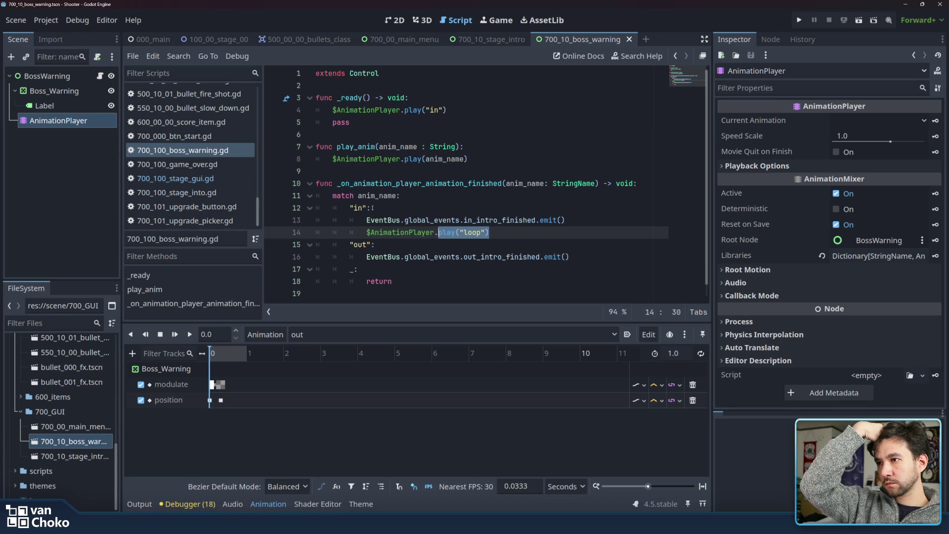
pyautogui.click(375, 338)
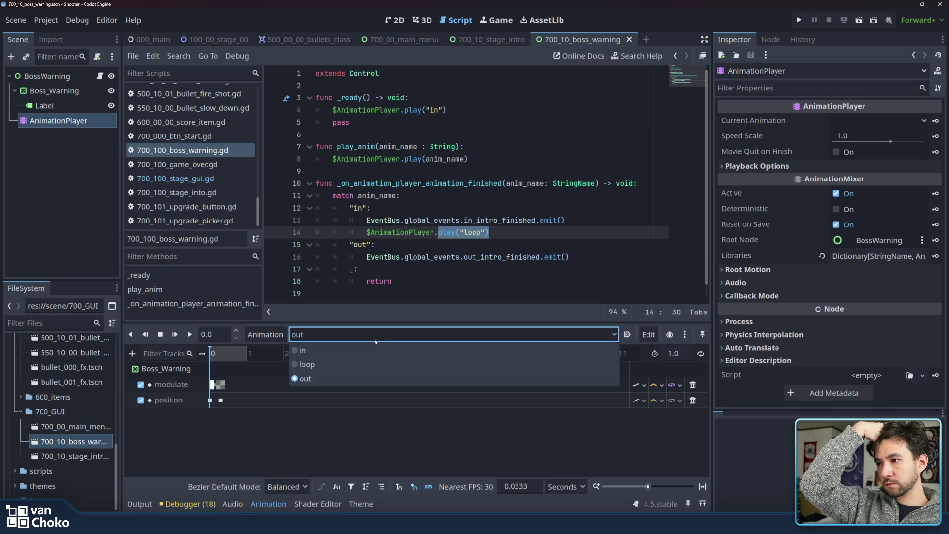
pyautogui.click(375, 351)
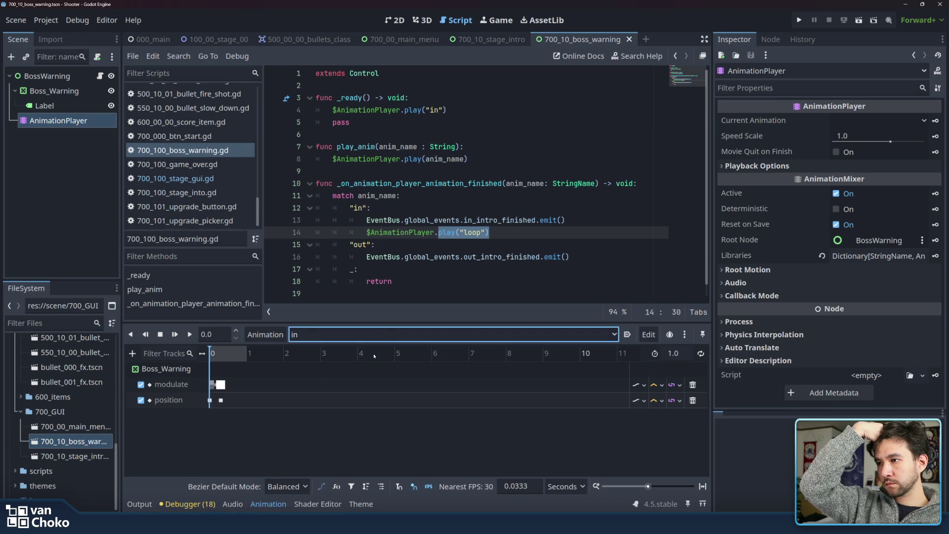
pyautogui.click(413, 201)
pyautogui.doubleClick(381, 184)
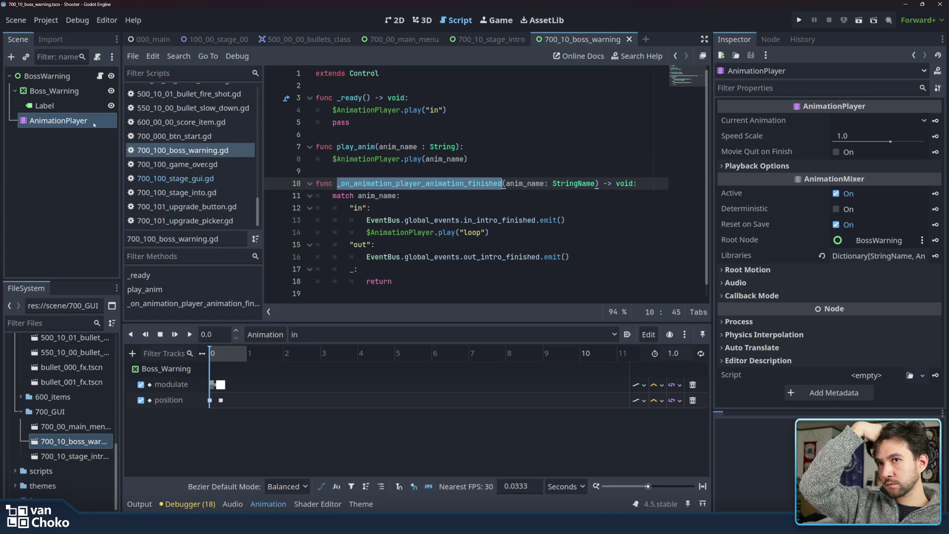
# Connect AnimationPlayer's animation_finished signal to _on_animation_player_animation_finished from the Node tab.
pyautogui.click(770, 39)
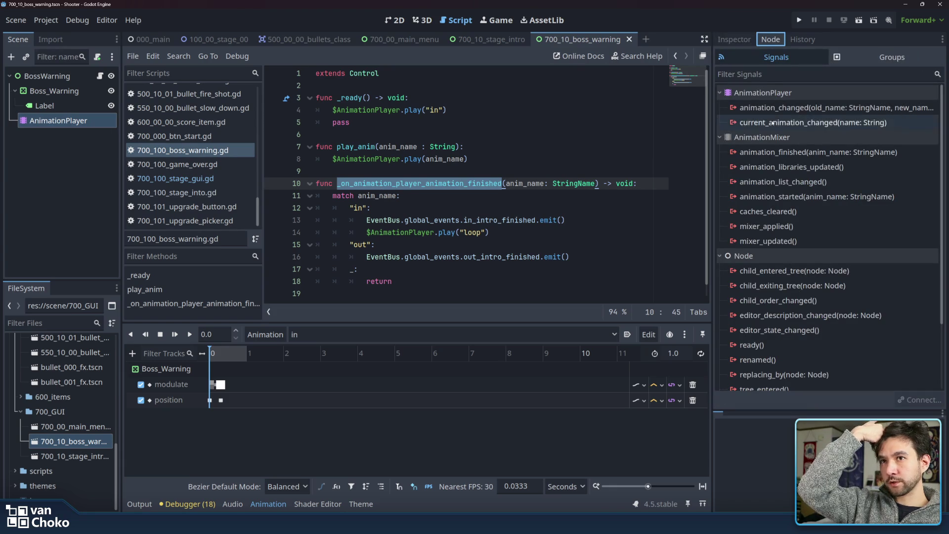
pyautogui.moveTo(772, 156)
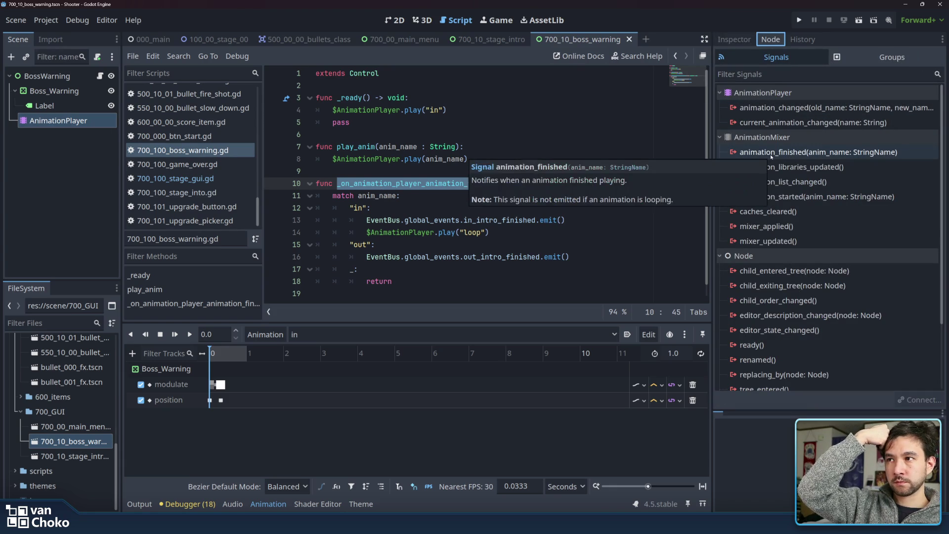
pyautogui.doubleClick(835, 154)
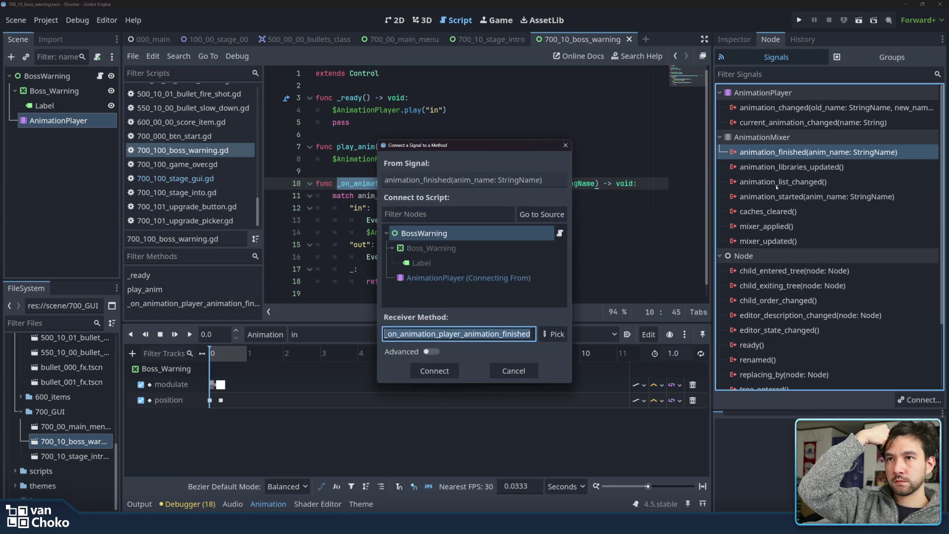
pyautogui.click(439, 374)
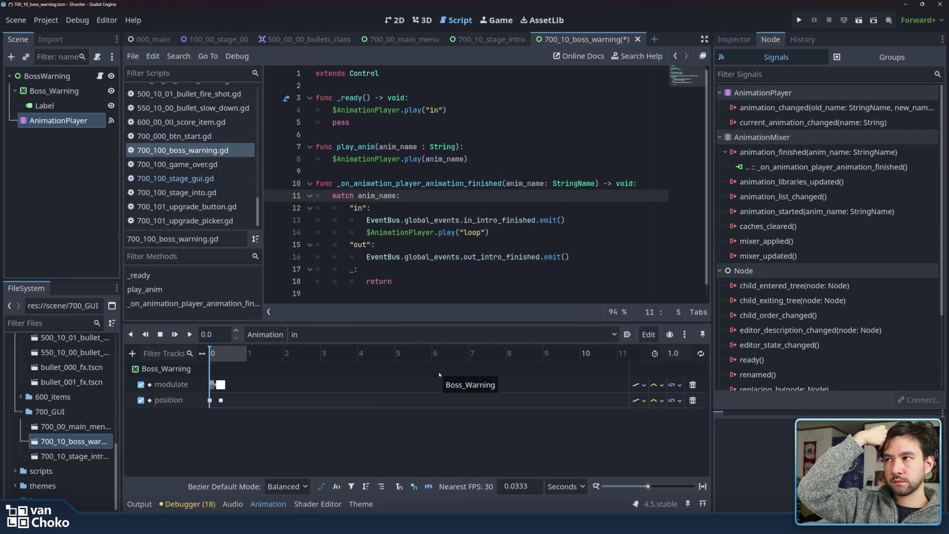
pyautogui.click(482, 195)
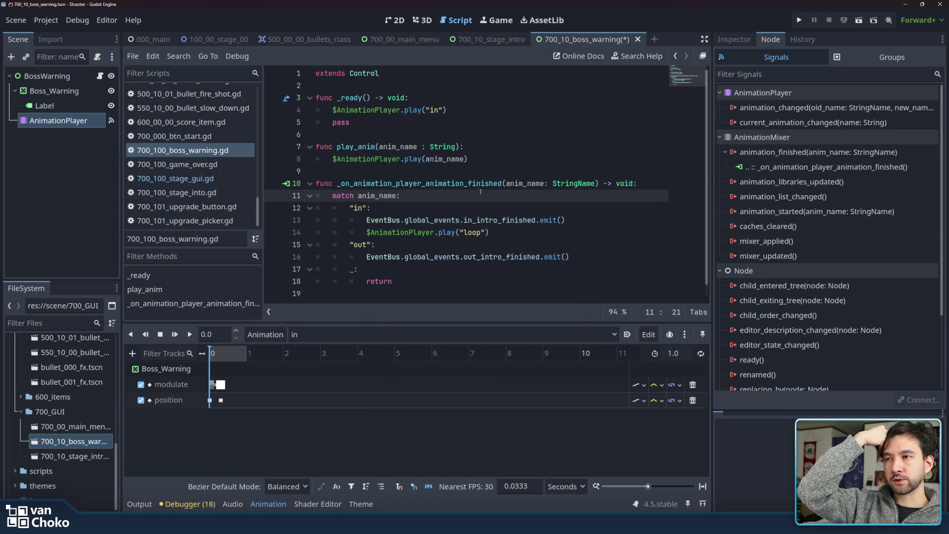
pyautogui.click(510, 230)
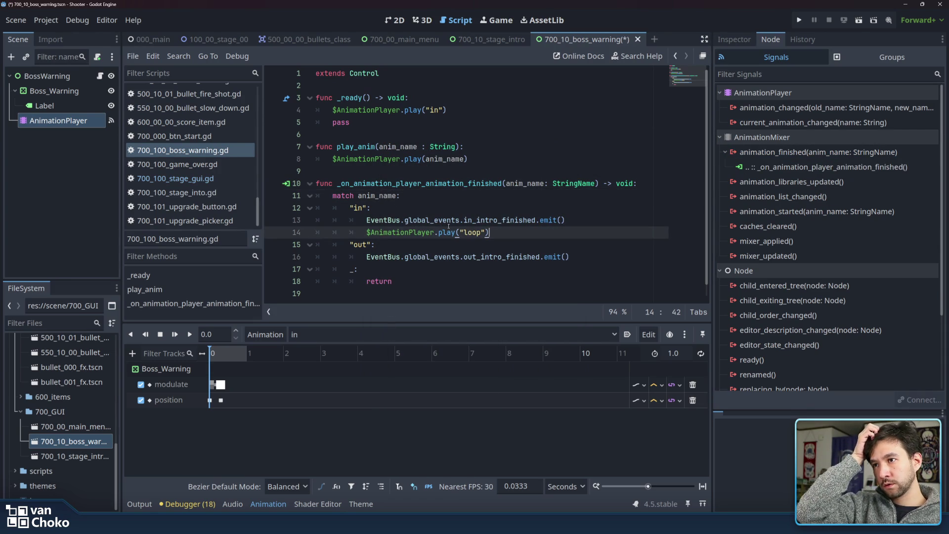
# Rename in_intro_finished to in_bridge_finished on line 13 and save the boss warning script.
pyautogui.click(477, 220)
pyautogui.moveTo(477, 220); pyautogui.dragTo(498, 220)
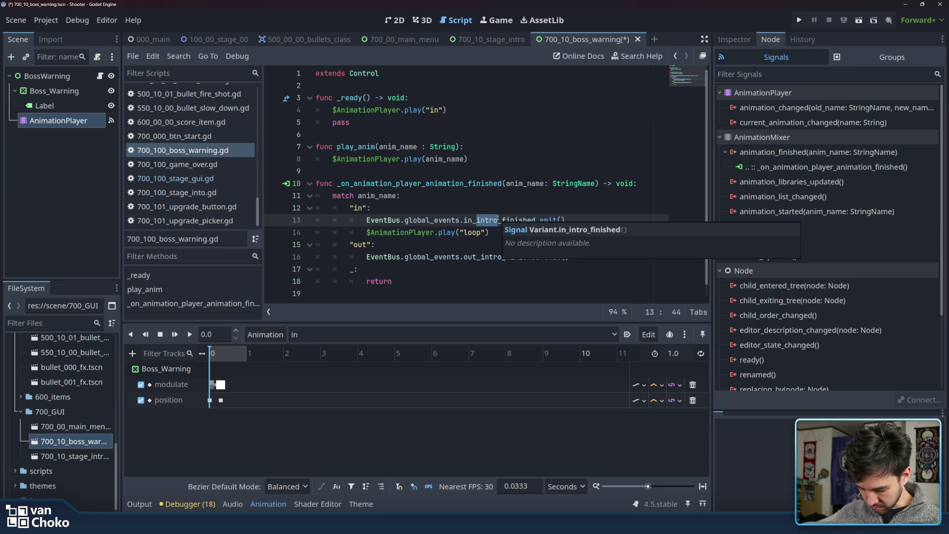
pyautogui.write('wr')
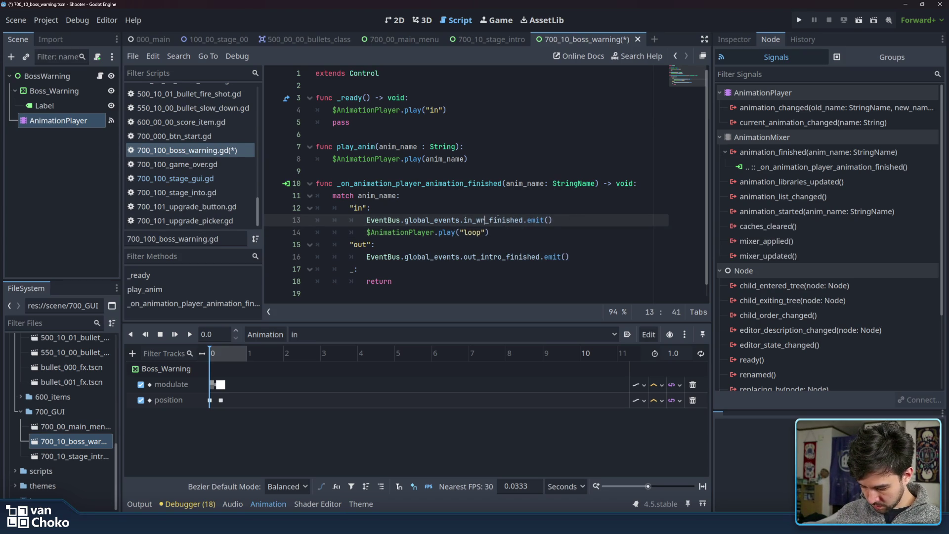
pyautogui.press('BackSpace')
pyautogui.press('BackSpace')
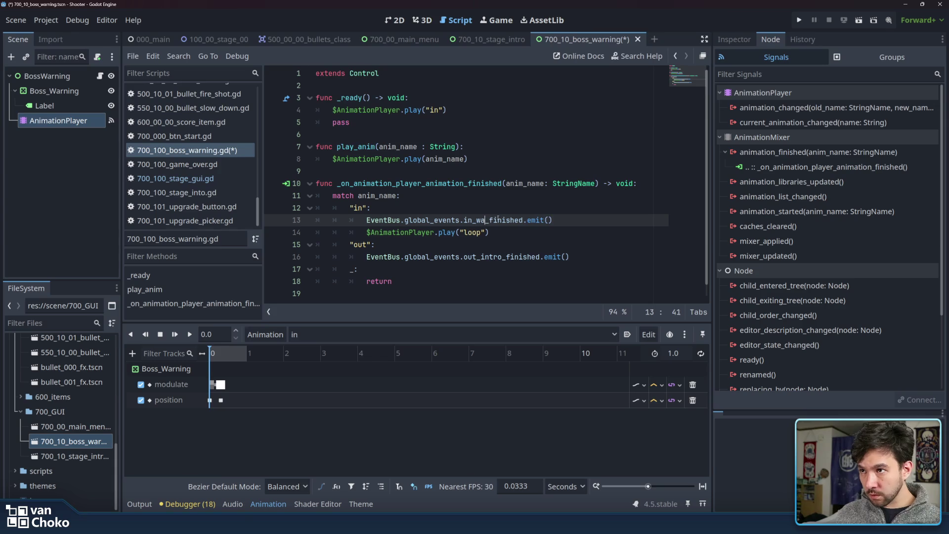
pyautogui.write('bridge')
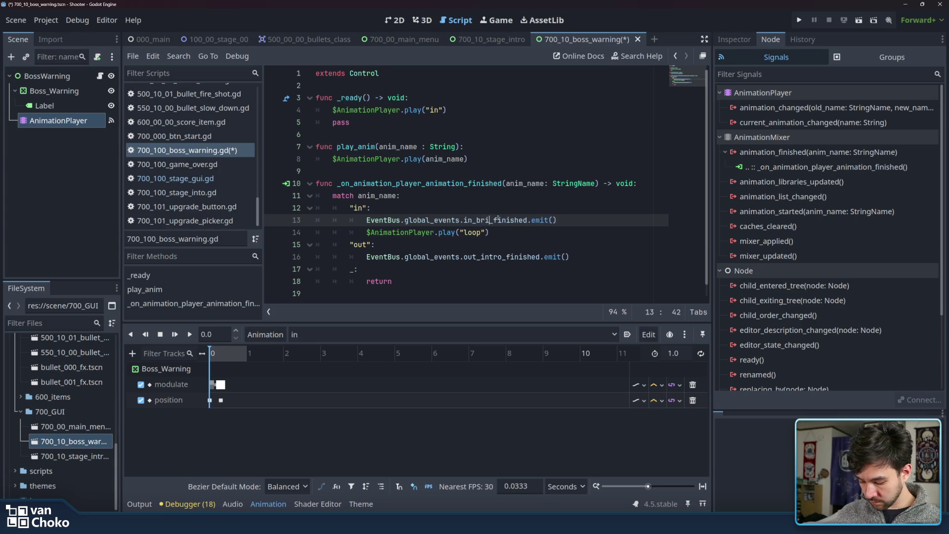
pyautogui.click(498, 219)
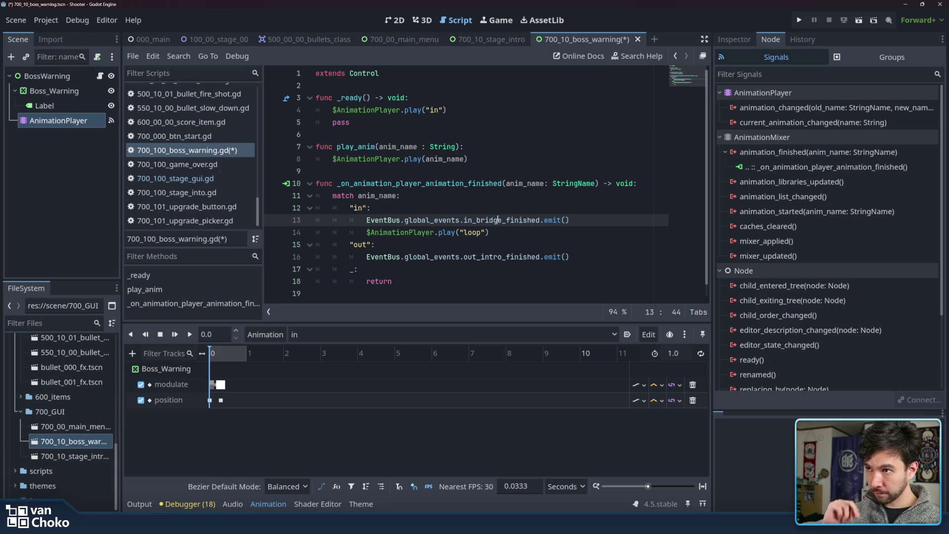
pyautogui.click(501, 235)
pyautogui.hotkey('ctrl', 's')
pyautogui.scroll(10, 220, 129)
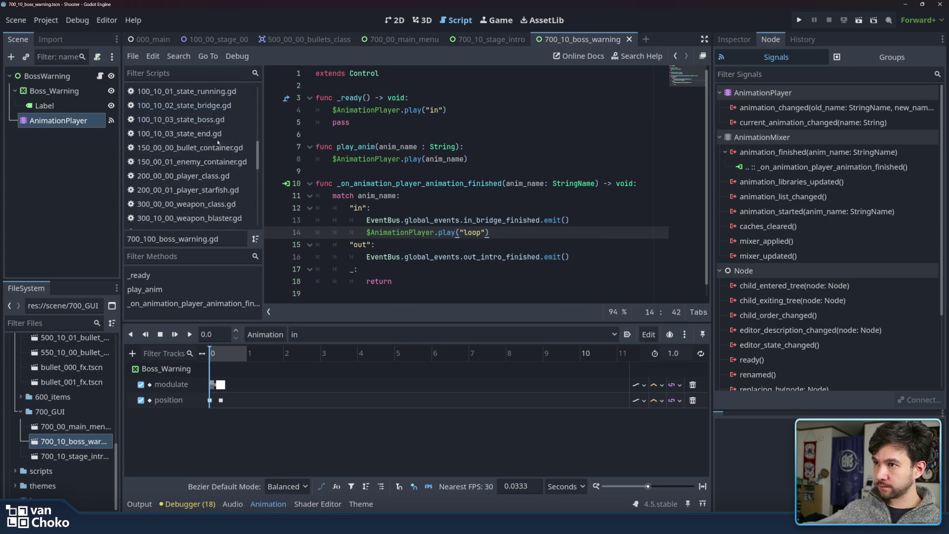
# In 000_00_00_event_bus.gd, delete the duplicated in_intro_finished signal line.
pyautogui.scroll(5, 220, 130)
pyautogui.click(181, 92)
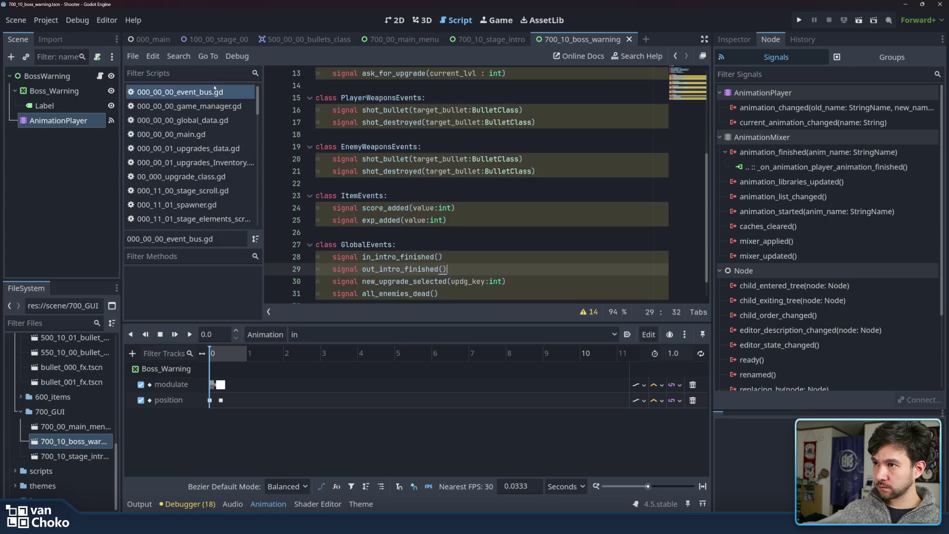
pyautogui.click(455, 191)
pyautogui.click(482, 255)
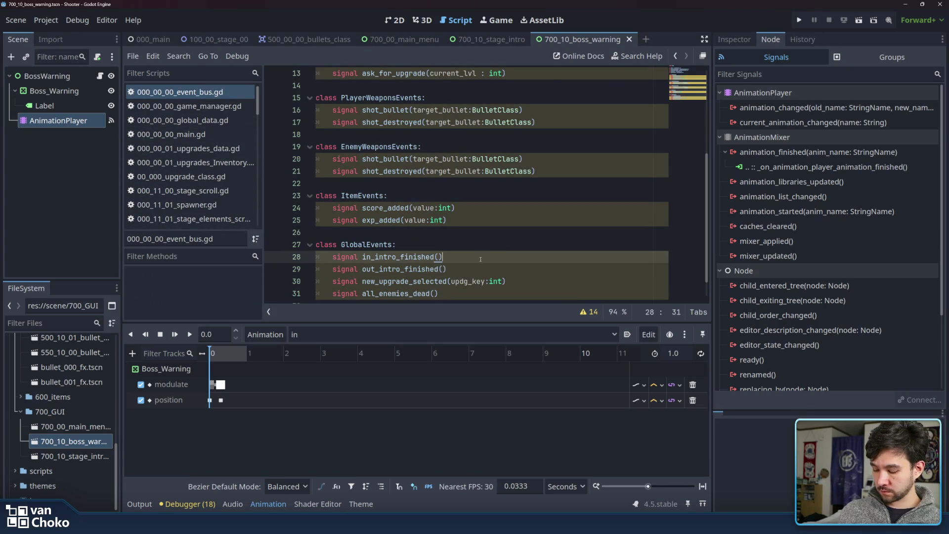
pyautogui.hotkey('ctrl', 'shift', 'd')
pyautogui.keyDown('shift'); pyautogui.click(277, 269); pyautogui.keyUp('shift')
pyautogui.keyDown('shift'); pyautogui.click(326, 274); pyautogui.keyUp('shift')
pyautogui.press('BackSpace')
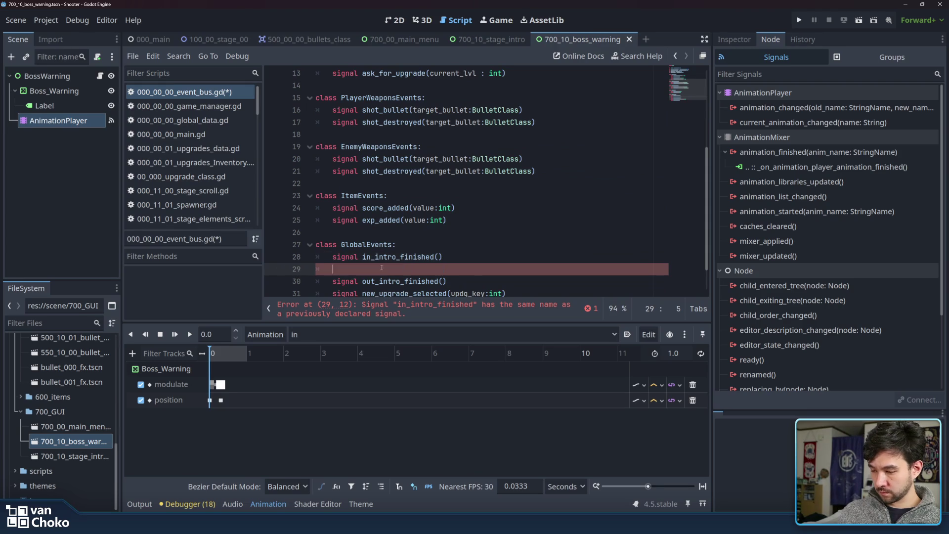
pyautogui.press('BackSpace')
pyautogui.press('BackSpace')
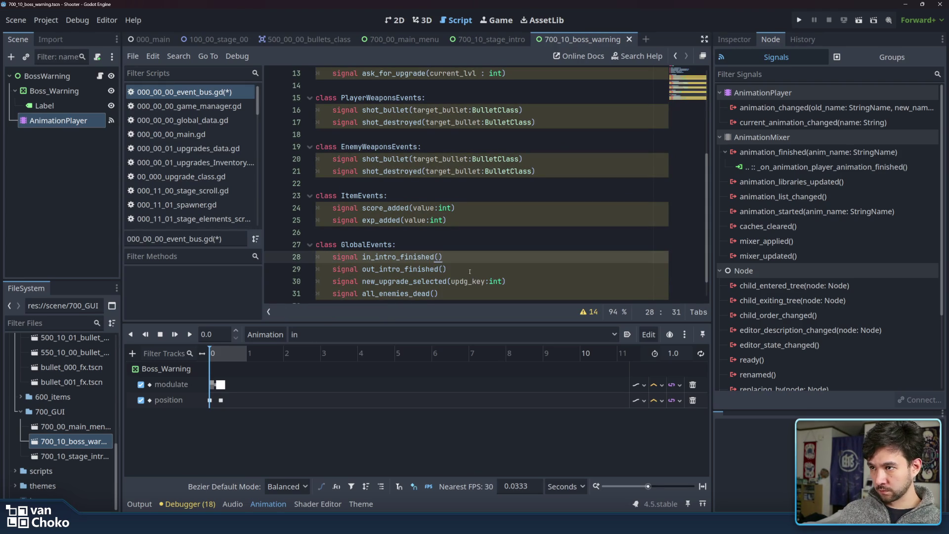
# Add a signal in_bridge_finished() declaration under out_intro_finished in GlobalEvents.
pyautogui.click(470, 272)
pyautogui.press('Return')
pyautogui.write('signal in_intro_finished()')
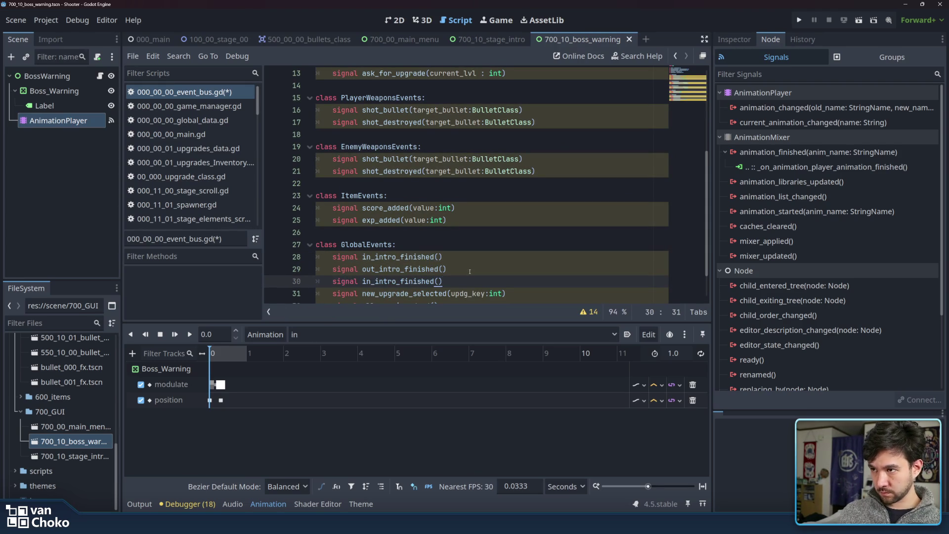
pyautogui.moveTo(396, 281); pyautogui.dragTo(375, 281)
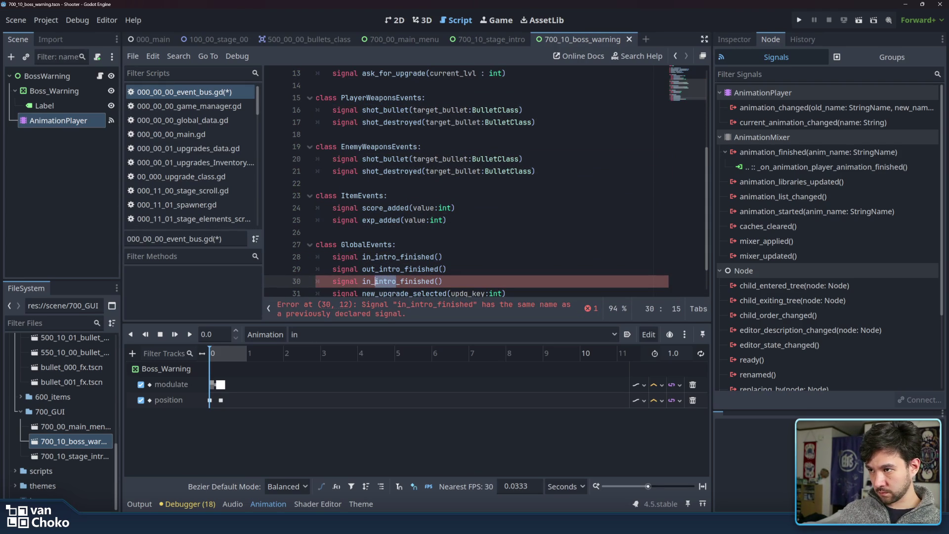
pyautogui.write('bridge')
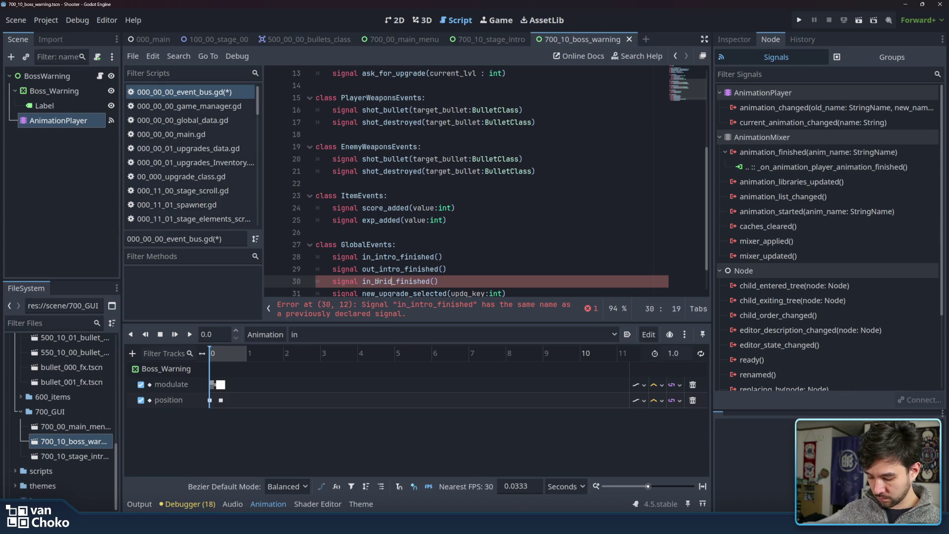
# Add signal out_bridge_finished() below in_bridge_finished and save the event bus script.
pyautogui.scroll(-1, 459, 257)
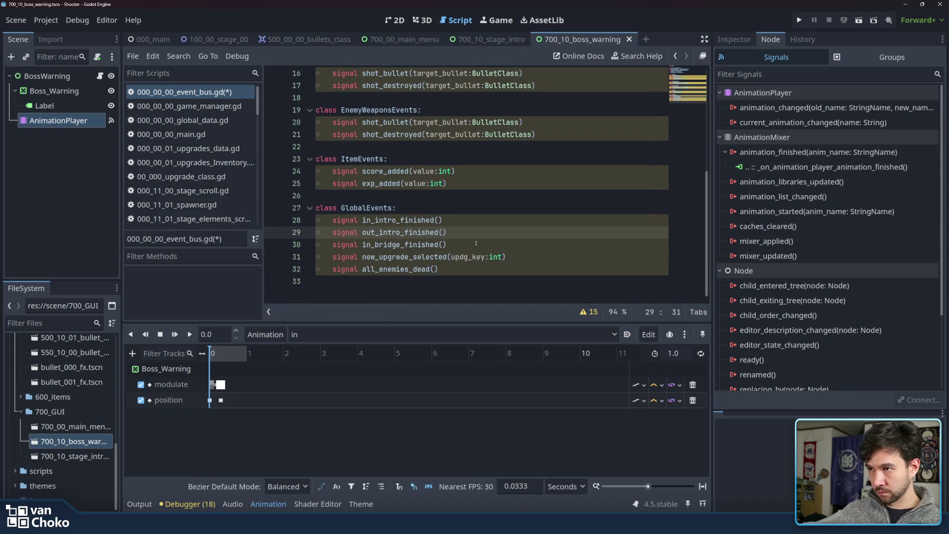
pyautogui.click(476, 243)
pyautogui.hotkey('ctrl', 'shift', 'd')
pyautogui.click(365, 257)
pyautogui.write('out_bridge_finished(')
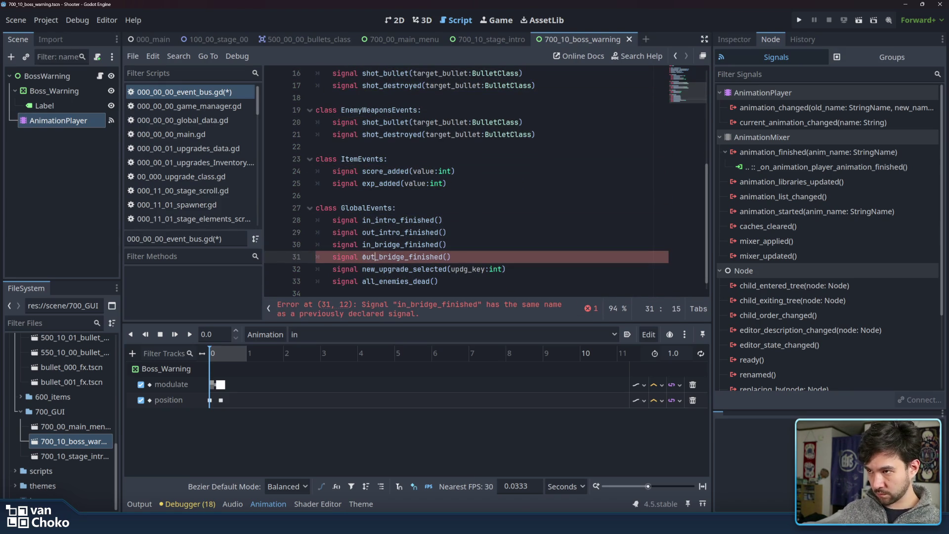
pyautogui.click(457, 232)
pyautogui.hotkey('ctrl', 's')
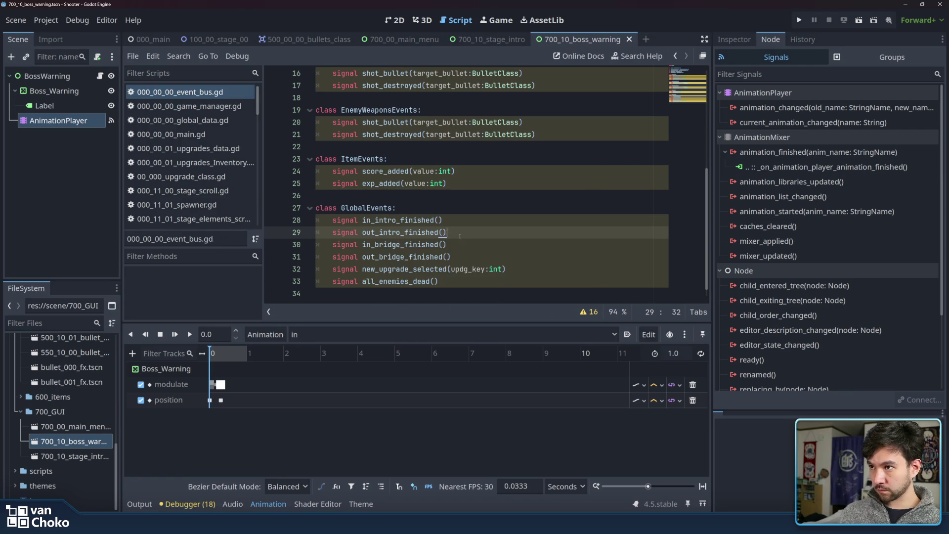
pyautogui.scroll(-10, 206, 187)
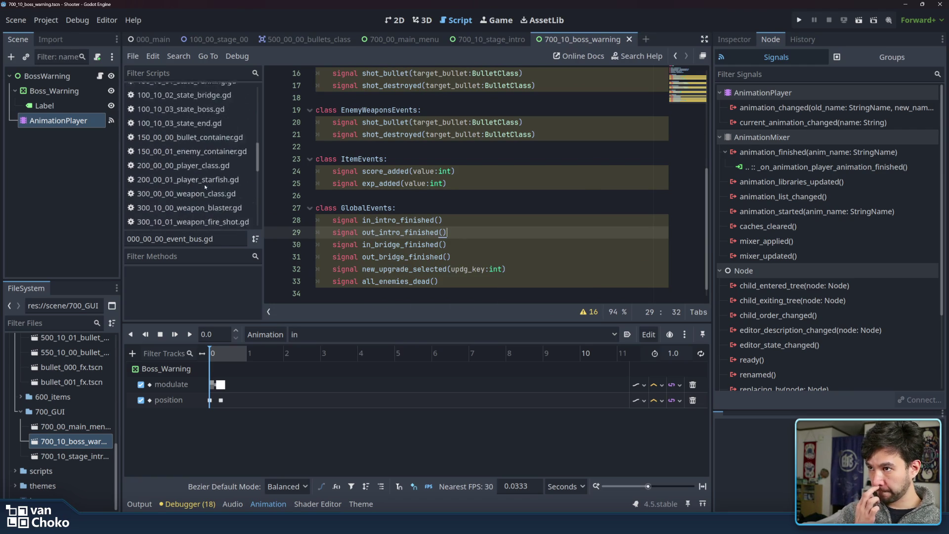
# Look over the upgrade_picker.gd and stage_intro.gd scripts.
pyautogui.scroll(-5, 206, 187)
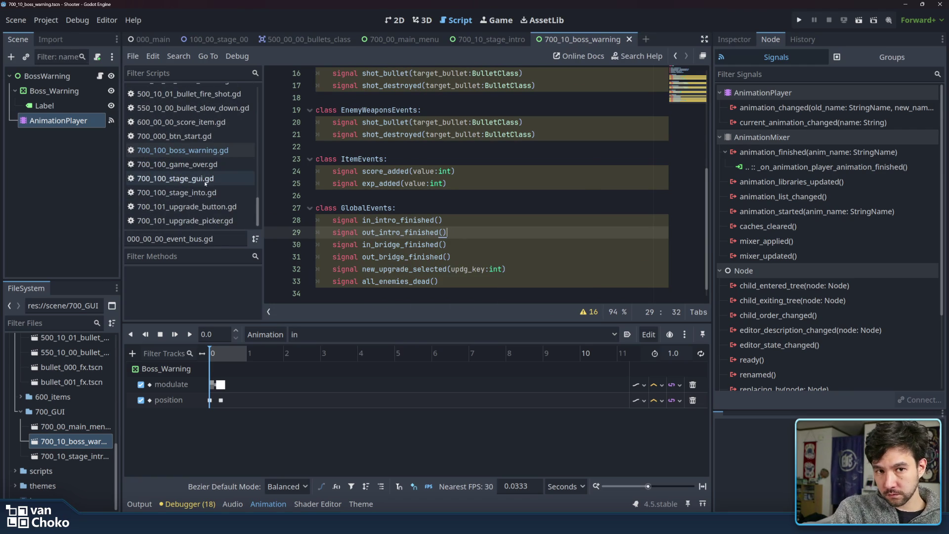
pyautogui.click(208, 224)
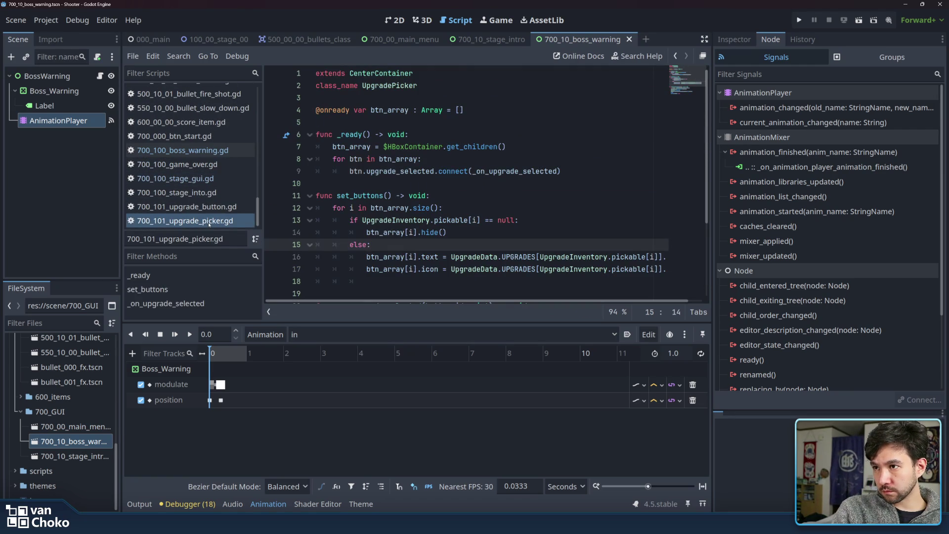
pyautogui.press('Up')
pyautogui.press('End')
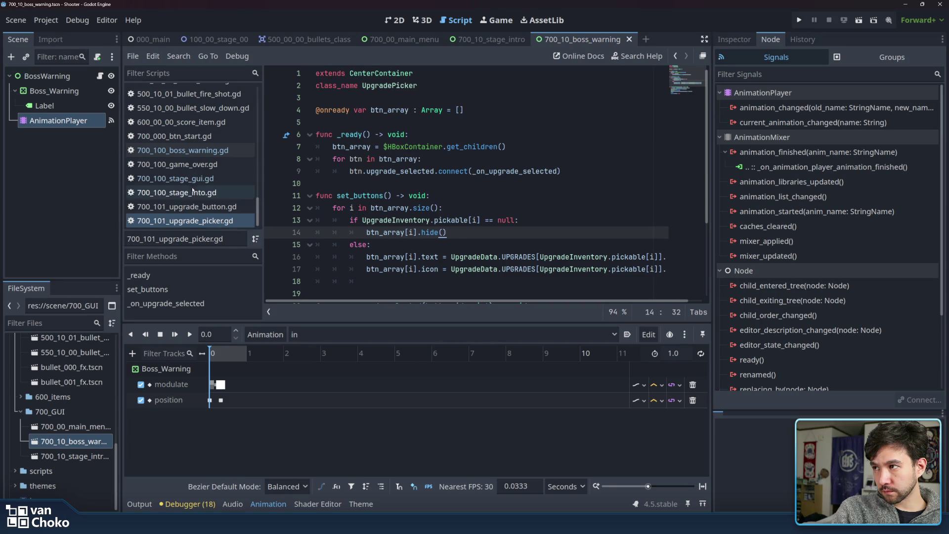
pyautogui.click(195, 206)
pyautogui.click(194, 192)
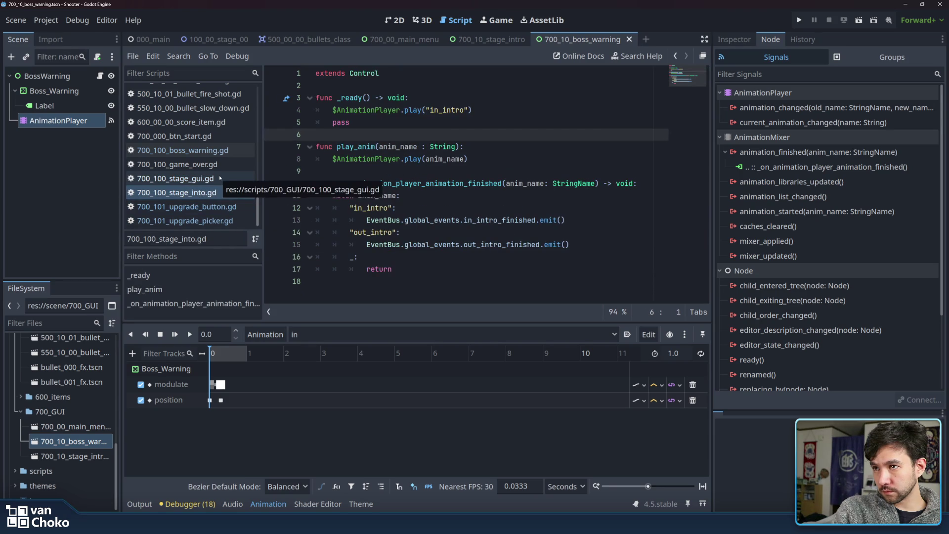
# Read through stage_gui.gd, including its progress value handler and upgd_preview_show play call.
pyautogui.click(220, 179)
pyautogui.click(499, 203)
pyautogui.scroll(-20, 500, 203)
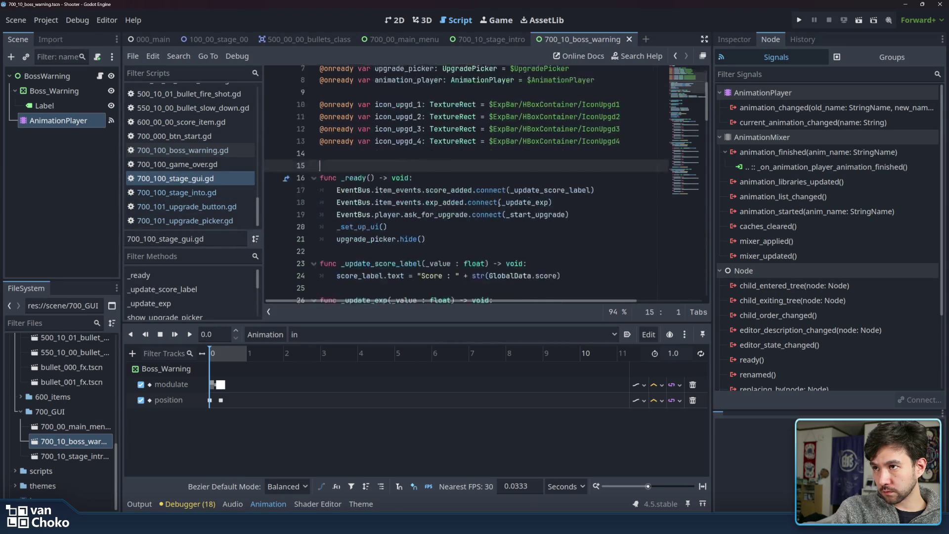
pyautogui.scroll(-10, 498, 205)
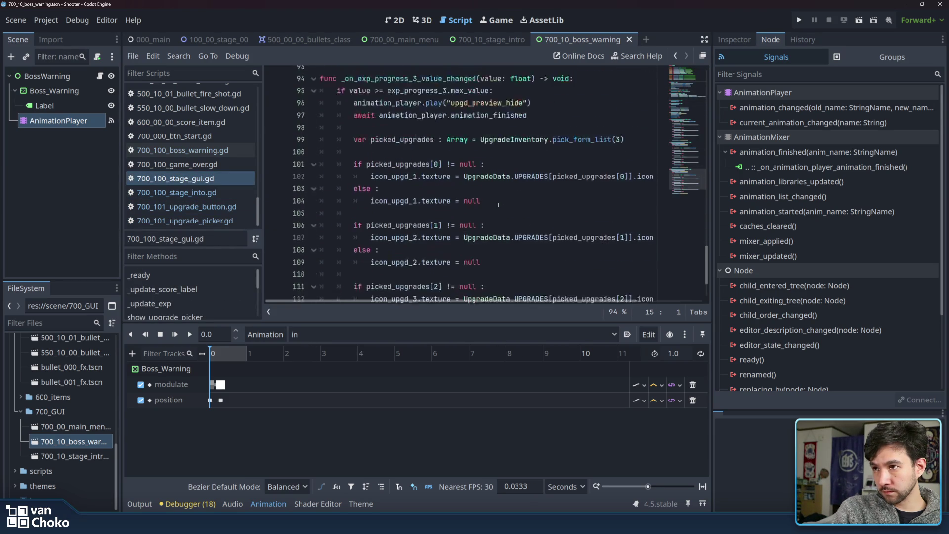
pyautogui.scroll(4, 554, 265)
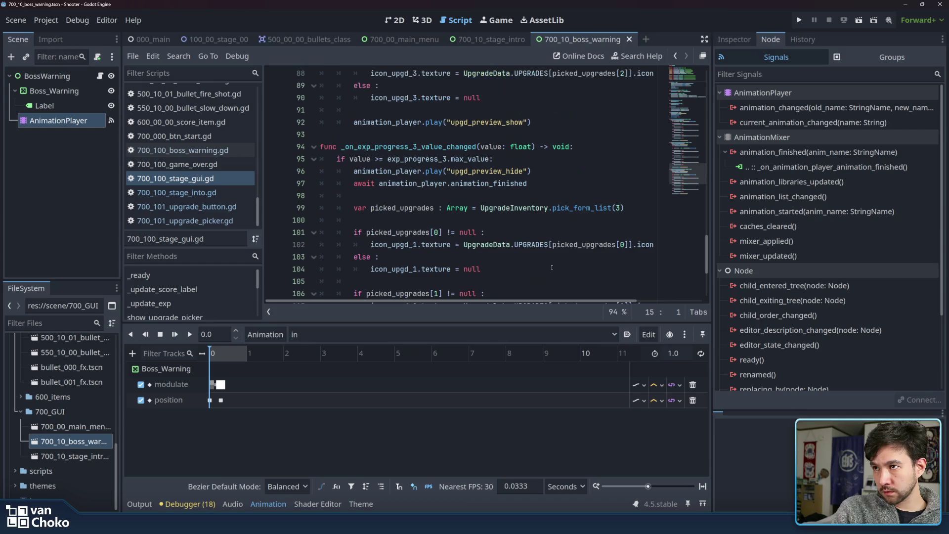
pyautogui.scroll(4, 551, 267)
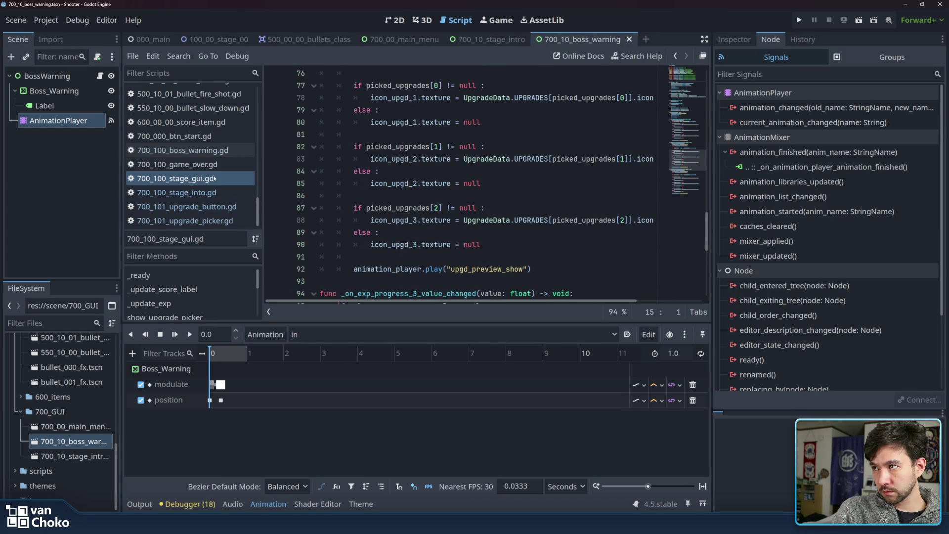
pyautogui.scroll(5, 568, 207)
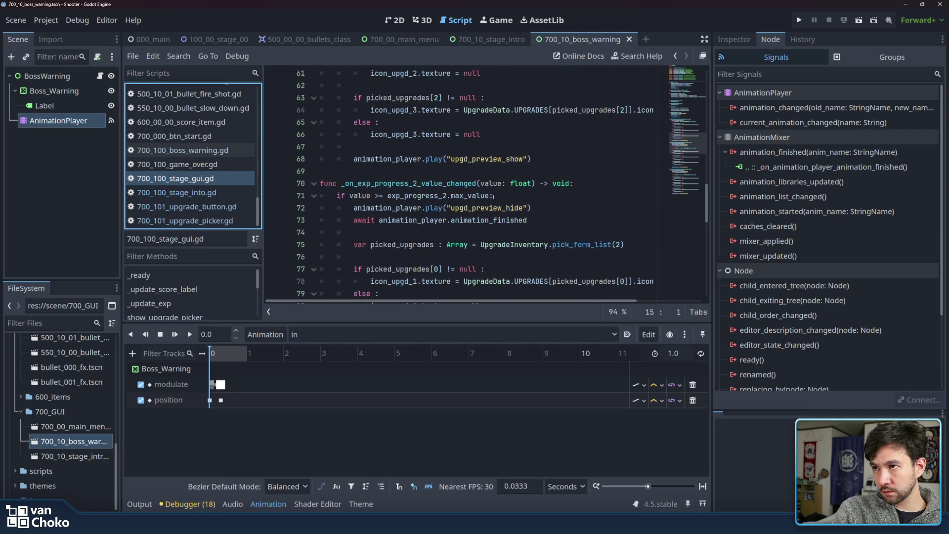
pyautogui.click(568, 207)
pyautogui.click(549, 159)
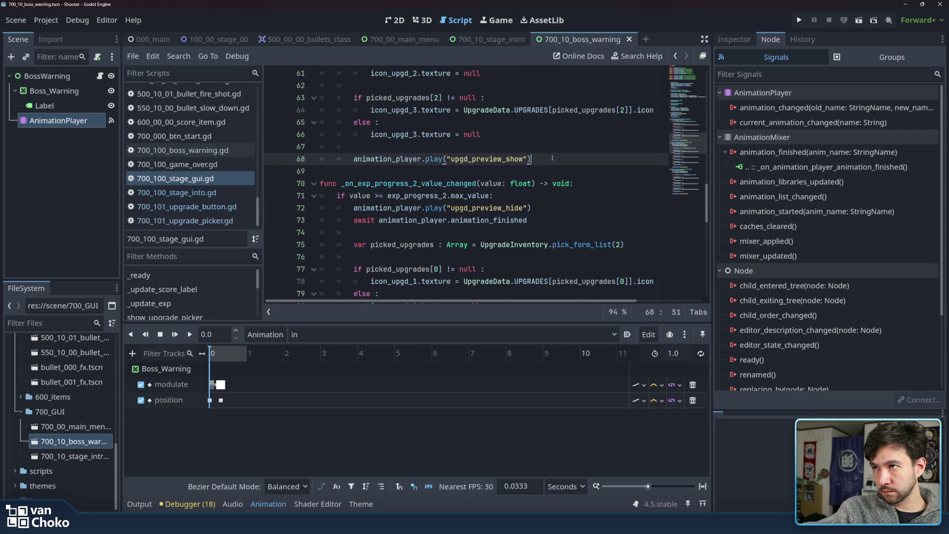
pyautogui.scroll(-1, 552, 159)
pyautogui.scroll(-4, 552, 158)
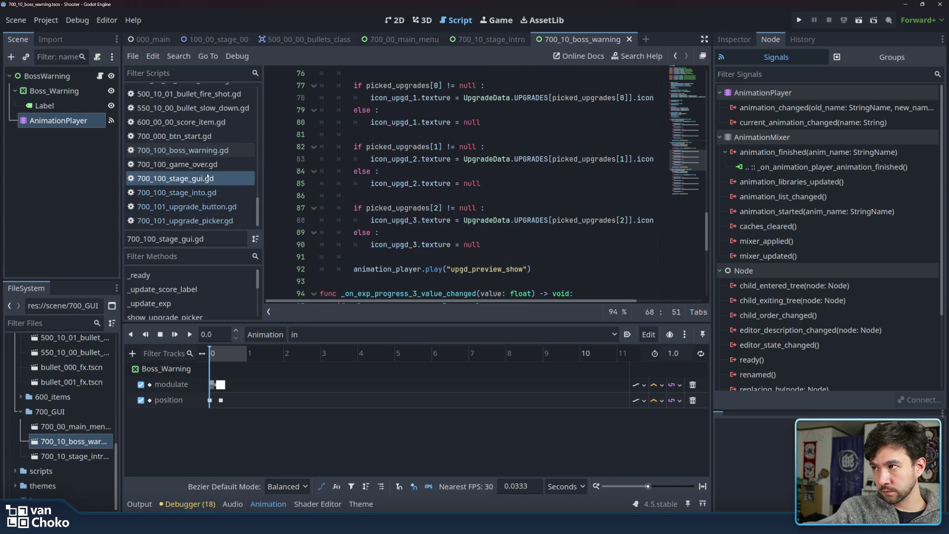
# Bring up 700_100_boss_warning.gd and check the in branch of its animation-finished handler.
pyautogui.click(215, 152)
pyautogui.click(539, 208)
pyautogui.click(541, 232)
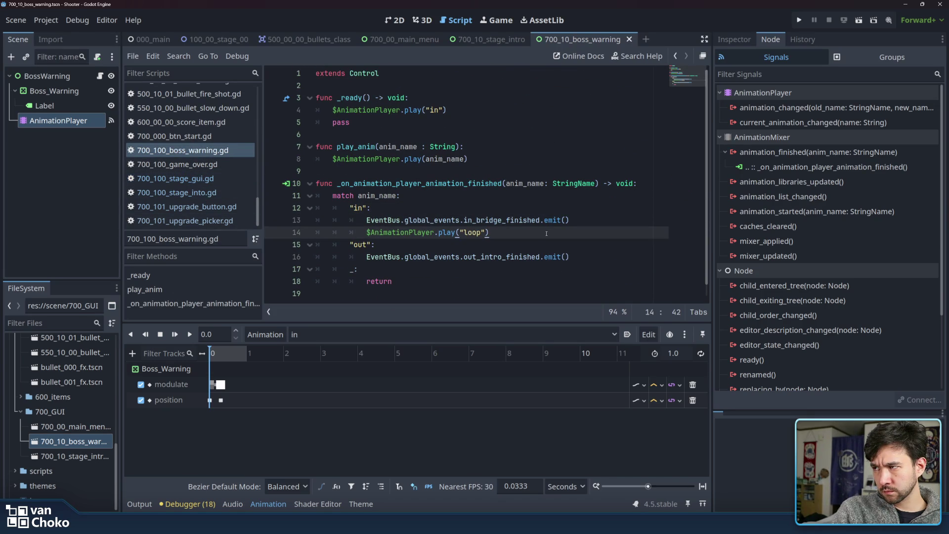
# On line 16, change out_intro_finished to out_bridge_finished and save the script.
pyautogui.click(421, 232)
pyautogui.click(448, 232)
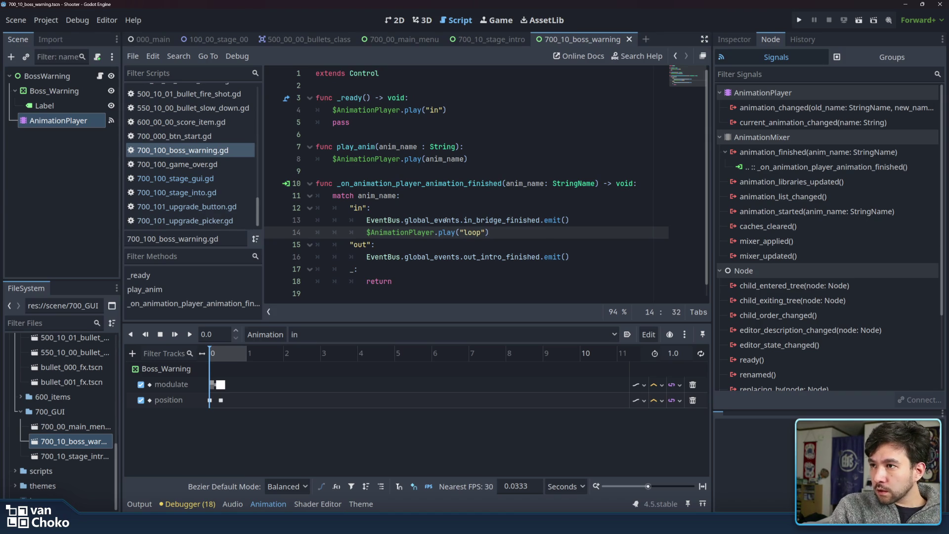
pyautogui.doubleClick(446, 220)
pyautogui.doubleClick(490, 219)
pyautogui.doubleClick(490, 258)
pyautogui.moveTo(480, 258); pyautogui.dragTo(502, 258)
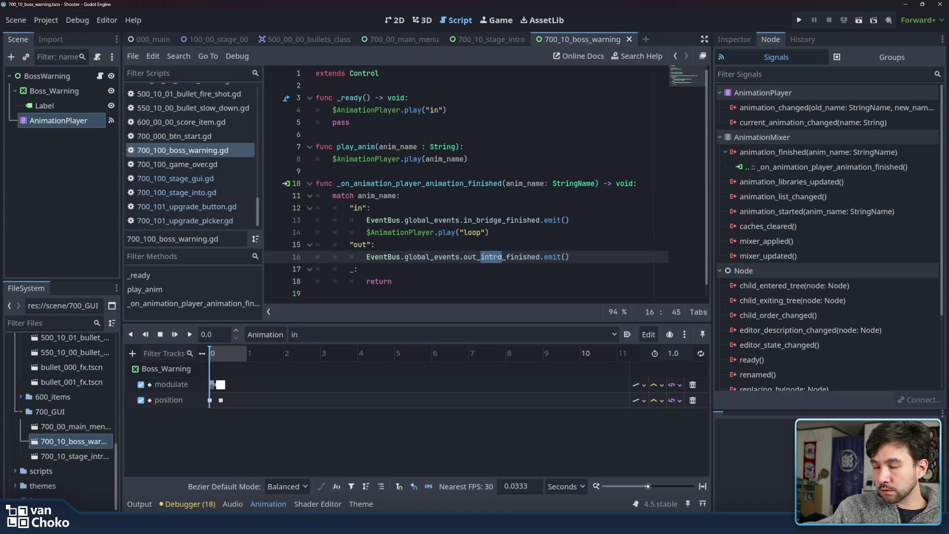
pyautogui.write('bridge')
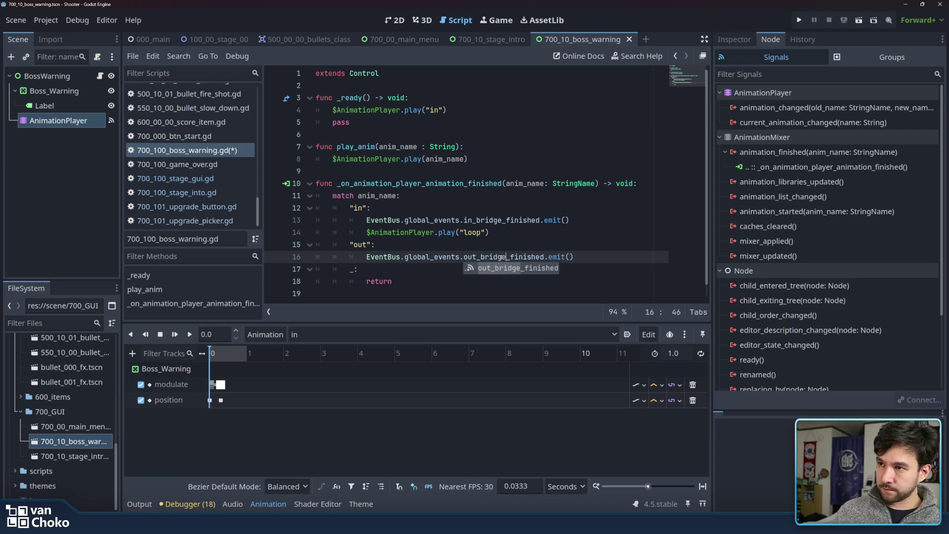
pyautogui.click(563, 219)
pyautogui.click(563, 230)
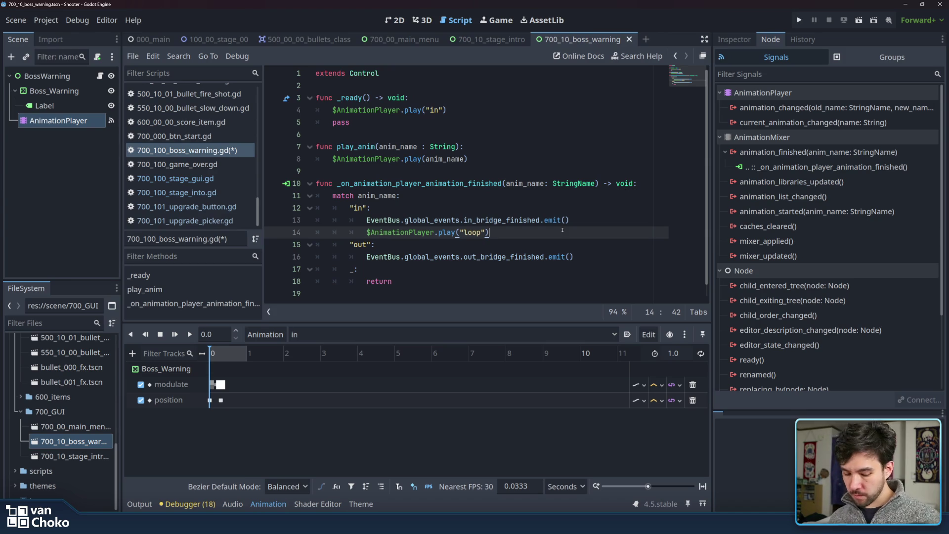
pyautogui.hotkey('ctrl', 's')
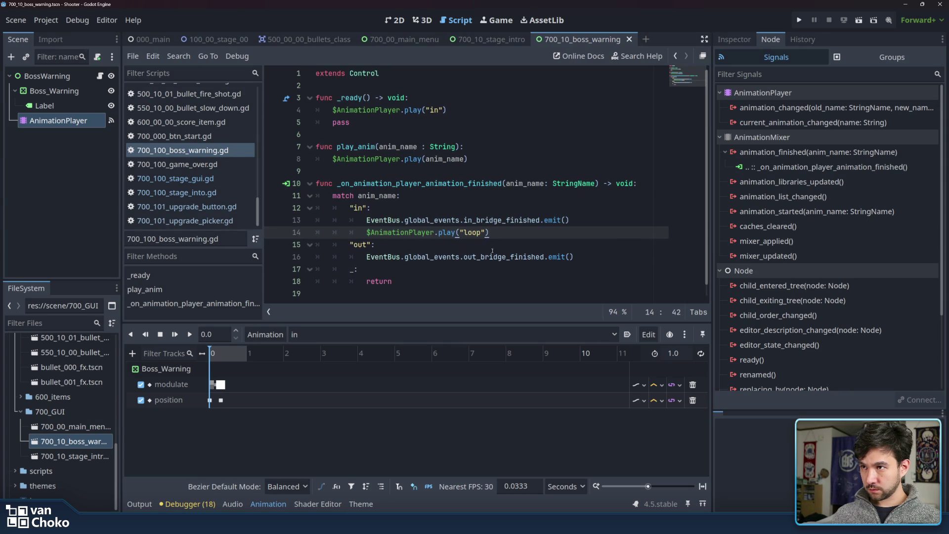
# Review the loop play call and the handler's out and fallback branches.
pyautogui.moveTo(378, 232); pyautogui.dragTo(554, 238)
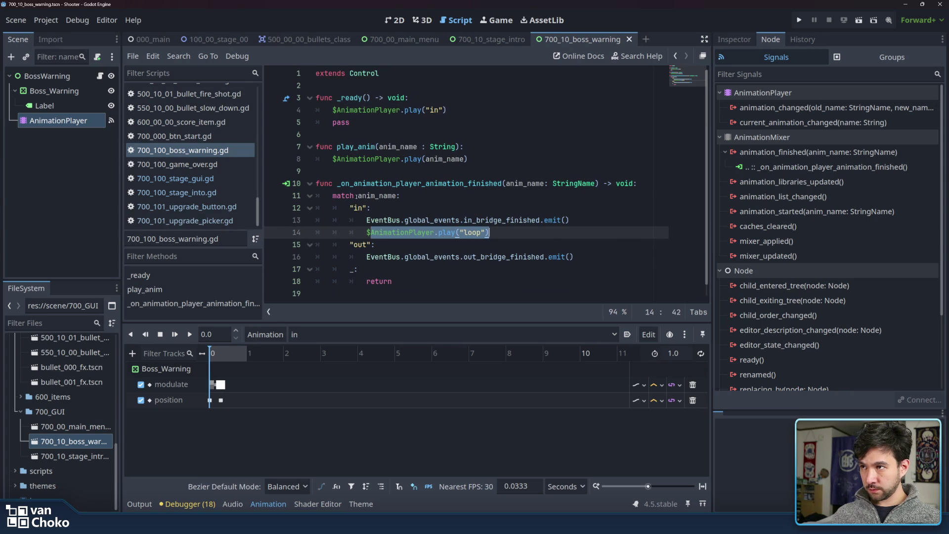
pyautogui.click(542, 220)
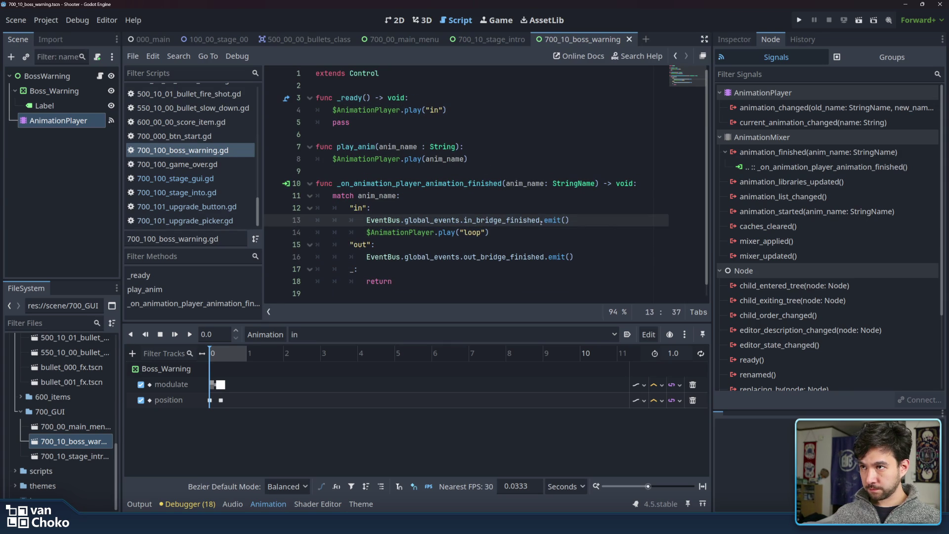
pyautogui.press('Down')
pyautogui.press('Down')
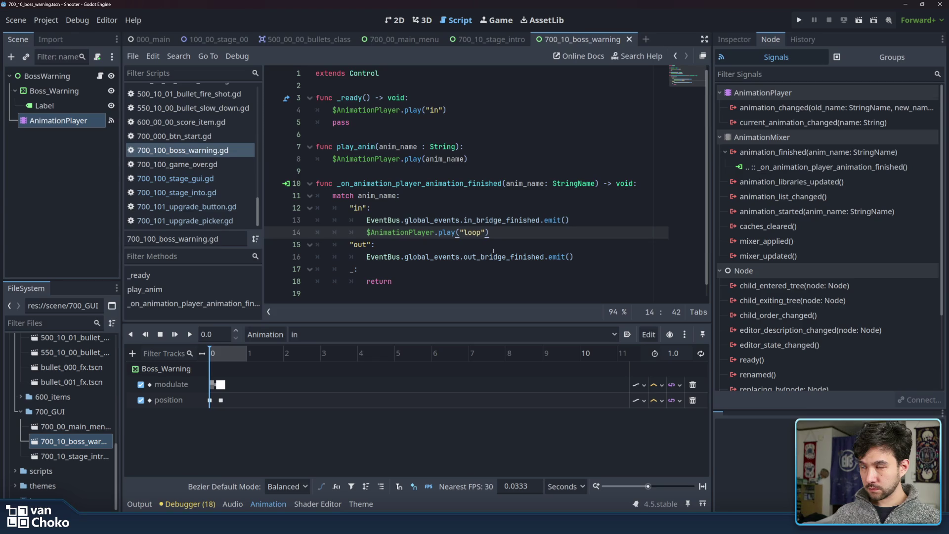
pyautogui.press('Down')
pyautogui.press('Down')
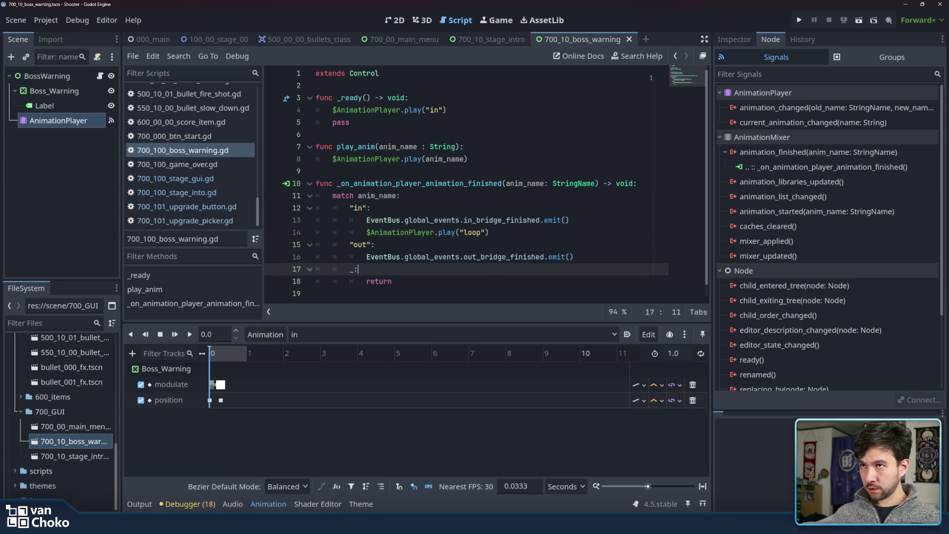
pyautogui.scroll(10, 204, 161)
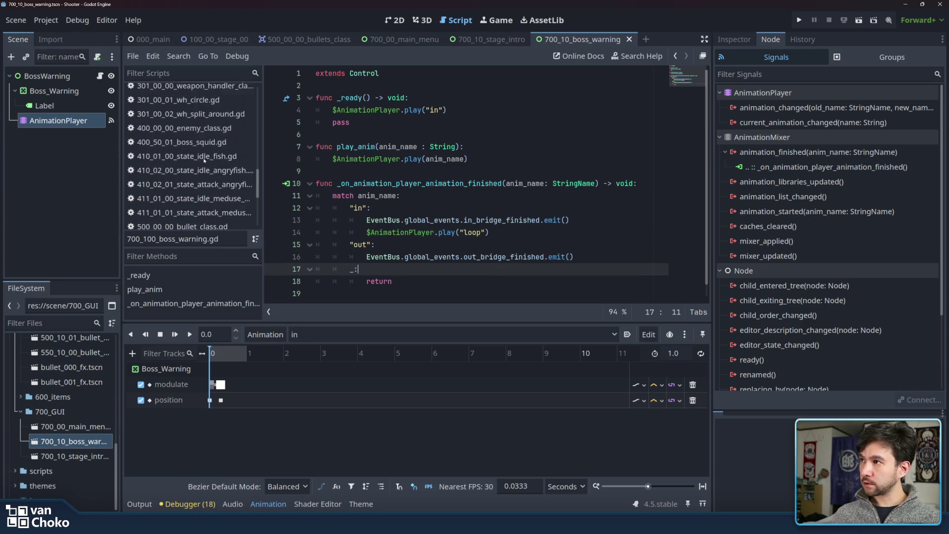
# Browse the weapon, player and intro state scripts, then open 100_10_02_state_bridge.gd.
pyautogui.scroll(3, 204, 161)
pyautogui.click(207, 157)
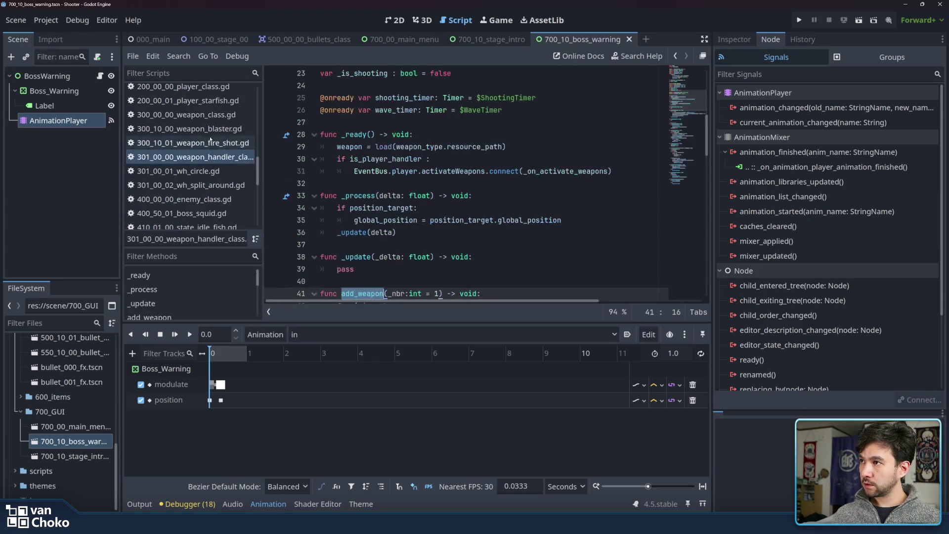
pyautogui.click(211, 143)
pyautogui.scroll(3, 211, 139)
pyautogui.click(212, 140)
pyautogui.scroll(5, 210, 135)
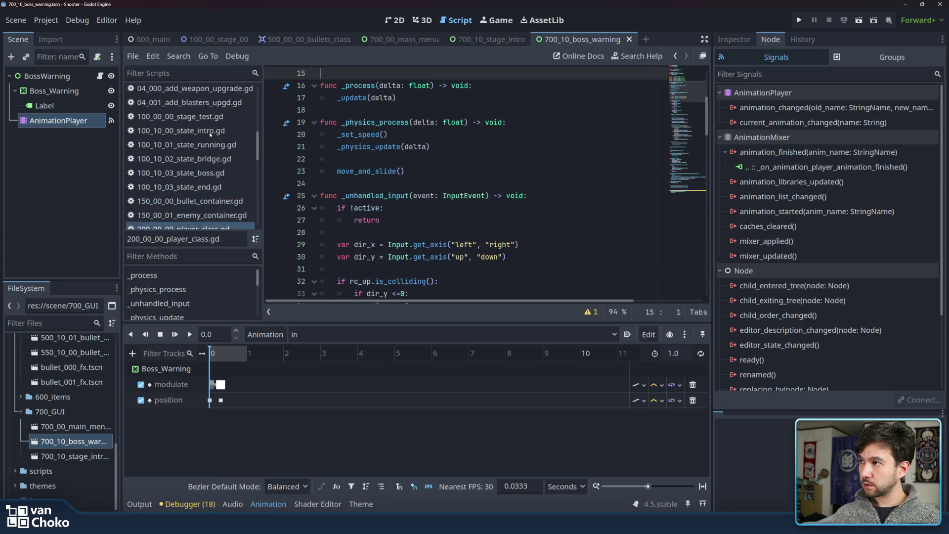
pyautogui.scroll(-2, 210, 134)
pyautogui.click(200, 166)
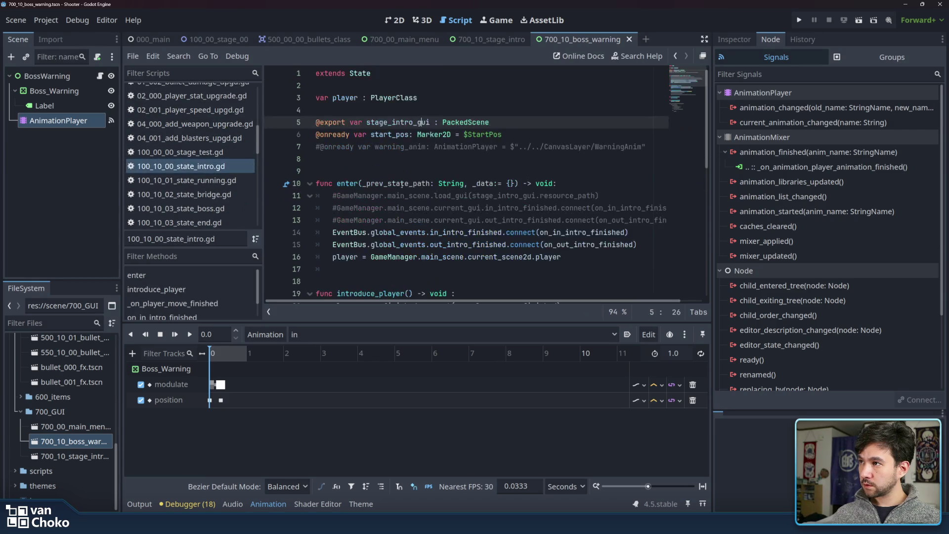
pyautogui.click(197, 194)
# Inspect the _on_all_enemies_dead handler and look up the load_gui call's documentation.
pyautogui.click(293, 196)
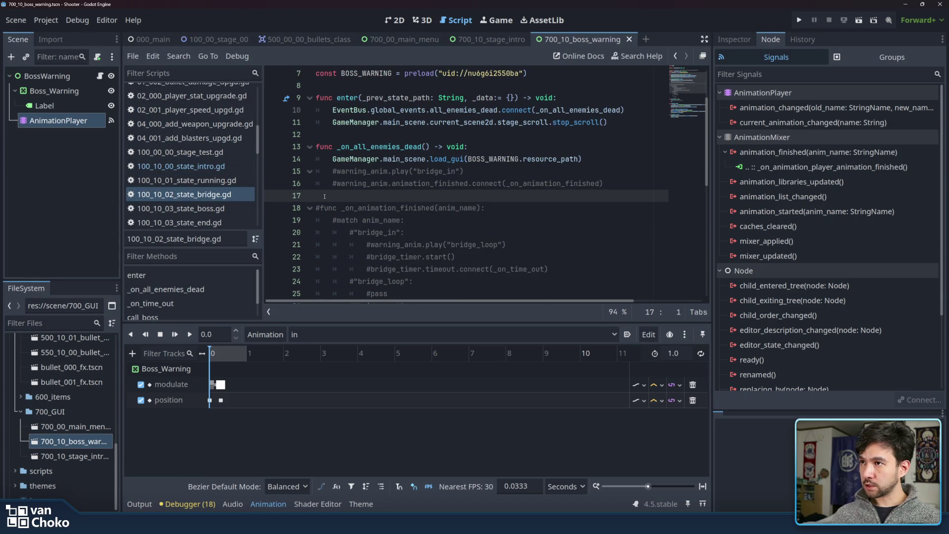
pyautogui.scroll(-3, 346, 198)
pyautogui.moveTo(366, 171)
pyautogui.mouseDown()
pyautogui.moveTo(507, 171)
pyautogui.moveTo(366, 196)
pyautogui.moveTo(368, 183)
pyautogui.moveTo(455, 183)
pyautogui.mouseUp()
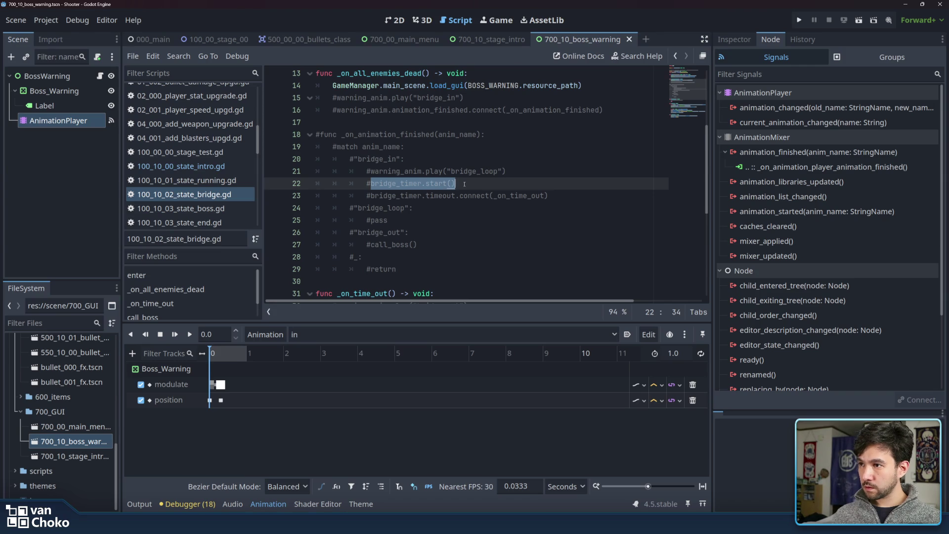
pyautogui.scroll(-3, 464, 183)
pyautogui.scroll(6, 464, 184)
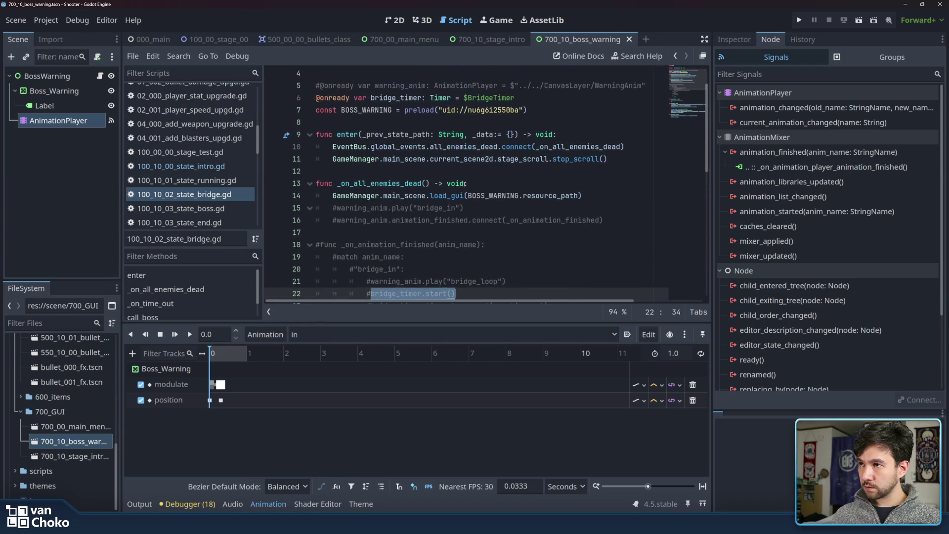
pyautogui.click(427, 196)
pyautogui.doubleClick(439, 195)
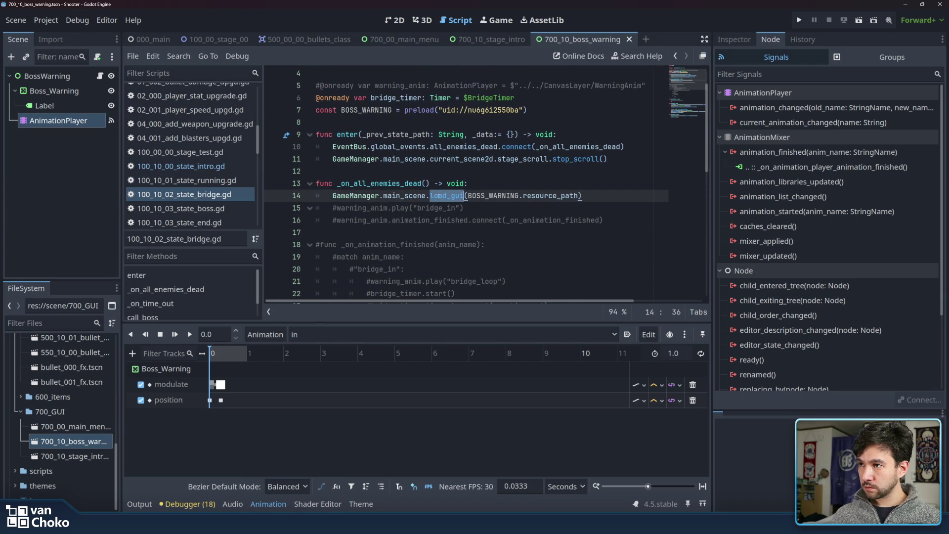
pyautogui.scroll(1, 374, 153)
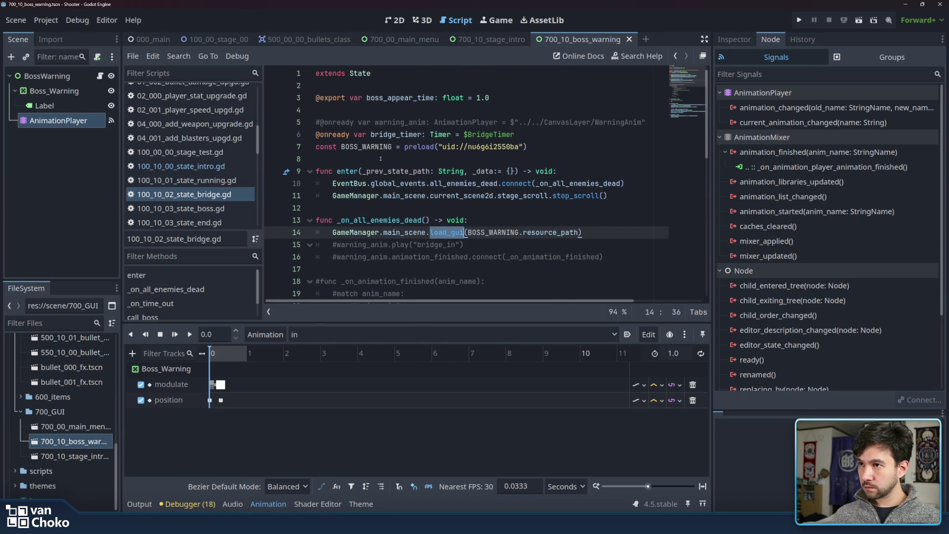
pyautogui.scroll(-1, 356, 153)
# Review enter()'s all_enemies_dead connection and finish at the end of the load_gui line.
pyautogui.click(346, 152)
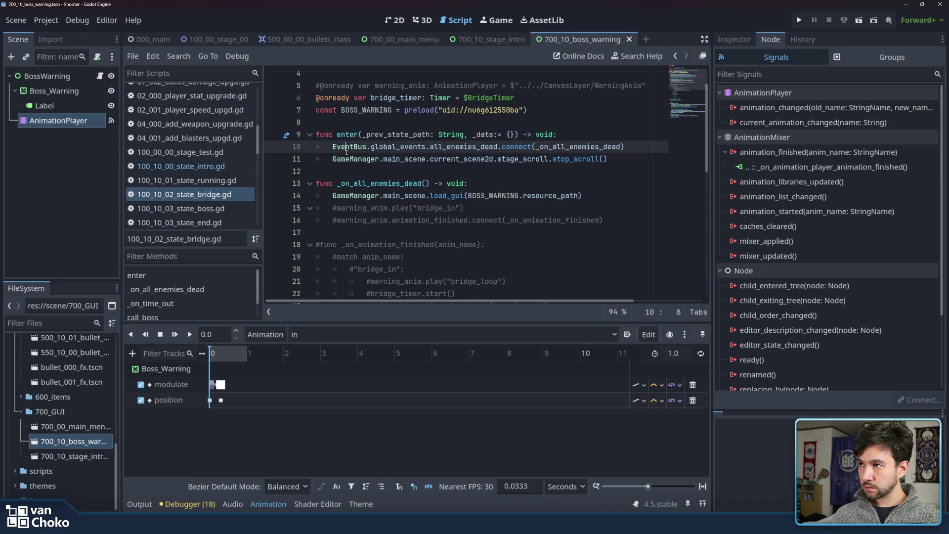
pyautogui.click(422, 158)
pyautogui.moveTo(422, 159)
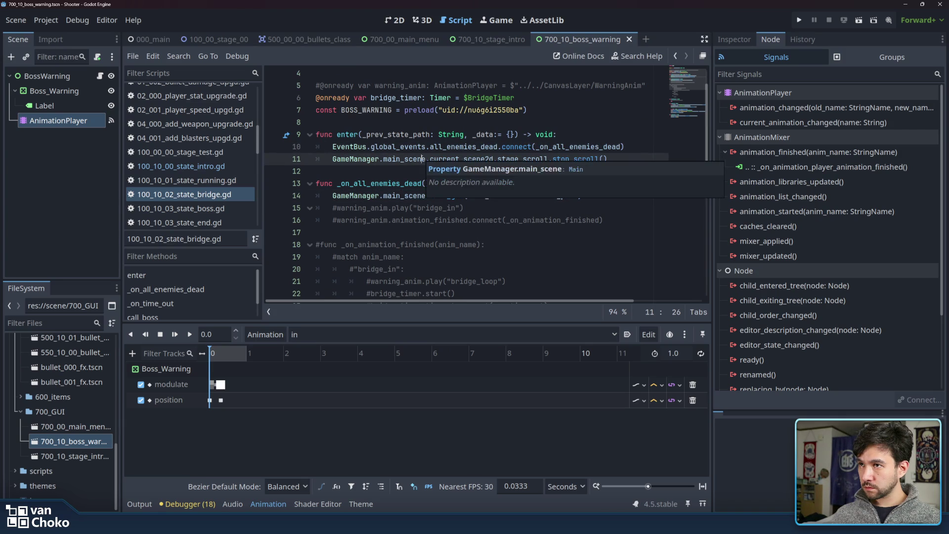
pyautogui.scroll(1, 422, 158)
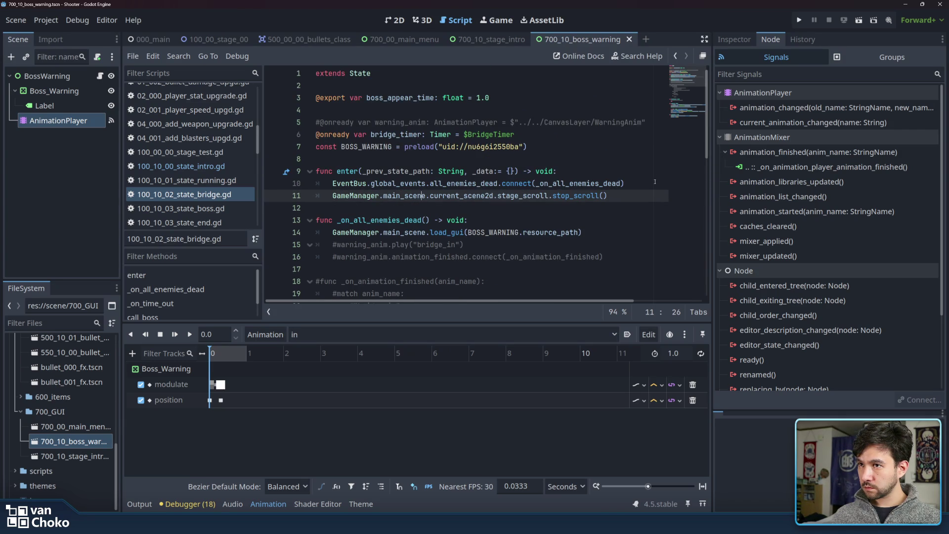
pyautogui.click(629, 168)
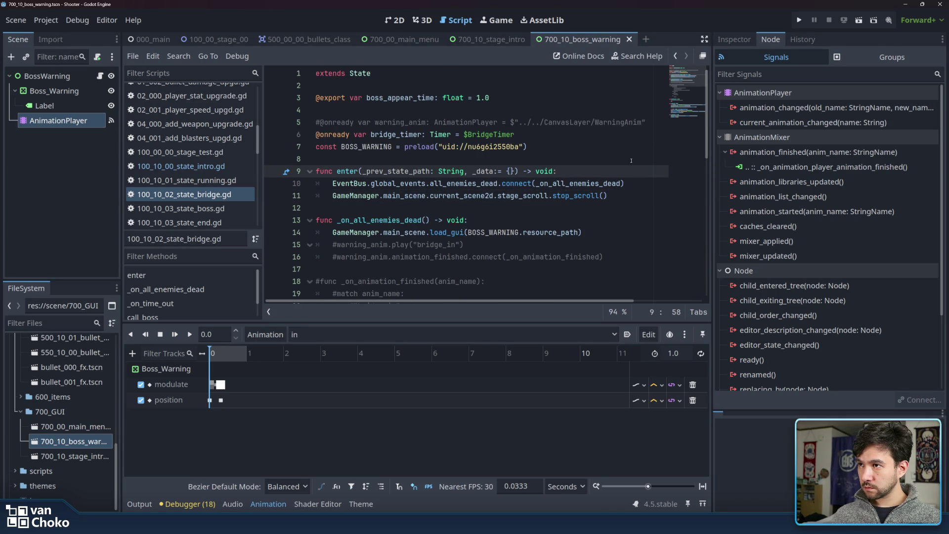
pyautogui.scroll(-1, 633, 160)
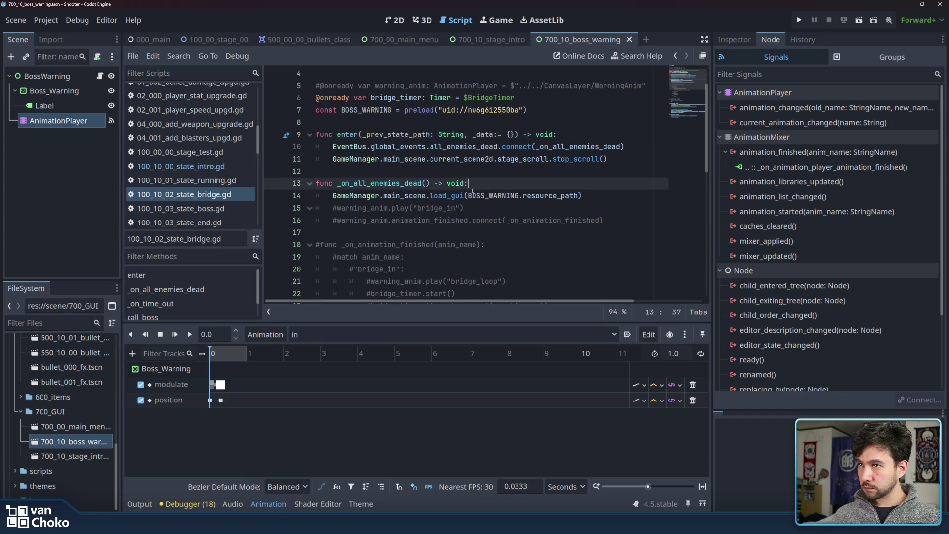
pyautogui.click(451, 195)
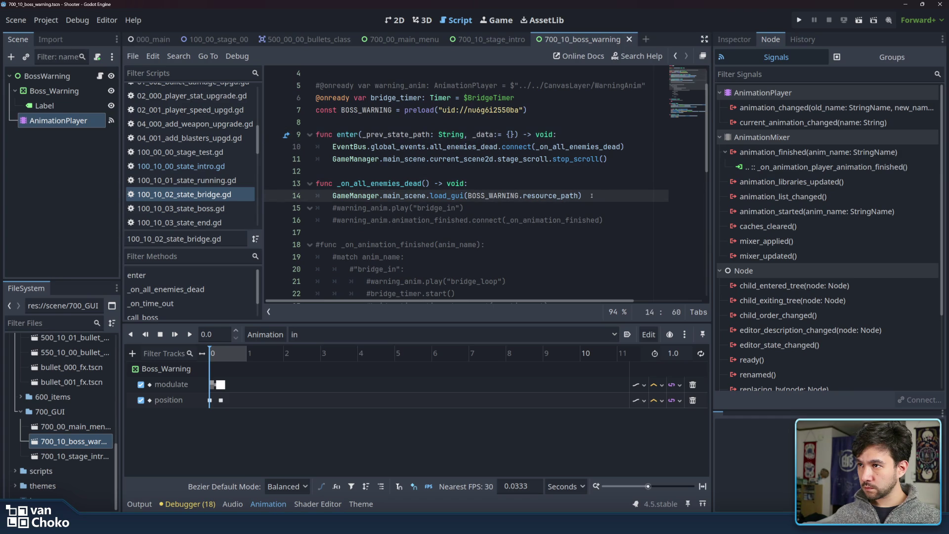
pyautogui.click(626, 158)
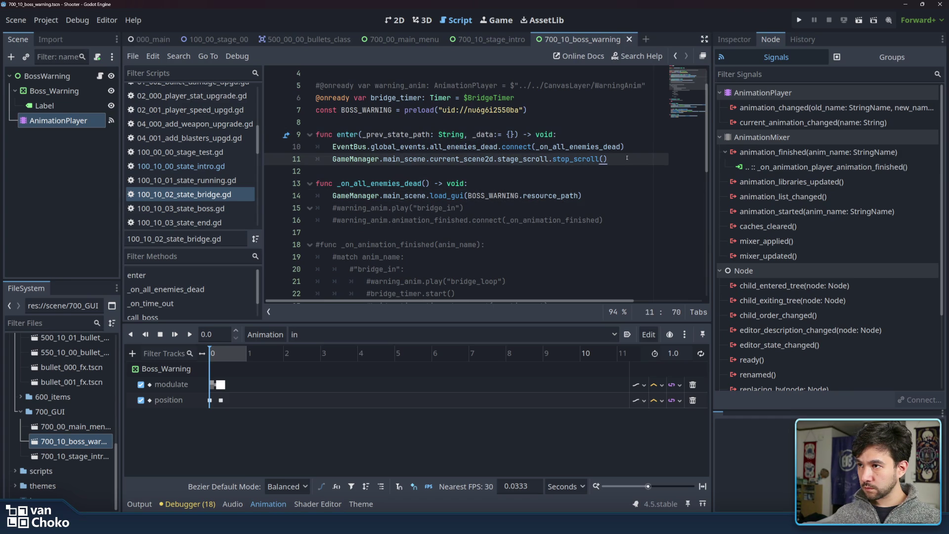
pyautogui.click(607, 197)
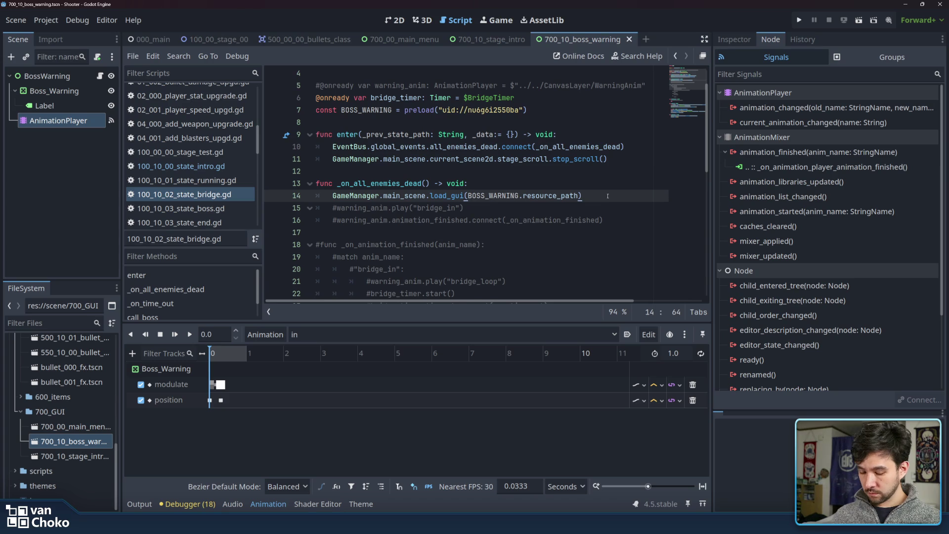
# Add a new line 15 under load_gui that starts with 'EventBus.' via autocompletion.
pyautogui.press('Return')
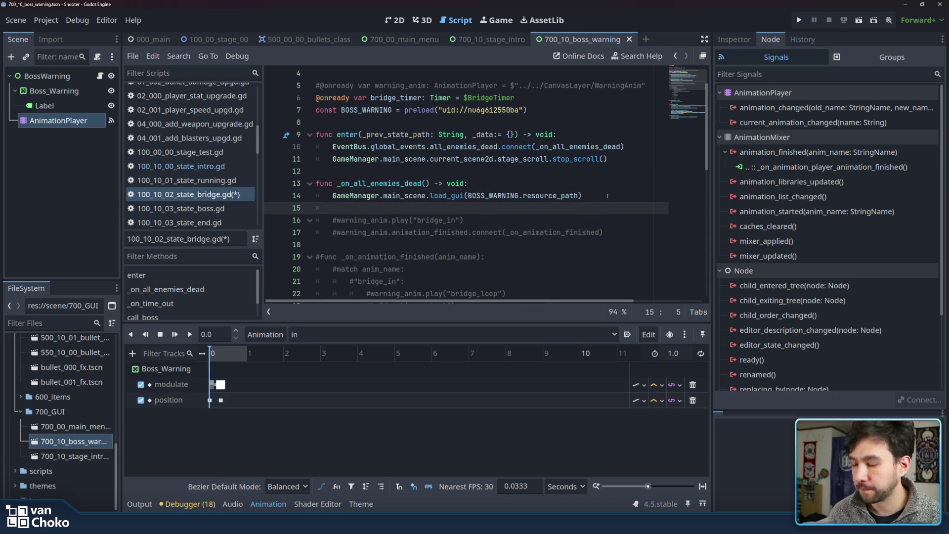
pyautogui.write('Game')
pyautogui.press('BackSpace')
pyautogui.press('BackSpace')
pyautogui.press('BackSpace')
pyautogui.write('Even')
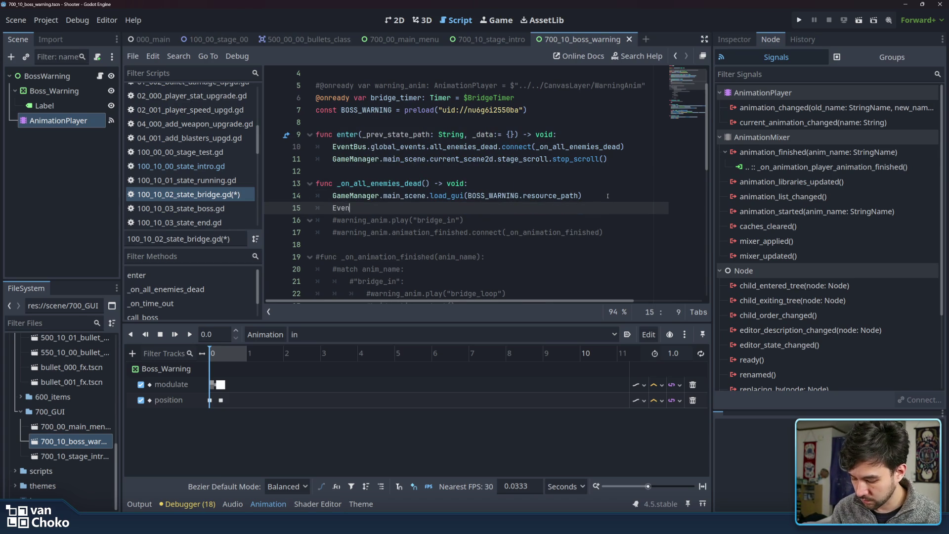
pyautogui.press('Return')
pyautogui.write('.maine')
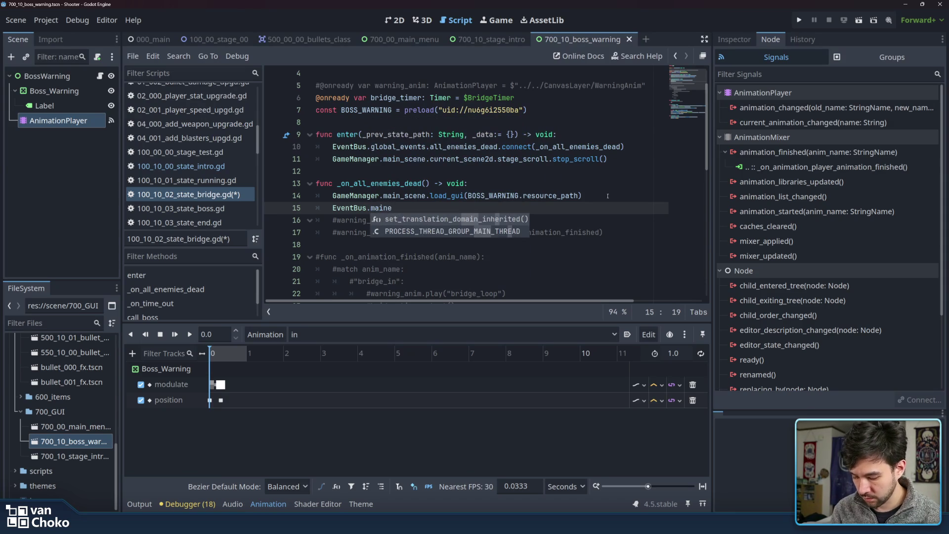
pyautogui.write('_')
pyautogui.press('BackSpace')
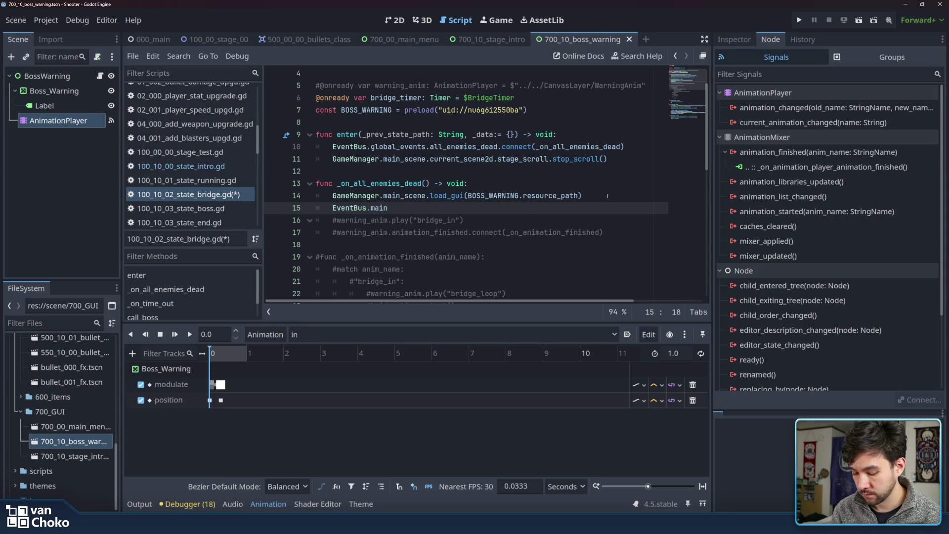
pyautogui.write('_scene')
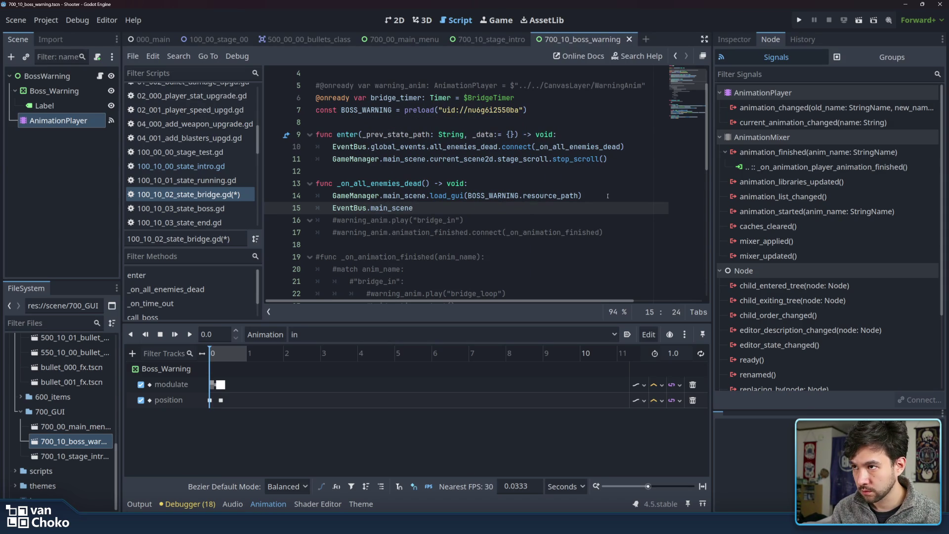
pyautogui.press('BackSpace')
pyautogui.press('BackSpace')
pyautogui.press('BackSpace')
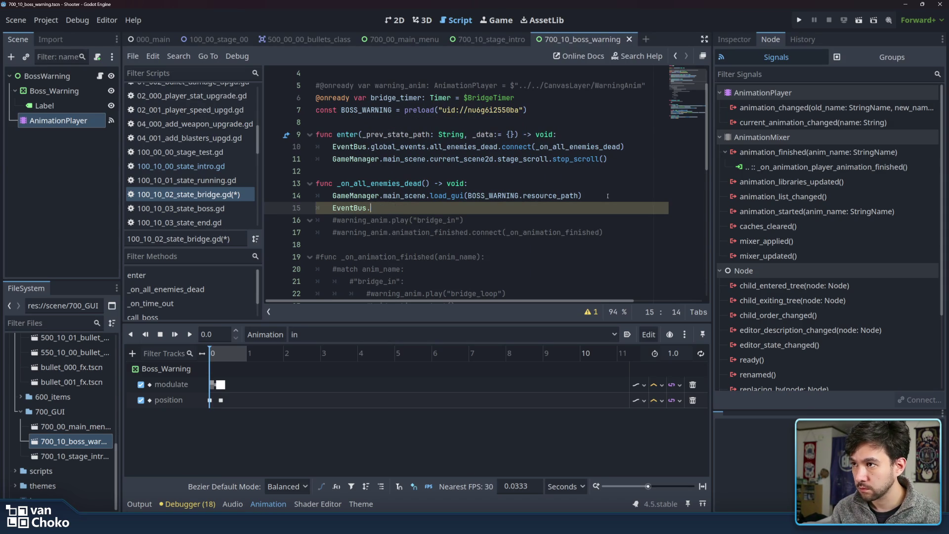
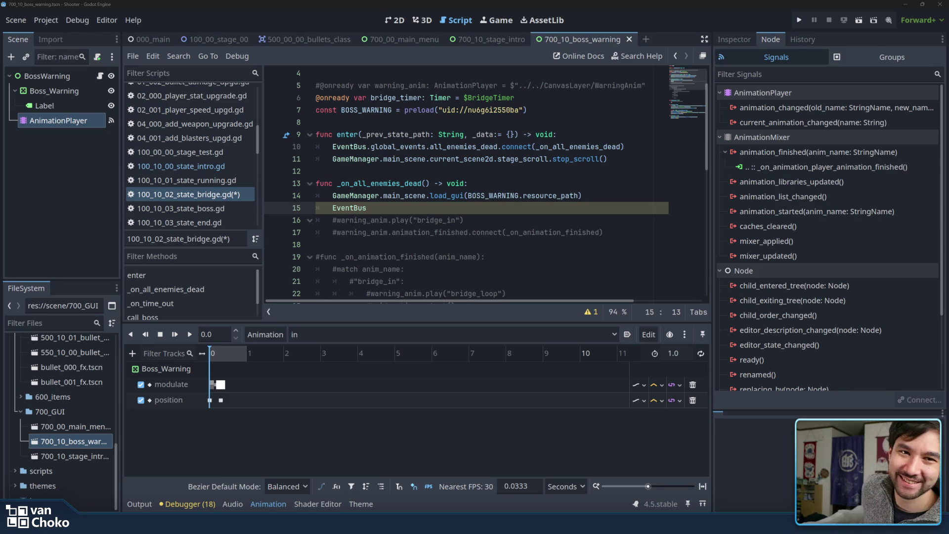
# On line 15, extend EventBus to EventBus.global_events.in_bridge_finished using autocomplete.
pyautogui.click(471, 283)
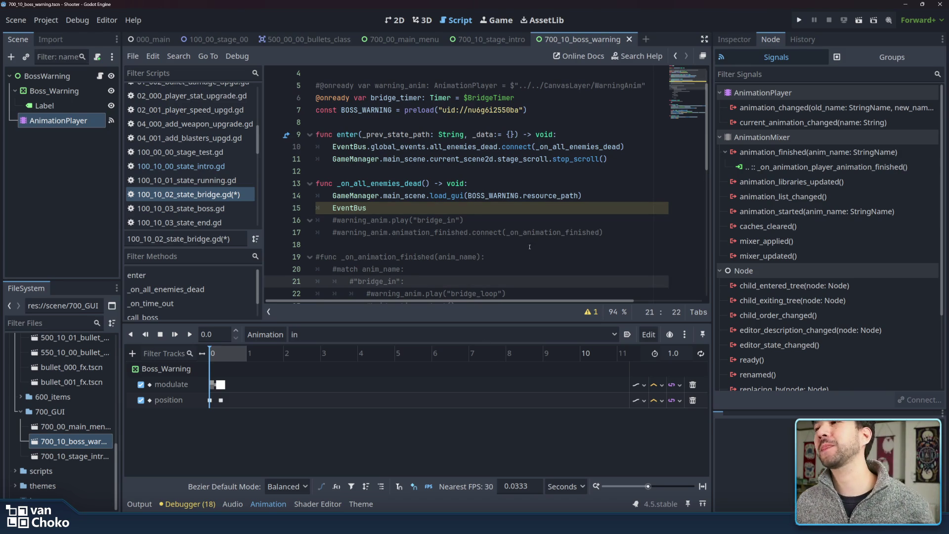
pyautogui.click(468, 210)
pyautogui.write('.in')
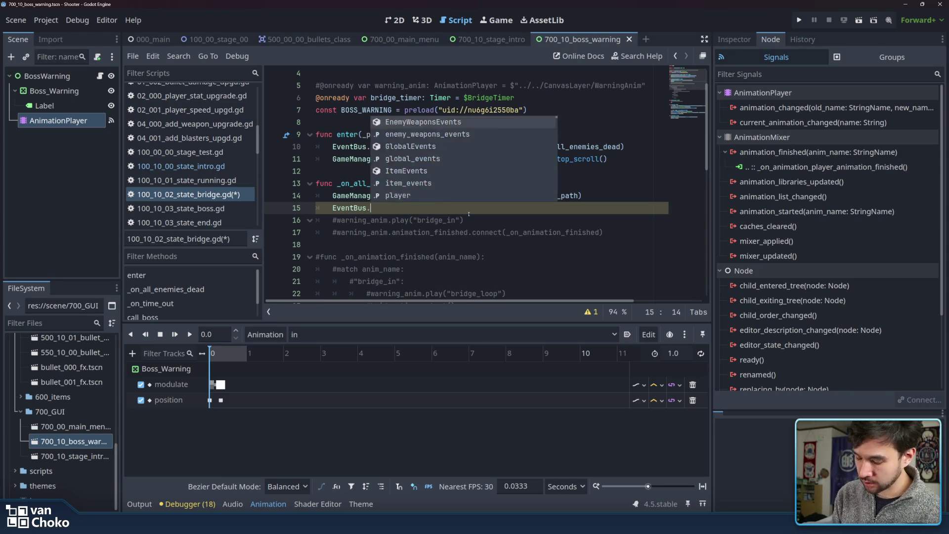
pyautogui.press('BackSpace')
pyautogui.press('BackSpace')
pyautogui.press('BackSpace')
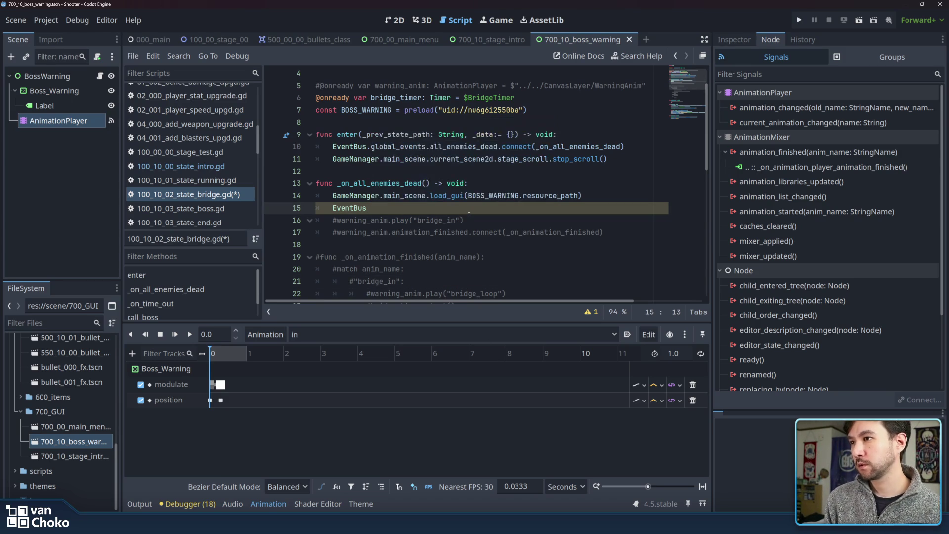
pyautogui.write('.')
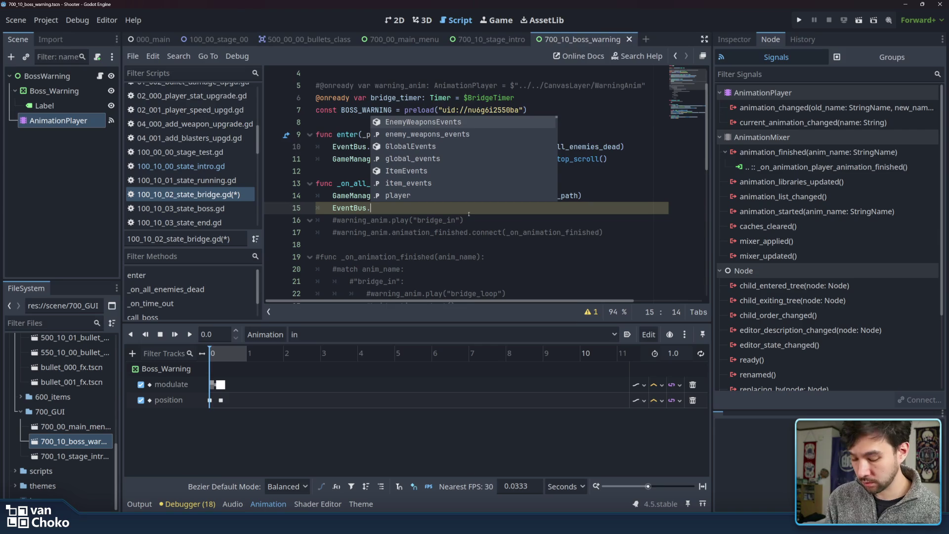
pyautogui.press('Down')
pyautogui.press('Down')
pyautogui.press('Down')
pyautogui.press('Return')
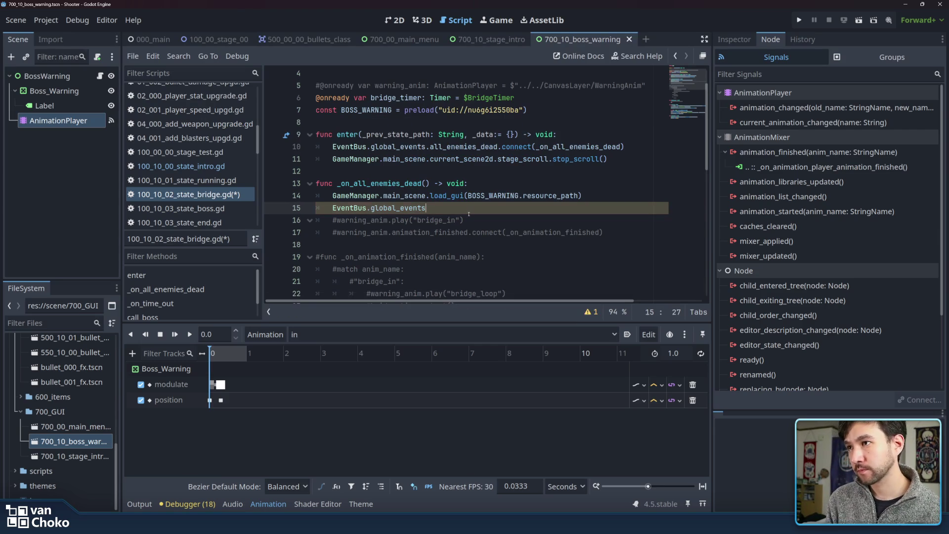
pyautogui.write('.')
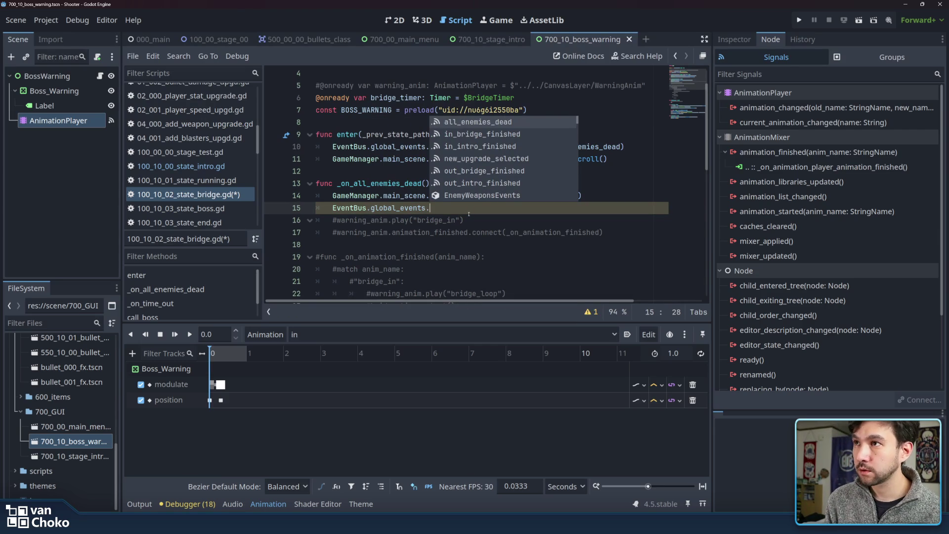
pyautogui.press('Down')
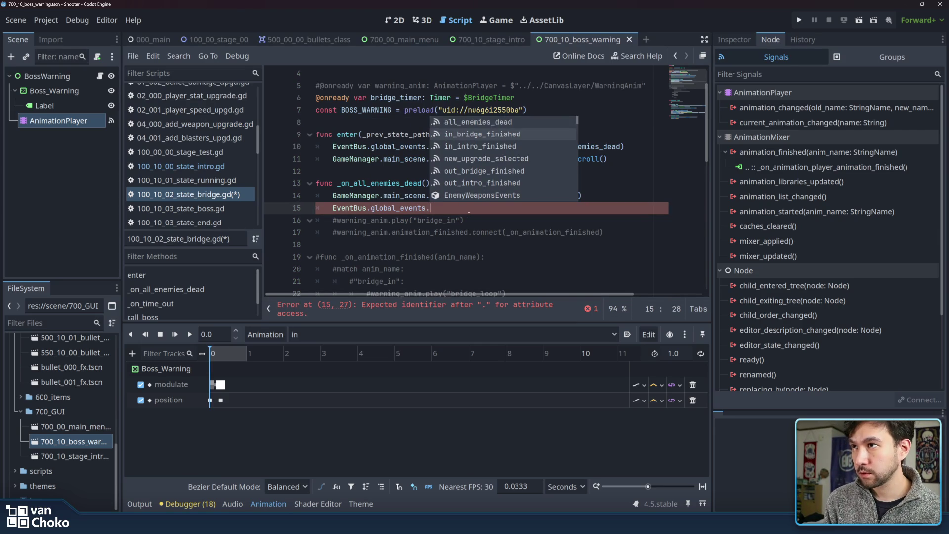
pyautogui.press('Return')
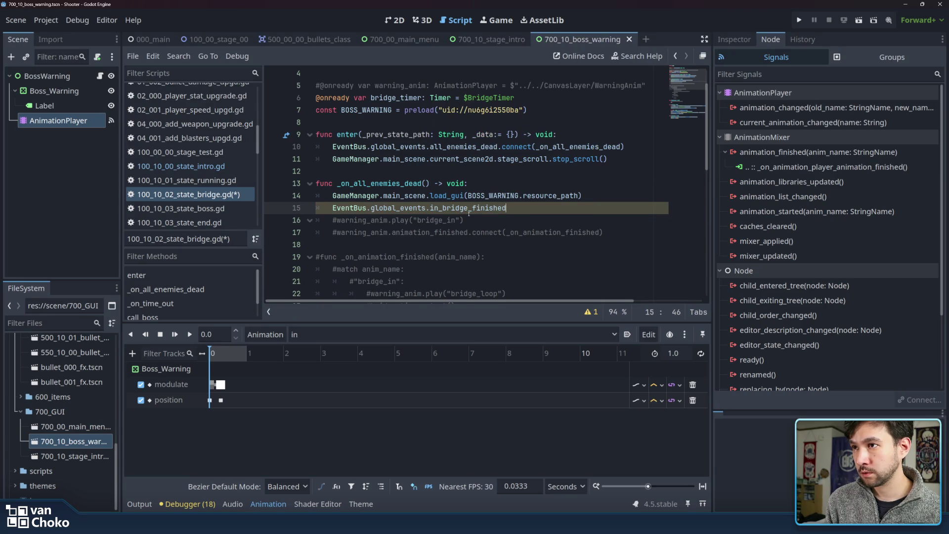
# Append .connect() to the in_bridge_finished signal reference.
pyautogui.write('()')
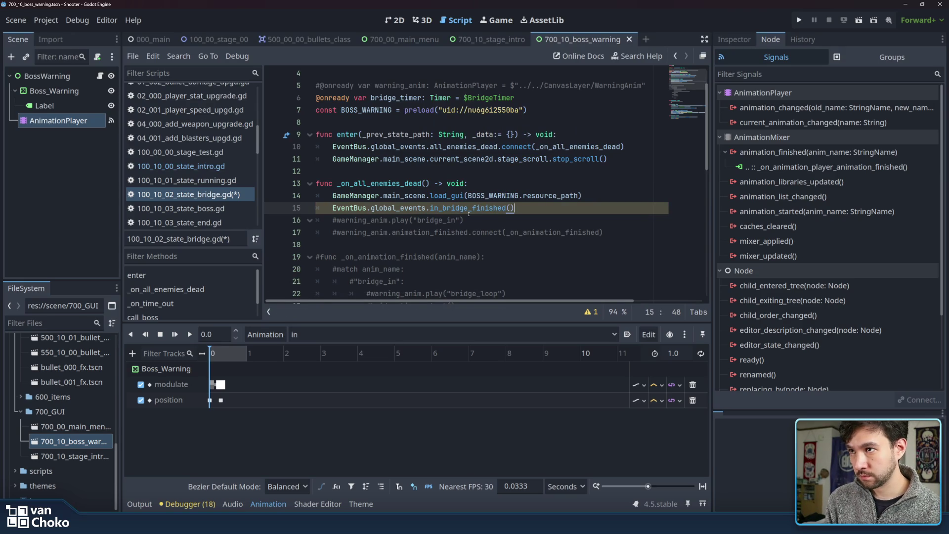
pyautogui.press('Left')
pyautogui.press('Left')
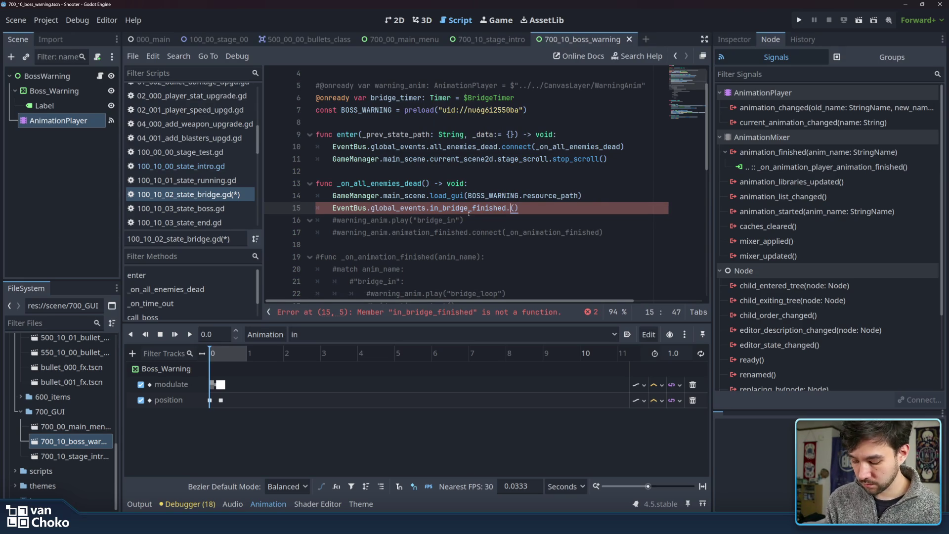
pyautogui.write('.connect')
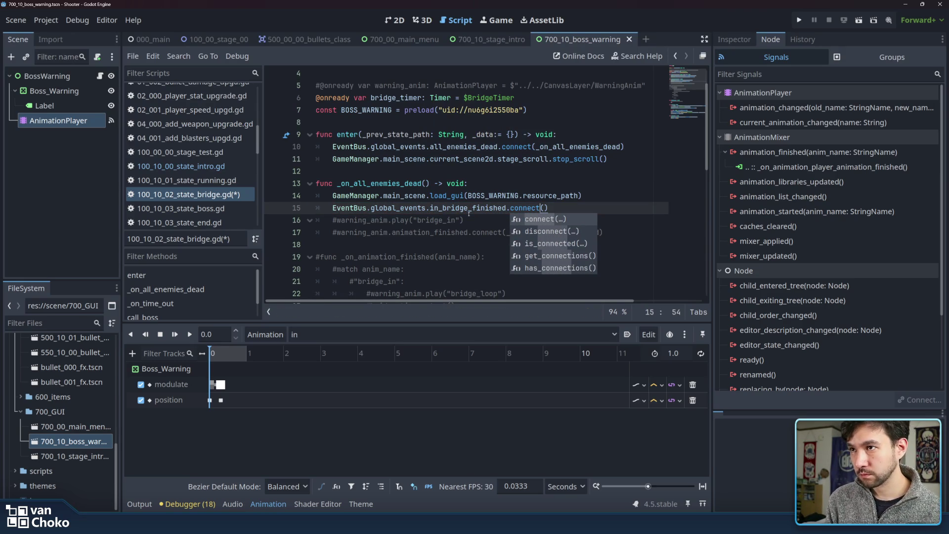
pyautogui.click(470, 210)
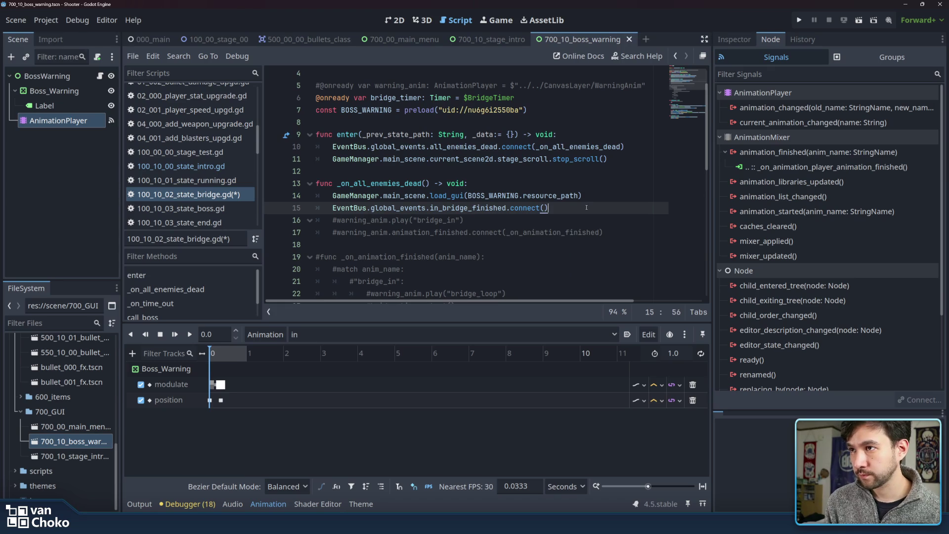
pyautogui.press('Down')
pyautogui.press('Down')
pyautogui.press('Down')
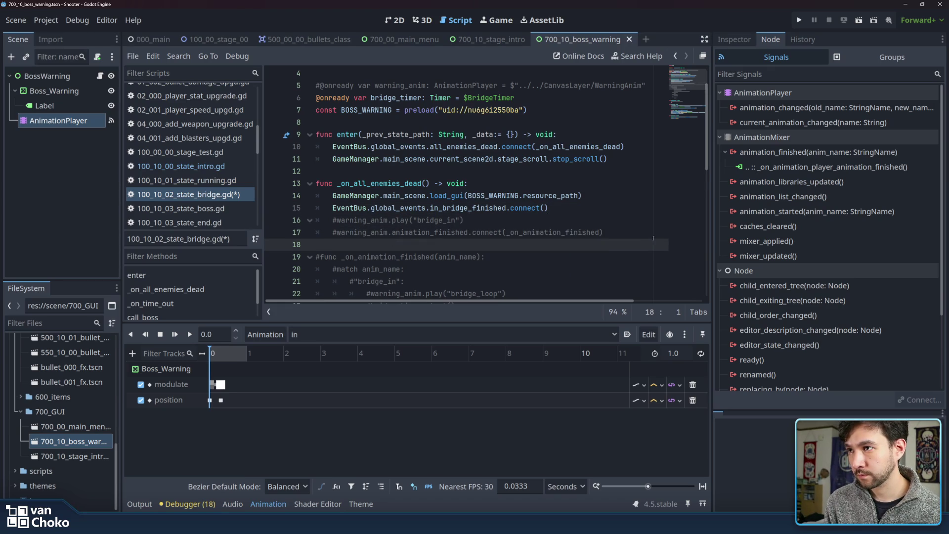
# Pass on_in_bridge_finished into connect(), fixing the 'finisehd' typo.
pyautogui.click(544, 207)
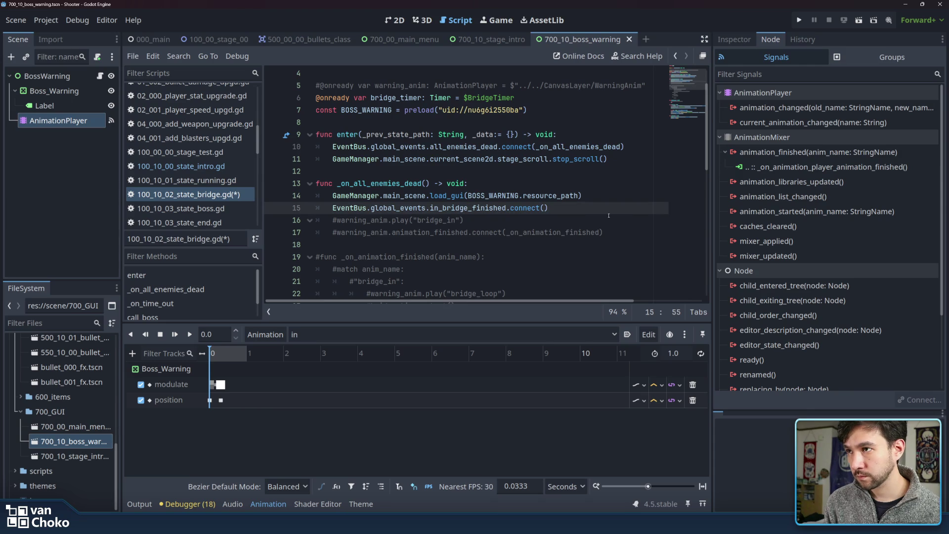
pyautogui.write('on_+')
pyautogui.press('BackSpace')
pyautogui.write('in_brid')
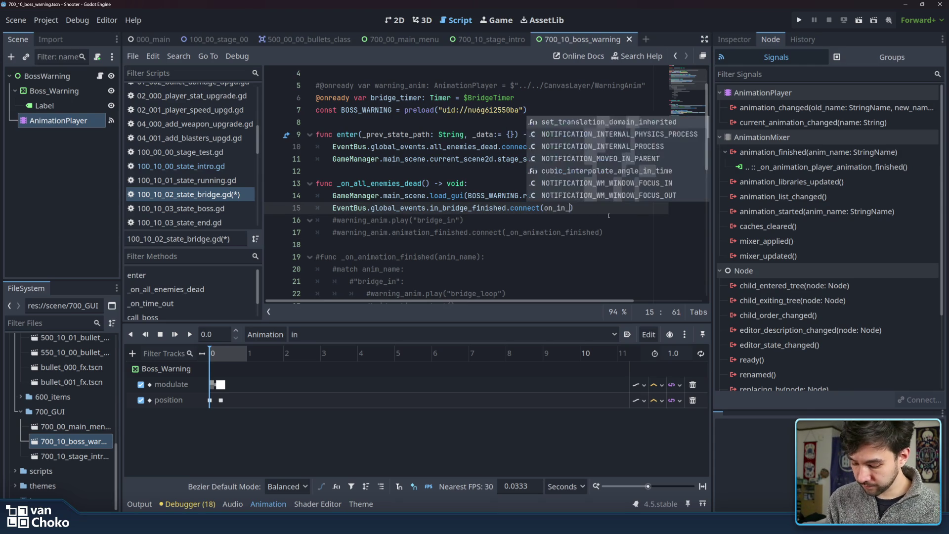
pyautogui.write('ge_finiseh')
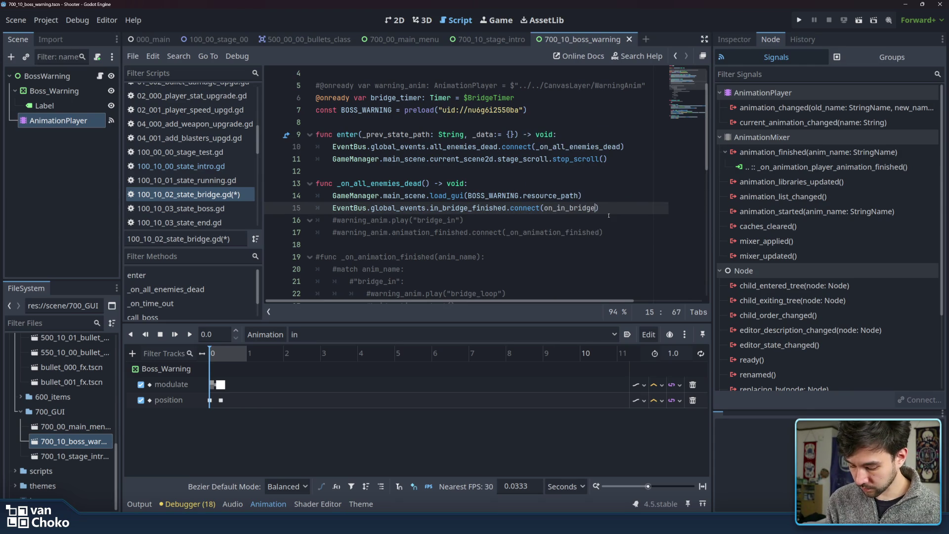
pyautogui.write('d')
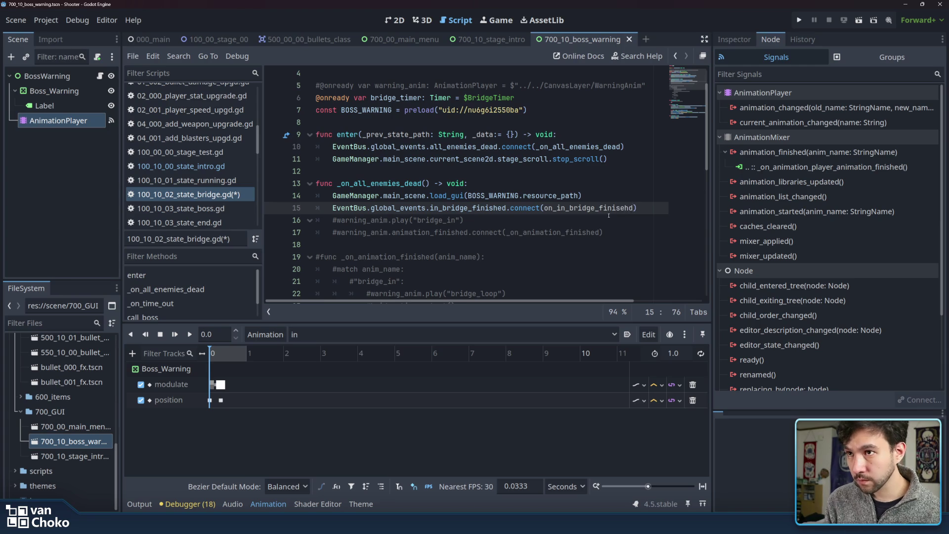
pyautogui.hotkey('shift', 'Right')
pyautogui.hotkey('shift', 'Right')
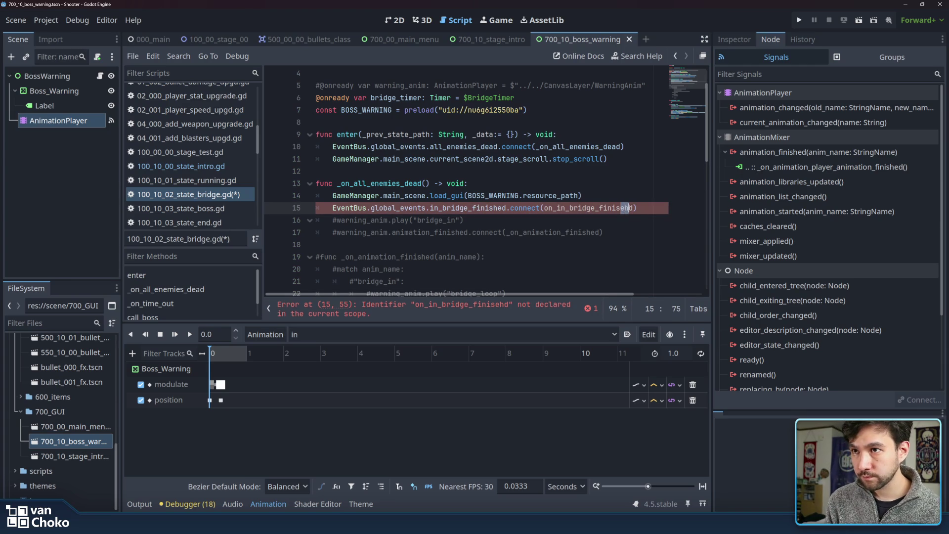
pyautogui.write('he')
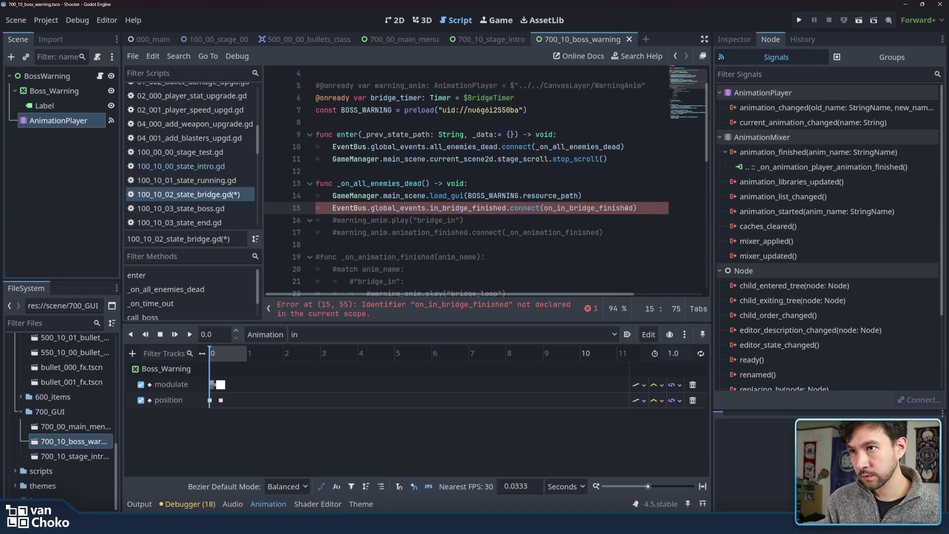
pyautogui.doubleClick(626, 207)
# Add a new func on_in_bridge_finished() with a pass body below the handler.
pyautogui.click(484, 210)
pyautogui.click(494, 219)
pyautogui.scroll(-3, 493, 219)
pyautogui.click(390, 139)
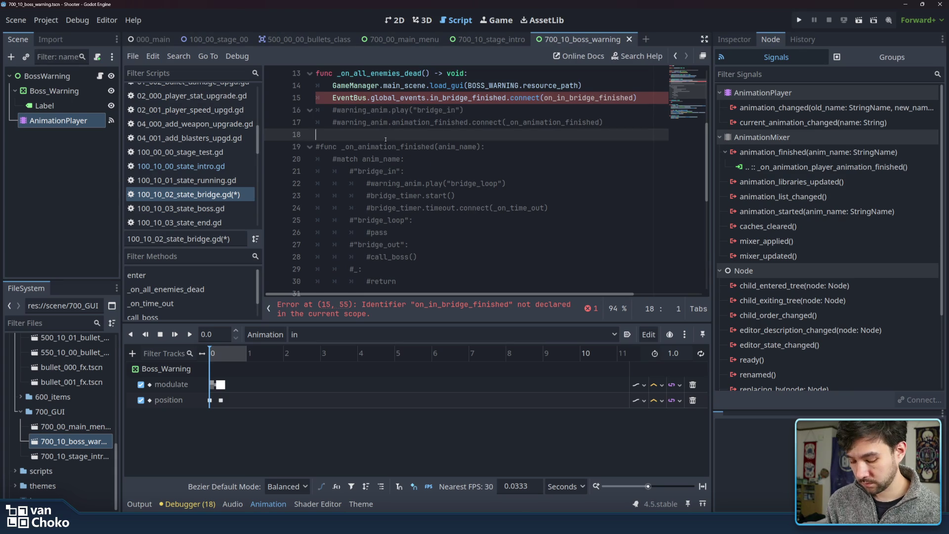
pyautogui.press('Return')
pyautogui.press('Return')
pyautogui.press('Up')
pyautogui.write('func ')
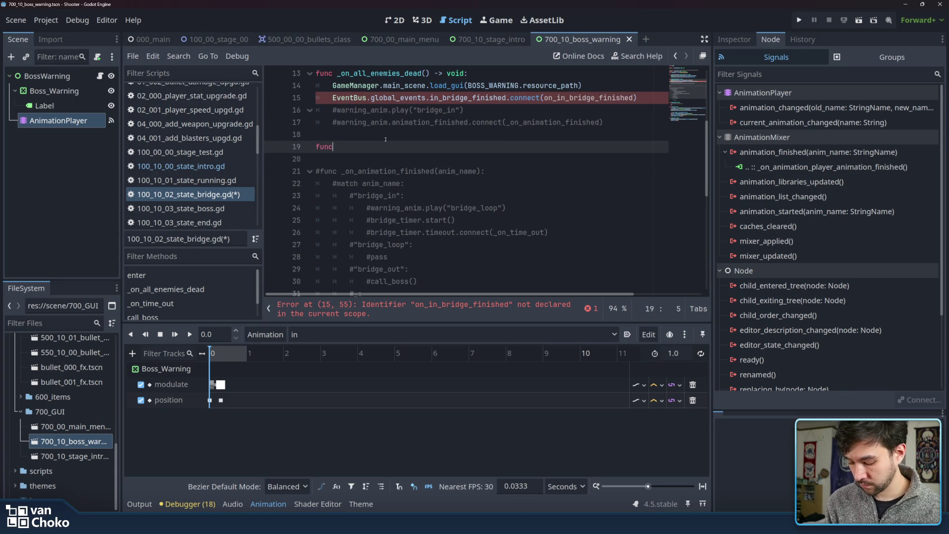
pyautogui.write('on_in_bridge_finished')
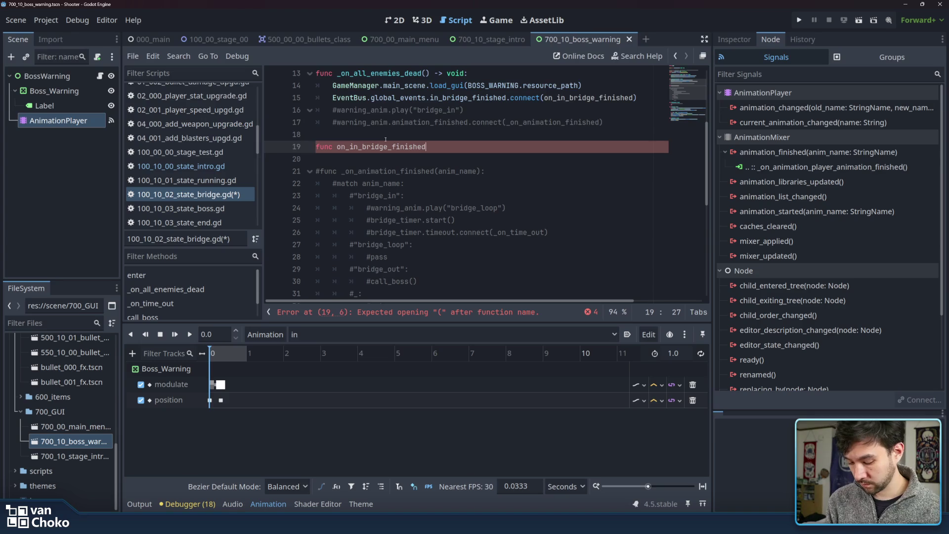
pyautogui.write('():')
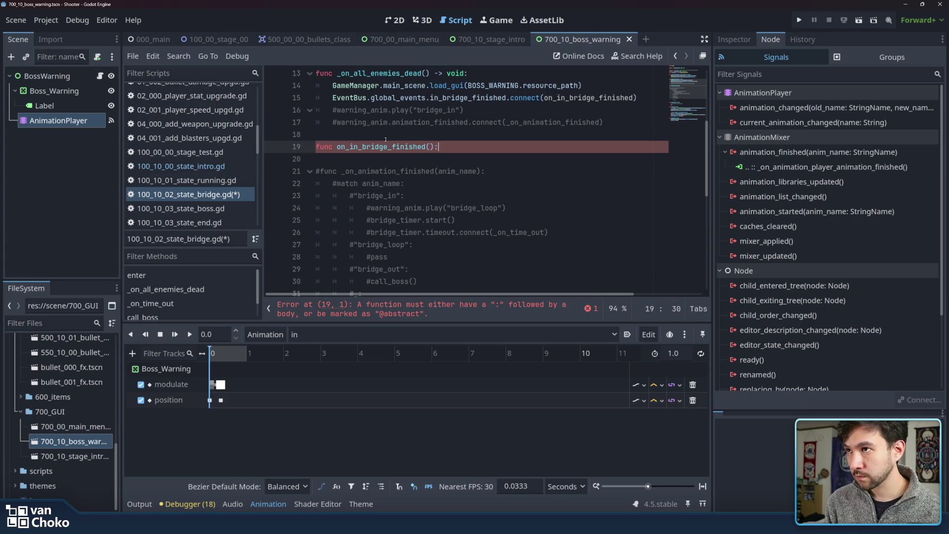
pyautogui.press('Return')
pyautogui.write('pass')
pyautogui.click(385, 140)
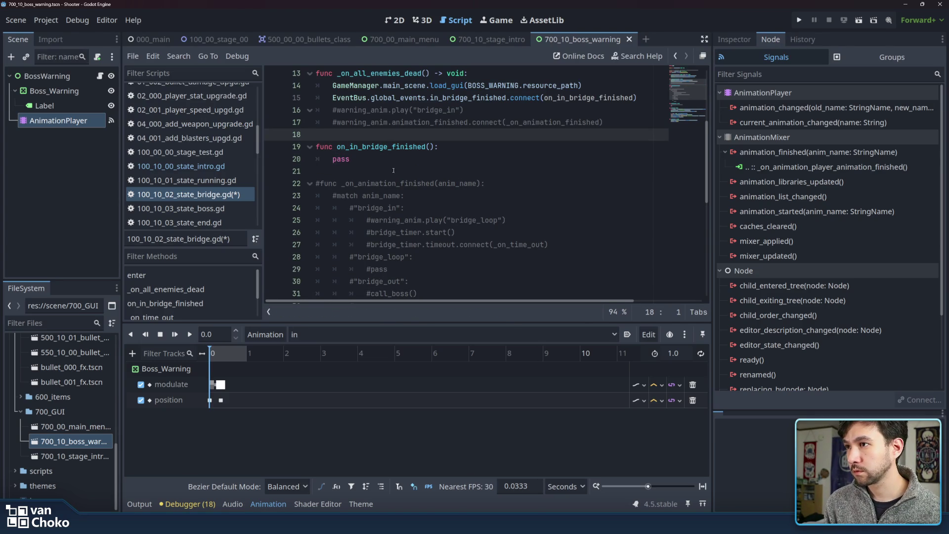
# Copy the commented bridge_timer start and timeout lines over pass in on_in_bridge_finished.
pyautogui.scroll(-1, 385, 153)
pyautogui.click(439, 232)
pyautogui.click(440, 255)
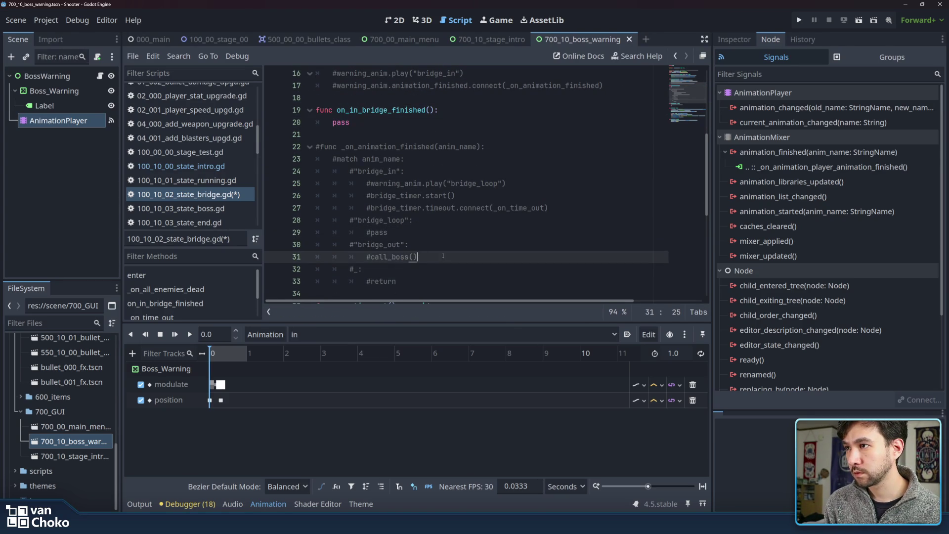
pyautogui.click(443, 208)
pyautogui.moveTo(581, 212)
pyautogui.mouseDown()
pyautogui.moveTo(348, 196)
pyautogui.moveTo(366, 197)
pyautogui.mouseUp()
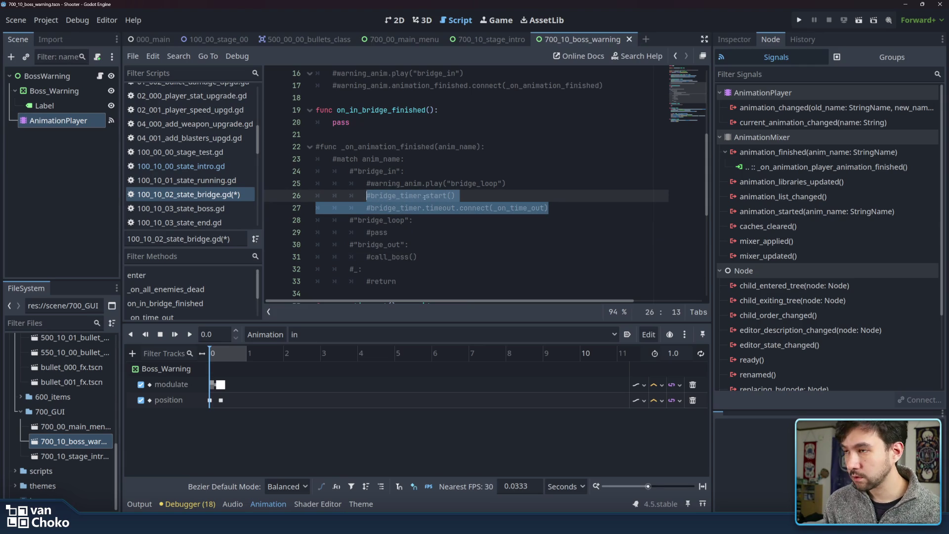
pyautogui.scroll(2, 424, 195)
pyautogui.hotkey('ctrl', 'c')
pyautogui.doubleClick(393, 196)
pyautogui.hotkey('ctrl', 'v')
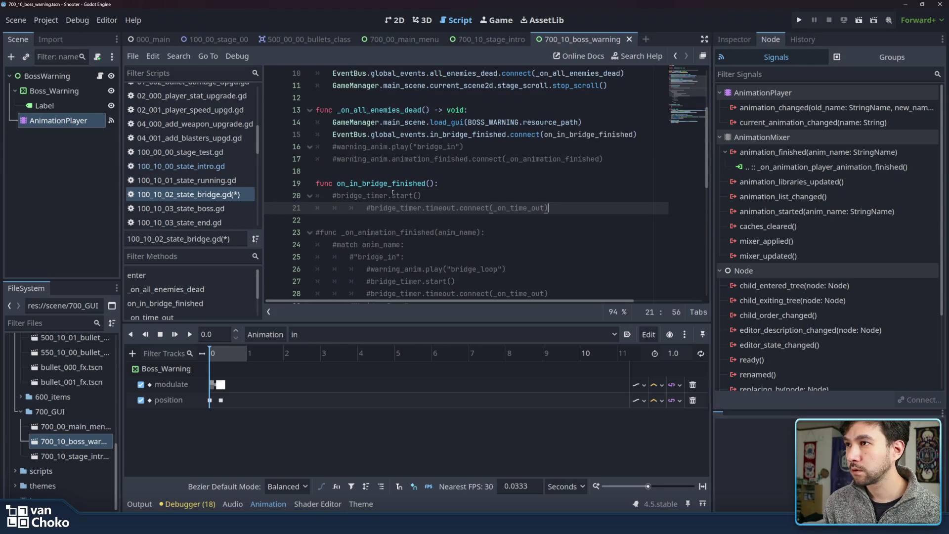
# Align their indentation and uncomment bridge_timer.start() and bridge_timer.timeout.connect(_on_time_out) with Ctrl+K.
pyautogui.click(366, 207)
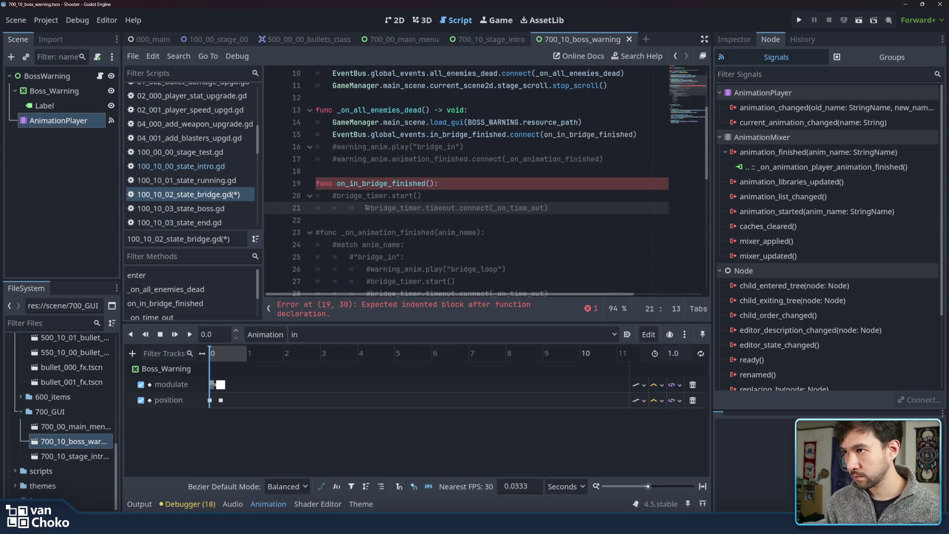
pyautogui.press('BackSpace')
pyautogui.press('BackSpace')
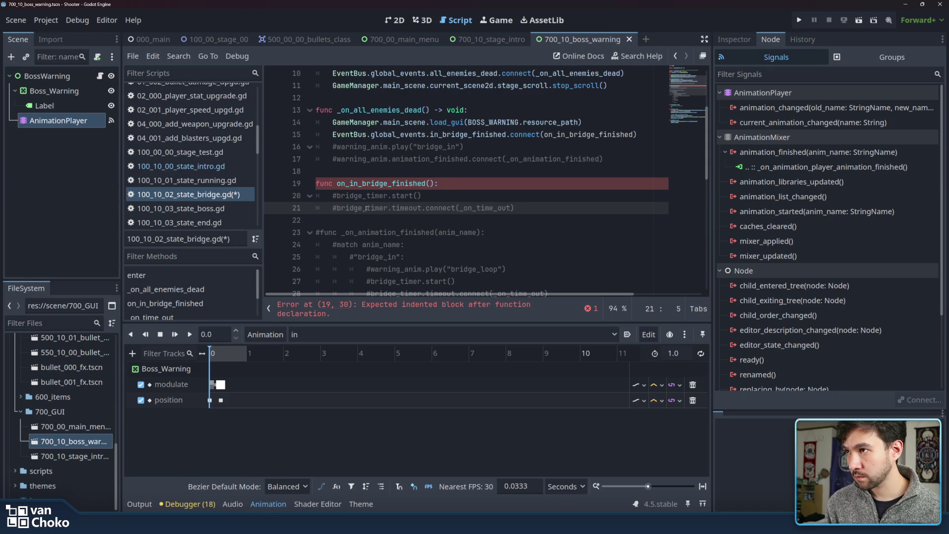
pyautogui.moveTo(366, 208); pyautogui.dragTo(366, 196)
pyautogui.hotkey('ctrl', 'k')
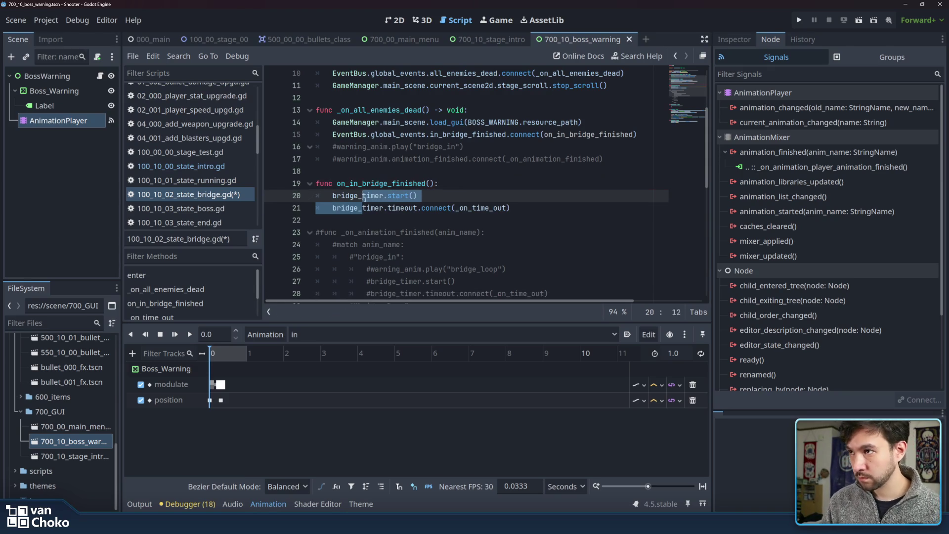
pyautogui.click(365, 197)
pyautogui.doubleClick(363, 196)
pyautogui.click(359, 207)
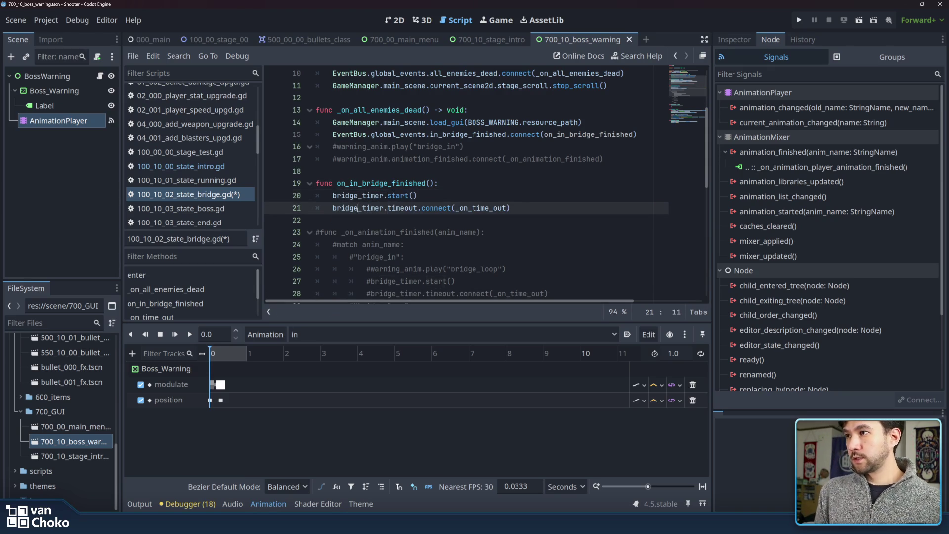
pyautogui.click(548, 208)
pyautogui.scroll(-4, 551, 204)
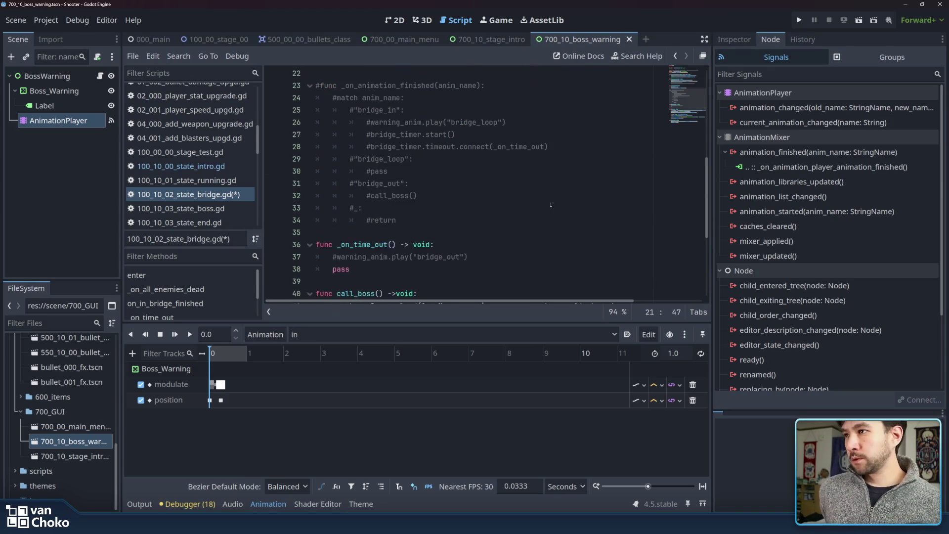
# Start a new line in _on_time_out reading GameManager.main_scene.
pyautogui.scroll(-1, 549, 205)
pyautogui.click(506, 222)
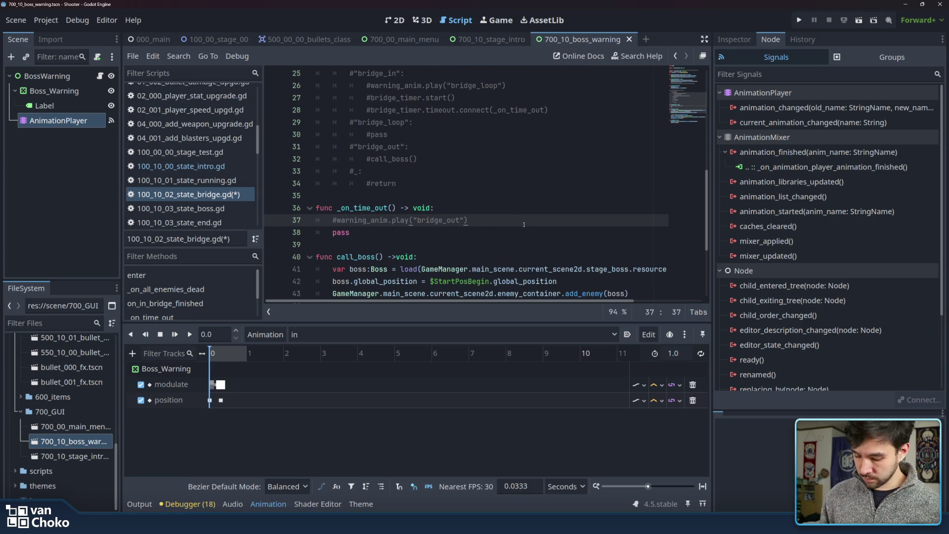
pyautogui.press('Return')
pyautogui.write('gam')
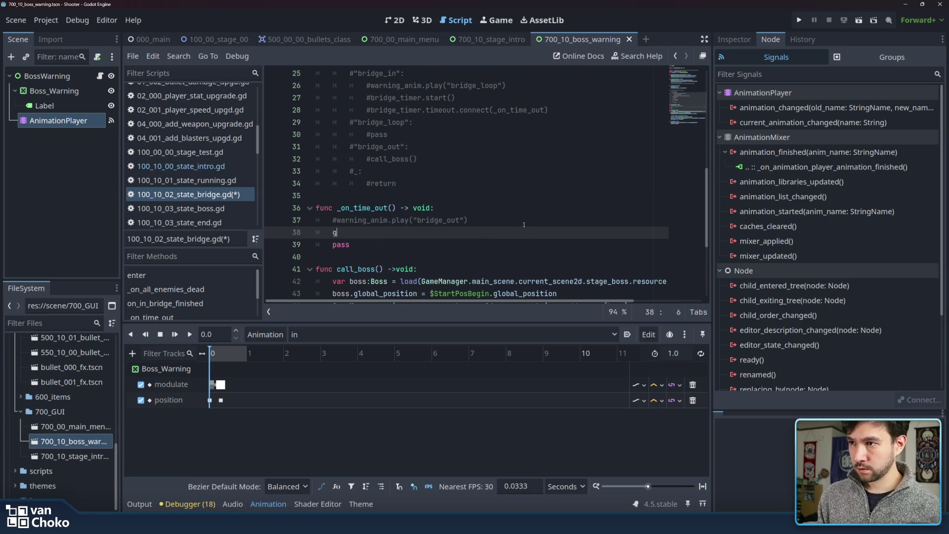
pyautogui.press('BackSpace')
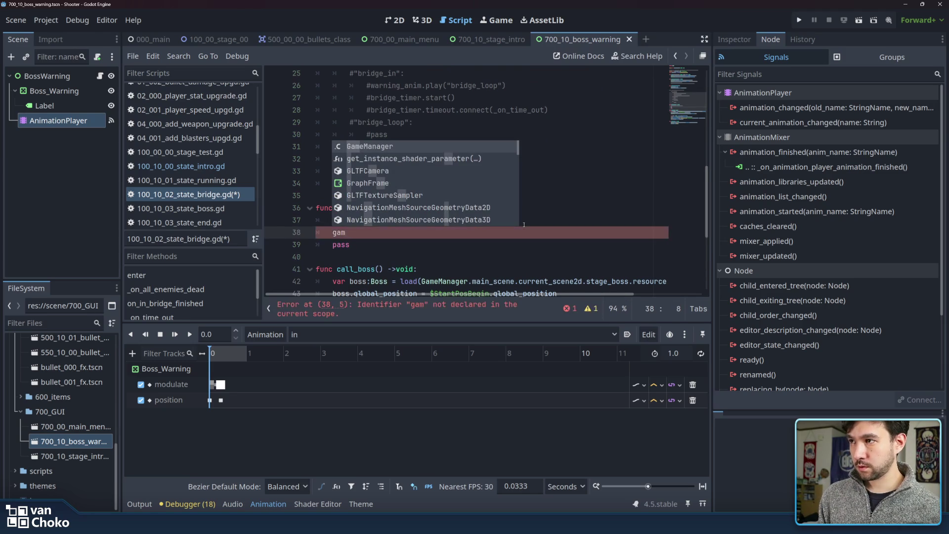
pyautogui.press('Return')
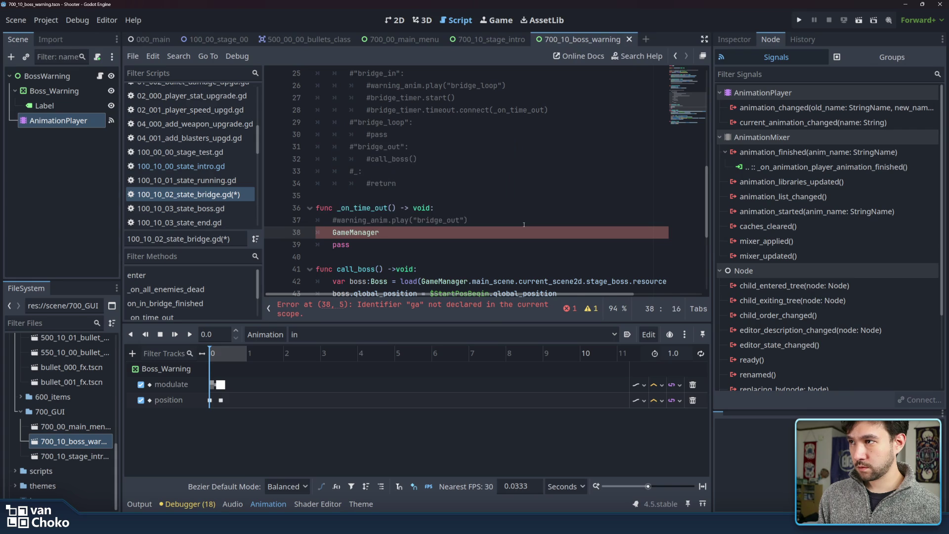
pyautogui.write('.')
pyautogui.press('Return')
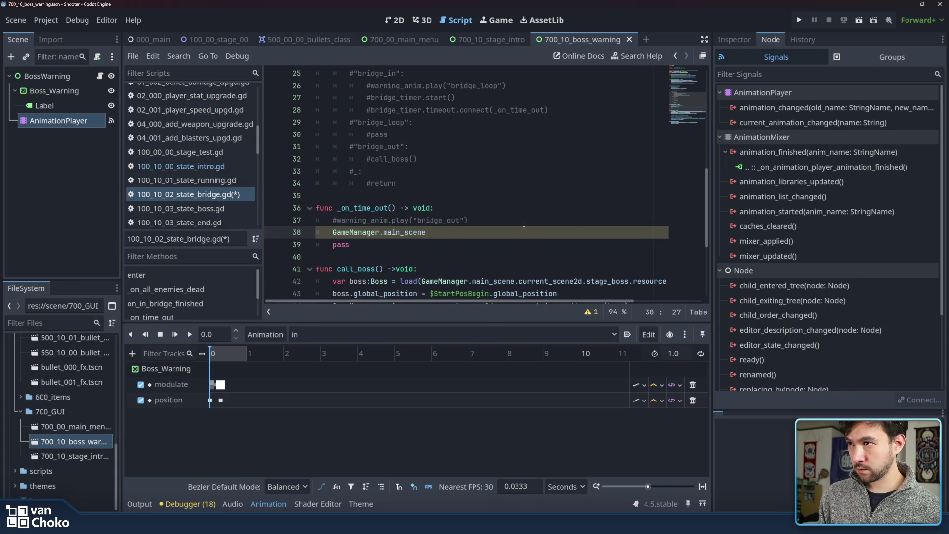
pyautogui.write('.cu')
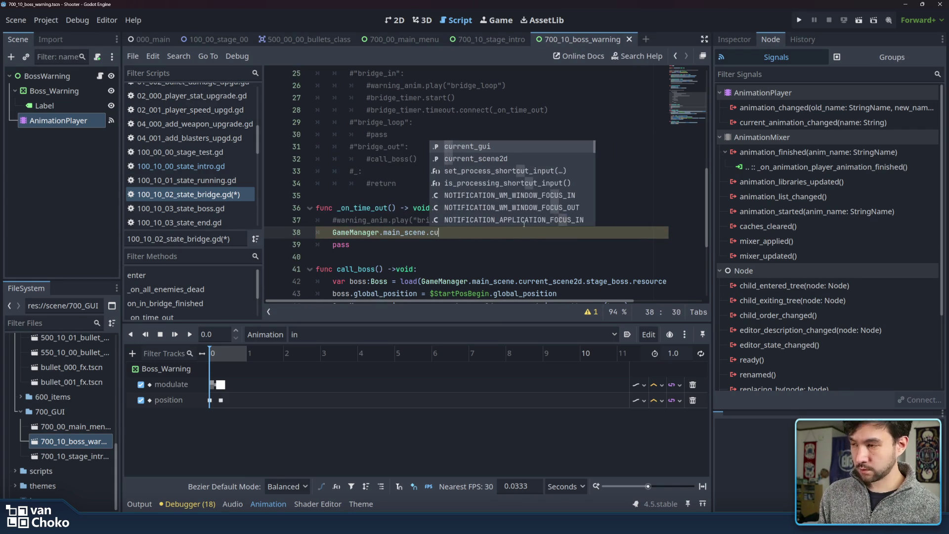
# Complete the line to GameManager.main_scene.current_gui.play_anim("out").
pyautogui.press('Down')
pyautogui.press('Return')
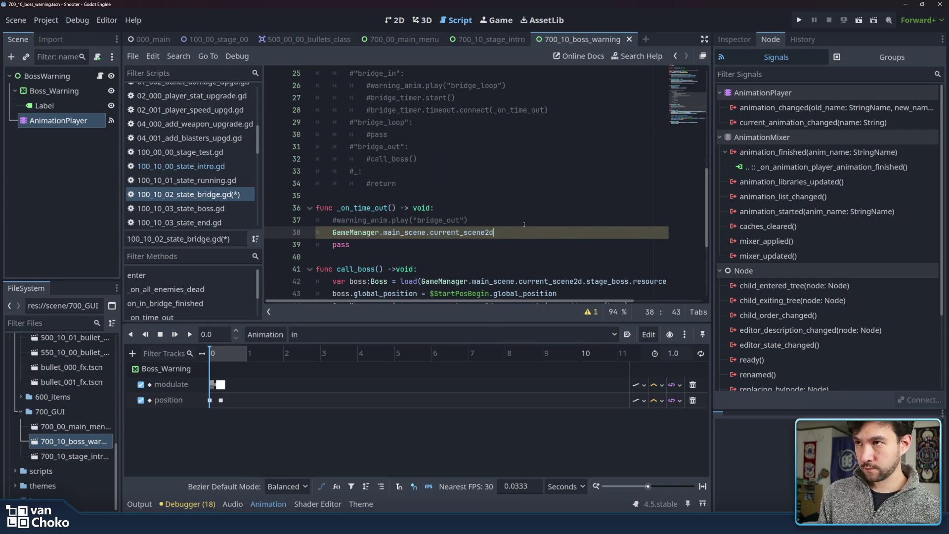
pyautogui.press('BackSpace')
pyautogui.press('BackSpace')
pyautogui.press('BackSpace')
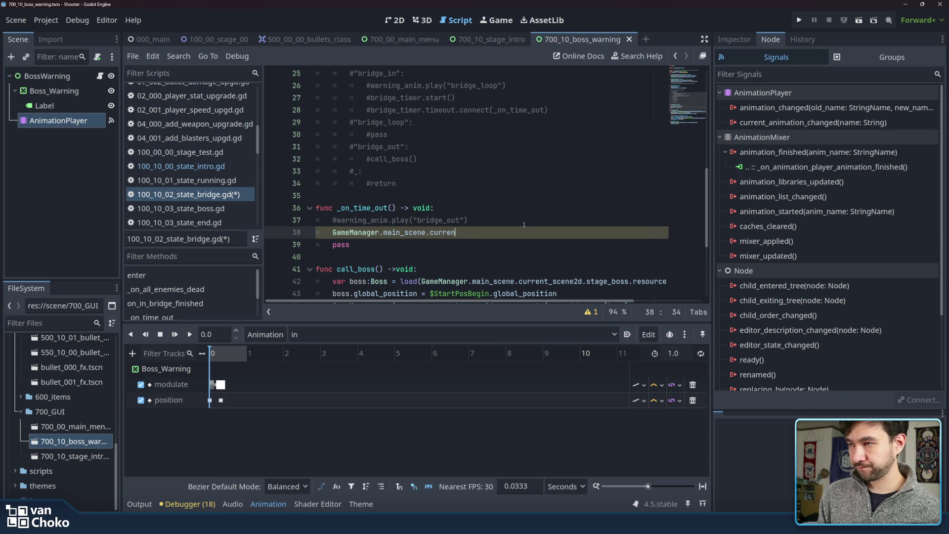
pyautogui.press('BackSpace')
pyautogui.press('BackSpace')
pyautogui.press('BackSpace')
pyautogui.write('curre')
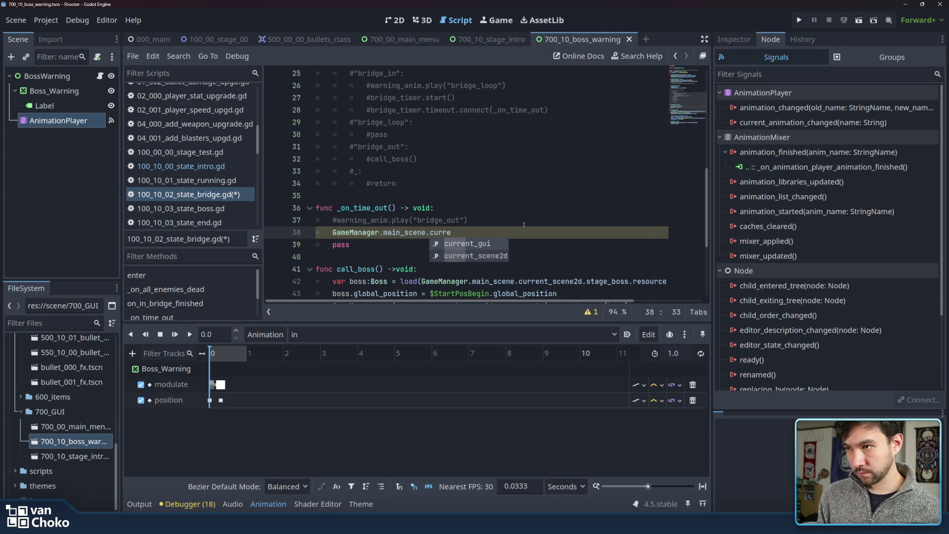
pyautogui.press('Return')
pyautogui.write('play_anim("')
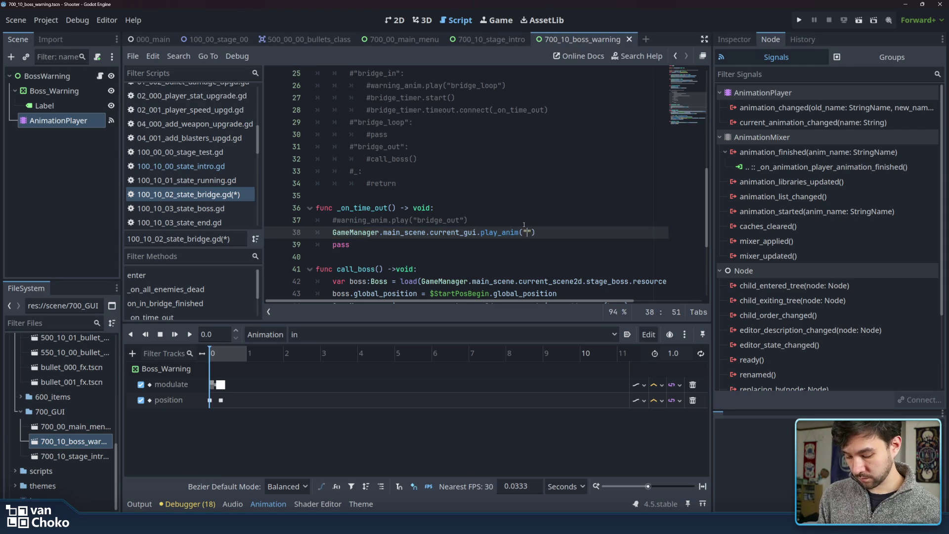
pyautogui.write('out')
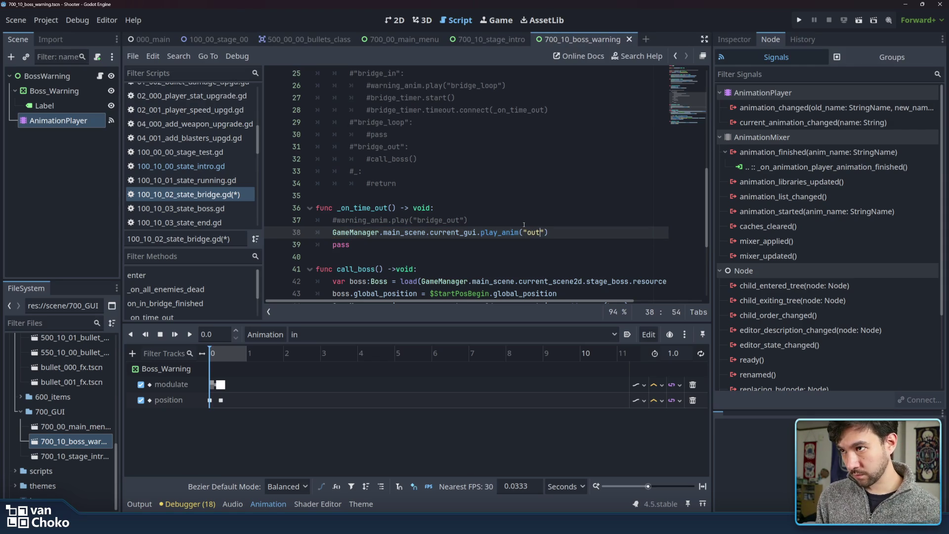
pyautogui.press('End')
pyautogui.click(410, 233)
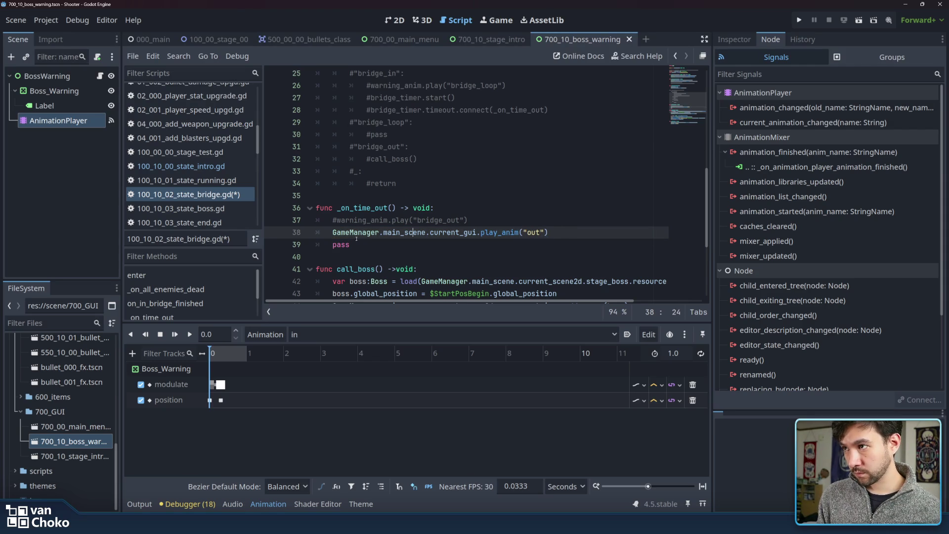
# Replace pass with EventBus.global_events.out_bridge_finished.
pyautogui.doubleClick(357, 247)
pyautogui.write('EventBus')
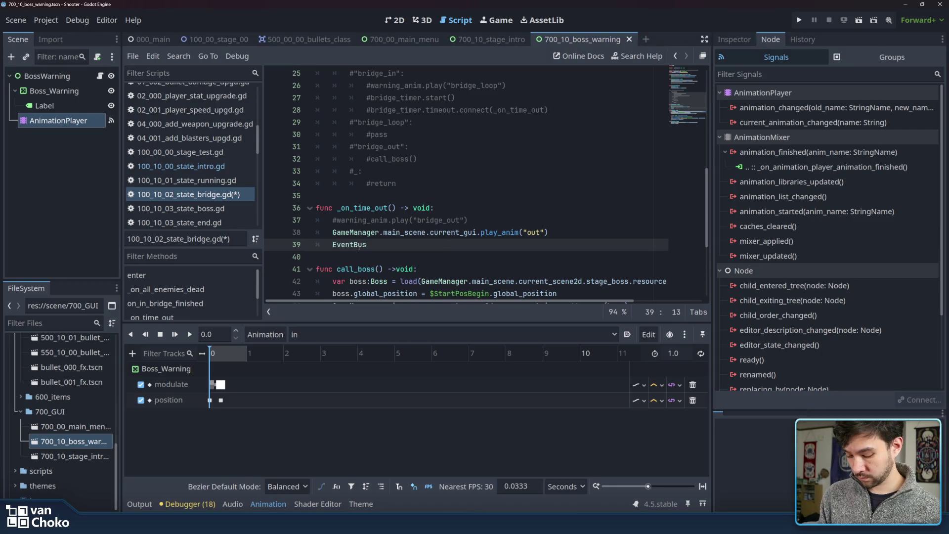
pyautogui.write('.')
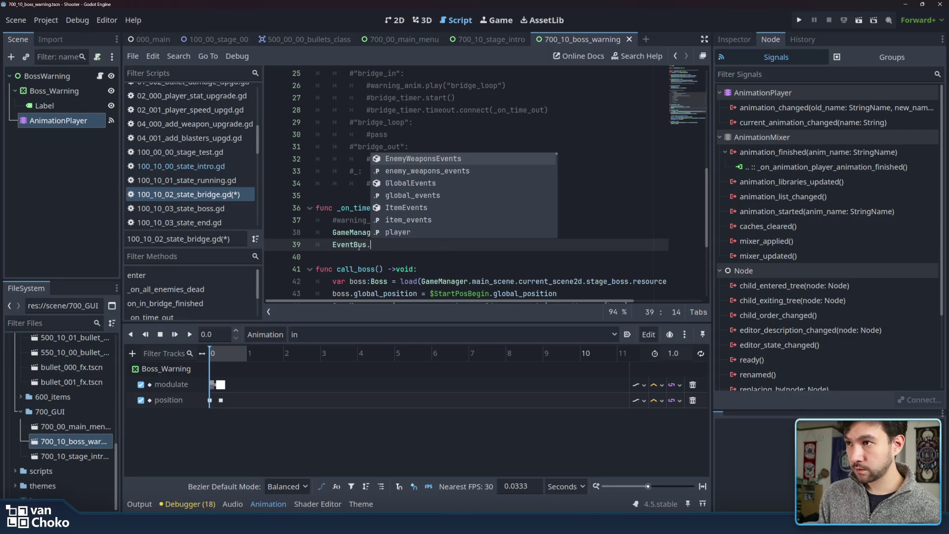
pyautogui.press('Down')
pyautogui.press('Down')
pyautogui.press('Down')
pyautogui.press('Return')
pyautogui.write('.')
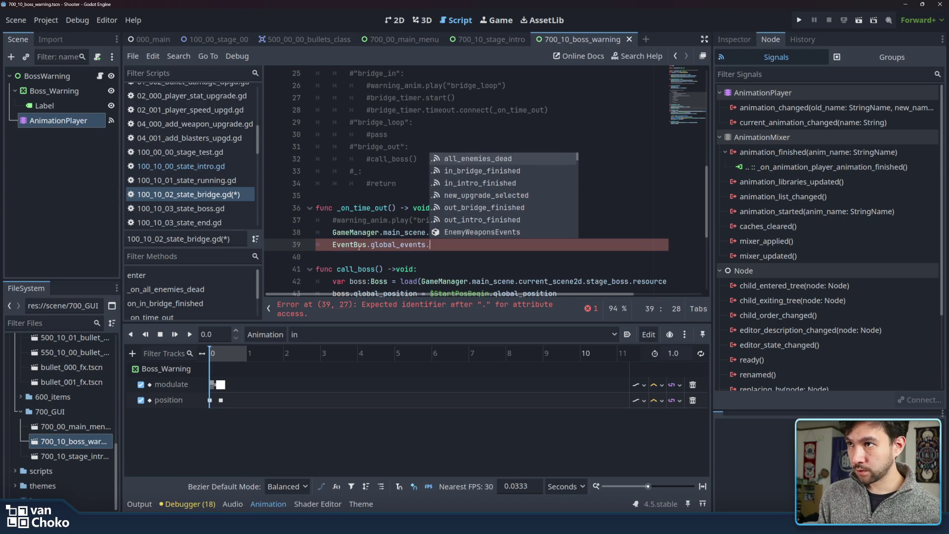
pyautogui.press('Down')
pyautogui.press('Down')
pyautogui.press('Down')
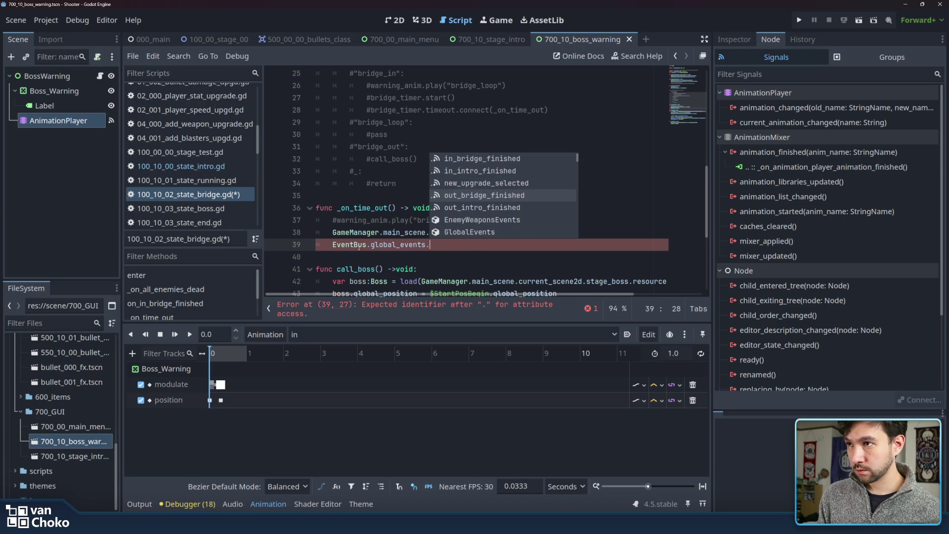
pyautogui.press('Return')
# Add .connect(on_out_bridge_finished) to the out_bridge_finished signal.
pyautogui.write('.coi')
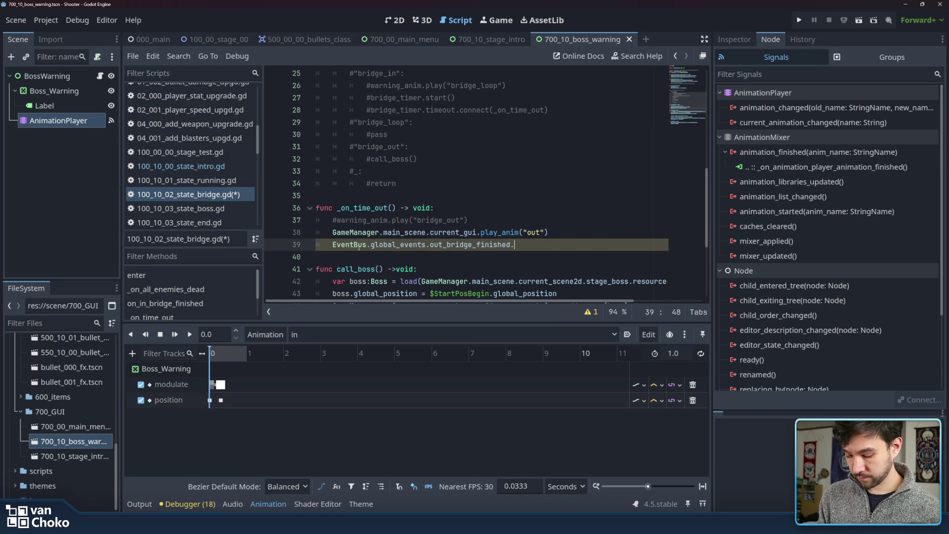
pyautogui.press('BackSpace')
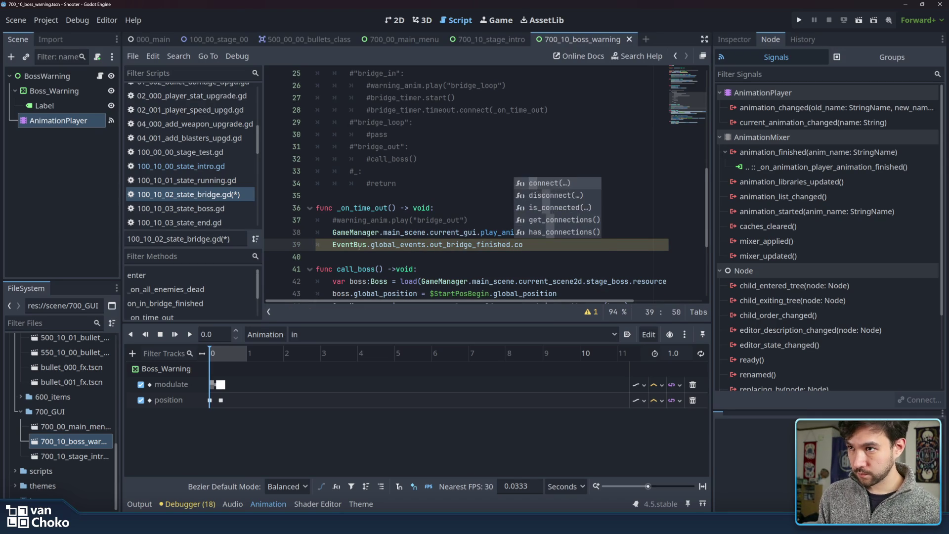
pyautogui.write('nnect(')
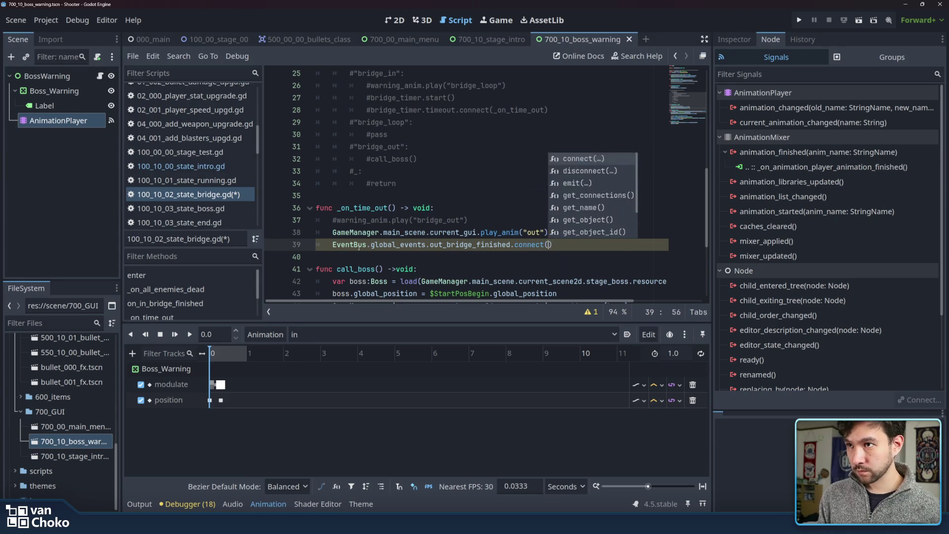
pyautogui.press('Return')
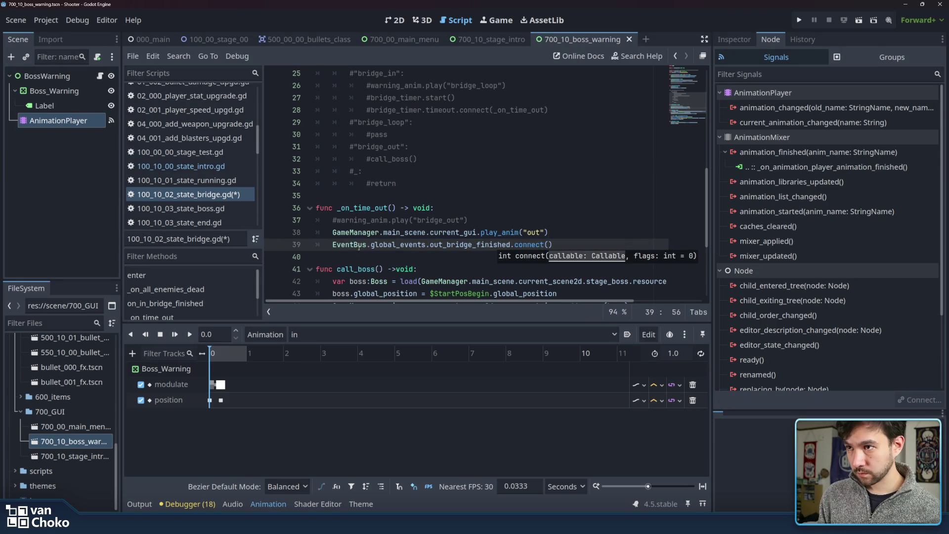
pyautogui.write('on_')
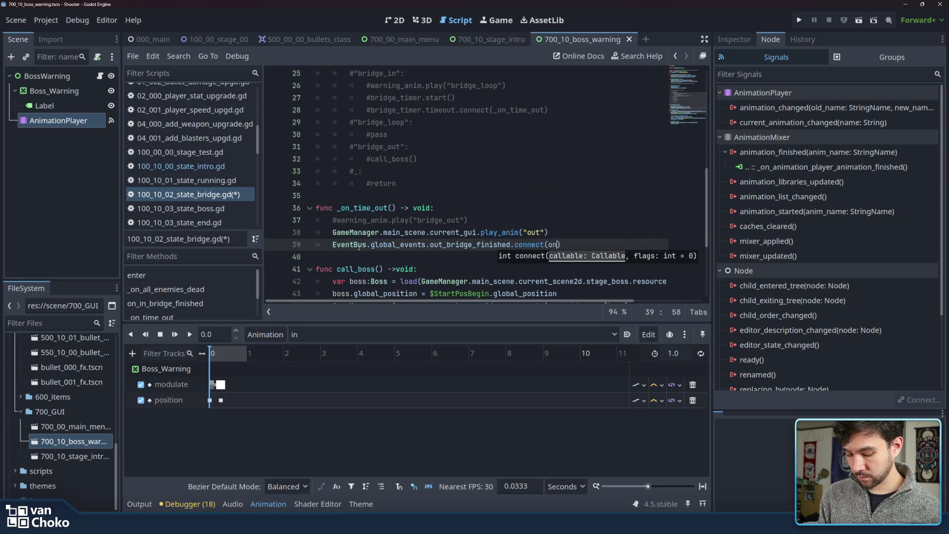
pyautogui.write('out_')
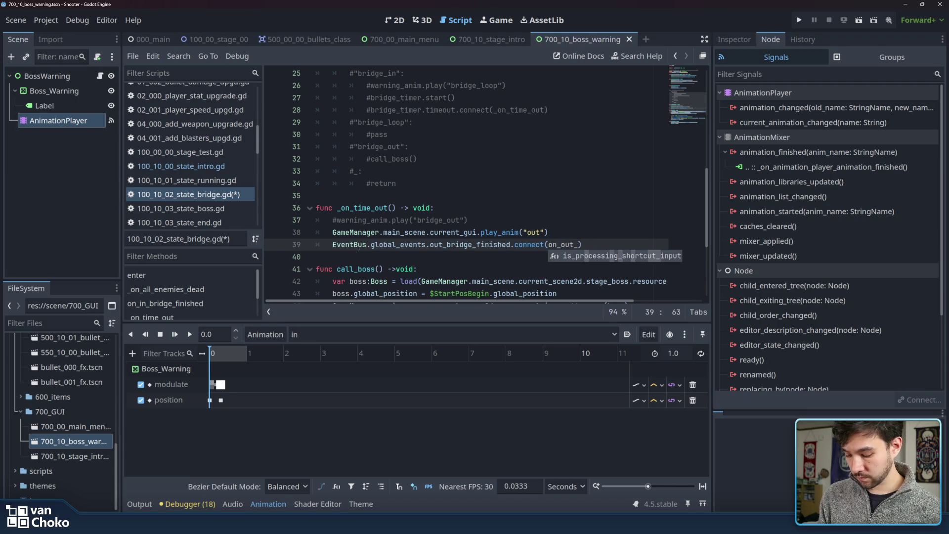
pyautogui.write('bridge_')
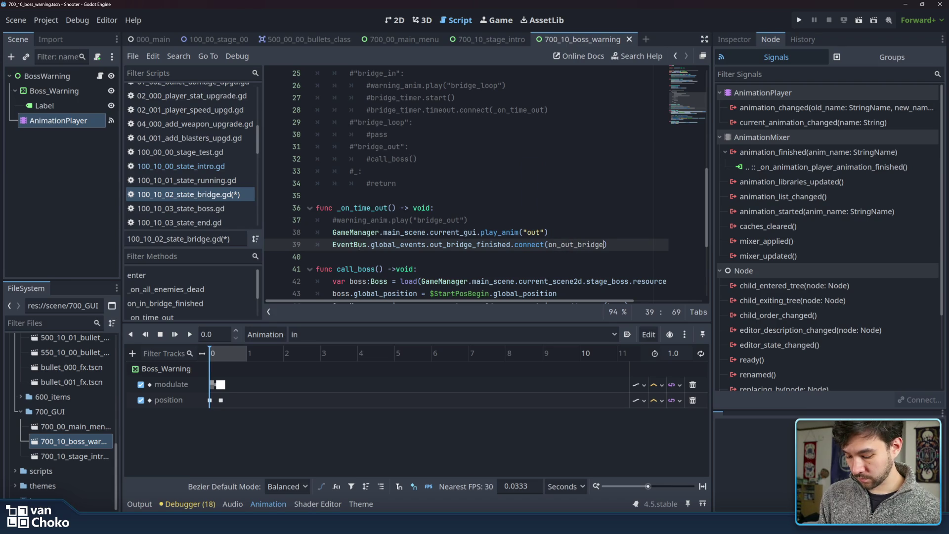
pyautogui.write('finished')
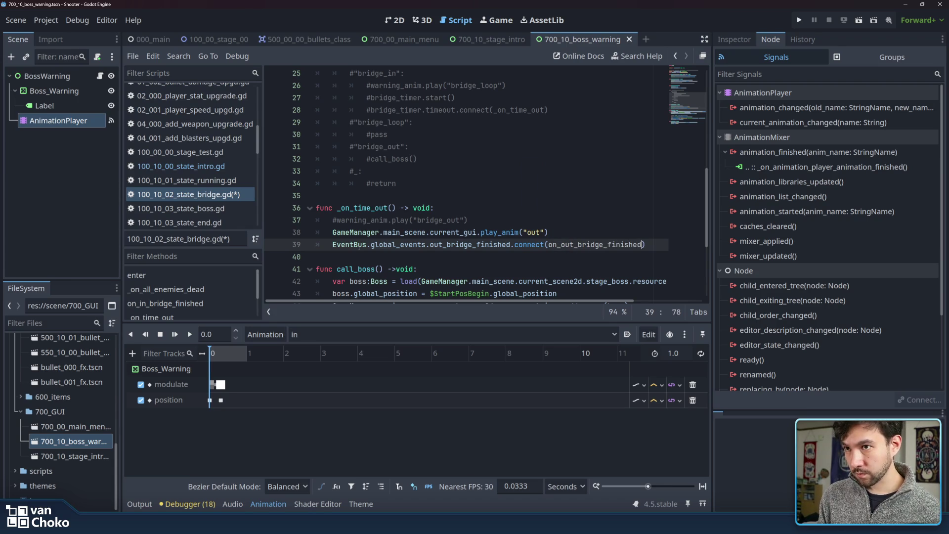
pyautogui.doubleClick(569, 244)
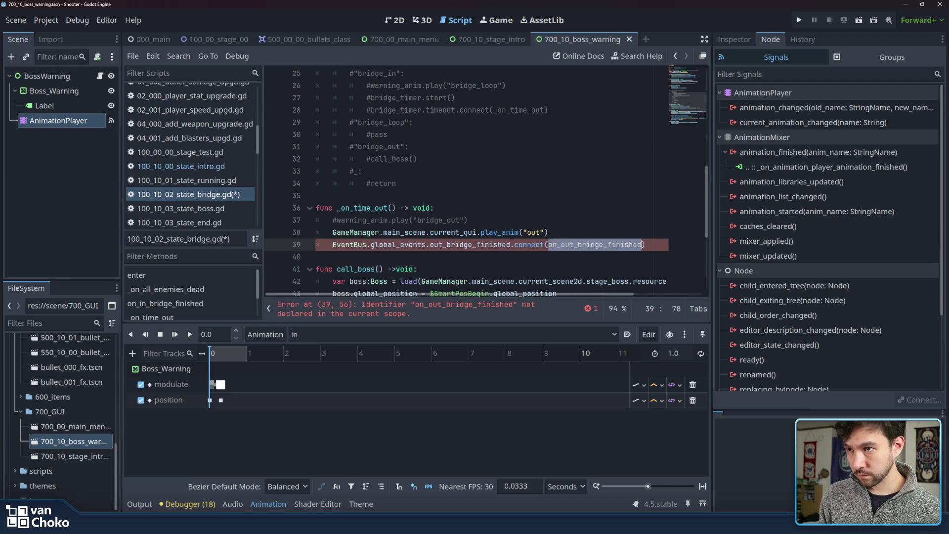
pyautogui.click(651, 246)
pyautogui.click(380, 259)
pyautogui.scroll(-4, 381, 259)
pyautogui.scroll(3, 381, 257)
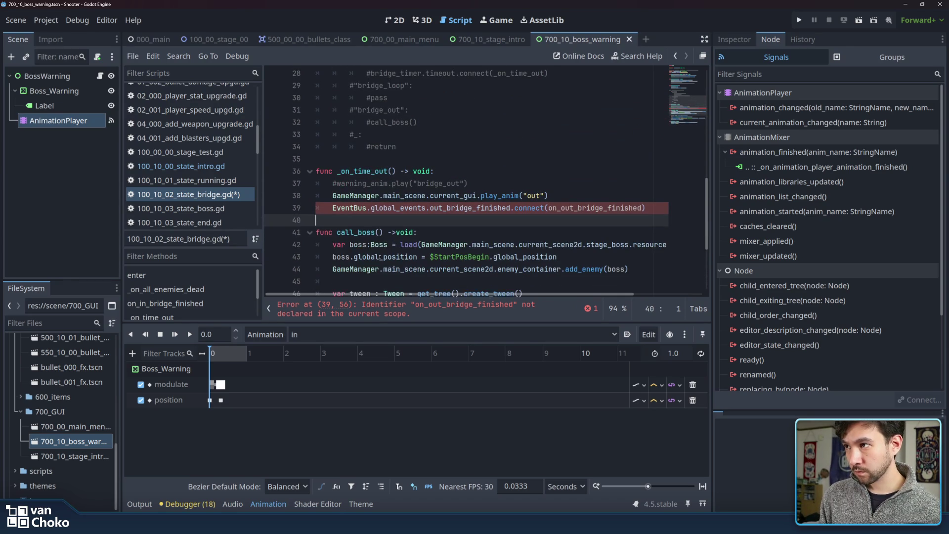
# Add func on_out_bridge_finished(): whose body calls call_boss().
pyautogui.press('Return')
pyautogui.press('Return')
pyautogui.press('Up')
pyautogui.write('func on_out_bridge_finished(')
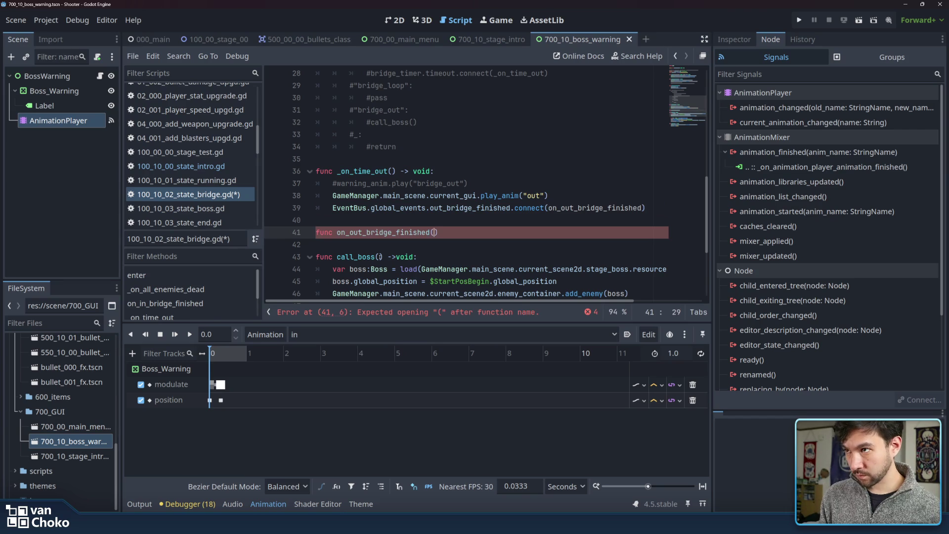
pyautogui.press('Right')
pyautogui.write(':')
pyautogui.press('Return')
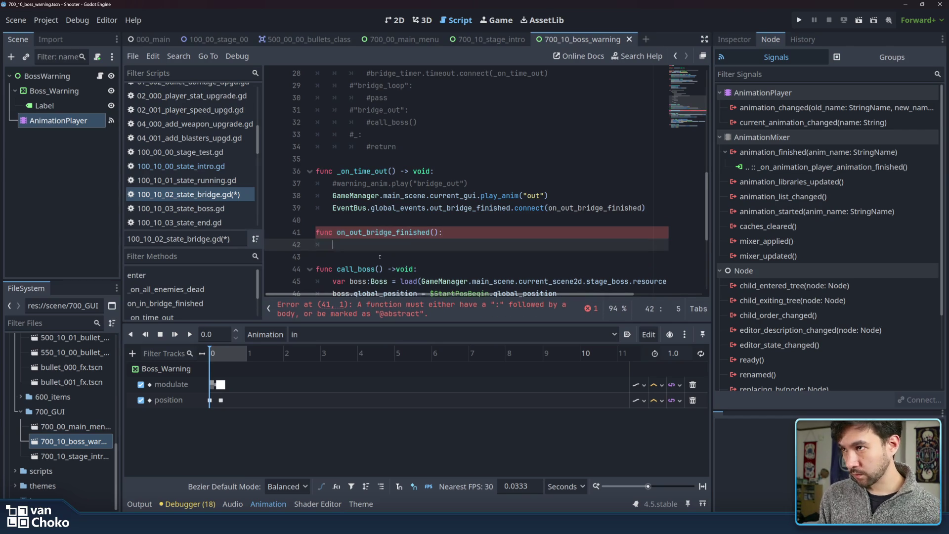
pyautogui.write('call_')
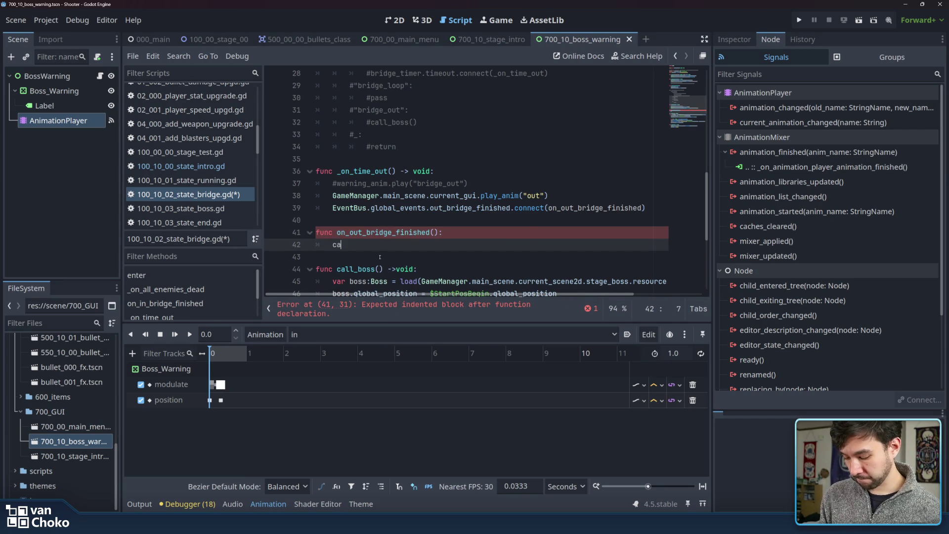
pyautogui.press('Return')
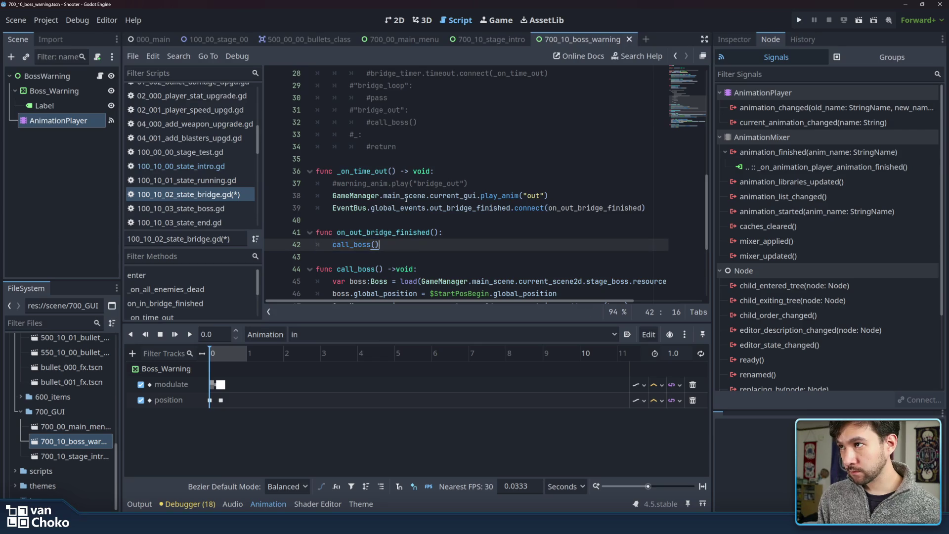
# Save the state_bridge script and run the project.
pyautogui.scroll(1, 421, 242)
pyautogui.click(383, 198)
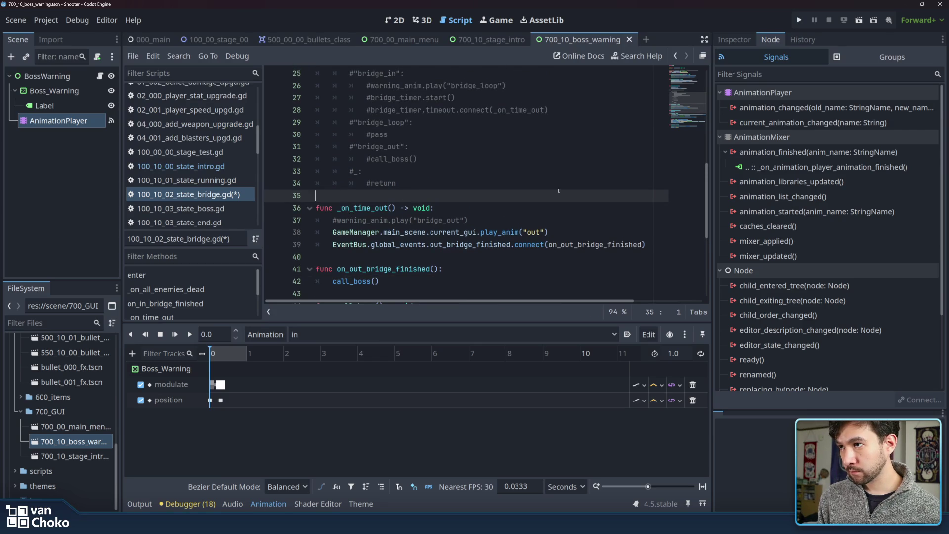
pyautogui.scroll(1, 496, 216)
pyautogui.click(436, 196)
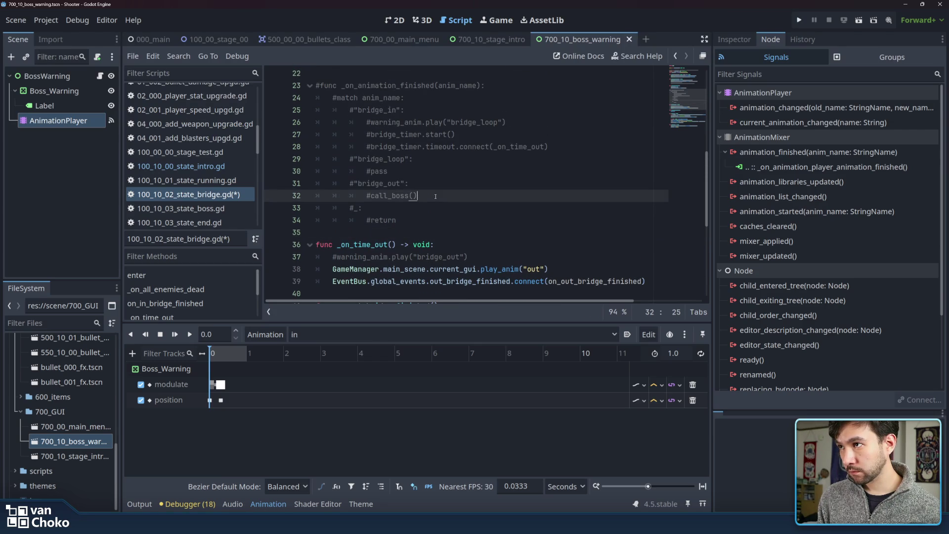
pyautogui.scroll(-3, 557, 251)
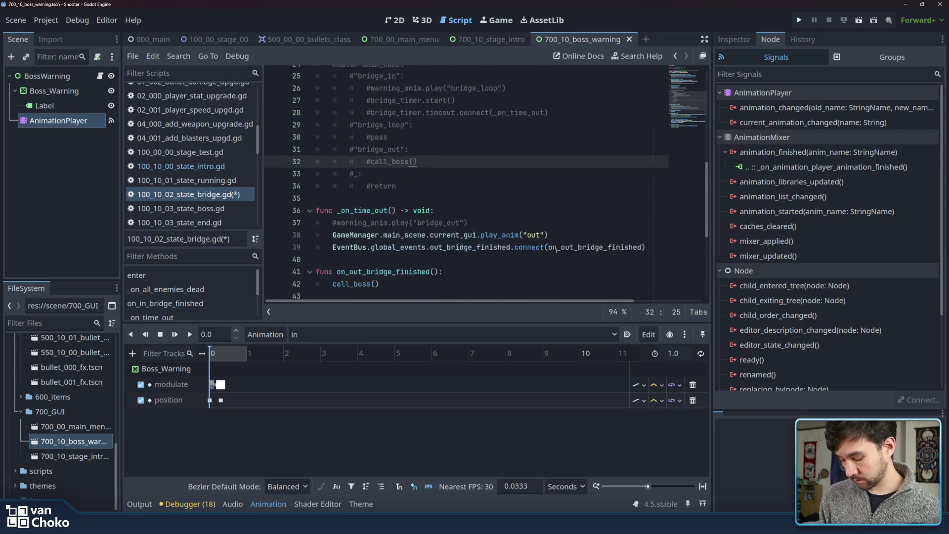
pyautogui.hotkey('ctrl', 's')
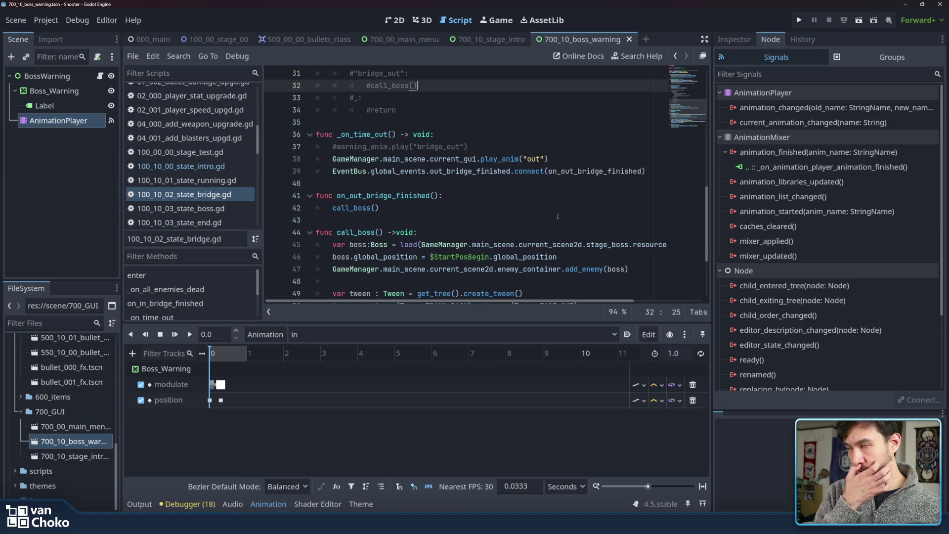
pyautogui.click(803, 22)
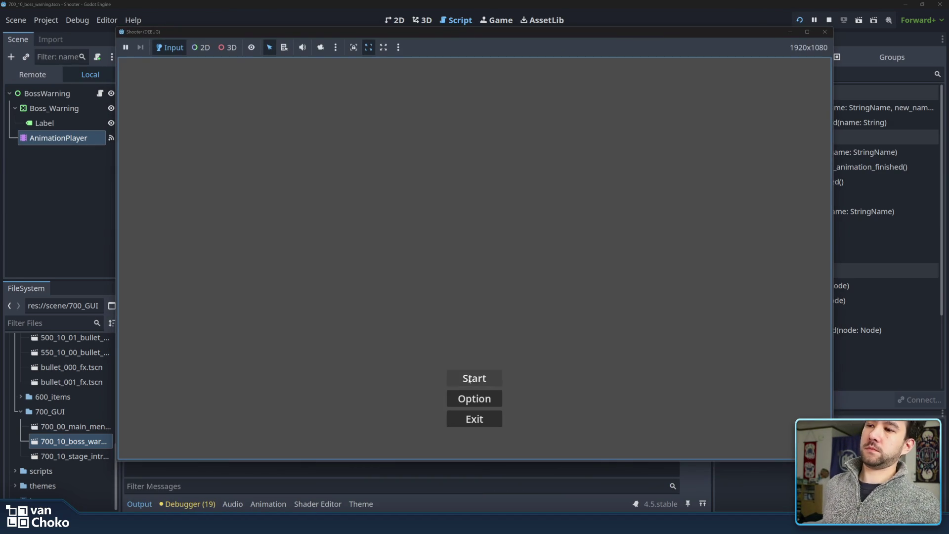
# Start a new game, fly and shoot until the boss and Congratulations!! appear, then close it.
pyautogui.click(469, 379)
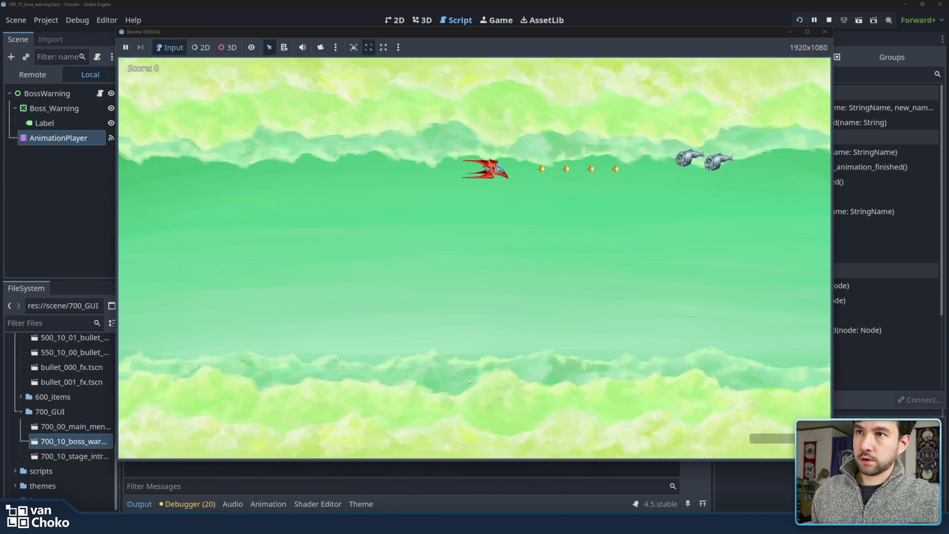
pyautogui.press('Right')
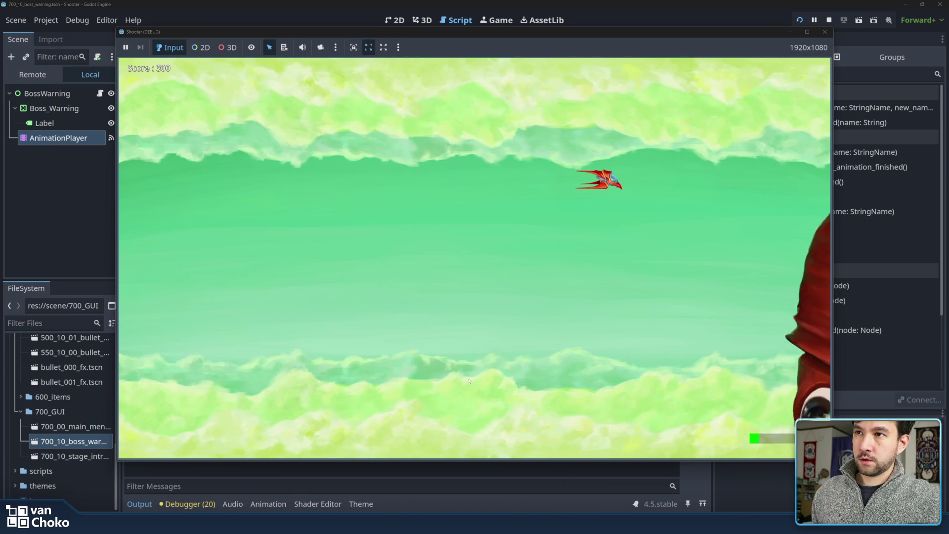
pyautogui.press('Left')
pyautogui.press('Down')
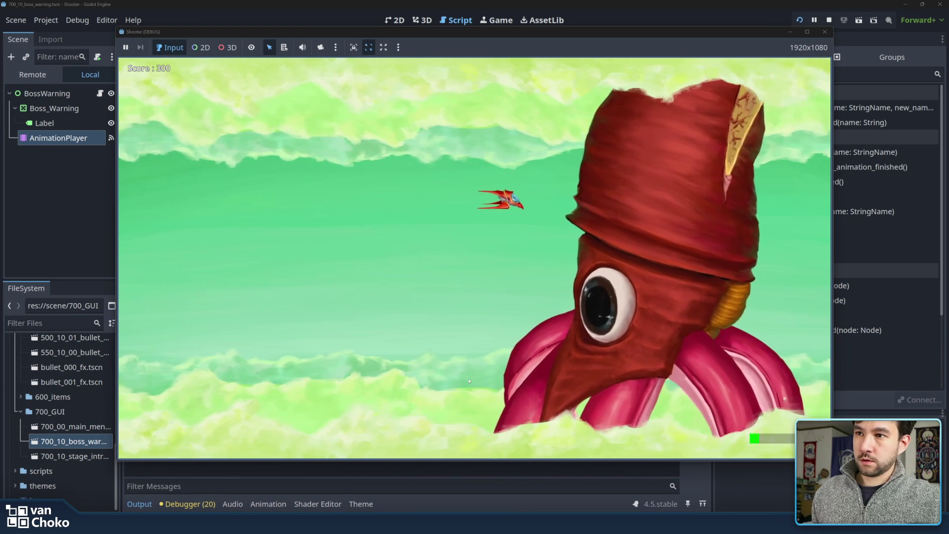
pyautogui.press('Down')
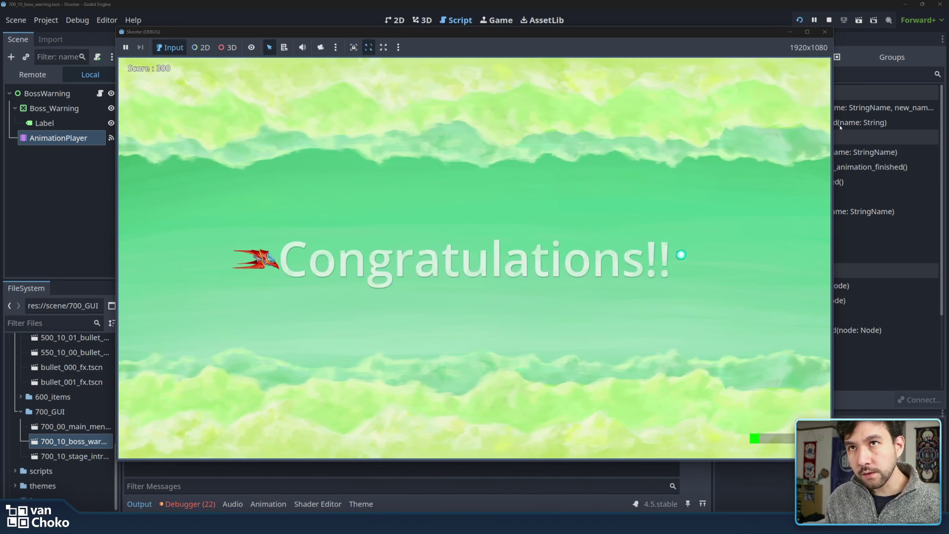
pyautogui.click(825, 32)
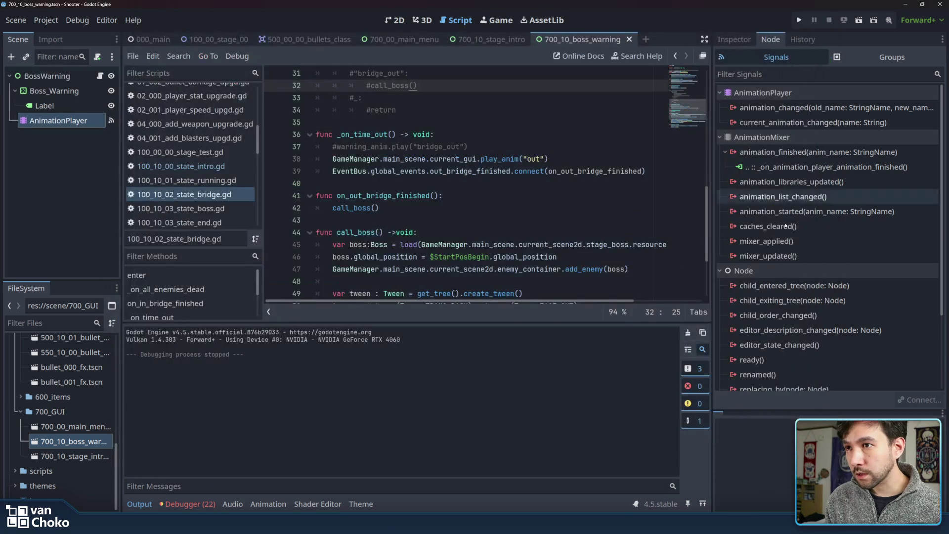
# Review the bridge script's call_boss and timer connection lines, then switch to the 500_00_00_bullets_class scene.
pyautogui.click(547, 220)
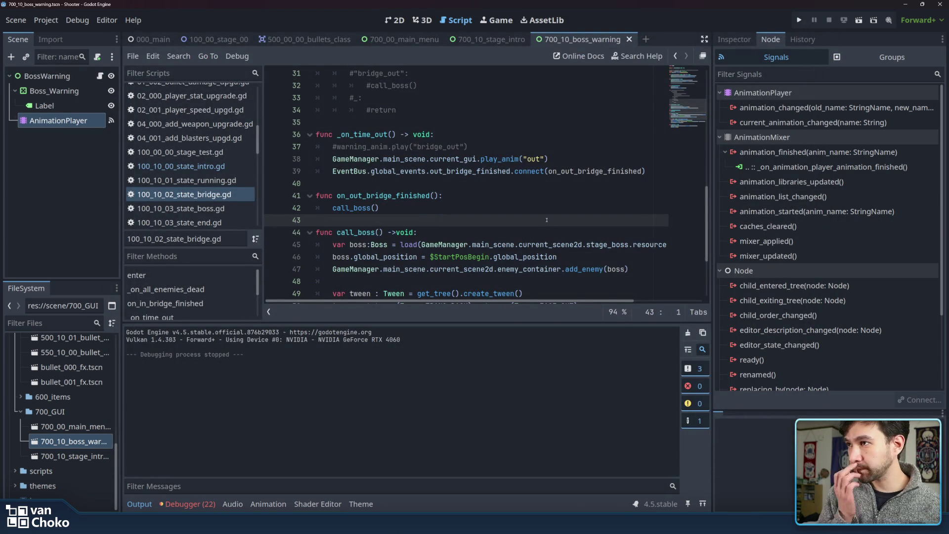
pyautogui.click(526, 210)
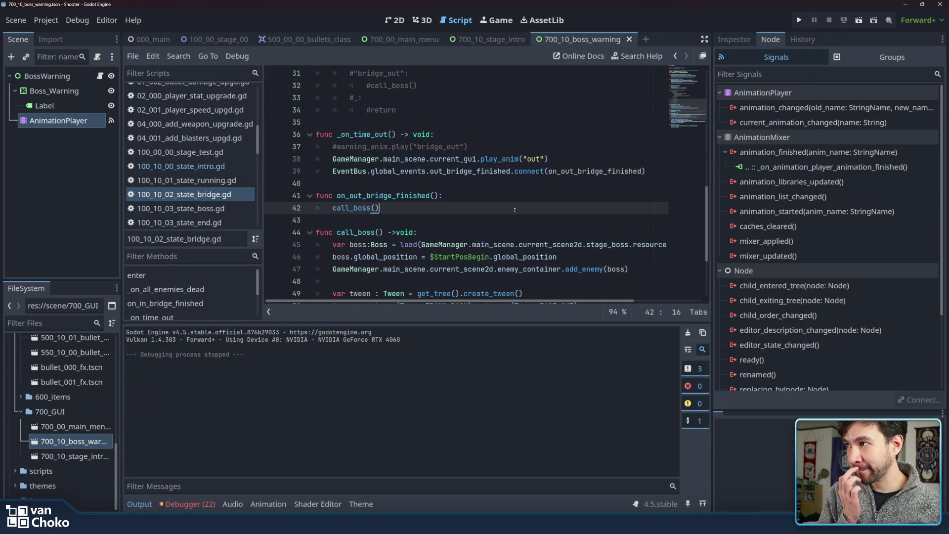
pyautogui.scroll(-3, 515, 210)
pyautogui.scroll(6, 515, 210)
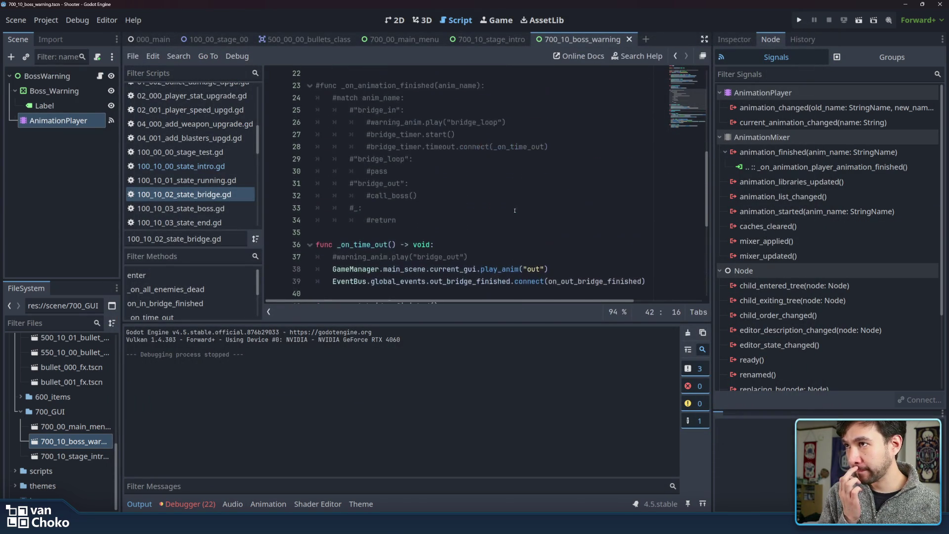
pyautogui.scroll(4, 514, 210)
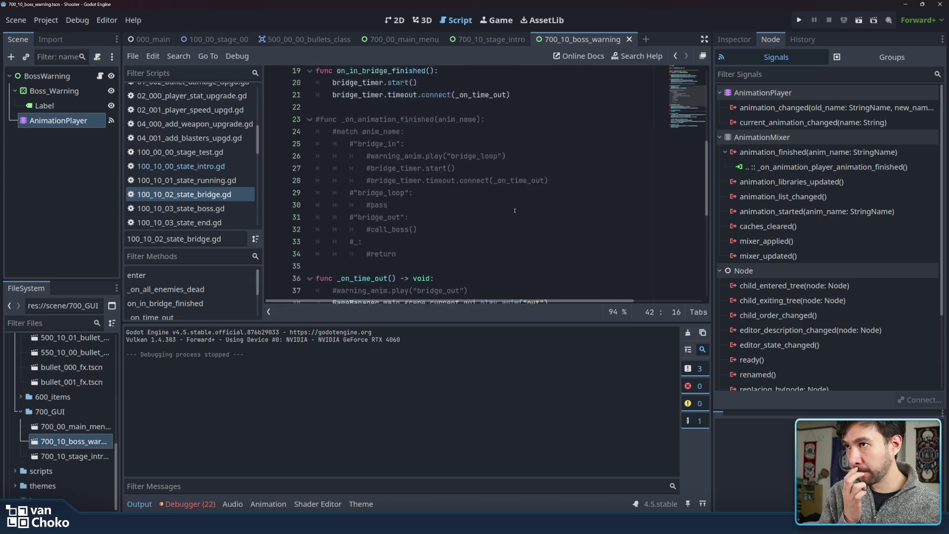
pyautogui.click(515, 210)
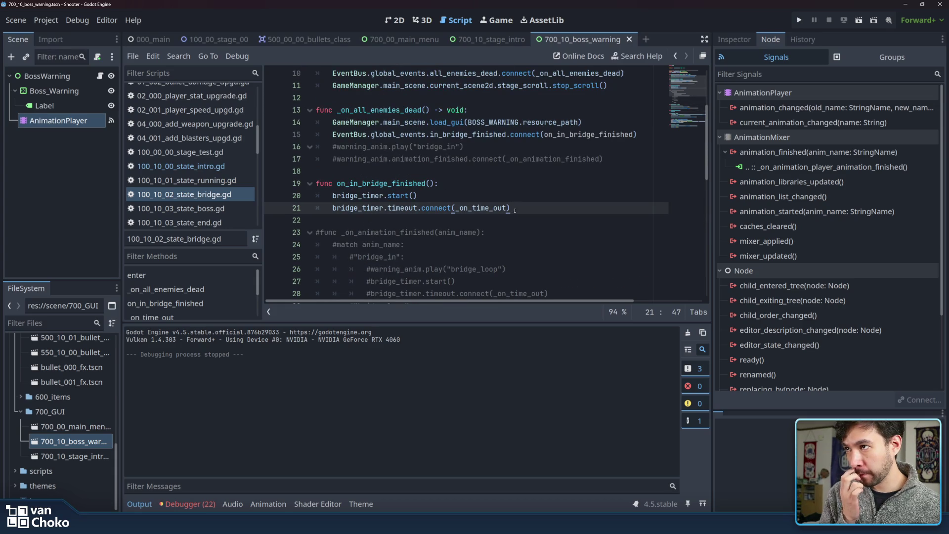
pyautogui.click(404, 207)
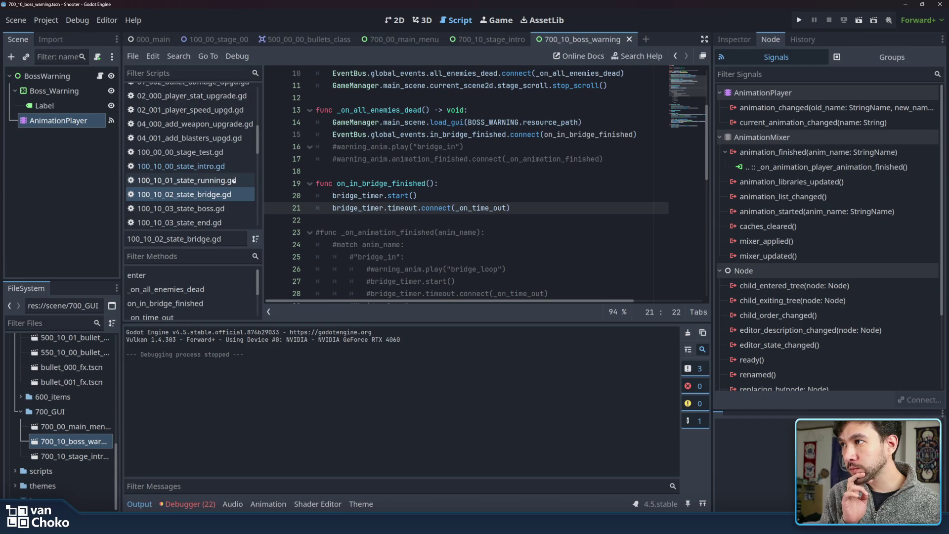
pyautogui.scroll(-2, 222, 176)
pyautogui.scroll(-3, 222, 176)
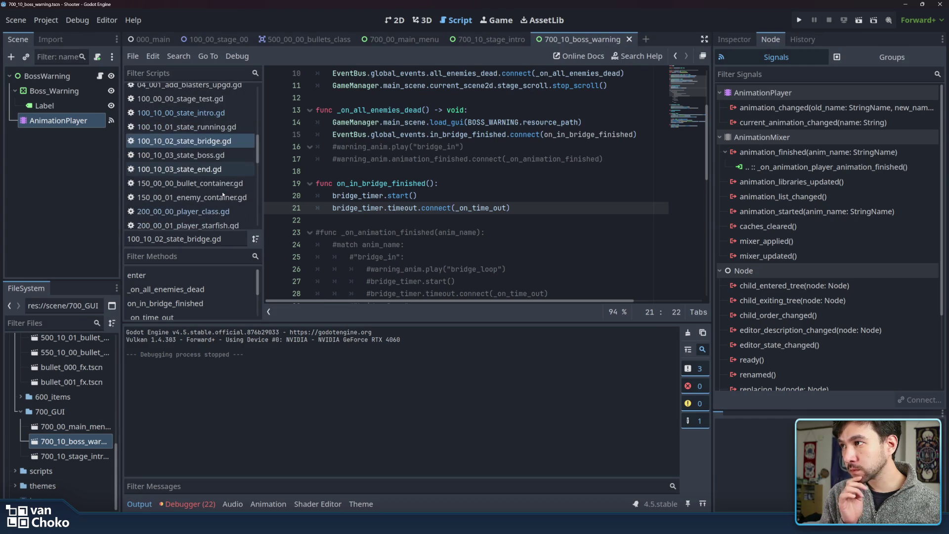
pyautogui.scroll(-10, 223, 181)
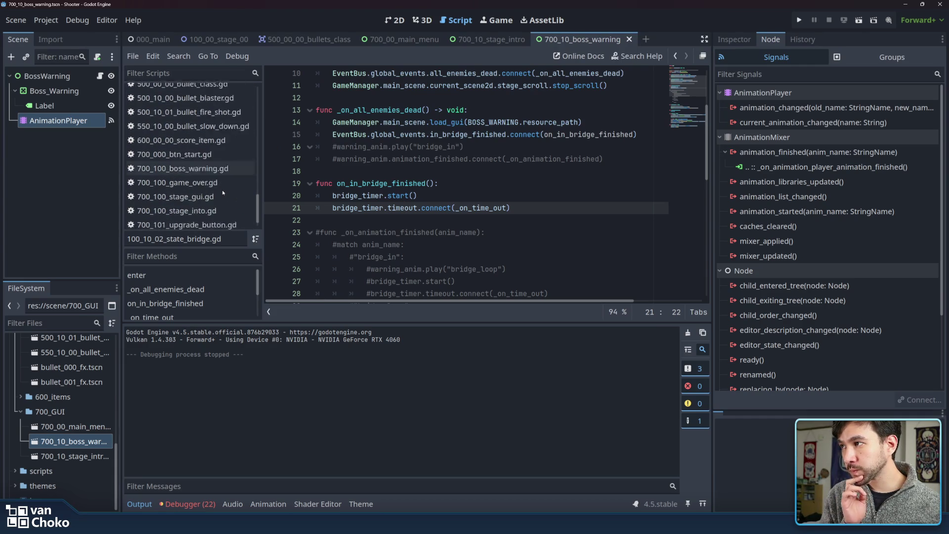
pyautogui.scroll(-1, 223, 192)
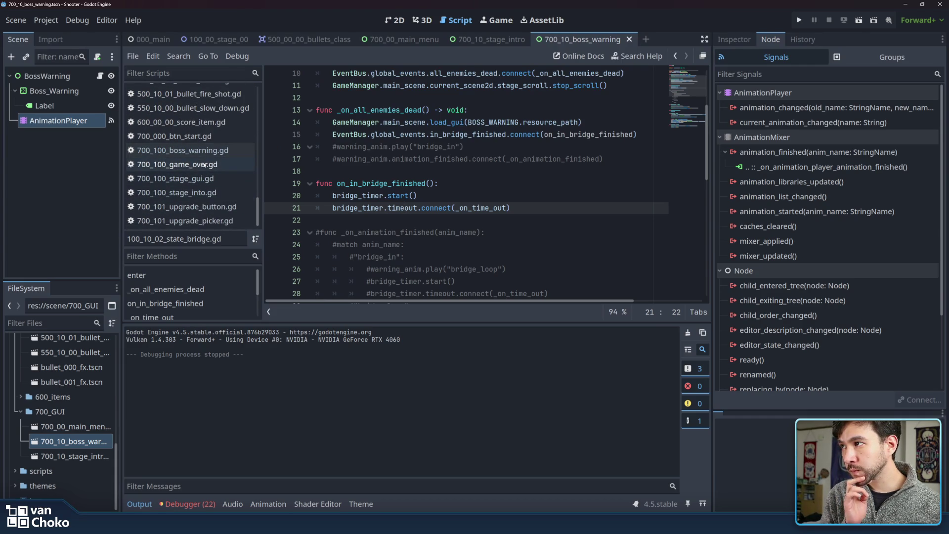
pyautogui.click(272, 42)
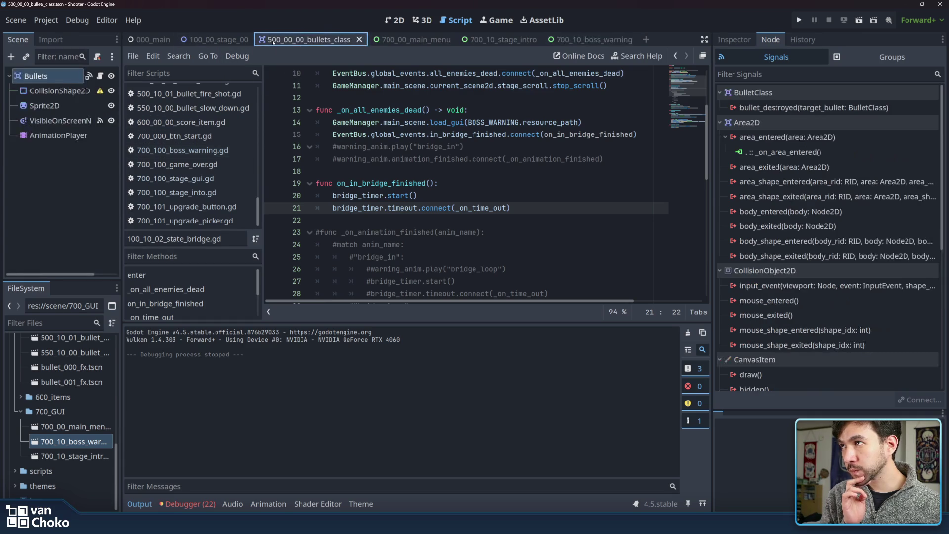
# In the 100_00_stage_00 scene's 2D view, expand the Bridge state and select BridgeTimer.
pyautogui.click(218, 39)
pyautogui.click(415, 40)
pyautogui.click(506, 40)
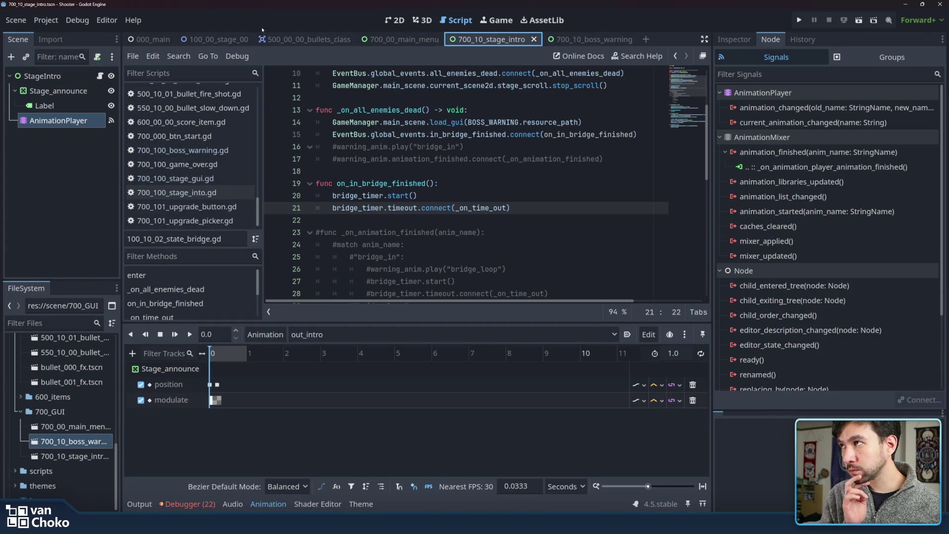
pyautogui.click(218, 39)
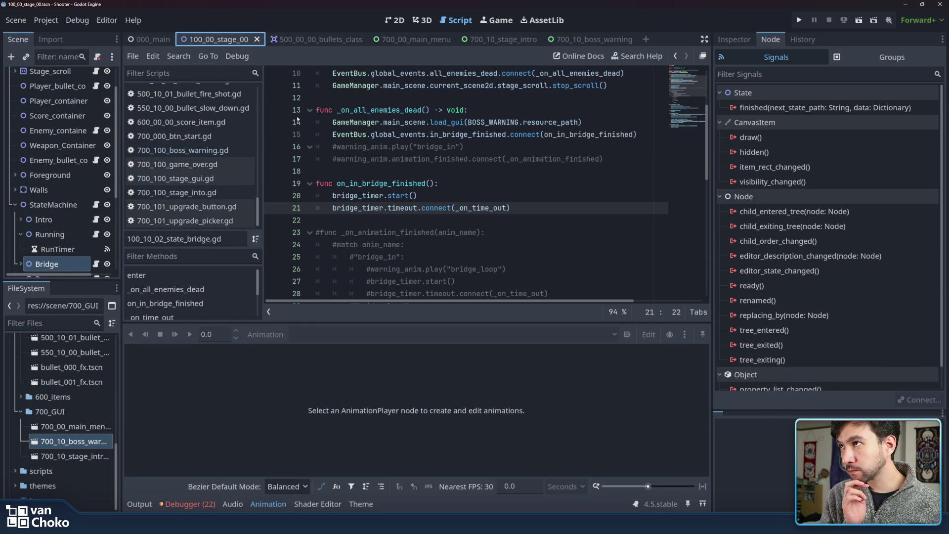
pyautogui.click(395, 20)
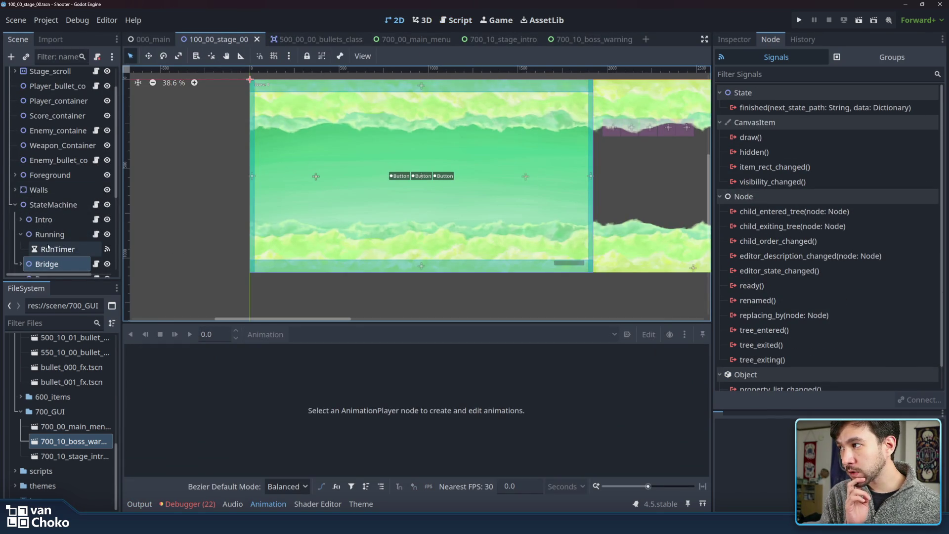
pyautogui.scroll(-3, 45, 249)
pyautogui.click(25, 191)
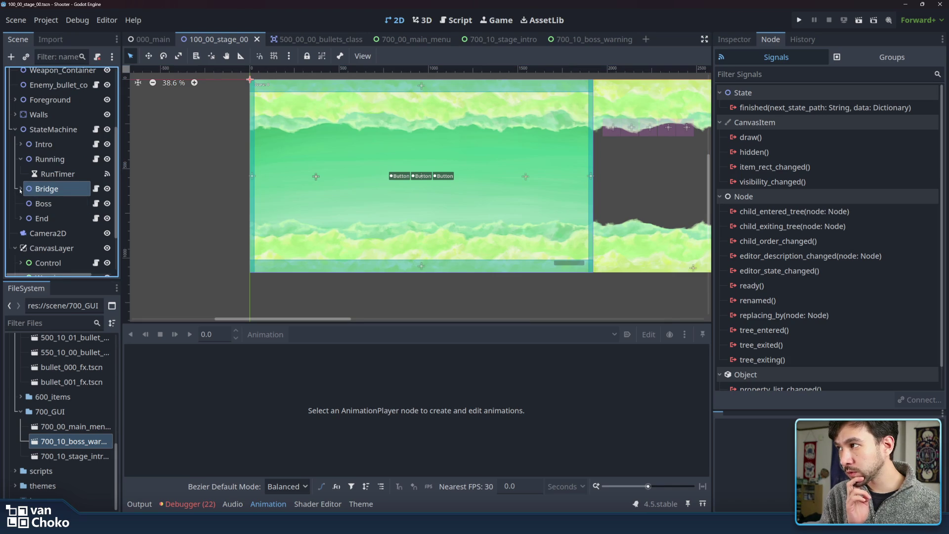
pyautogui.click(19, 189)
pyautogui.click(54, 203)
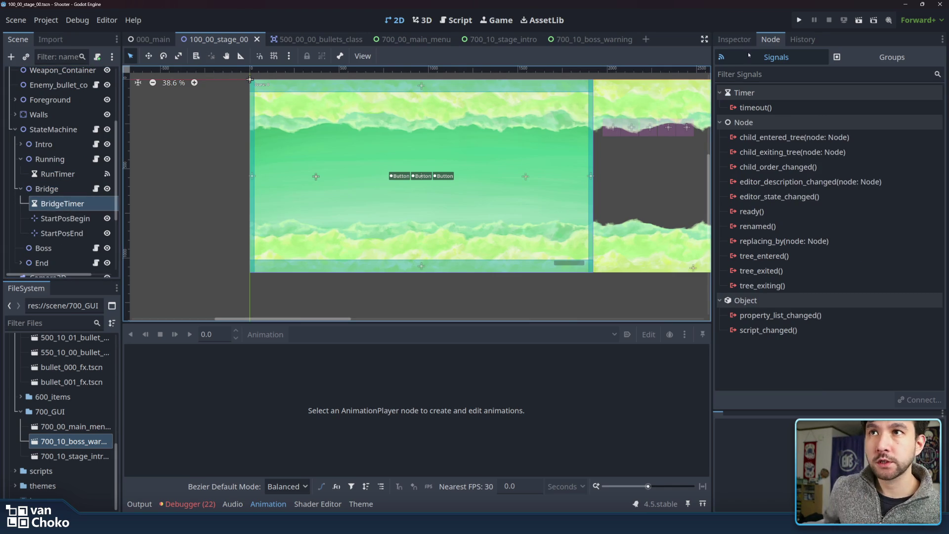
# Change BridgeTimer's Wait Time from 0.3 to 1.0, save the scene, and run the project.
pyautogui.click(734, 40)
pyautogui.click(860, 137)
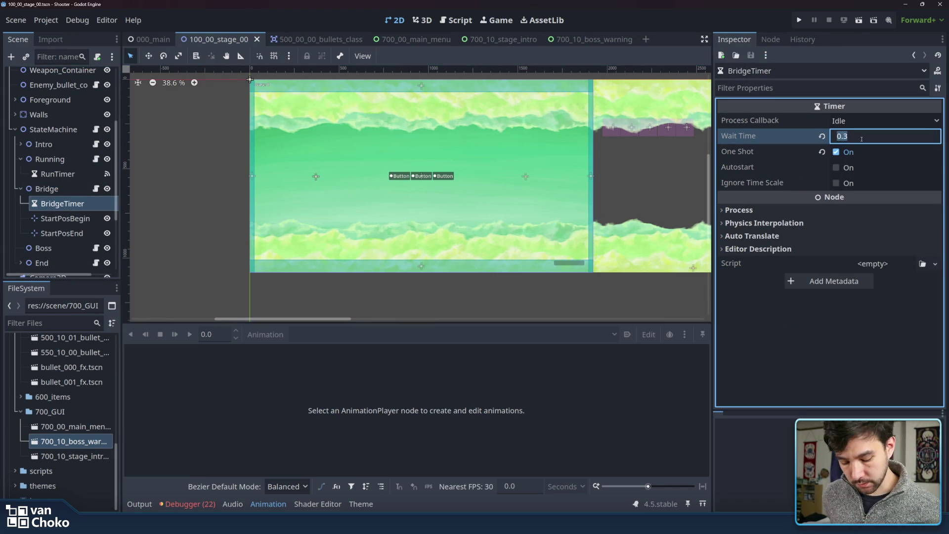
pyautogui.press('Return')
pyautogui.click(662, 297)
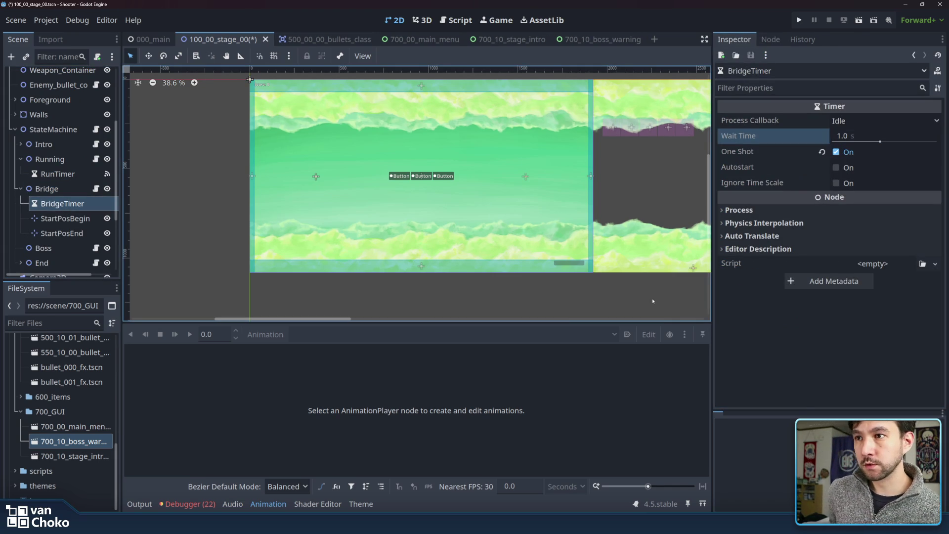
pyautogui.click(651, 302)
pyautogui.hotkey('ctrl', 's')
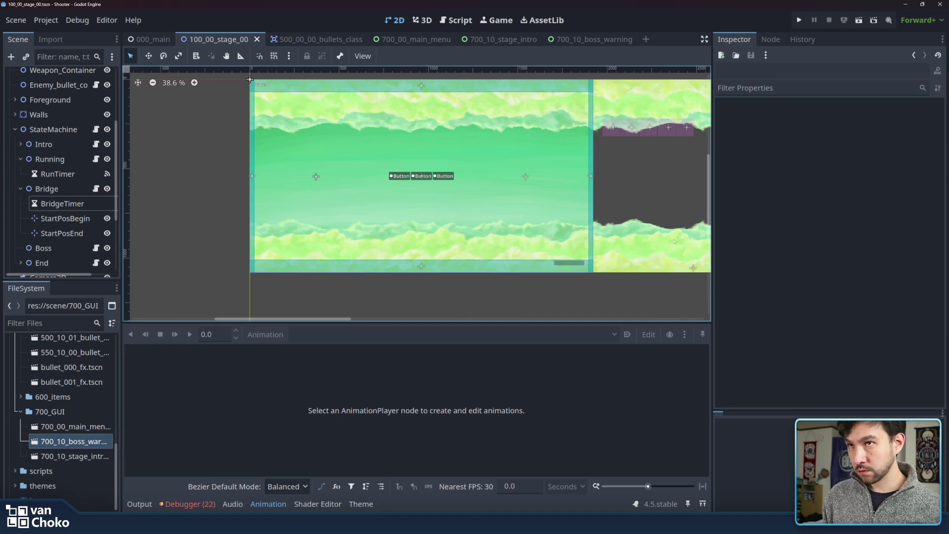
pyautogui.click(802, 20)
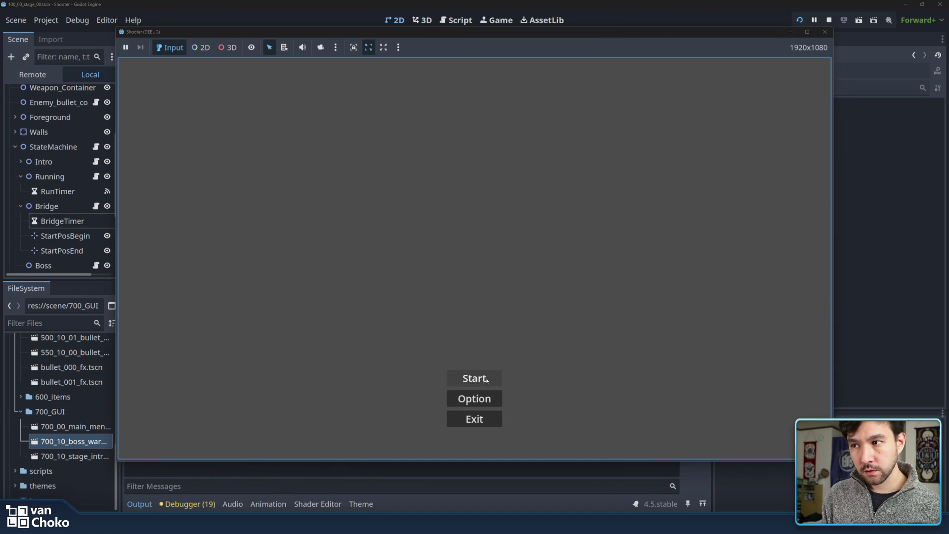
# Fly the ship through Stage 1's enemies past the Warning!!! banner to the squid boss, then stop.
pyautogui.click(487, 379)
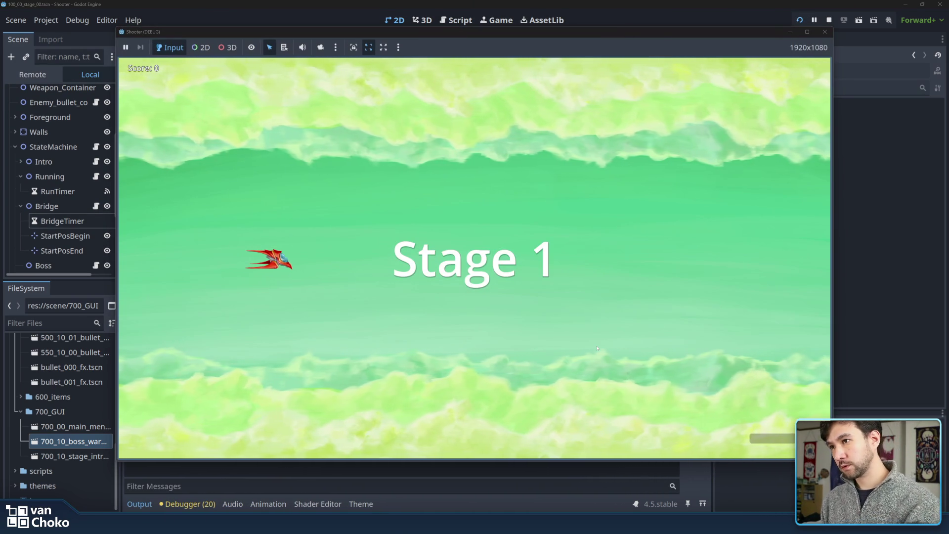
pyautogui.press('Up')
pyautogui.press('Right')
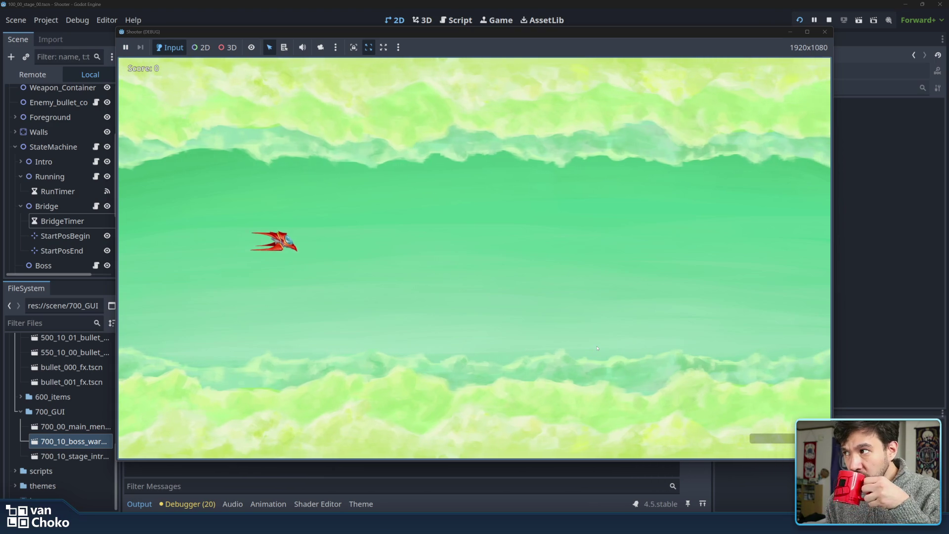
pyautogui.press('Right')
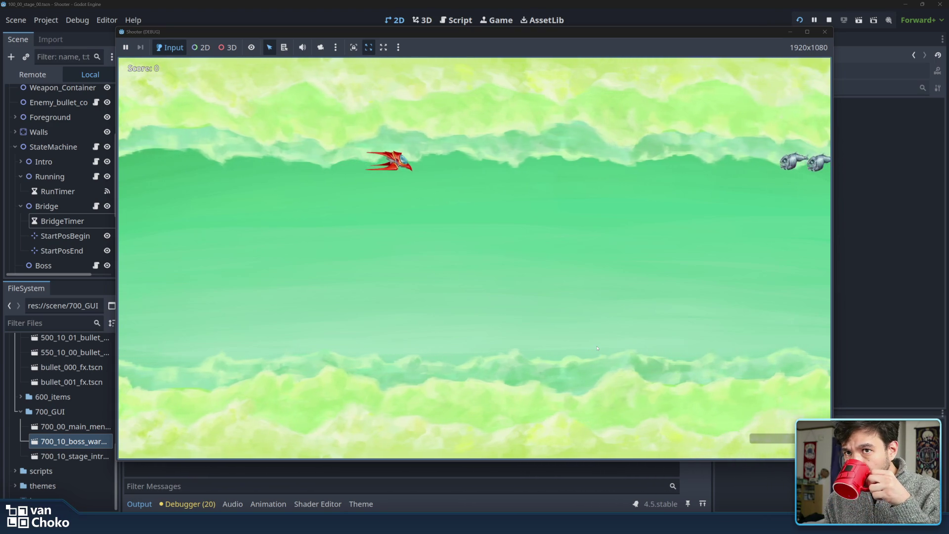
pyautogui.press('Right')
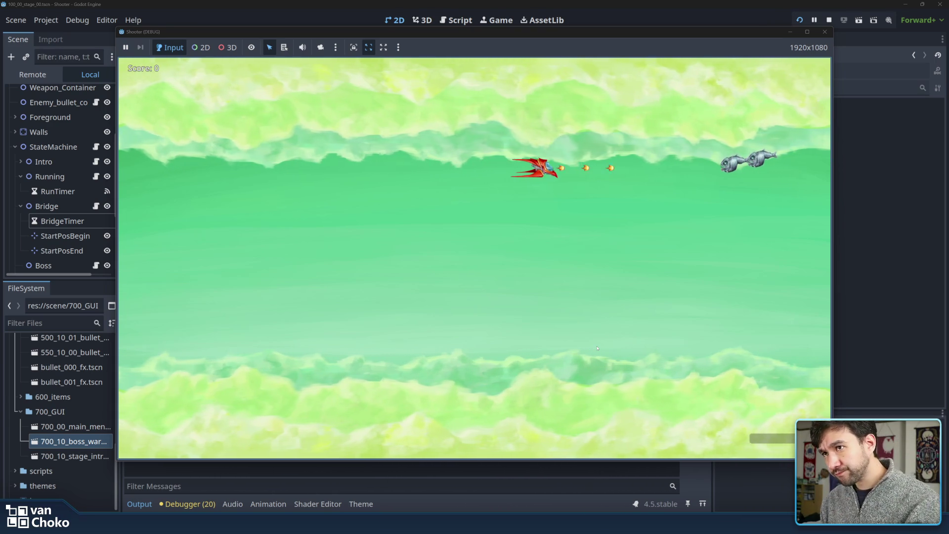
pyautogui.press('Right')
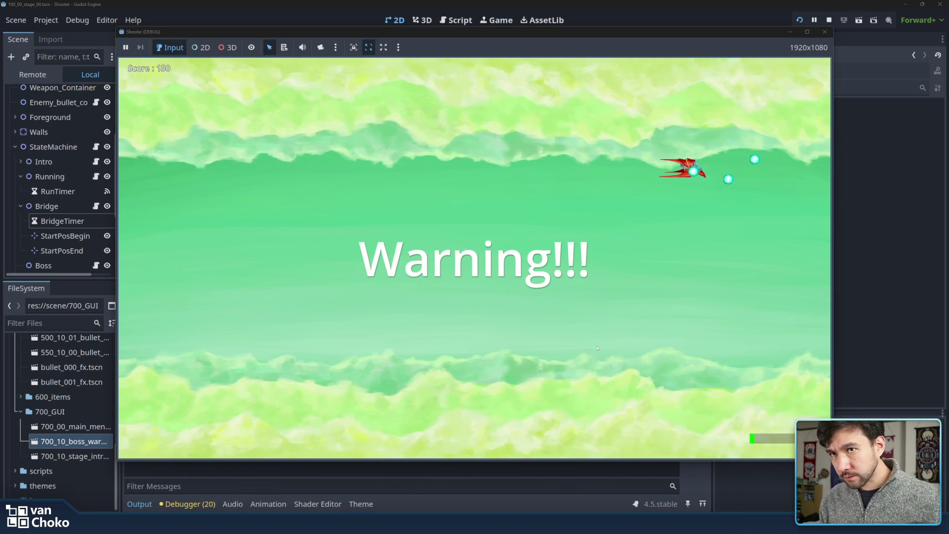
pyautogui.press('Down')
pyautogui.press('Left')
pyautogui.press('Left')
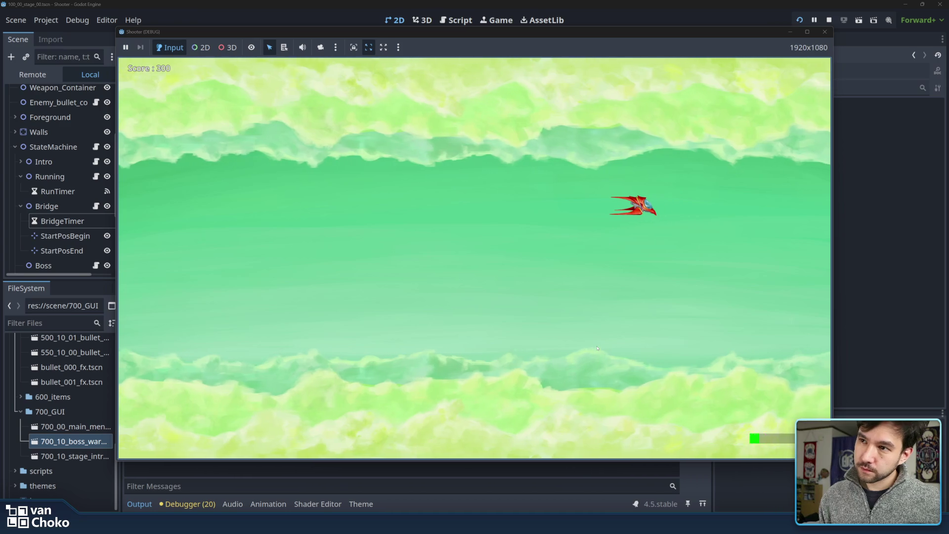
pyautogui.press('Down')
pyautogui.press('Down')
pyautogui.press('Left')
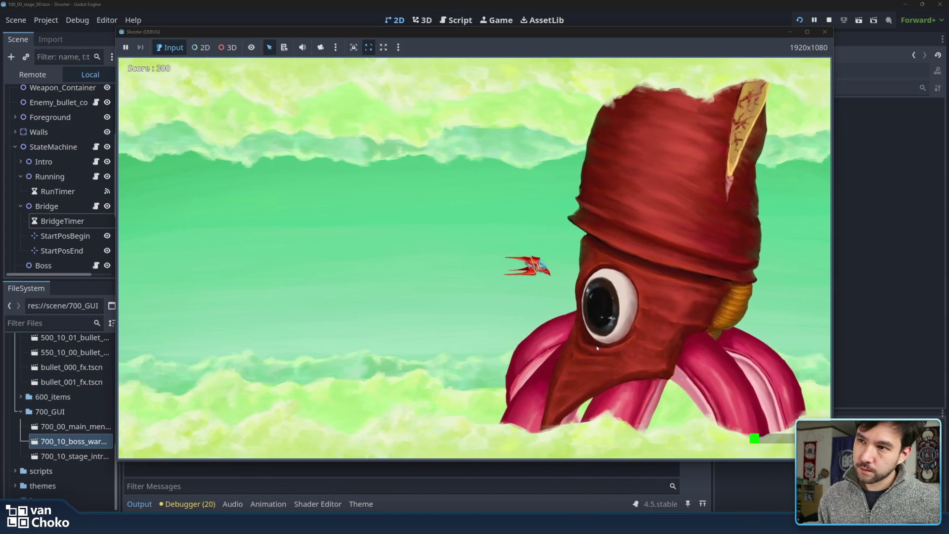
pyautogui.press('Left')
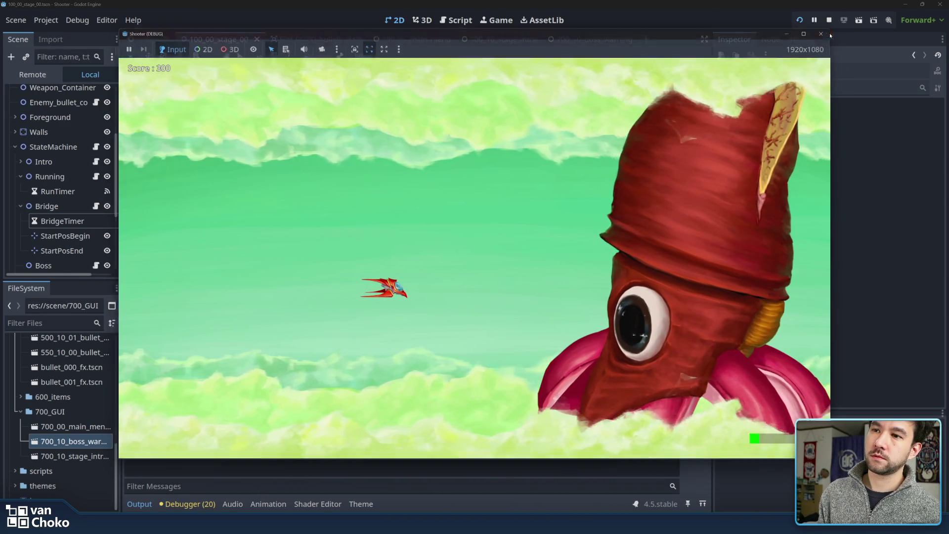
pyautogui.click(830, 34)
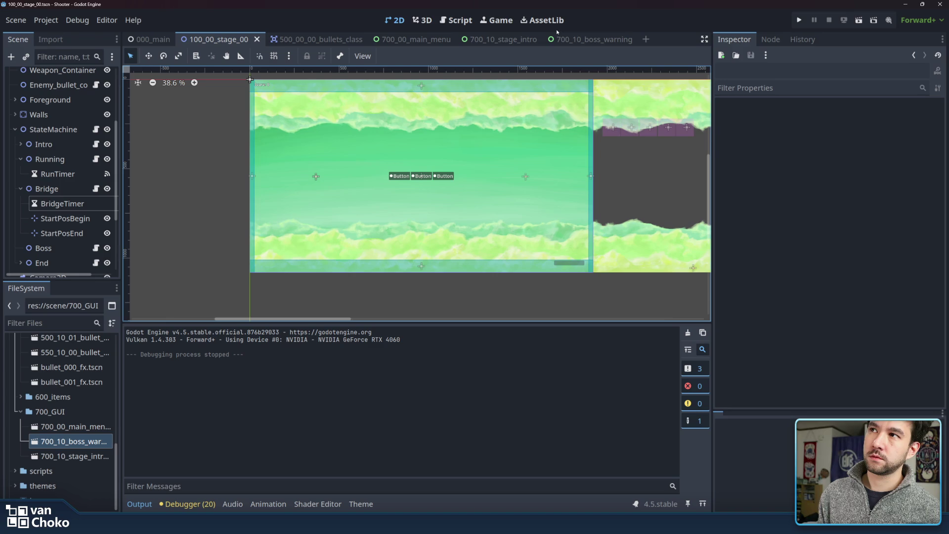
# Set the BridgeTimer Wait Time to 5.0 seconds, then save and run the game.
pyautogui.click(61, 203)
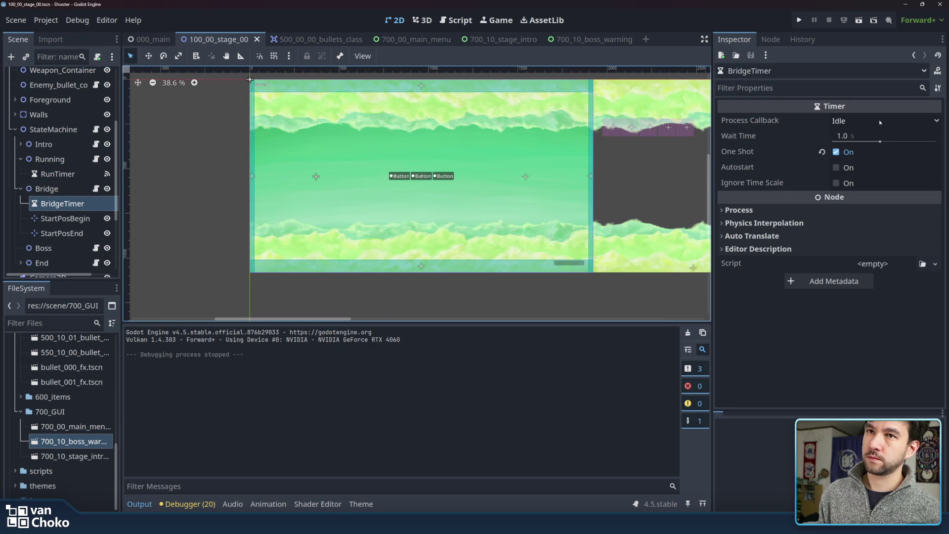
pyautogui.click(864, 134)
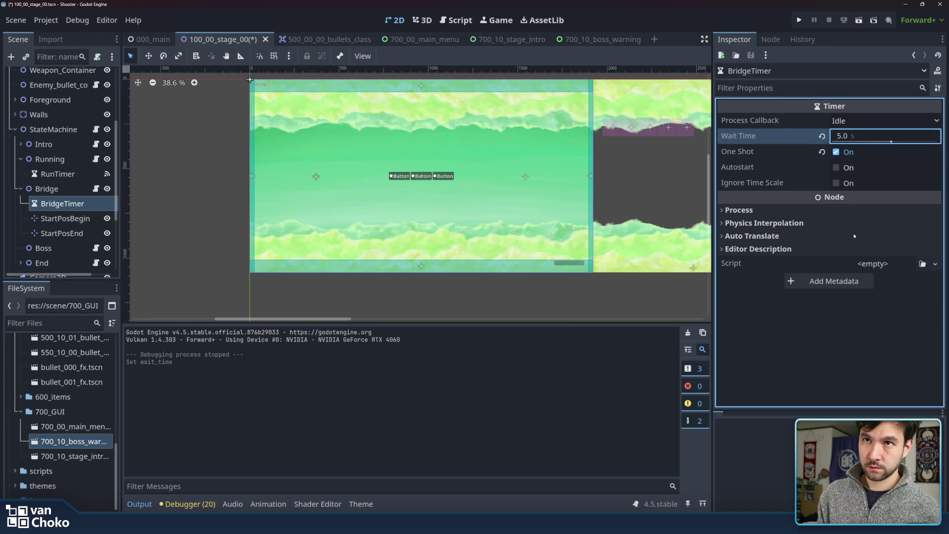
pyautogui.press('F5')
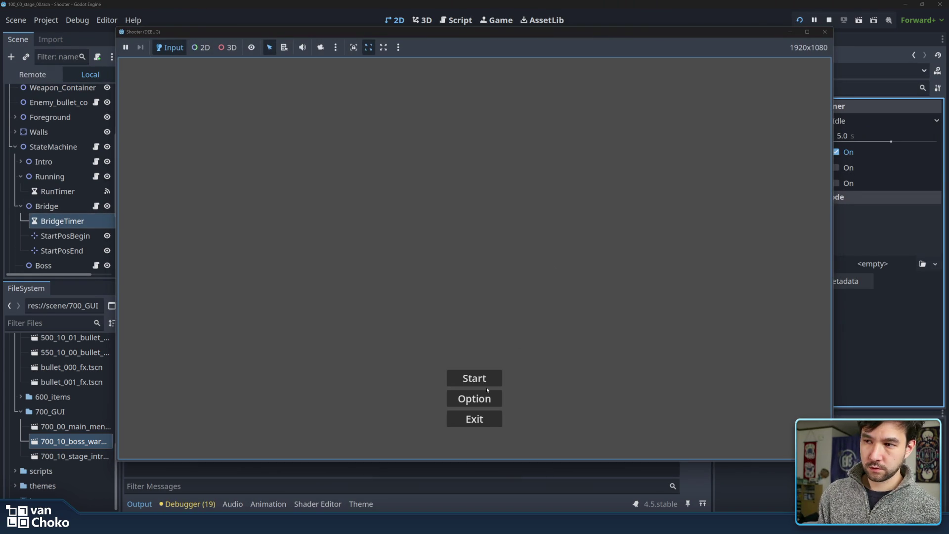
# Play Stage 1 through to Congratulations!!, stop the game, and open 700_10_boss_warning.
pyautogui.press('Return')
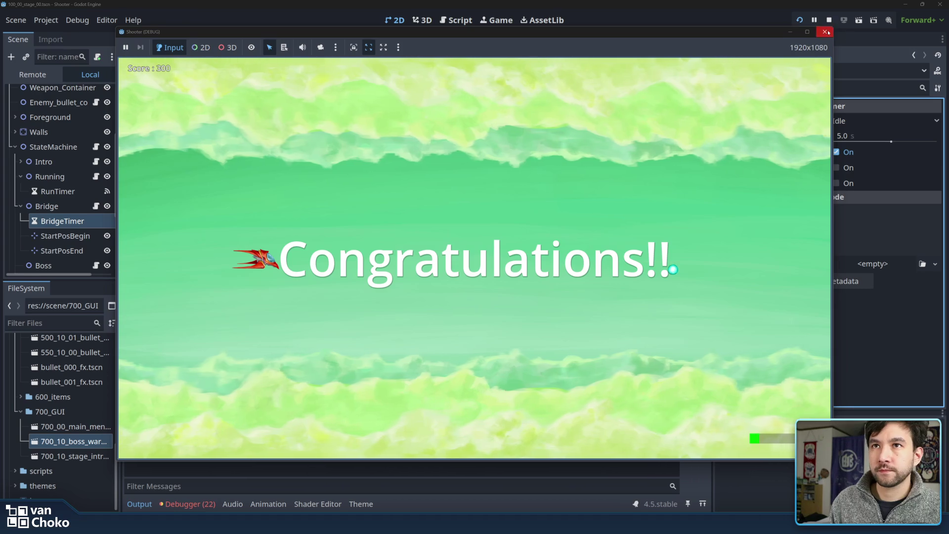
pyautogui.press('F8')
pyautogui.click(593, 39)
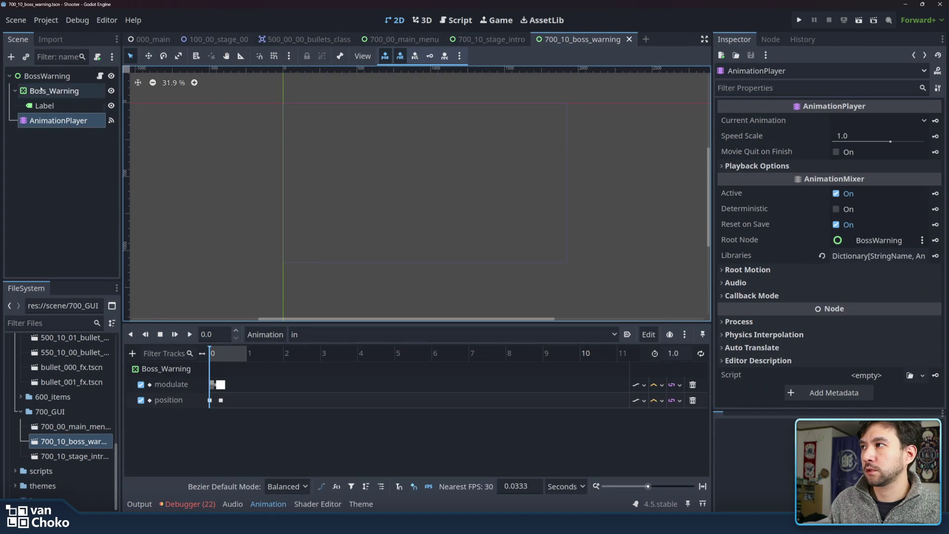
# In 100_00_stage_00, browse the StateMachine and Warnings nodes, then open 100_10_03_state_end.gd.
pyautogui.click(15, 91)
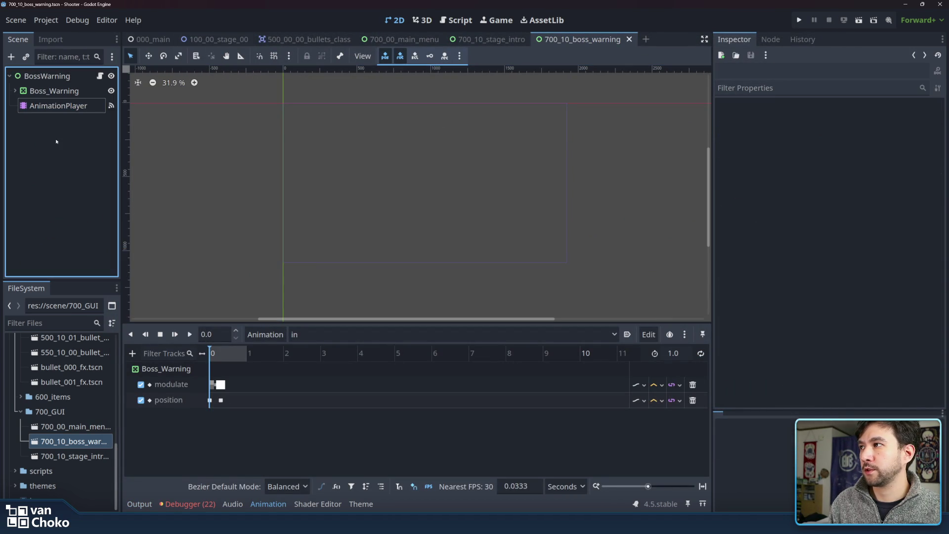
pyautogui.click(220, 40)
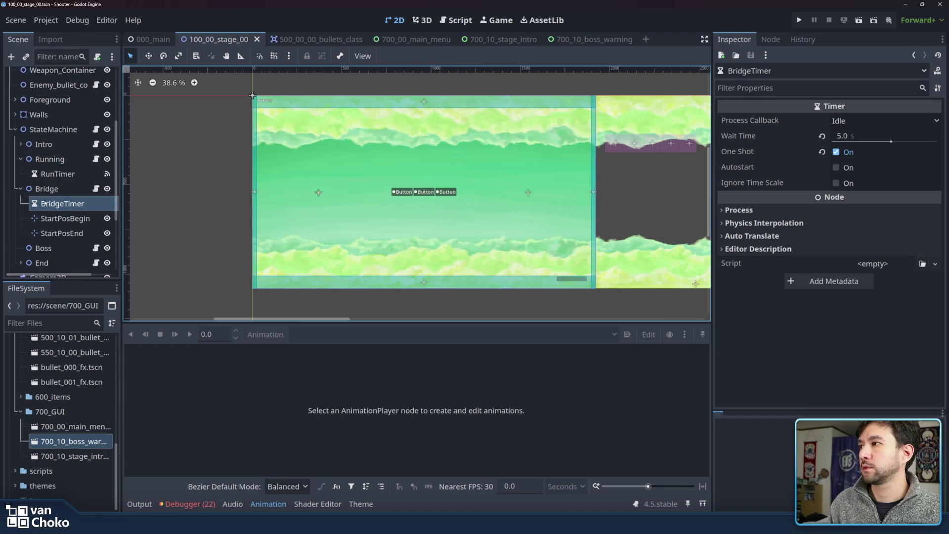
pyautogui.click(42, 191)
pyautogui.press('Left')
pyautogui.click(49, 203)
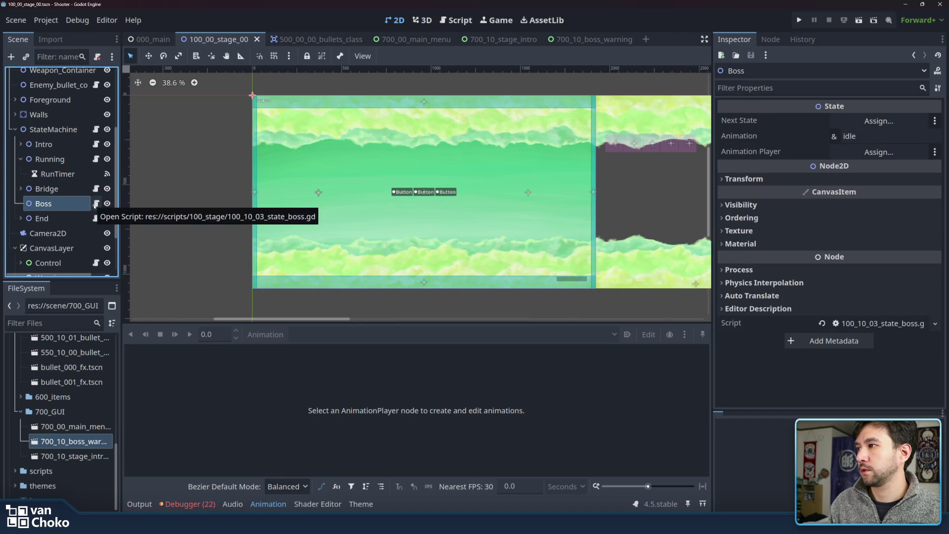
pyautogui.scroll(-3, 95, 204)
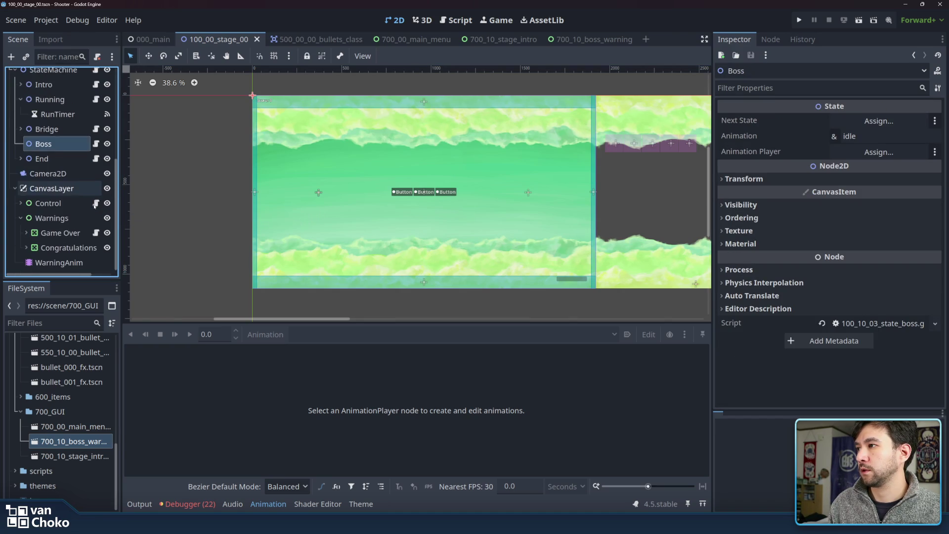
pyautogui.click(76, 234)
pyautogui.click(74, 249)
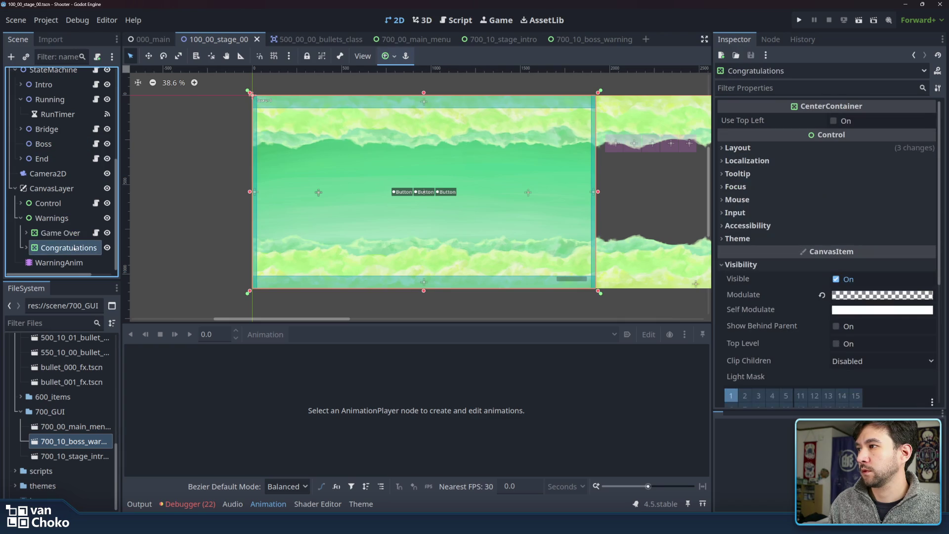
pyautogui.click(55, 155)
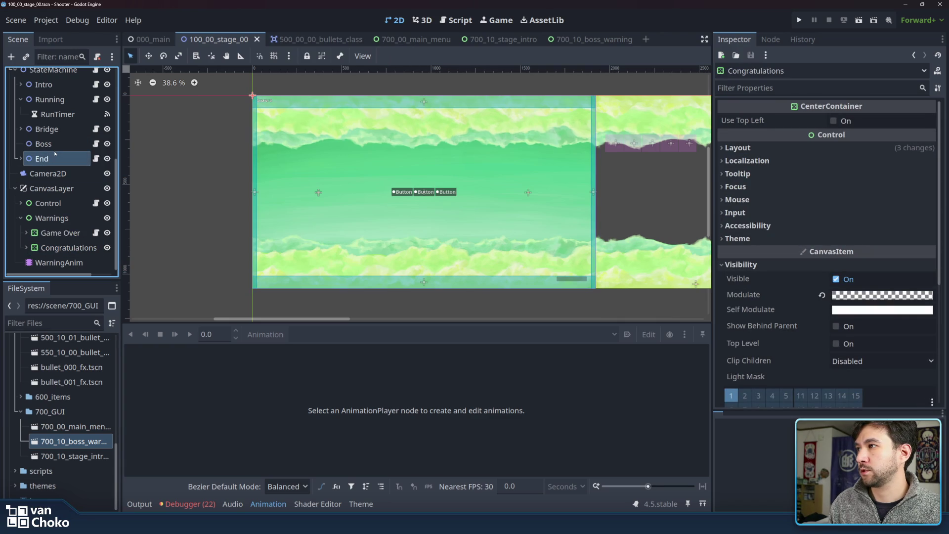
pyautogui.click(96, 159)
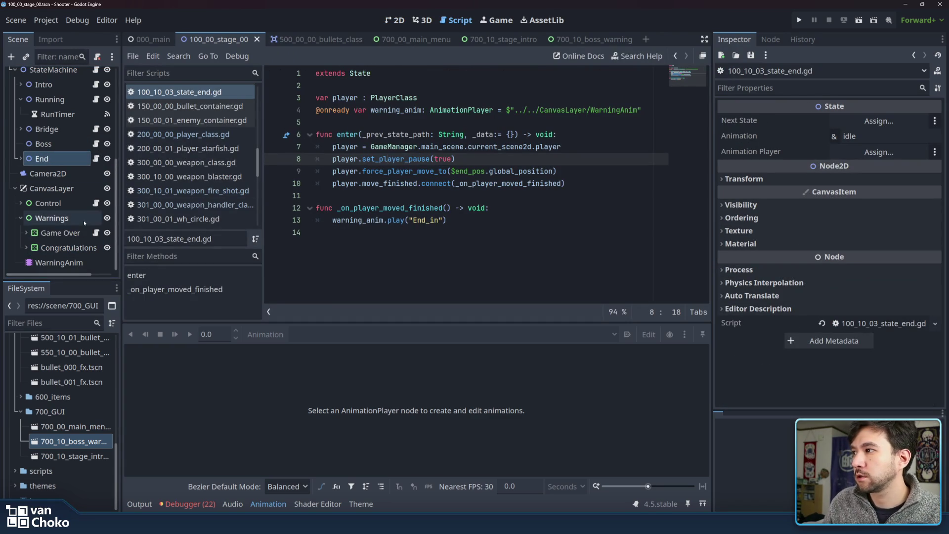
# Review the End state script's End_in animation call and its warning_anim declaration.
pyautogui.click(396, 219)
pyautogui.click(470, 245)
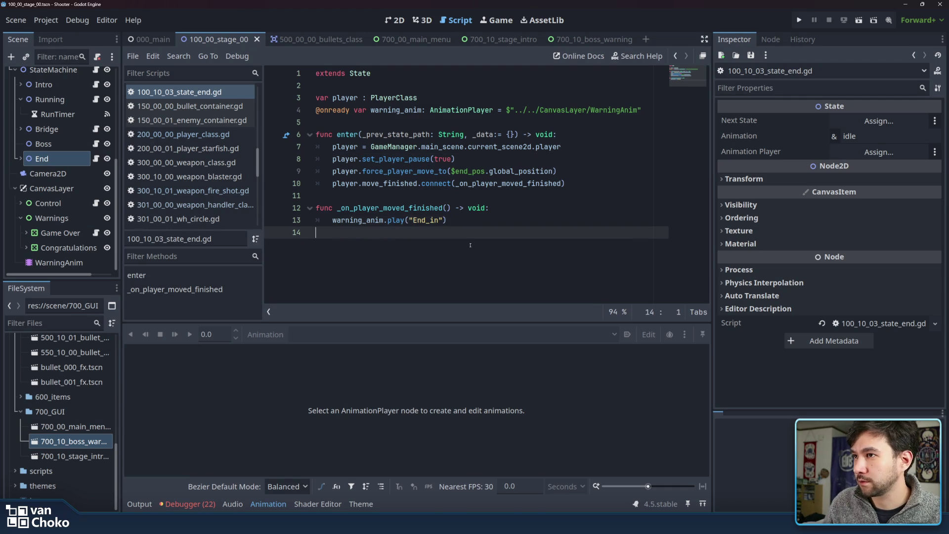
pyautogui.moveTo(258, 170)
pyautogui.mouseDown()
pyautogui.moveTo(258, 196)
pyautogui.moveTo(258, 178)
pyautogui.mouseUp()
pyautogui.click(391, 136)
pyautogui.click(395, 110)
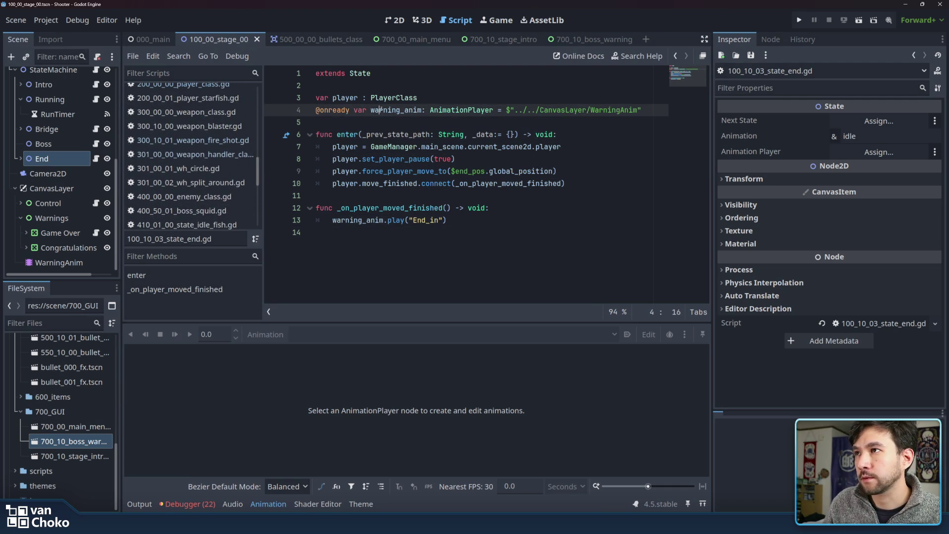
pyautogui.doubleClick(380, 110)
pyautogui.keyDown('shift'); pyautogui.click(645, 105); pyautogui.keyUp('shift')
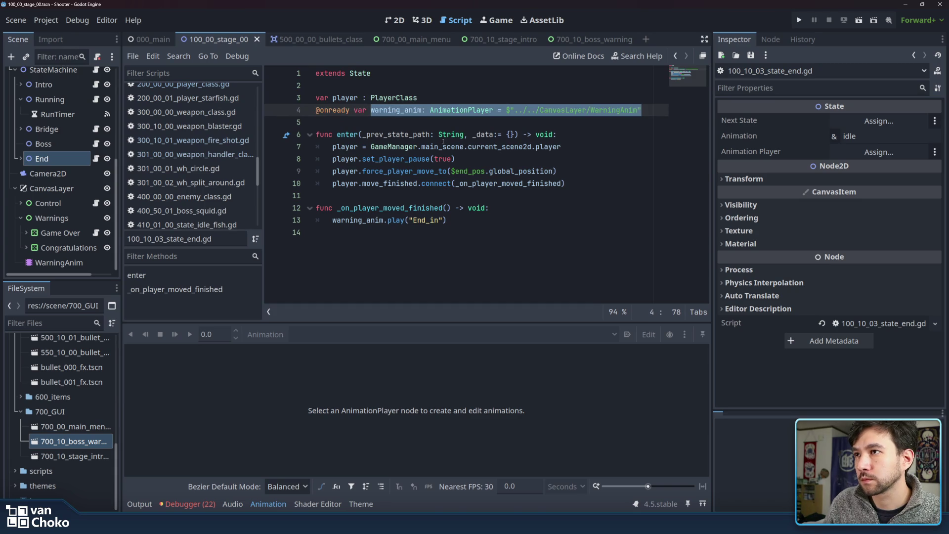
pyautogui.scroll(5, 216, 119)
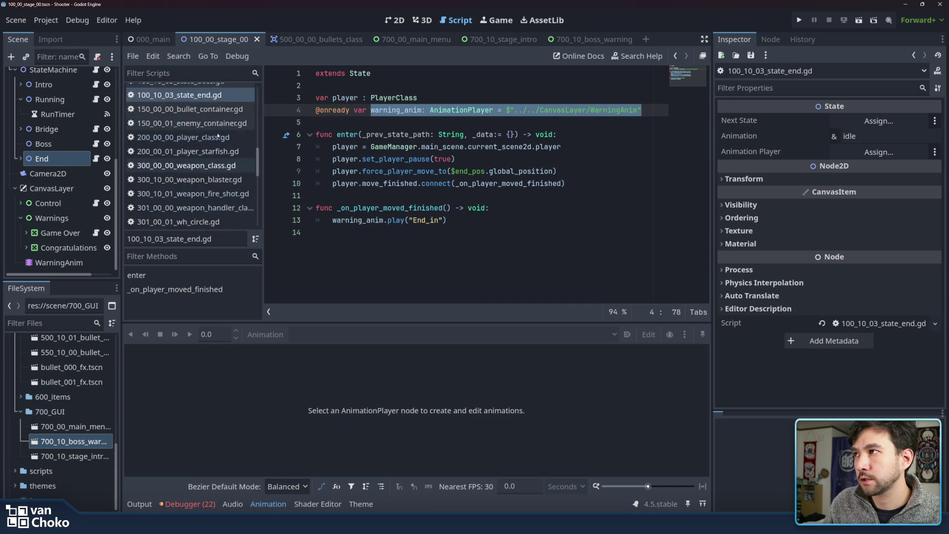
# Look over the boss state script down to its finished.emit line.
pyautogui.click(210, 101)
pyautogui.click(424, 128)
pyautogui.press('Down')
pyautogui.press('Down')
pyautogui.press('Down')
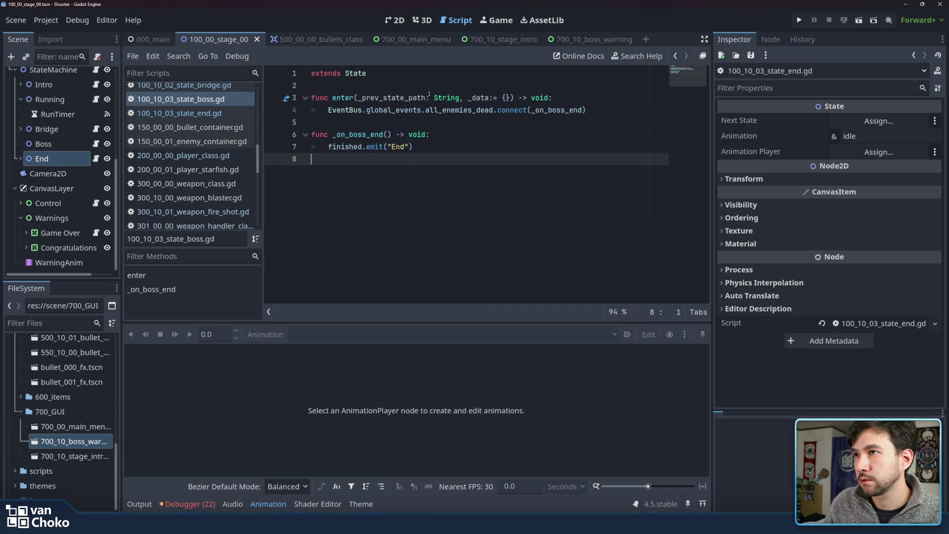
pyautogui.moveTo(428, 110)
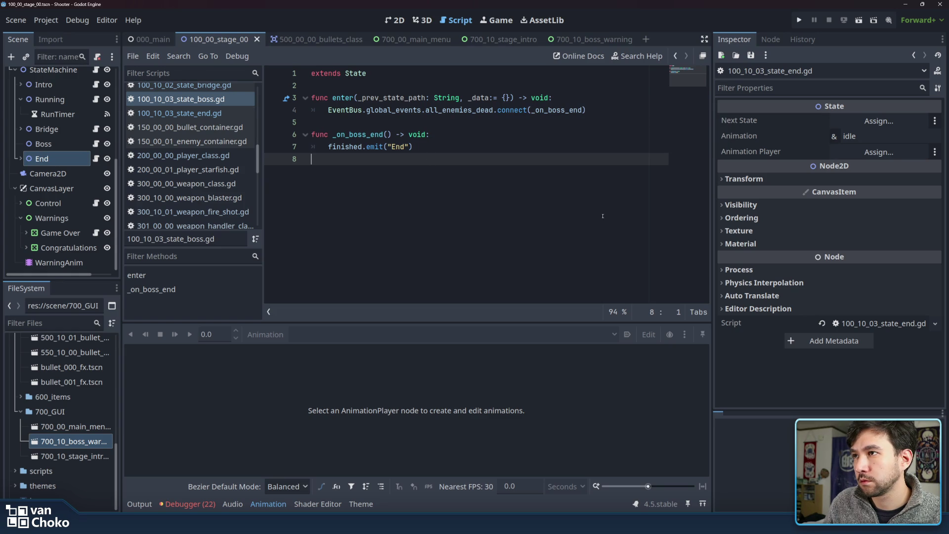
# Re-examine the end state script's declarations and enter function, then open 700_10_boss_warning.
pyautogui.click(216, 113)
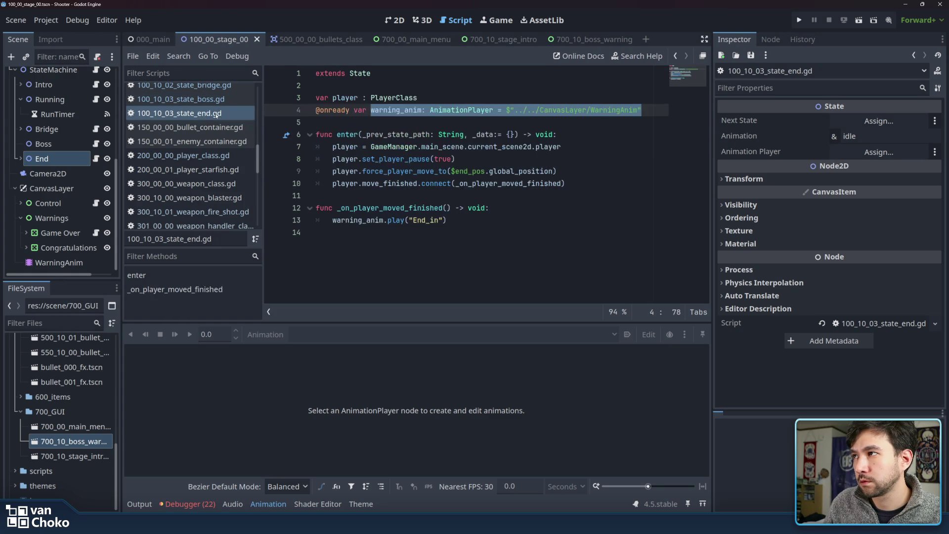
pyautogui.click(362, 126)
pyautogui.doubleClick(326, 99)
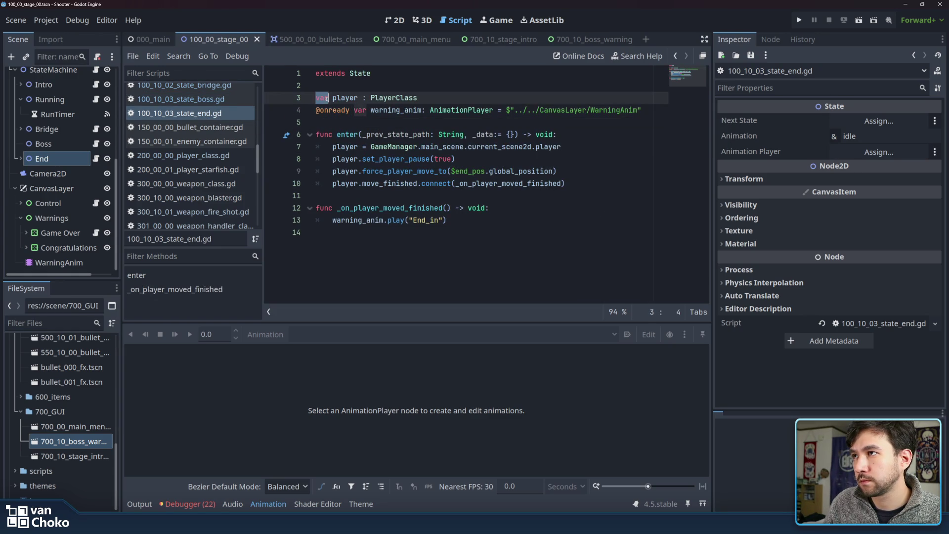
pyautogui.moveTo(415, 105)
pyautogui.mouseDown()
pyautogui.moveTo(397, 148)
pyautogui.moveTo(344, 162)
pyautogui.moveTo(344, 183)
pyautogui.mouseUp()
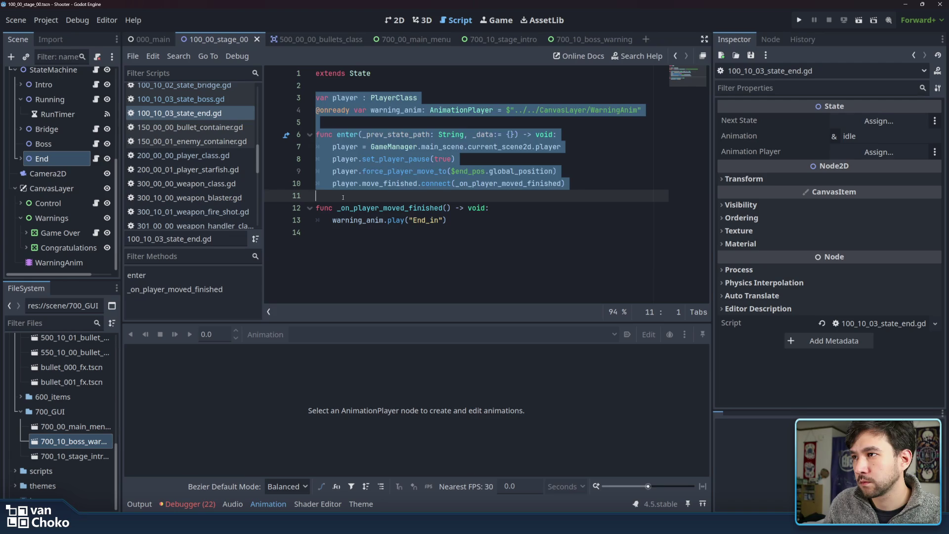
pyautogui.click(343, 197)
pyautogui.click(477, 220)
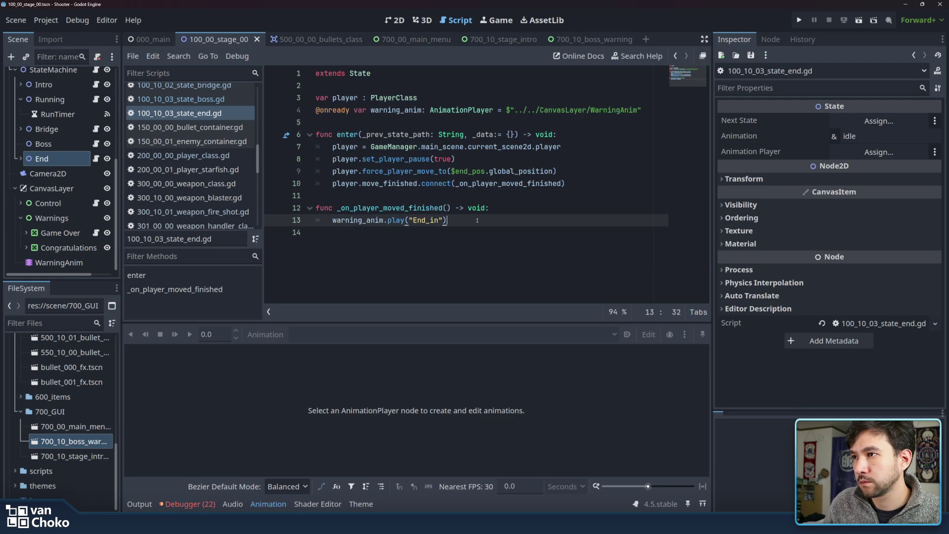
pyautogui.click(538, 208)
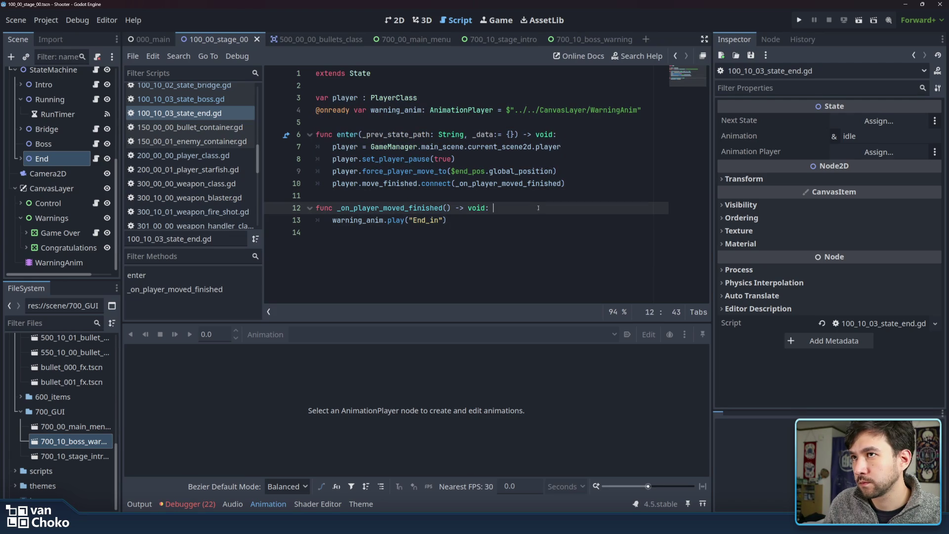
pyautogui.click(596, 40)
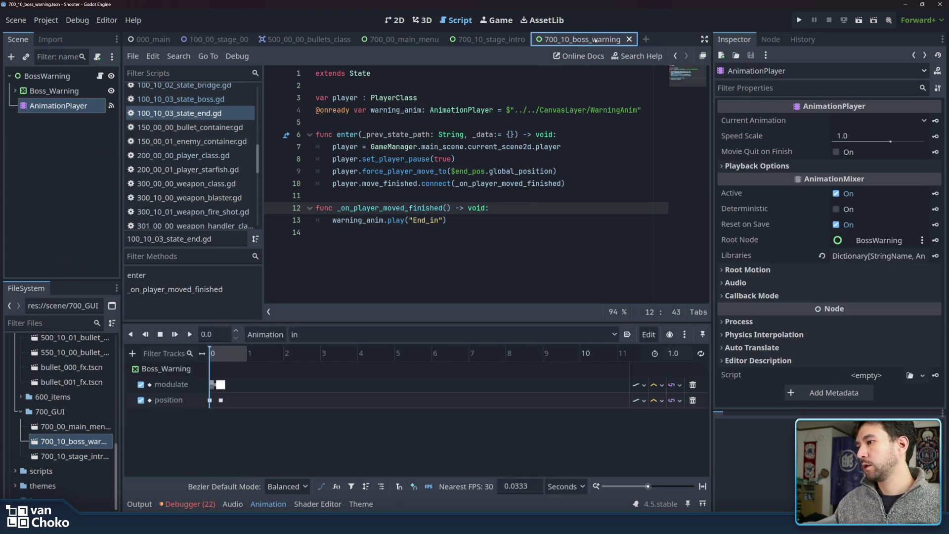
# Start a new scene with a User Interface root, then check Boss_Warning and its AnimationPlayer.
pyautogui.click(647, 40)
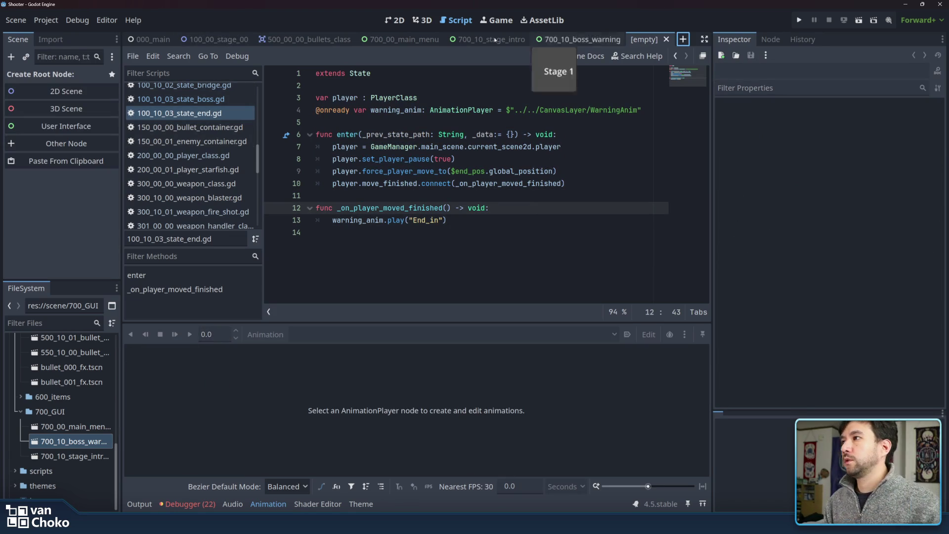
pyautogui.click(72, 130)
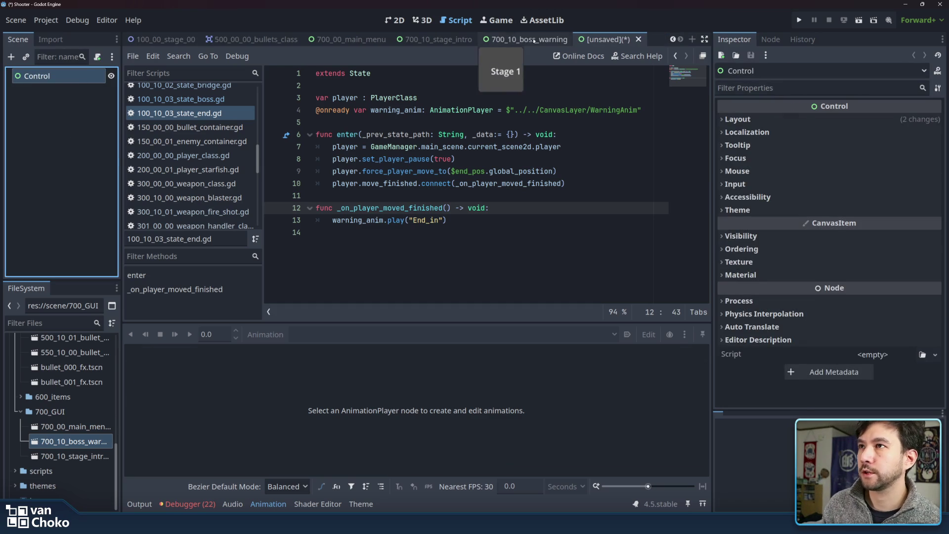
pyautogui.click(524, 40)
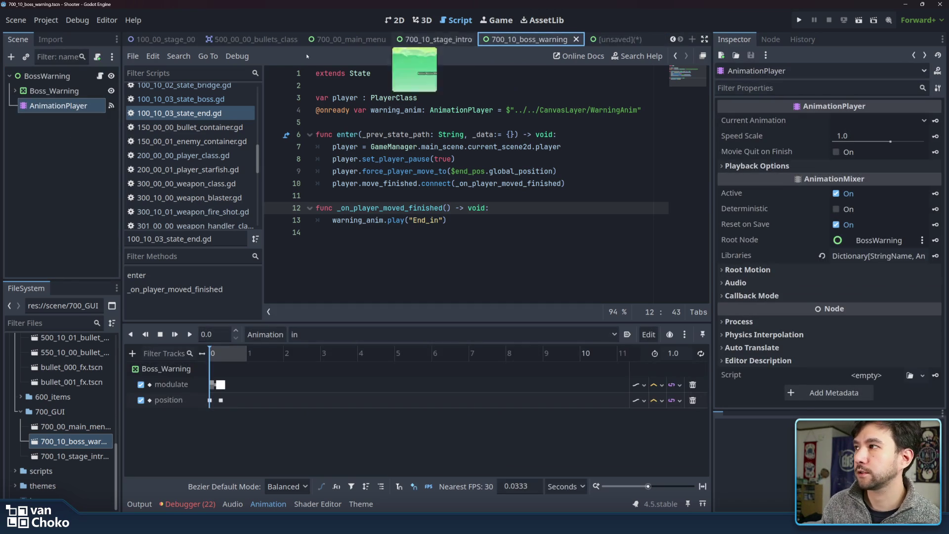
pyautogui.click(49, 91)
pyautogui.keyDown('shift'); pyautogui.click(55, 106); pyautogui.keyUp('shift')
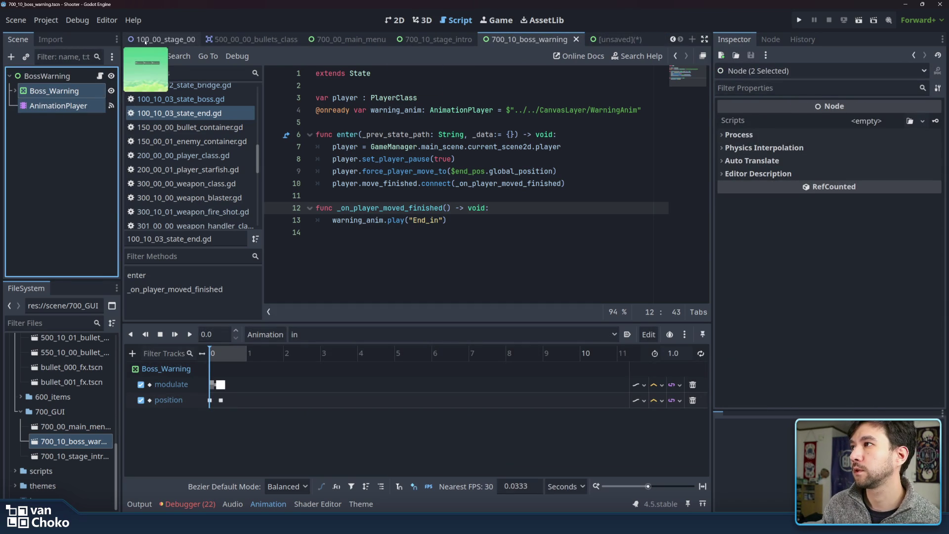
# Paste the stage's Congratulations node, with its Label, under the new Control root.
pyautogui.click(160, 41)
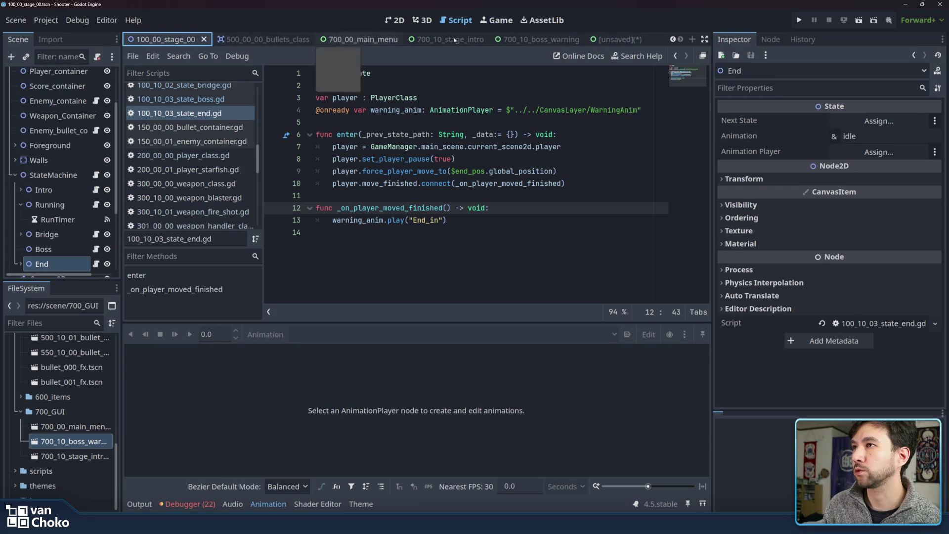
pyautogui.click(395, 20)
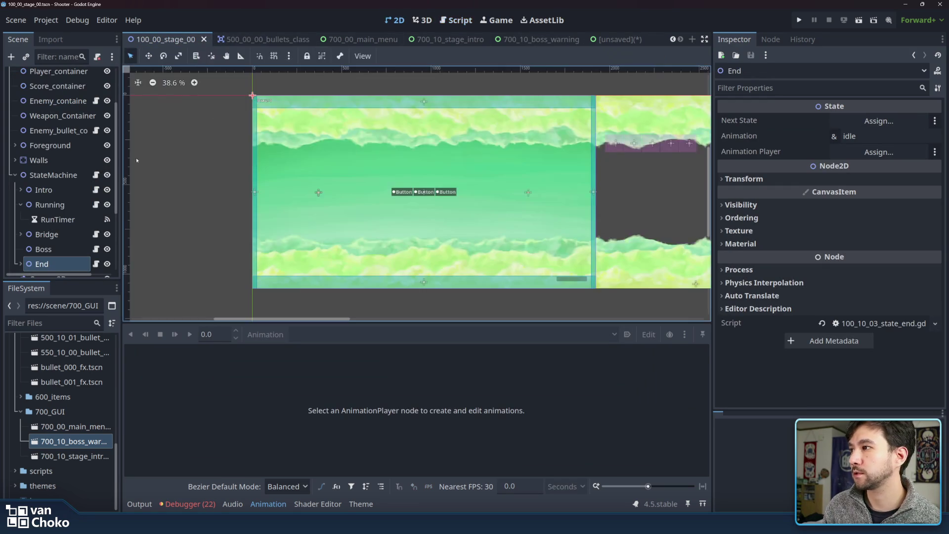
pyautogui.scroll(-4, 60, 197)
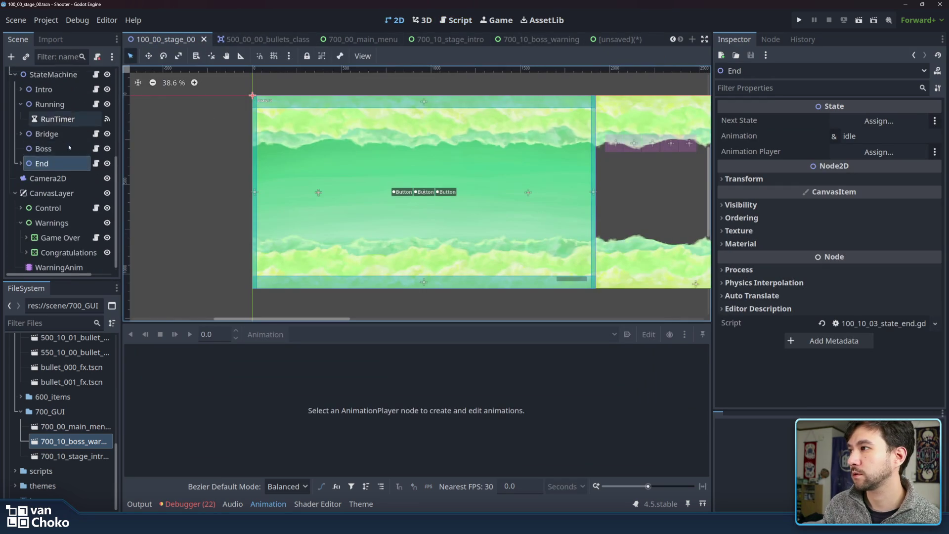
pyautogui.click(55, 247)
pyautogui.click(27, 248)
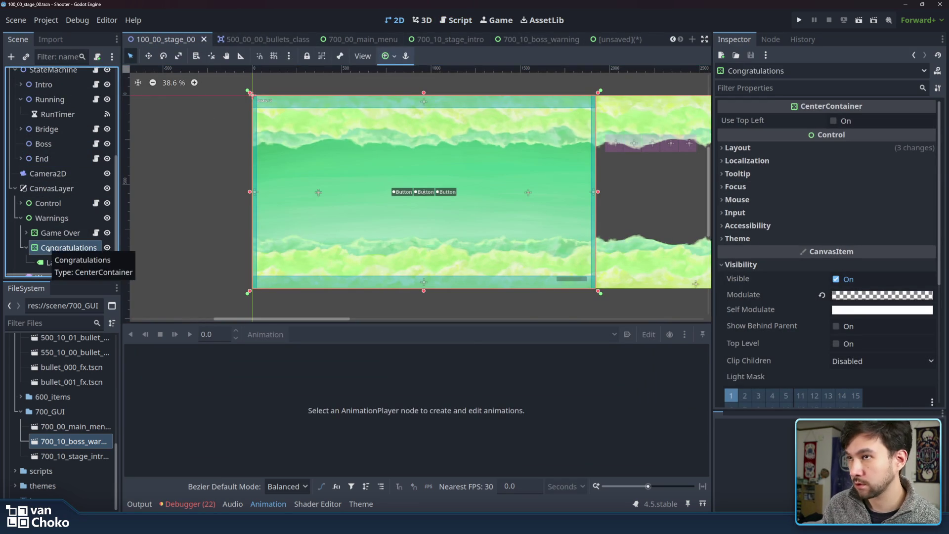
pyautogui.click(616, 39)
pyautogui.click(94, 97)
pyautogui.hotkey('ctrl', 'v')
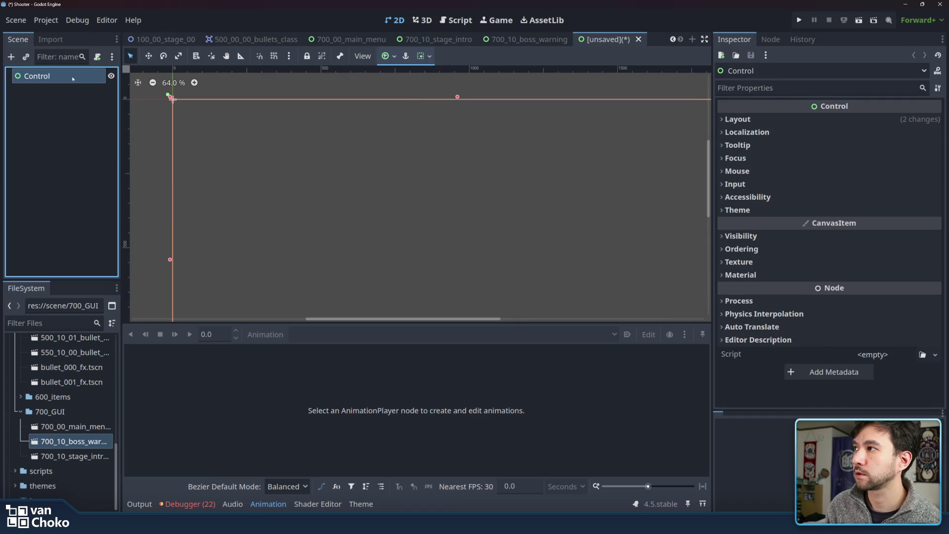
# Rename the Control root node to EndScreen.
pyautogui.doubleClick(46, 76)
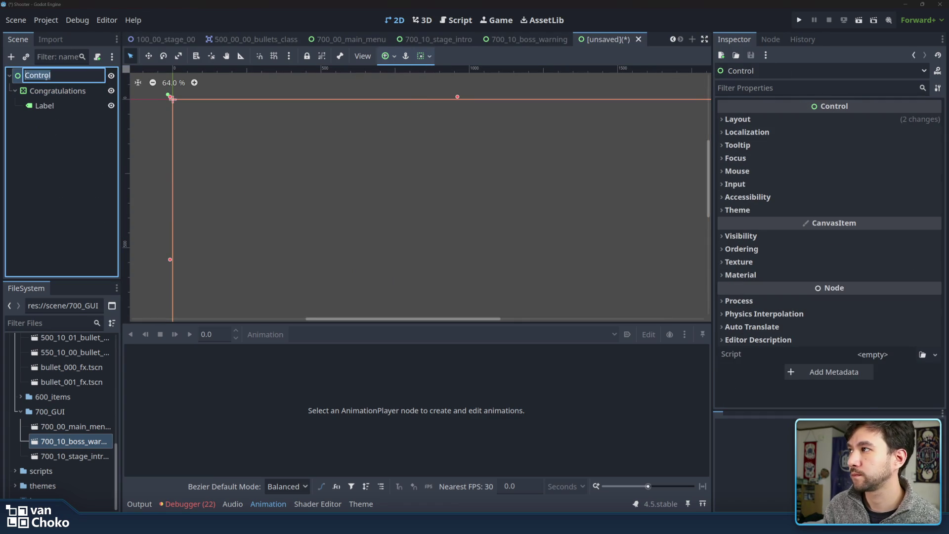
pyautogui.write('End')
pyautogui.write('_')
pyautogui.write('Screen')
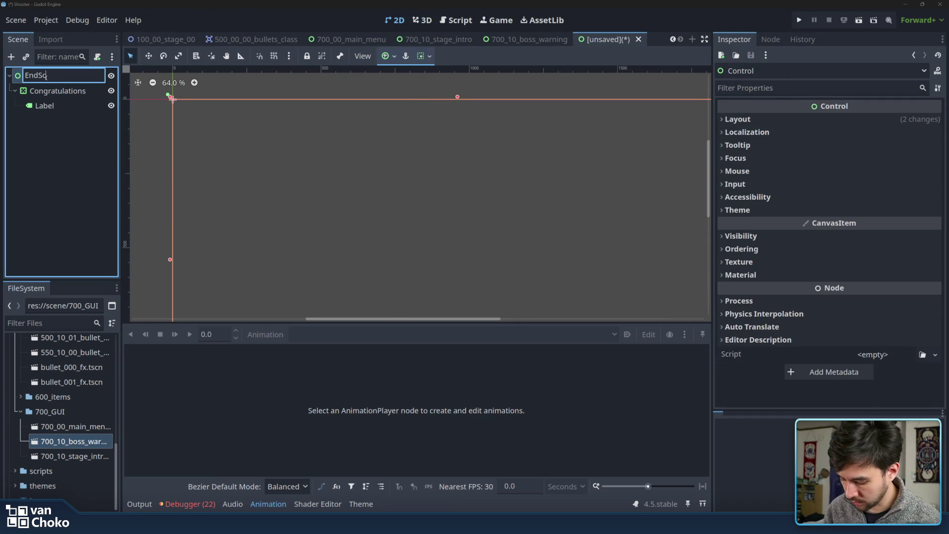
pyautogui.press('Return')
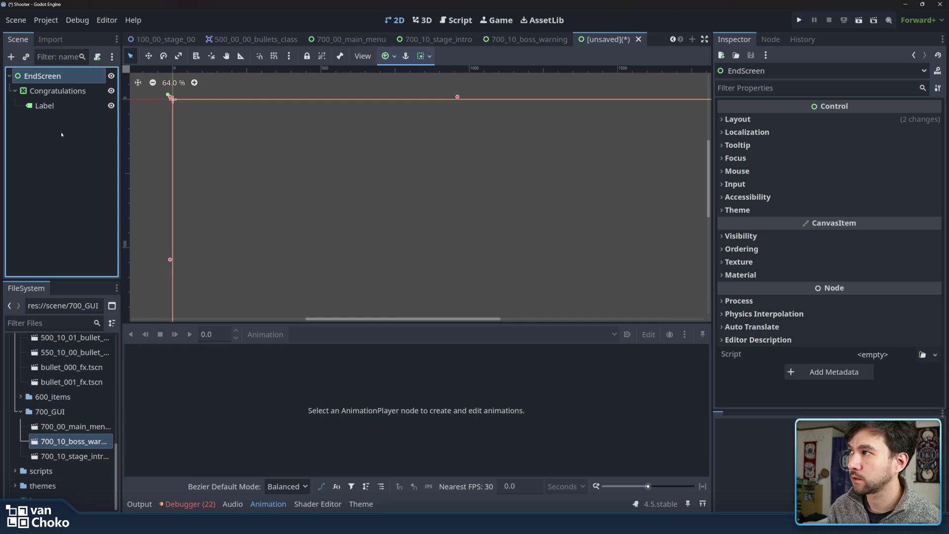
pyautogui.doubleClick(62, 77)
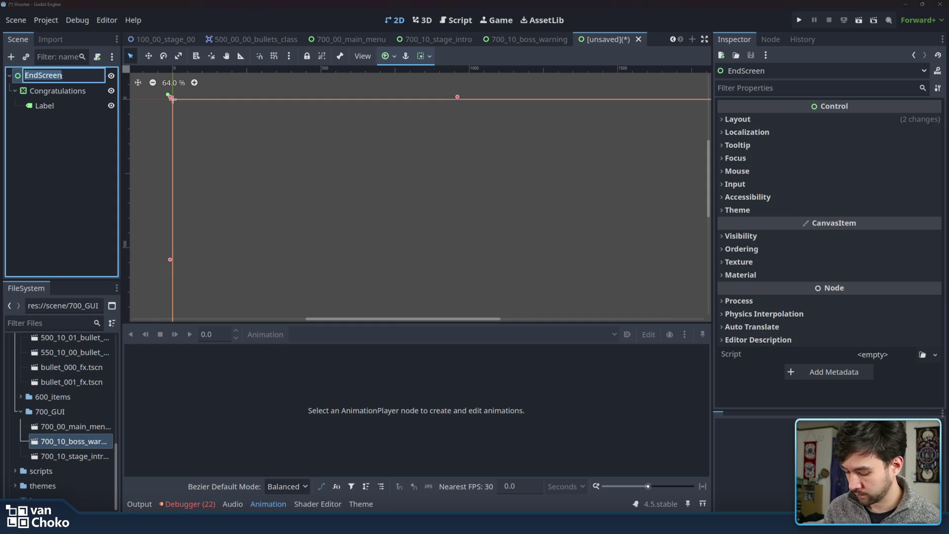
pyautogui.press('BackSpace')
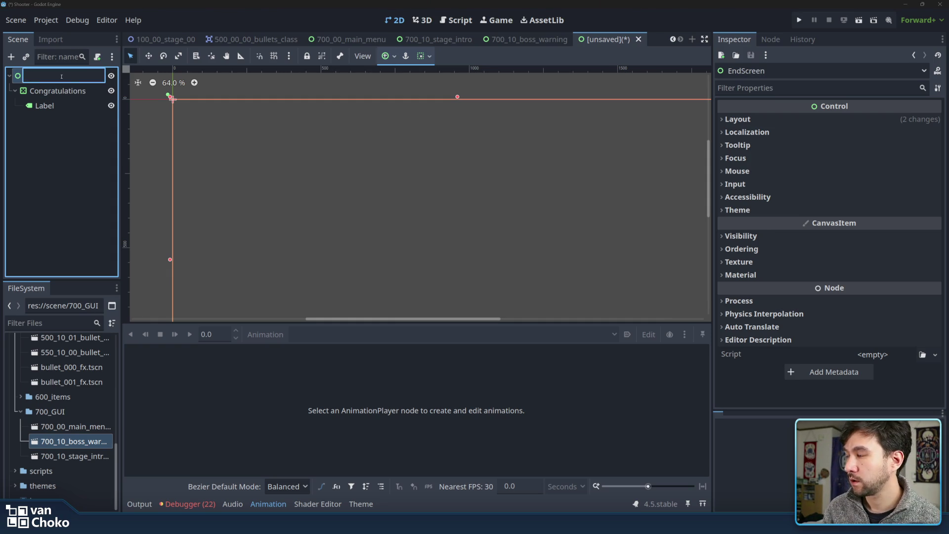
pyautogui.write('a')
pyautogui.press('Return')
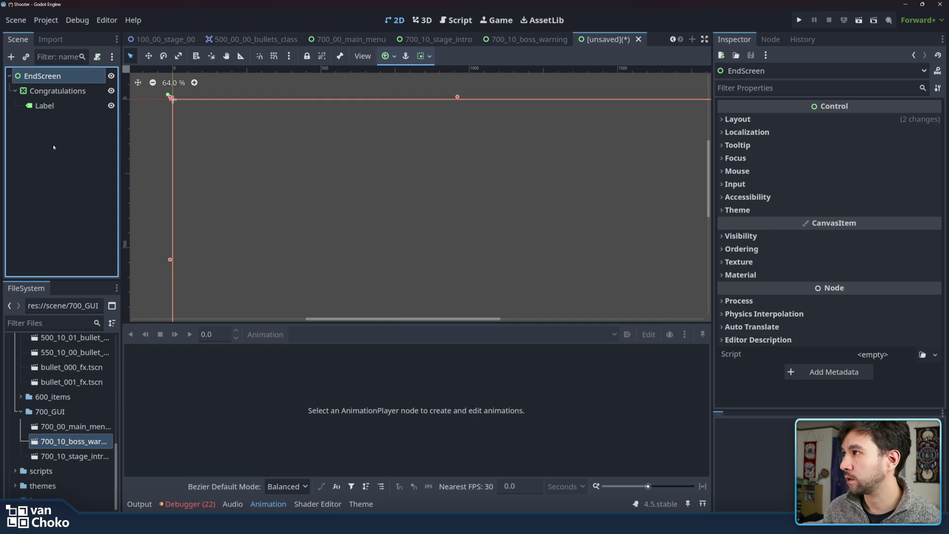
# Add an AnimationPlayer child under EndScreen by searching 'anim'.
pyautogui.hotkey('ctrl', 'a')
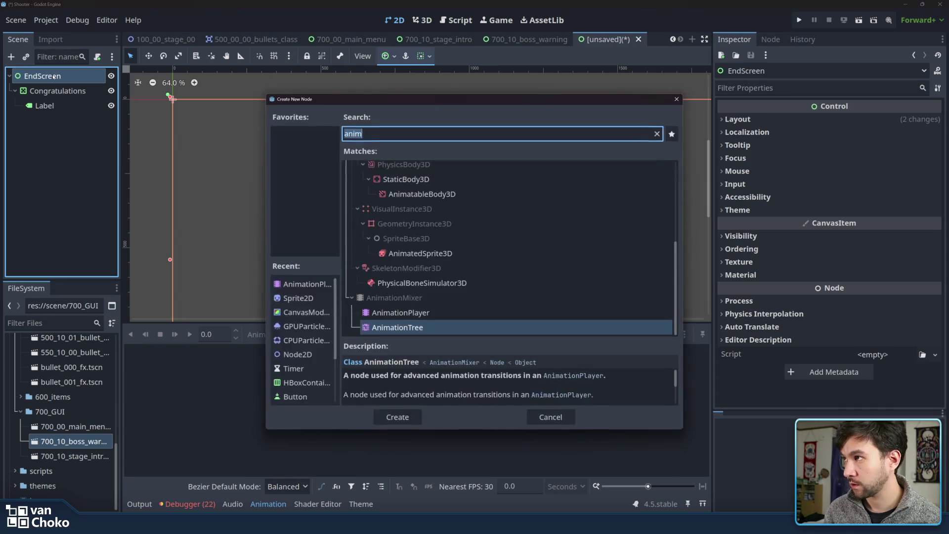
pyautogui.press('BackSpace')
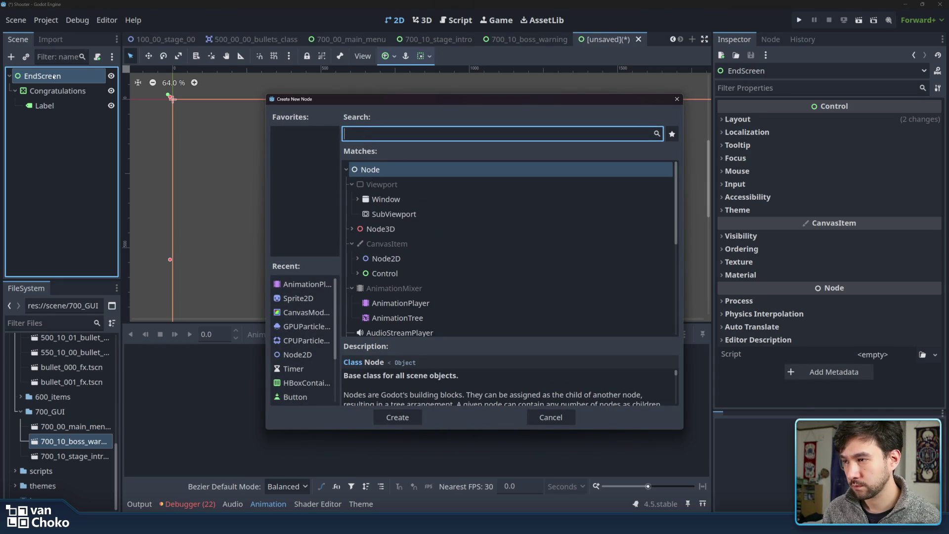
pyautogui.write('anim')
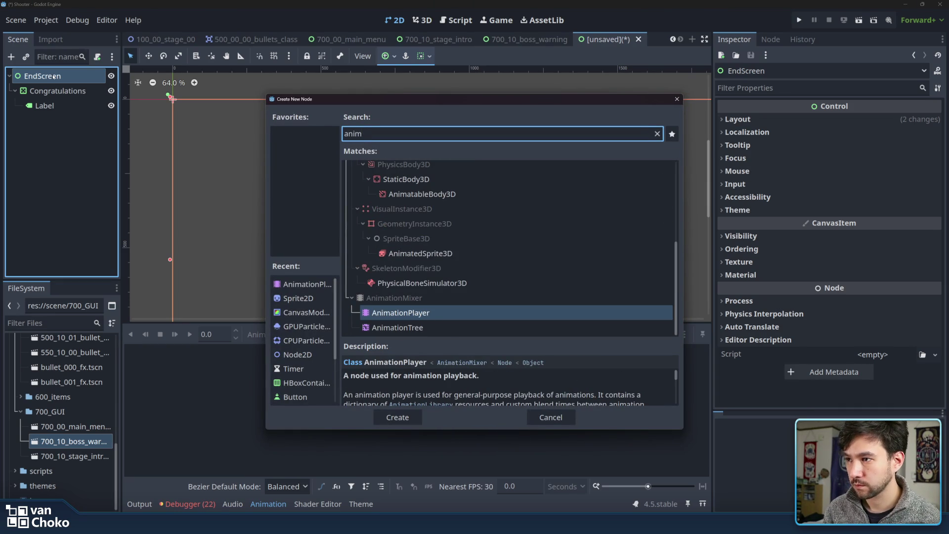
pyautogui.press('Return')
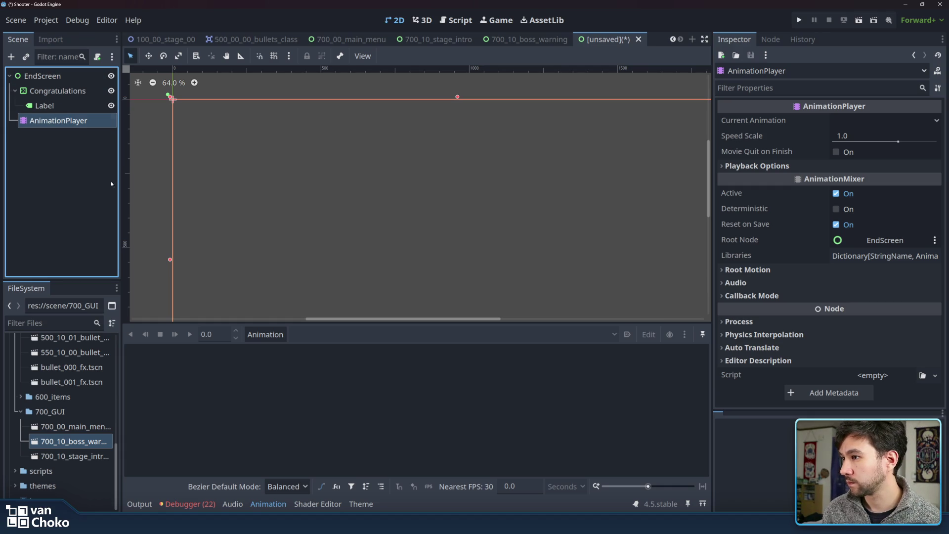
pyautogui.click(265, 334)
# Create a new animation named "in" on the EndScreen AnimationPlayer.
pyautogui.click(260, 350)
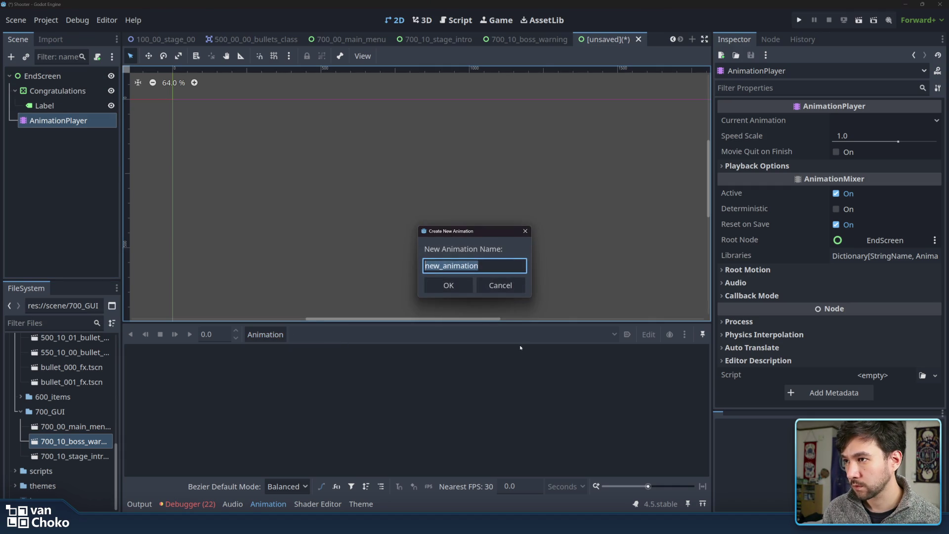
pyautogui.write('in')
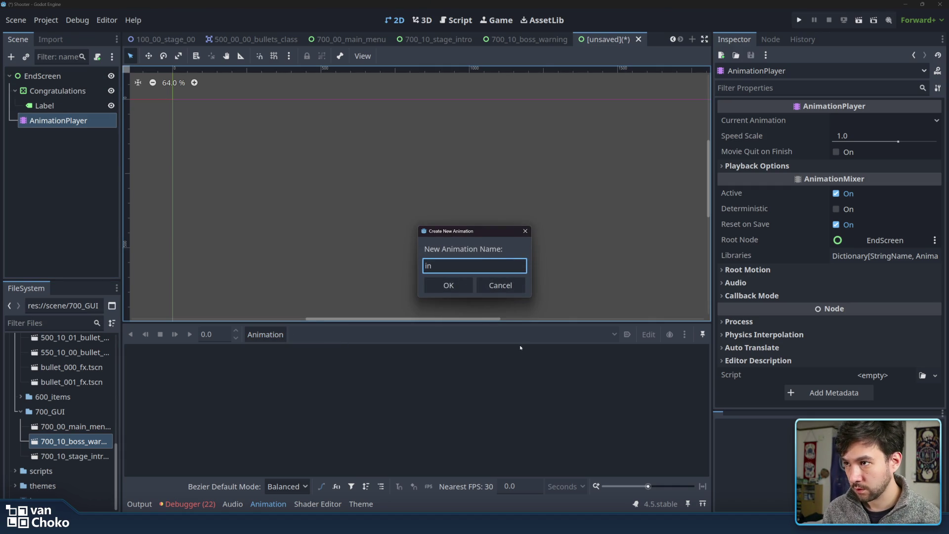
pyautogui.press('Return')
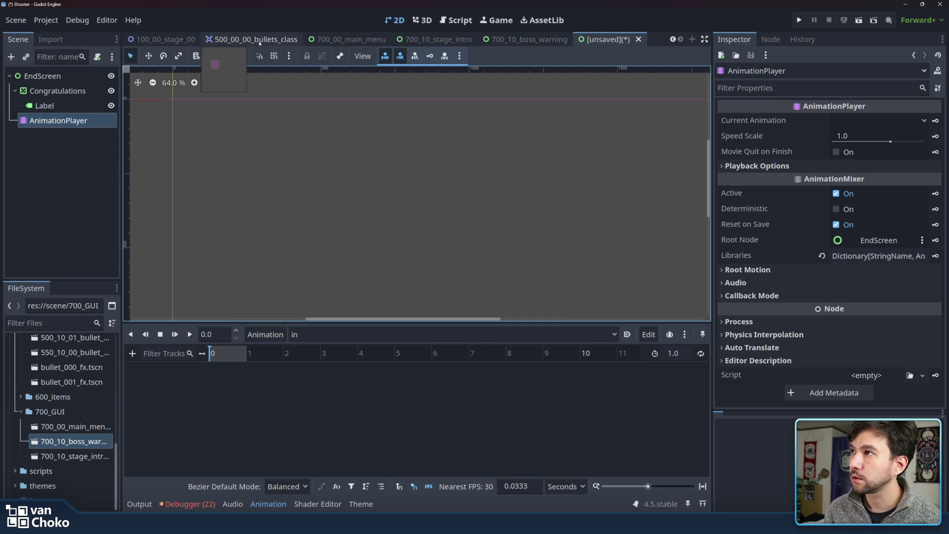
# Copy the Congratulations.modulate track from WarningAnim's End_in animation in 100_00_stage_00.
pyautogui.click(672, 39)
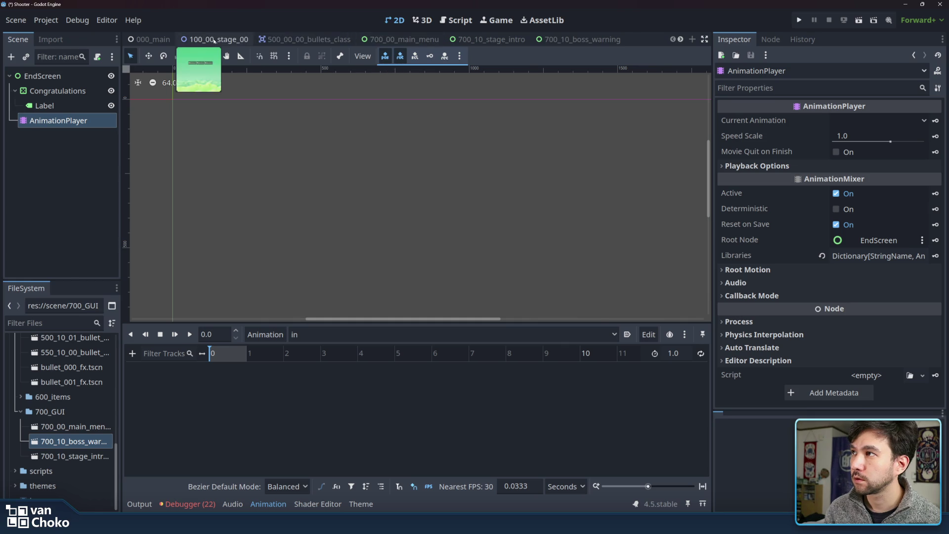
pyautogui.click(214, 39)
pyautogui.click(62, 263)
pyautogui.click(64, 233)
pyautogui.click(59, 263)
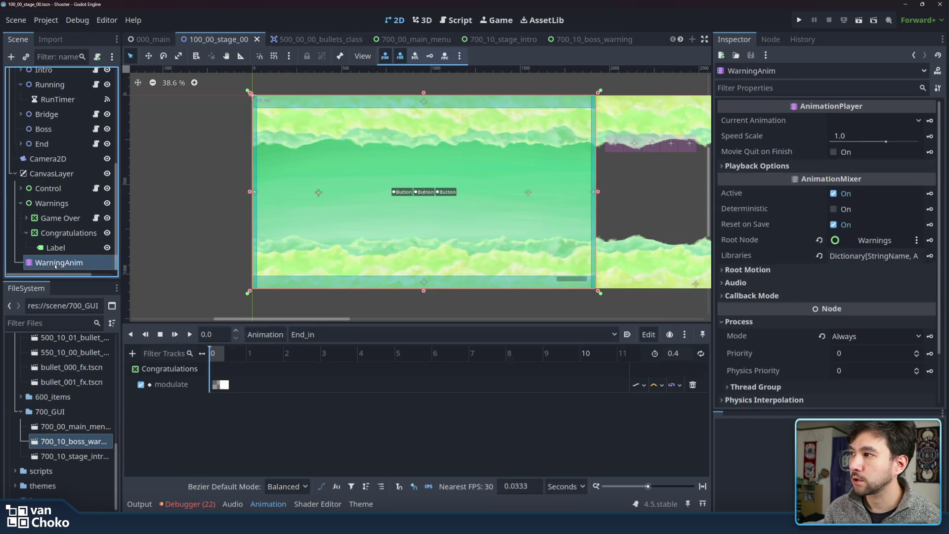
pyautogui.click(324, 336)
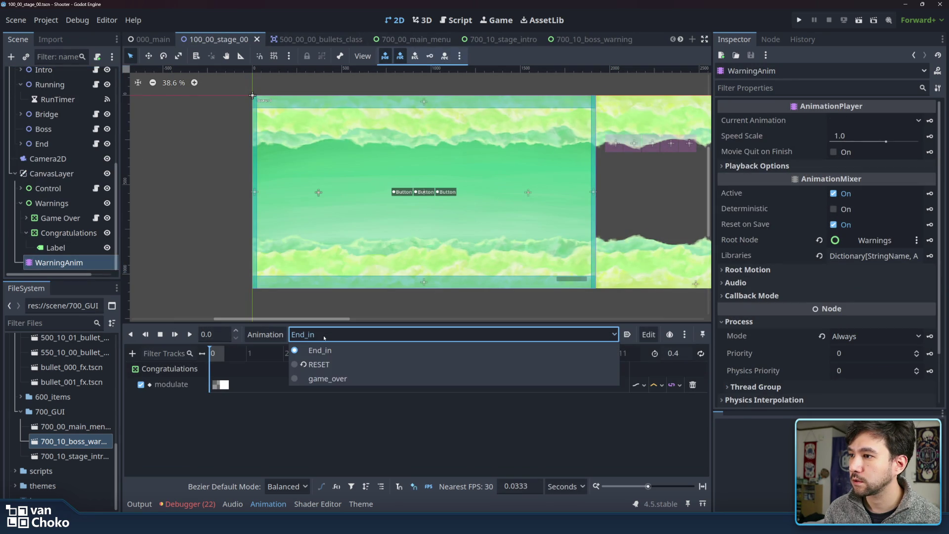
pyautogui.click(258, 350)
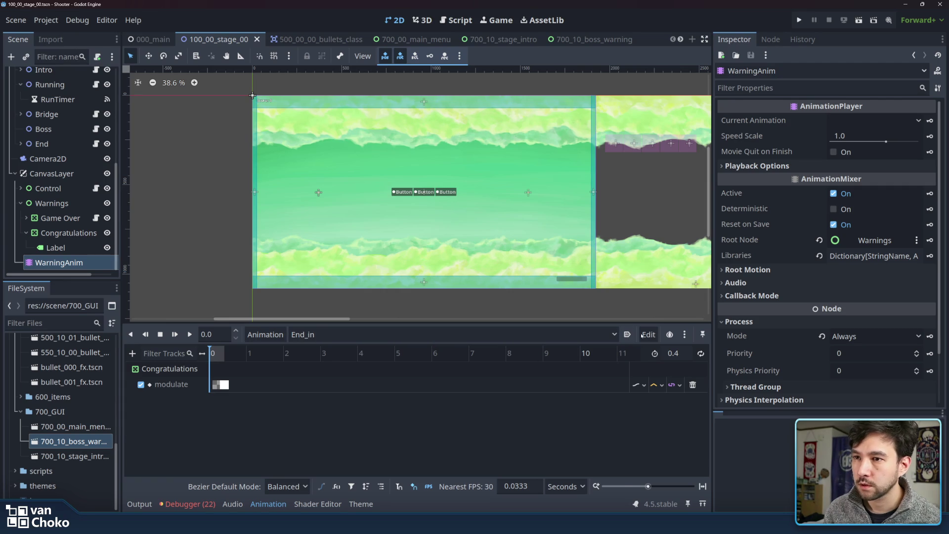
pyautogui.click(649, 334)
pyautogui.click(657, 184)
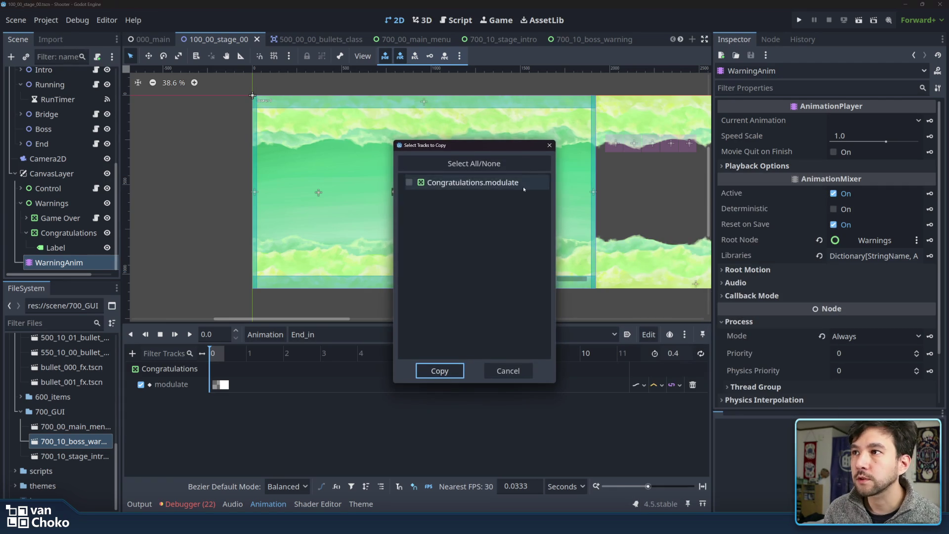
pyautogui.click(440, 371)
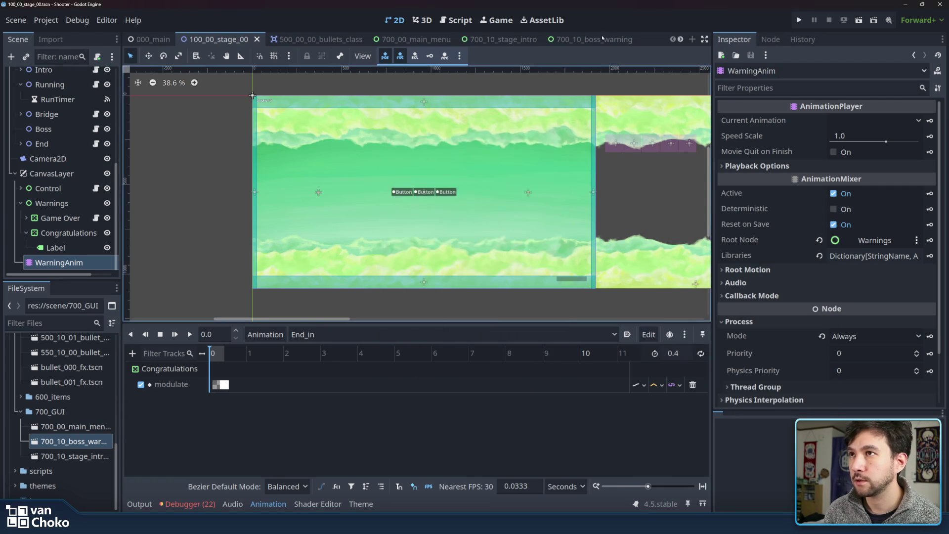
# Paste the modulate track into EndScreen's "in" animation and play it to preview the fade.
pyautogui.click(588, 39)
pyautogui.click(681, 39)
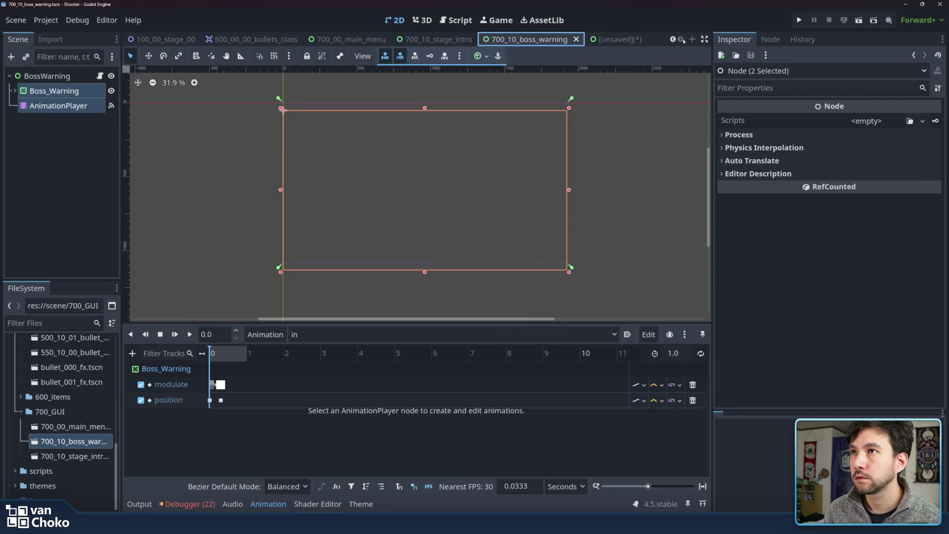
pyautogui.click(608, 39)
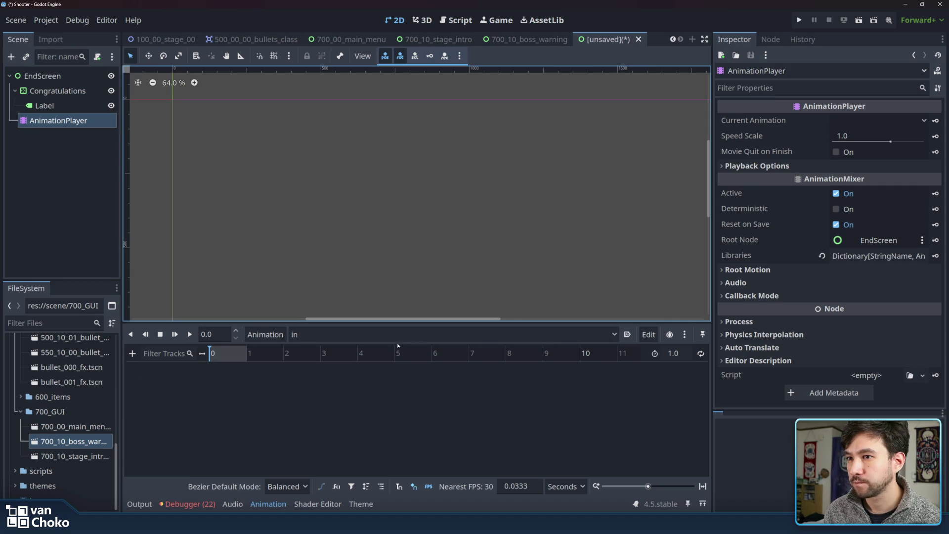
pyautogui.click(649, 335)
pyautogui.click(689, 197)
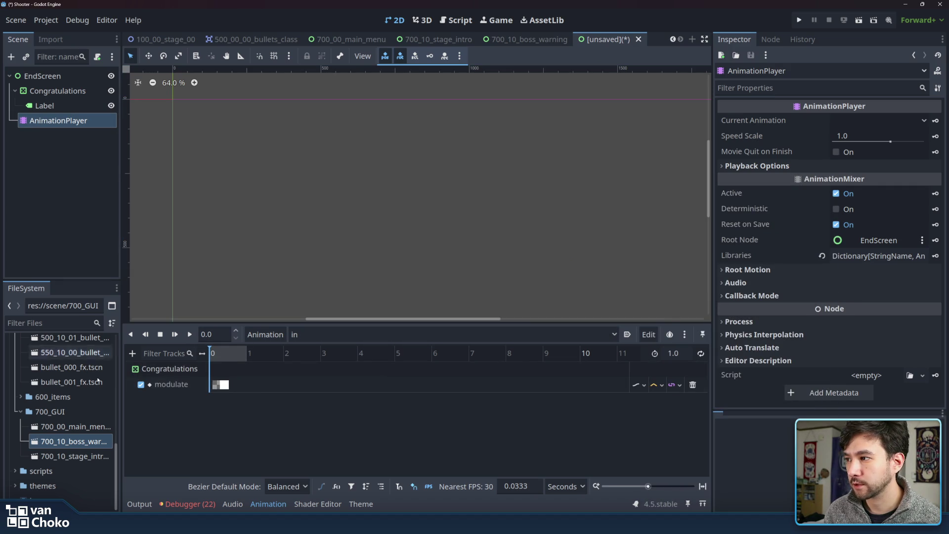
pyautogui.click(171, 384)
pyautogui.click(189, 334)
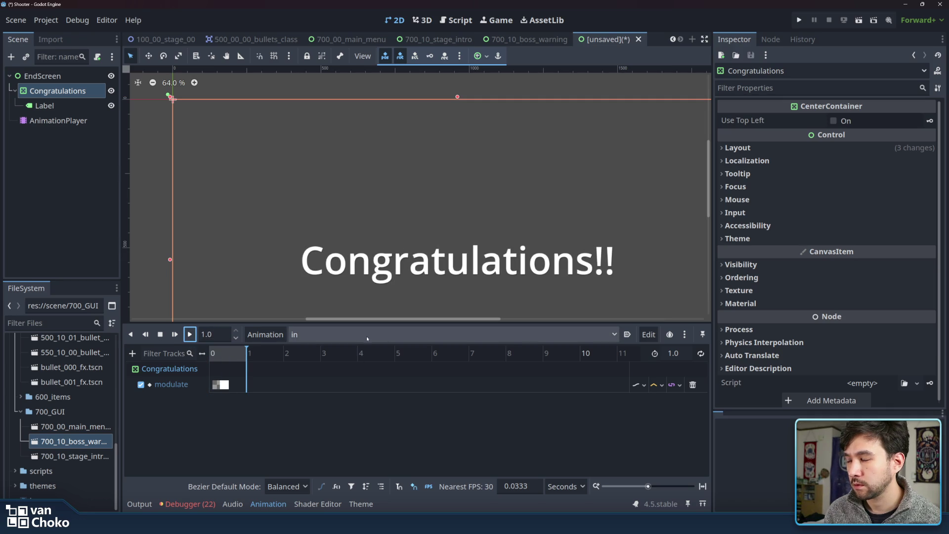
# Save the new scene as 700_10_end_screen.tscn, adapting the boss warning file's name.
pyautogui.scroll(-3, 506, 247)
pyautogui.scroll(2, 505, 248)
pyautogui.moveTo(467, 195); pyautogui.dragTo(433, 205)
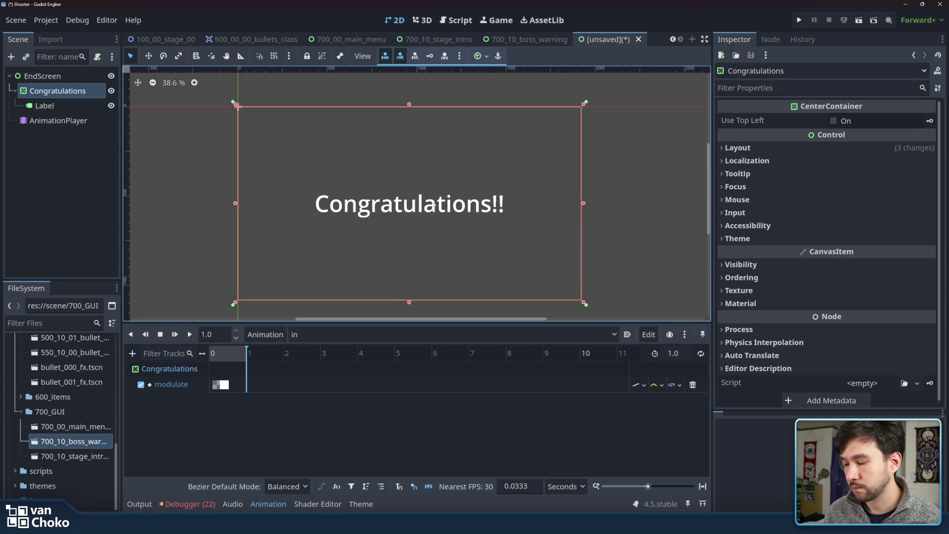
pyautogui.click(86, 217)
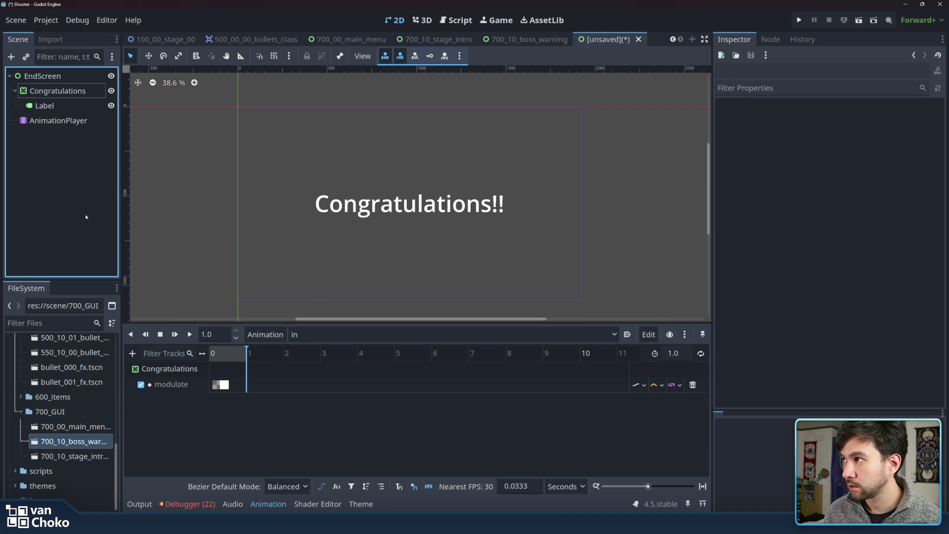
pyautogui.hotkey('ctrl', 's')
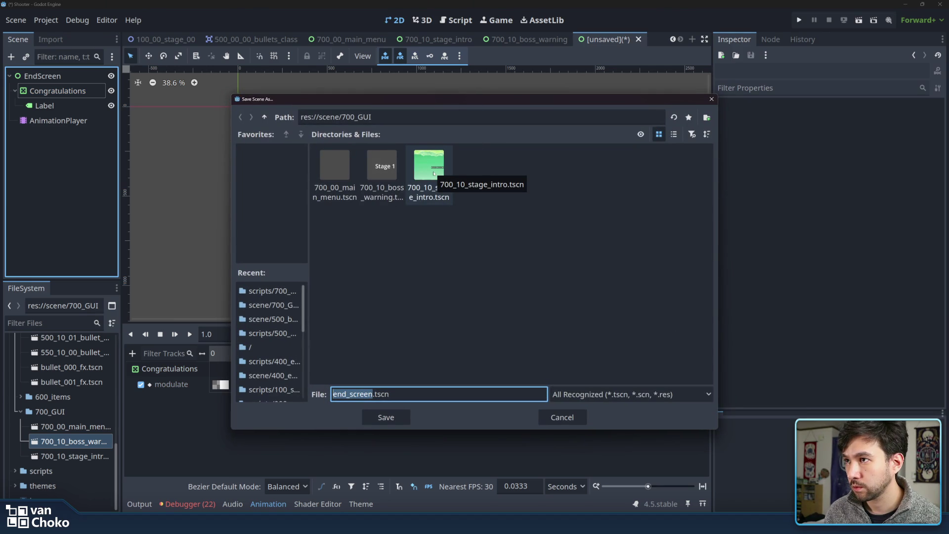
pyautogui.click(382, 173)
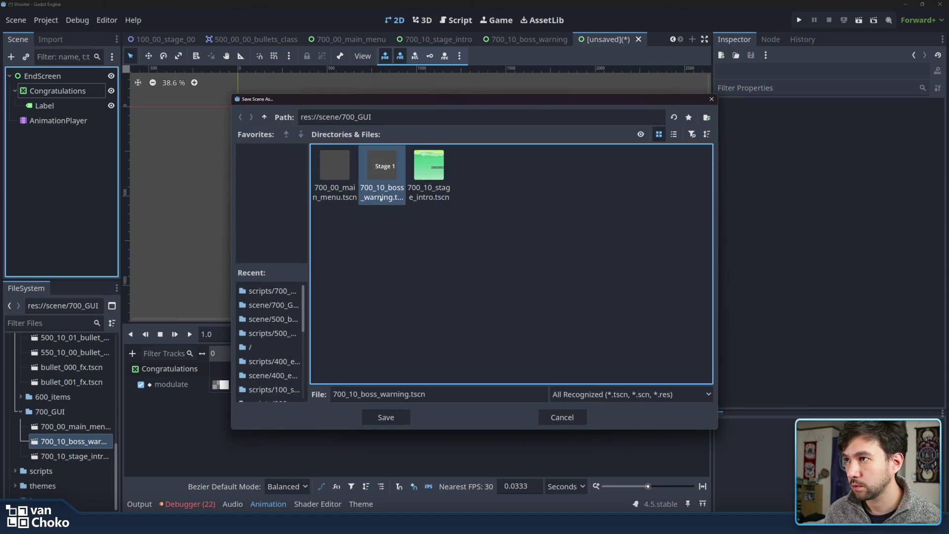
pyautogui.moveTo(361, 395); pyautogui.dragTo(409, 394)
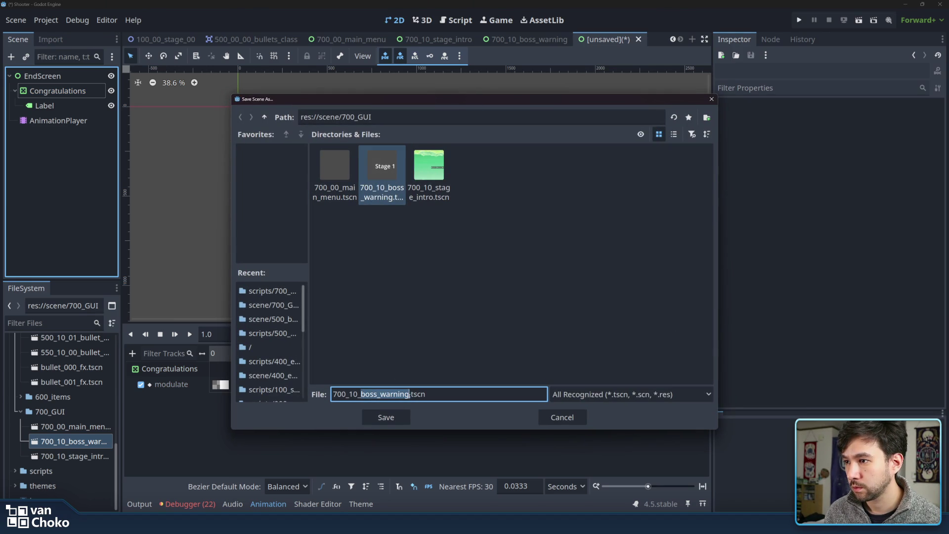
pyautogui.write('end_')
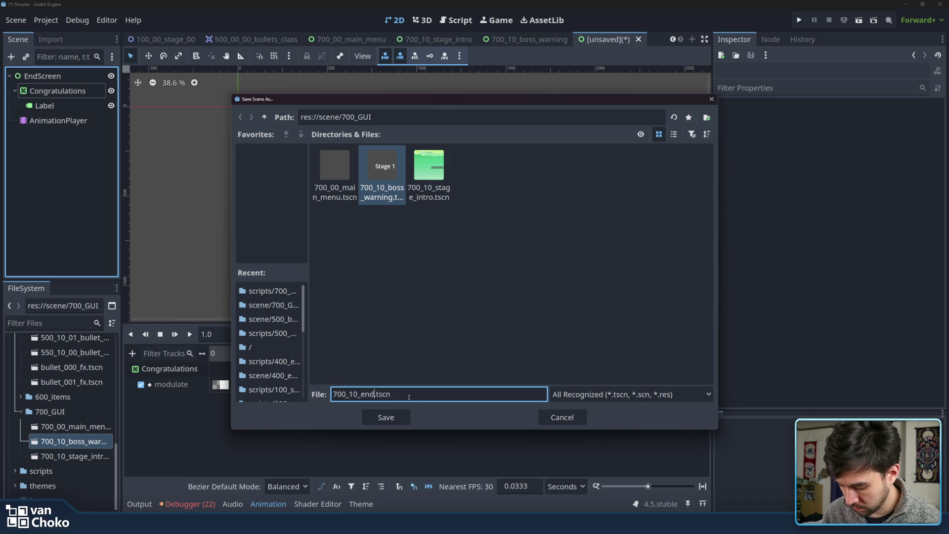
pyautogui.write('screen')
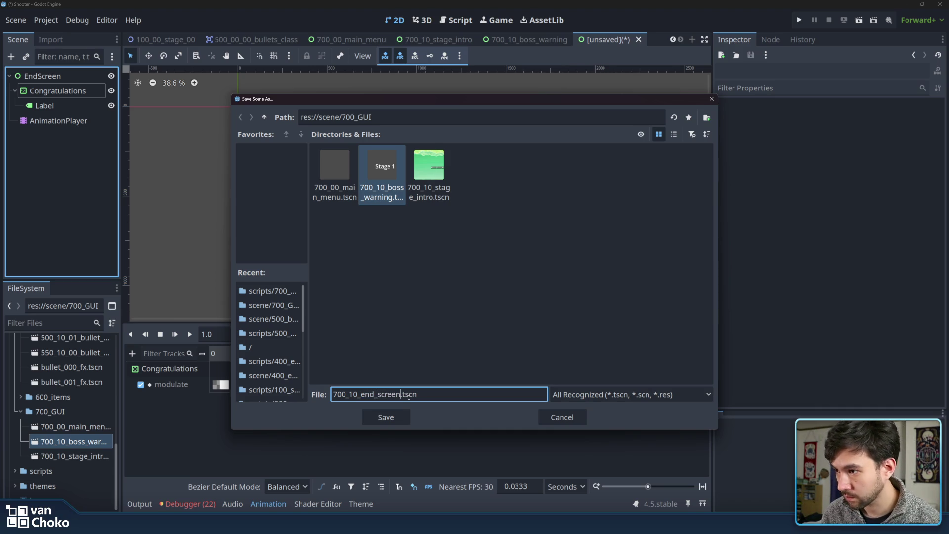
pyautogui.click(396, 419)
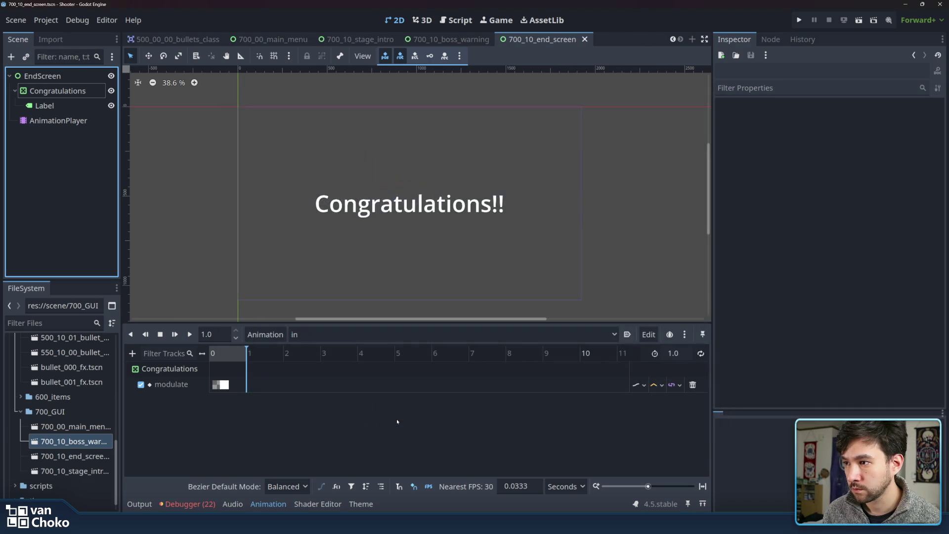
# Start attaching a script to the EndScreen root, placing it in res://scripts/700_GUI.
pyautogui.hscroll(1, 376, 207)
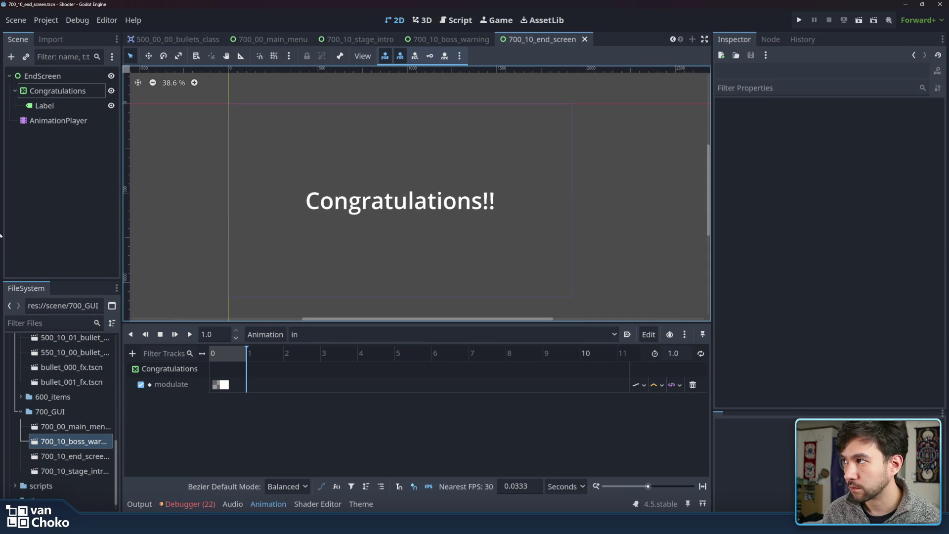
pyautogui.click(45, 106)
pyautogui.click(42, 76)
pyautogui.click(44, 122)
pyautogui.click(56, 159)
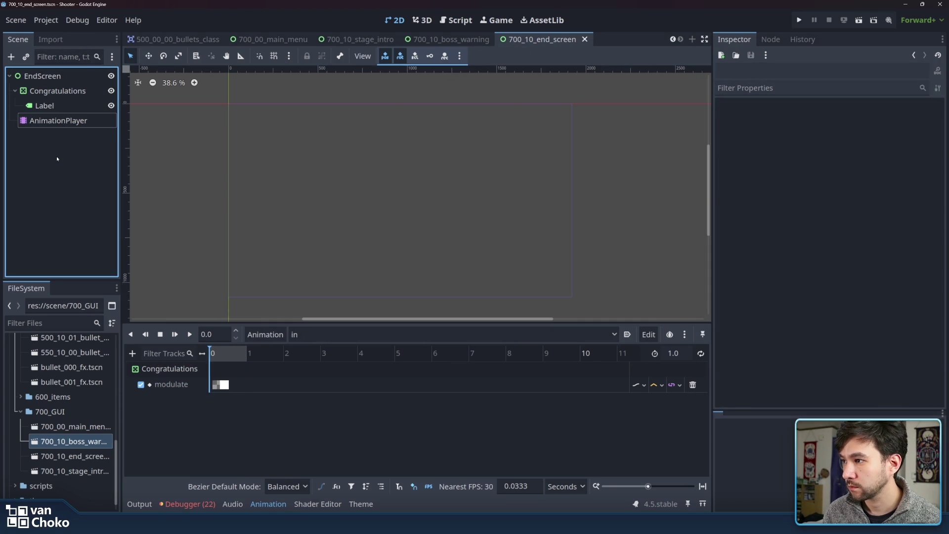
pyautogui.click(89, 76)
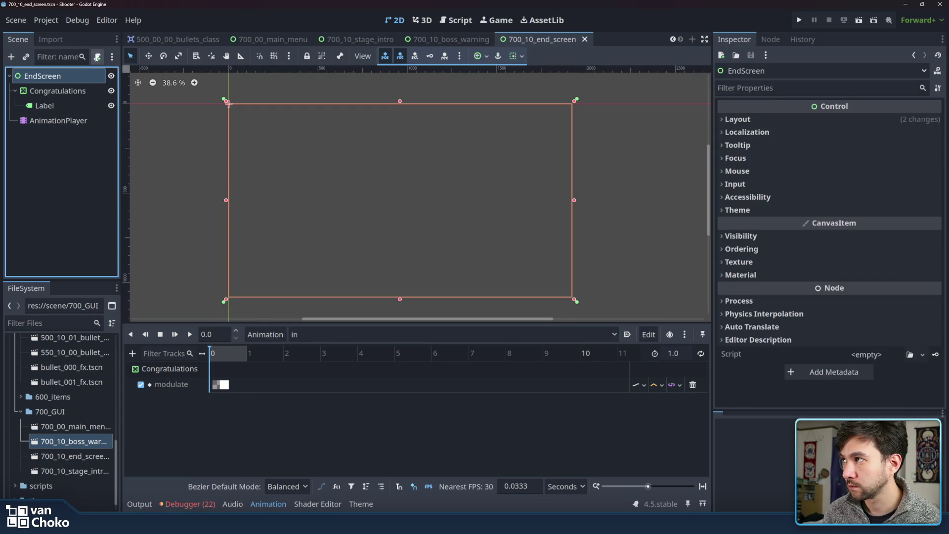
pyautogui.click(98, 57)
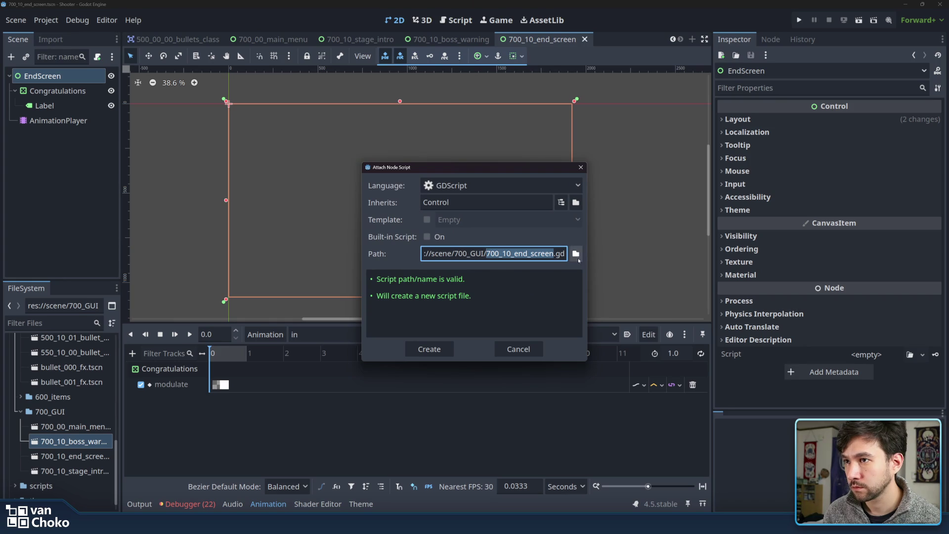
pyautogui.click(576, 254)
pyautogui.click(265, 118)
pyautogui.click(264, 118)
pyautogui.doubleClick(477, 167)
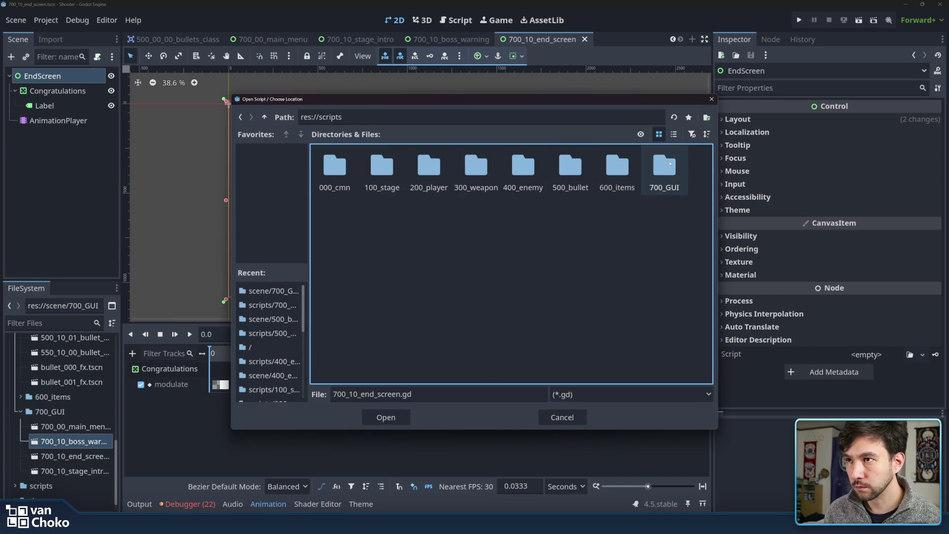
pyautogui.doubleClick(664, 167)
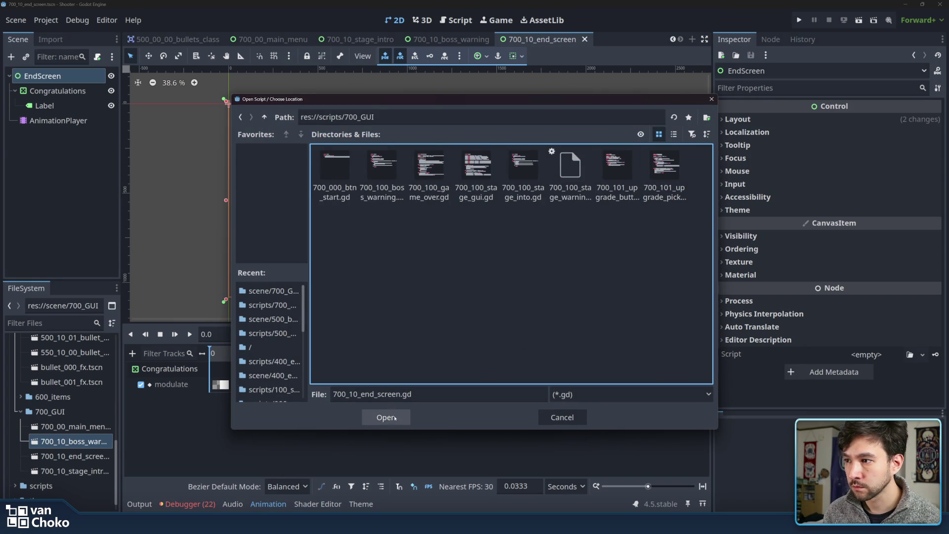
pyautogui.click(393, 417)
# Rename the script file to 700_100_end_screen.gd and create it.
pyautogui.click(576, 253)
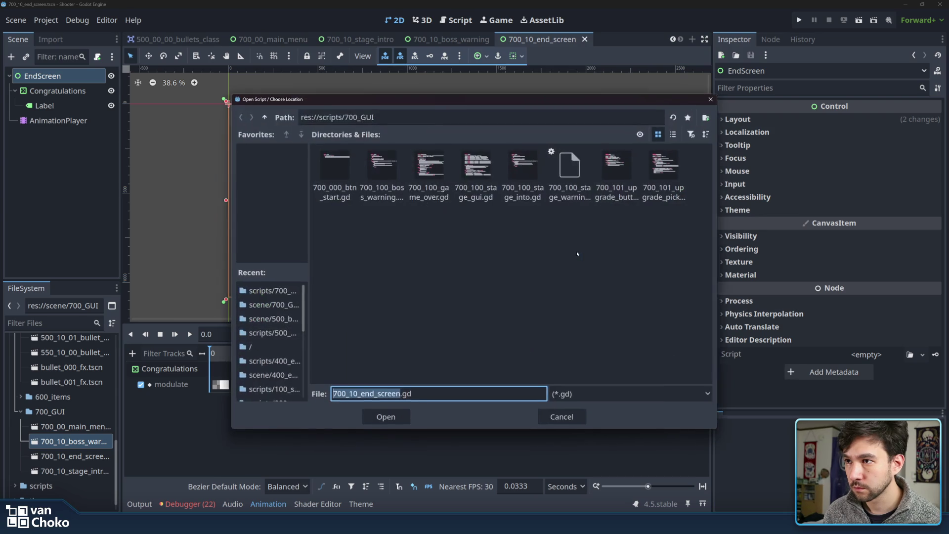
pyautogui.click(354, 393)
pyautogui.write('0')
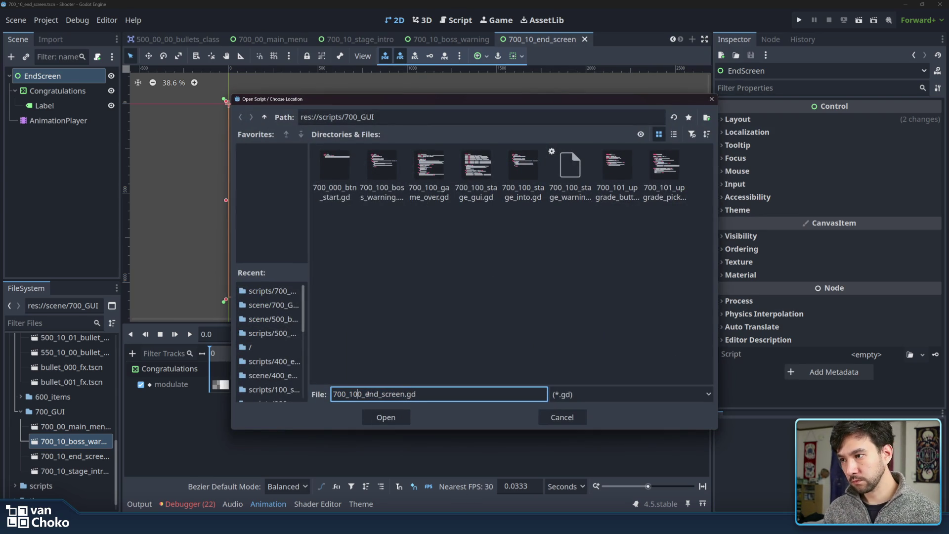
pyautogui.click(389, 417)
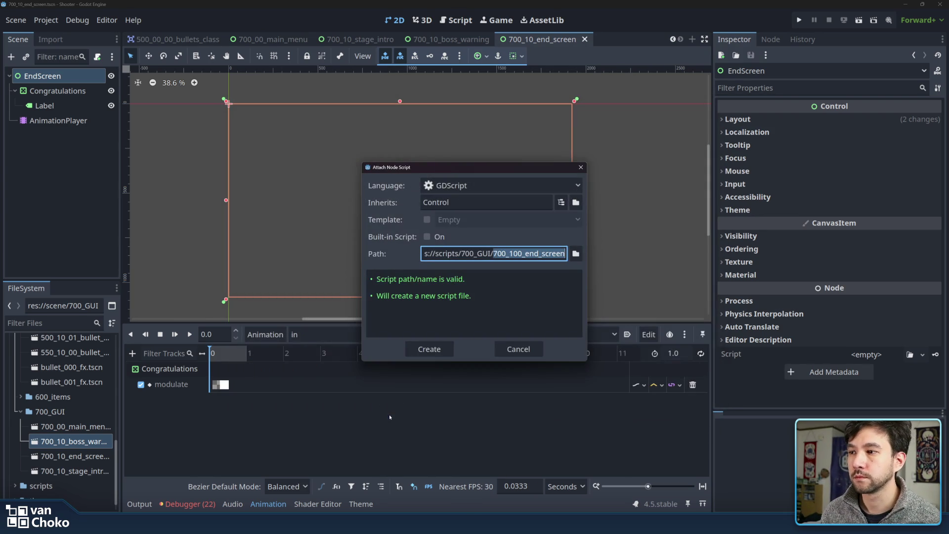
pyautogui.click(449, 349)
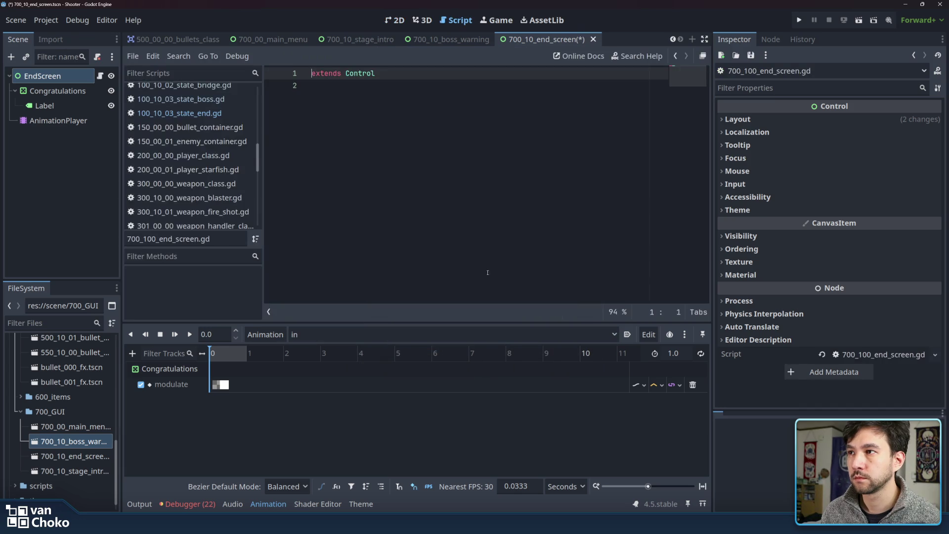
# Copy the animation functions from 700_100_stage_into.gd into 700_100_end_screen.gd.
pyautogui.click(468, 39)
pyautogui.click(549, 39)
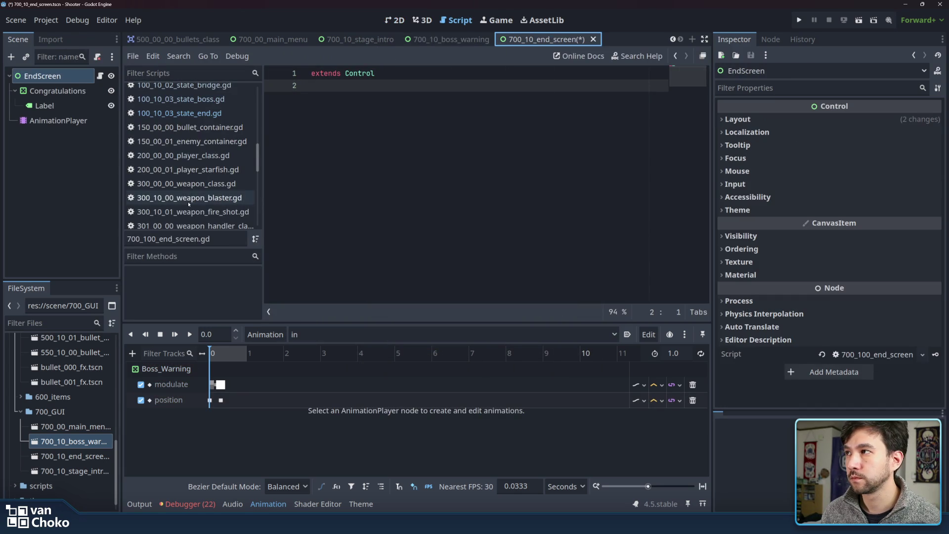
pyautogui.scroll(-5, 185, 115)
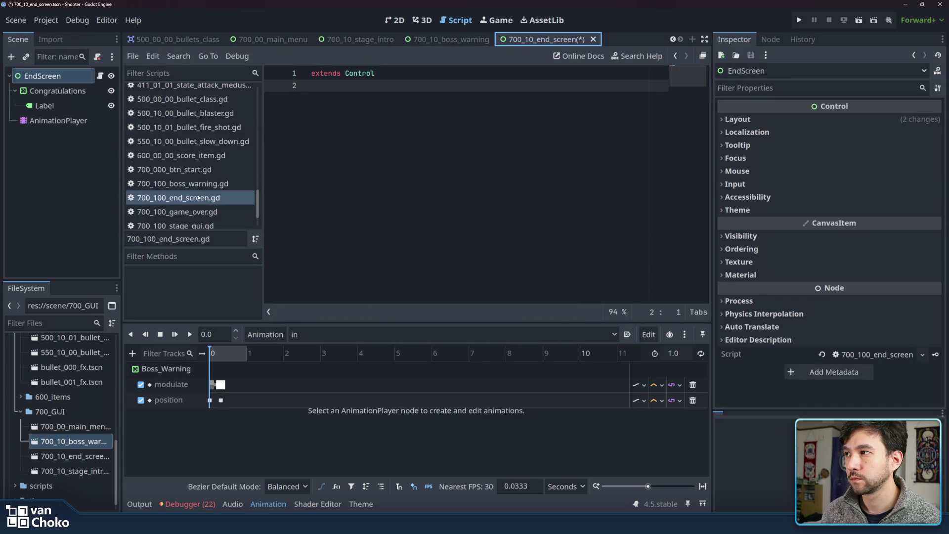
pyautogui.click(178, 183)
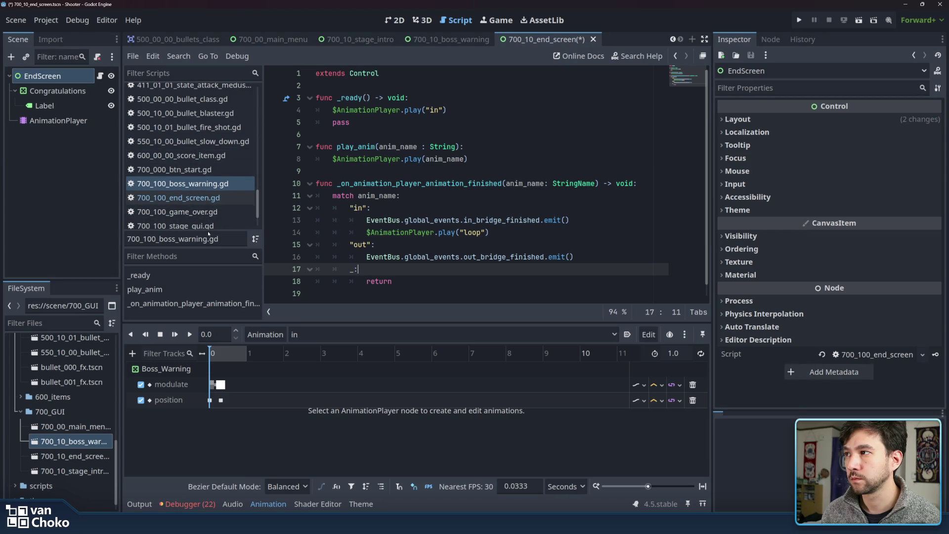
pyautogui.scroll(-2, 210, 210)
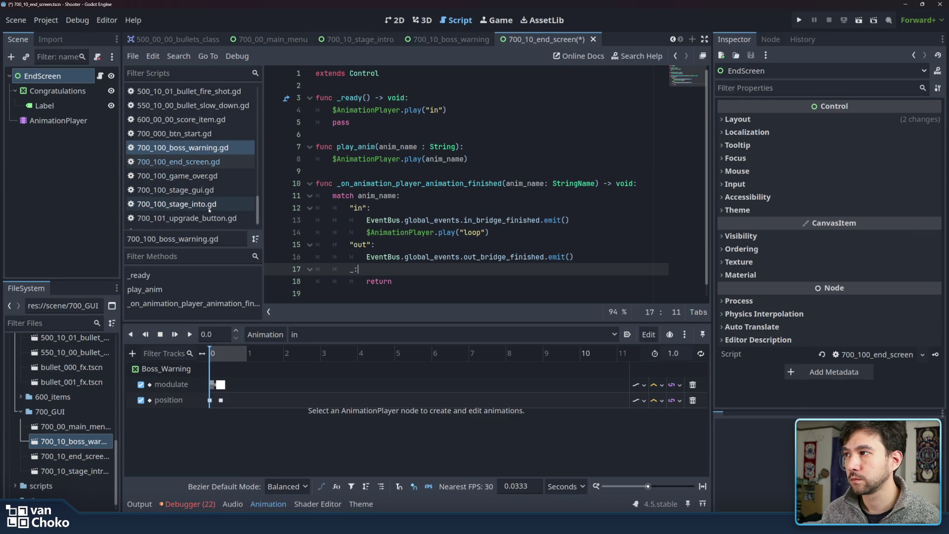
pyautogui.click(210, 205)
pyautogui.moveTo(398, 280); pyautogui.dragTo(314, 103)
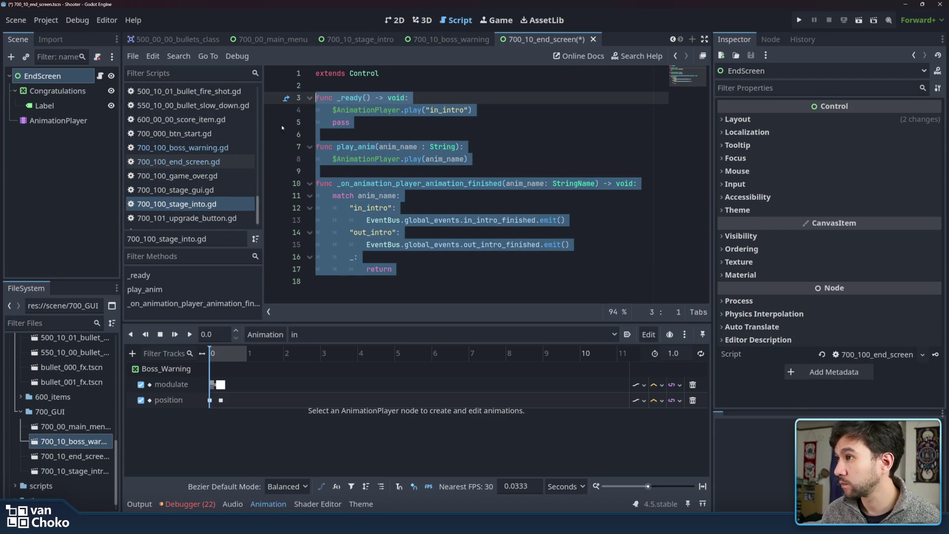
pyautogui.click(242, 147)
pyautogui.click(245, 159)
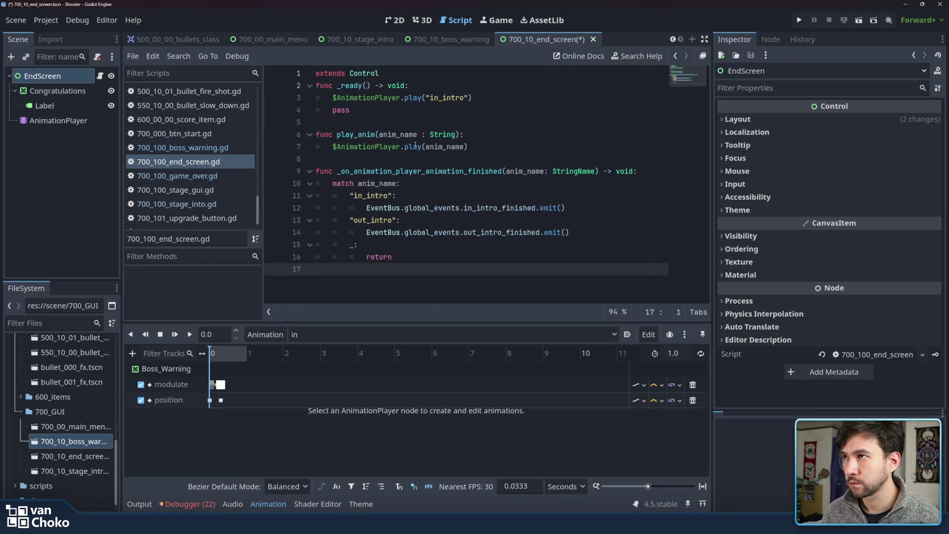
# Make _ready play the "in" animation, delete the pass line, and save the script.
pyautogui.click(403, 73)
pyautogui.press('Return')
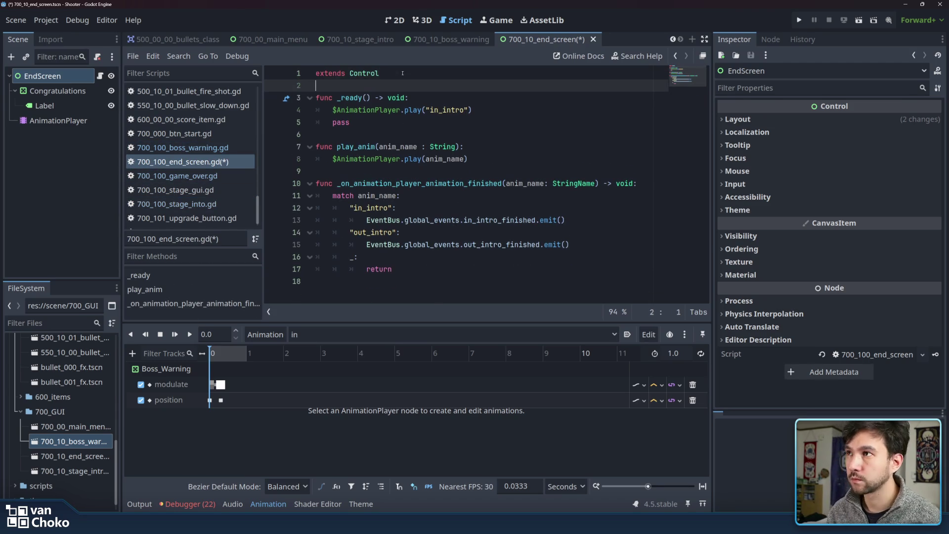
pyautogui.moveTo(438, 110); pyautogui.dragTo(465, 110)
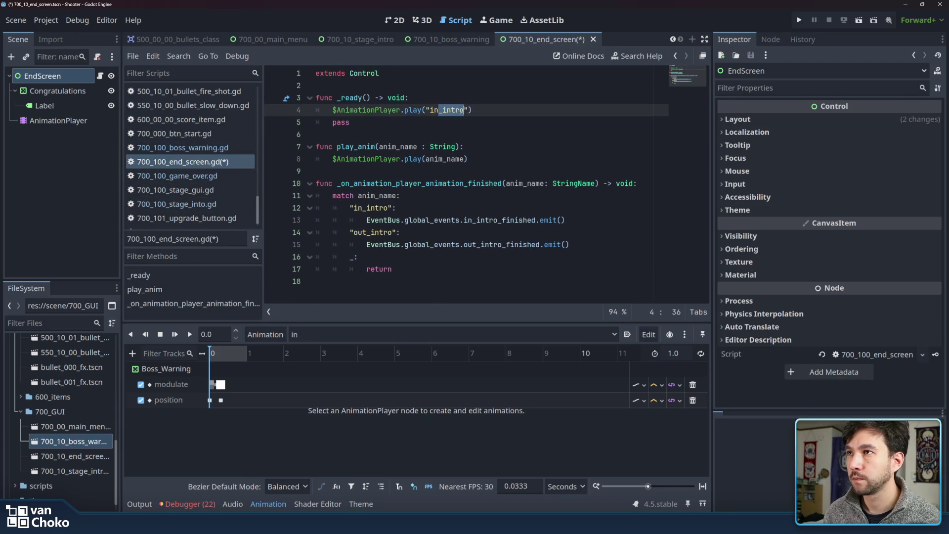
pyautogui.press('BackSpace')
pyautogui.click(461, 123)
pyautogui.hotkey('shift', 'Home')
pyautogui.press('BackSpace')
pyautogui.press('BackSpace')
pyautogui.press('BackSpace')
pyautogui.hotkey('ctrl', 's')
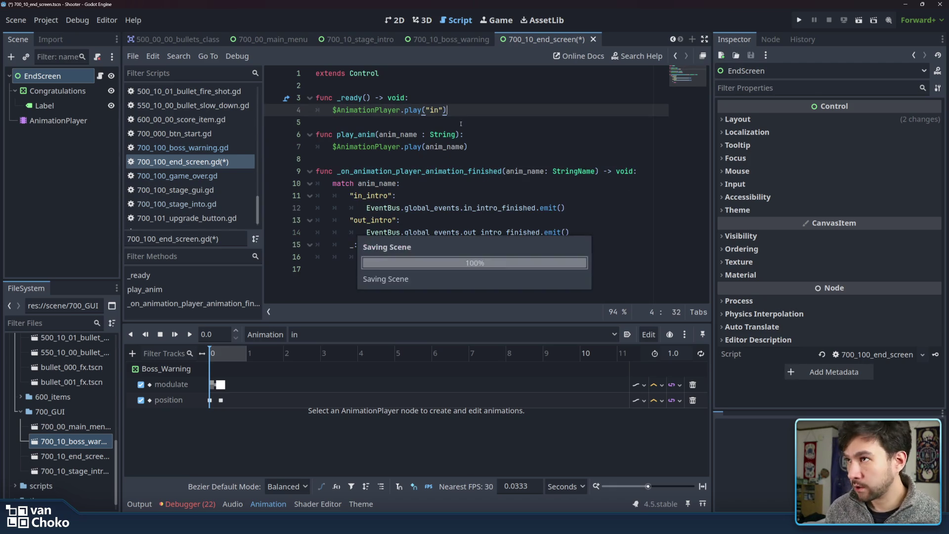
# Rename play_anim's match labels to "in"/"out" and comment out the "out" branch.
pyautogui.click(406, 134)
pyautogui.doubleClick(358, 134)
pyautogui.moveTo(468, 147); pyautogui.dragTo(467, 134)
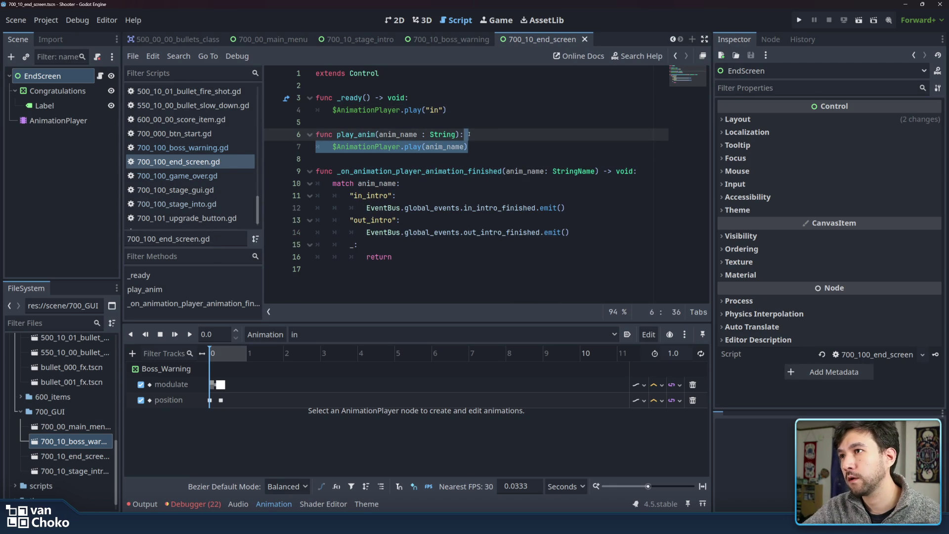
pyautogui.click(335, 161)
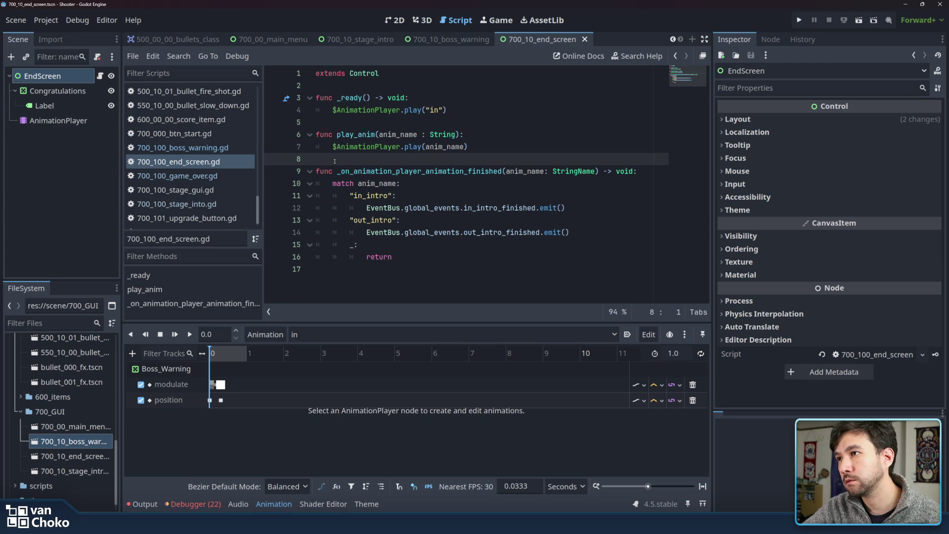
pyautogui.moveTo(365, 196)
pyautogui.mouseDown()
pyautogui.moveTo(389, 196)
pyautogui.moveTo(368, 220)
pyautogui.moveTo(391, 220)
pyautogui.mouseUp()
pyautogui.press('BackSpace')
pyautogui.press('BackSpace')
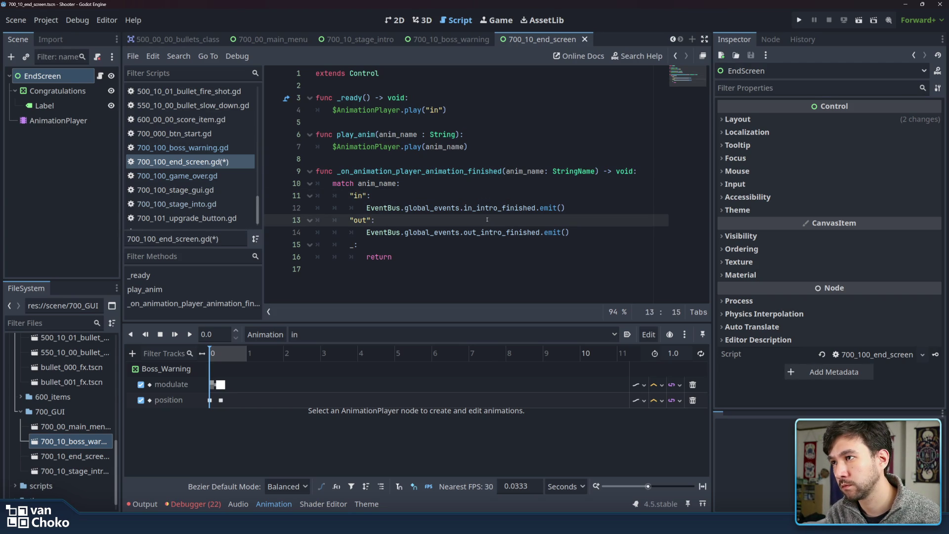
pyautogui.click(622, 232)
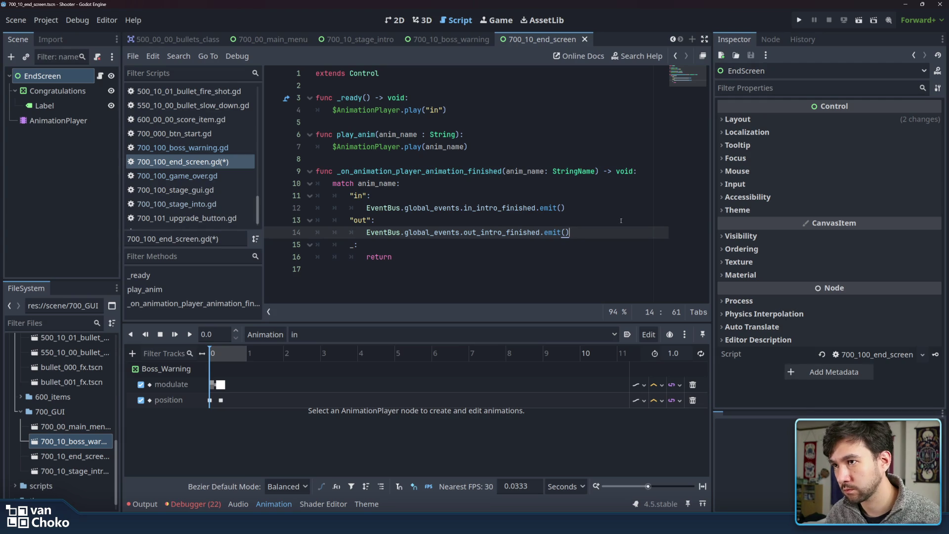
pyautogui.moveTo(622, 232); pyautogui.dragTo(620, 219)
pyautogui.hotkey('ctrl', 'k')
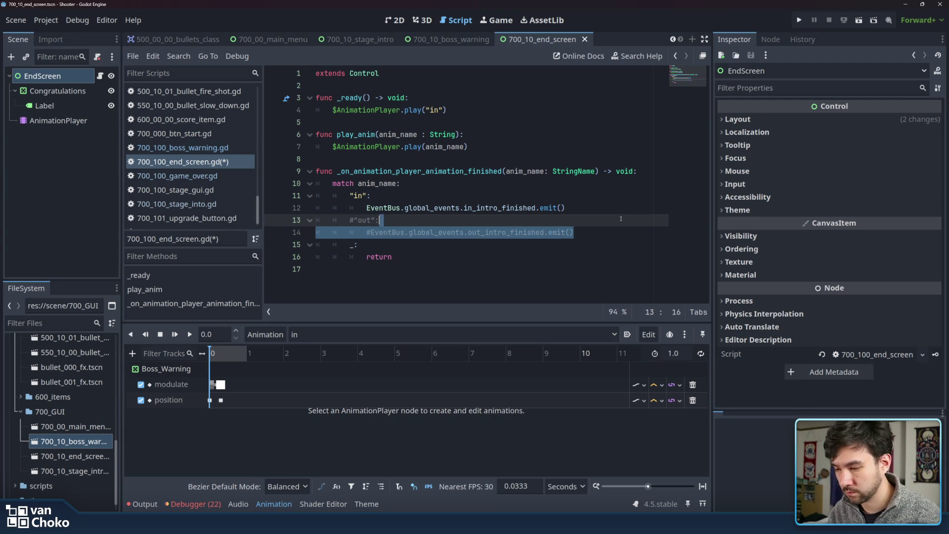
pyautogui.click(621, 219)
# Change the emitted signal from in_intro_finished to in_end_screen_finished.
pyautogui.click(505, 208)
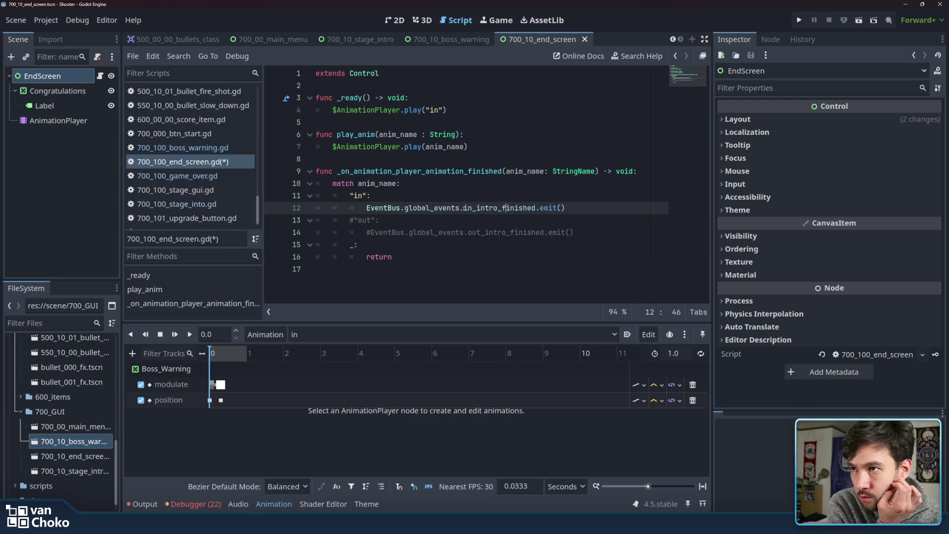
pyautogui.doubleClick(493, 207)
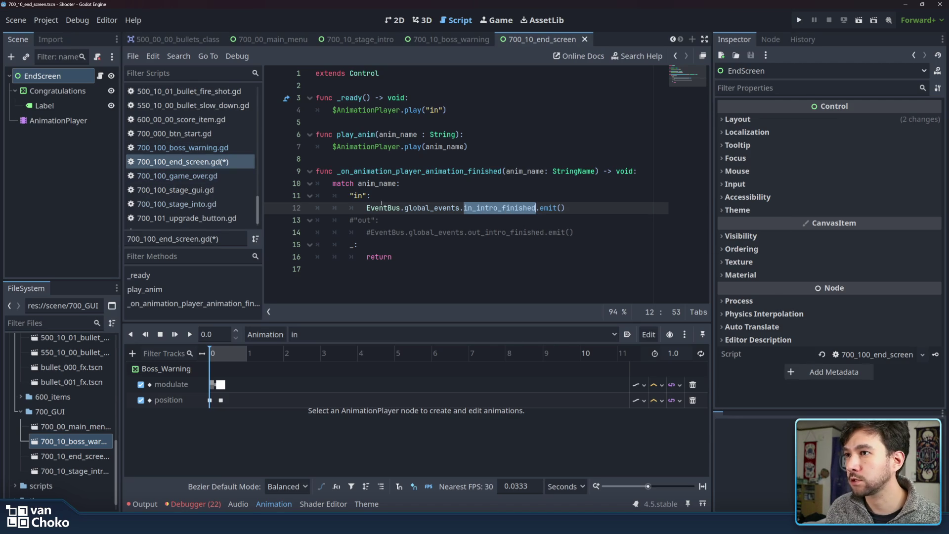
pyautogui.moveTo(477, 208); pyautogui.dragTo(498, 209)
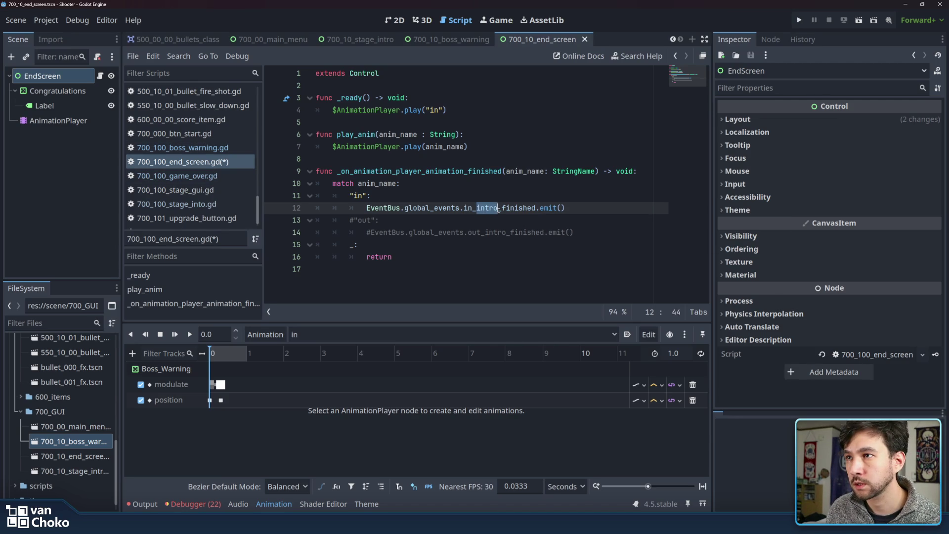
pyautogui.write('end_sc')
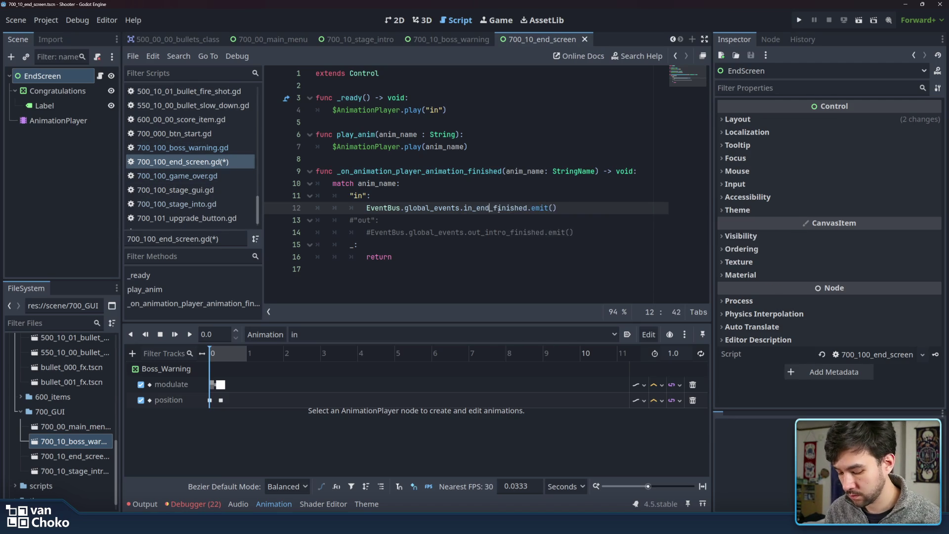
pyautogui.write('n_')
pyautogui.tripleClick(498, 208)
pyautogui.click(498, 208)
pyautogui.doubleClick(498, 208)
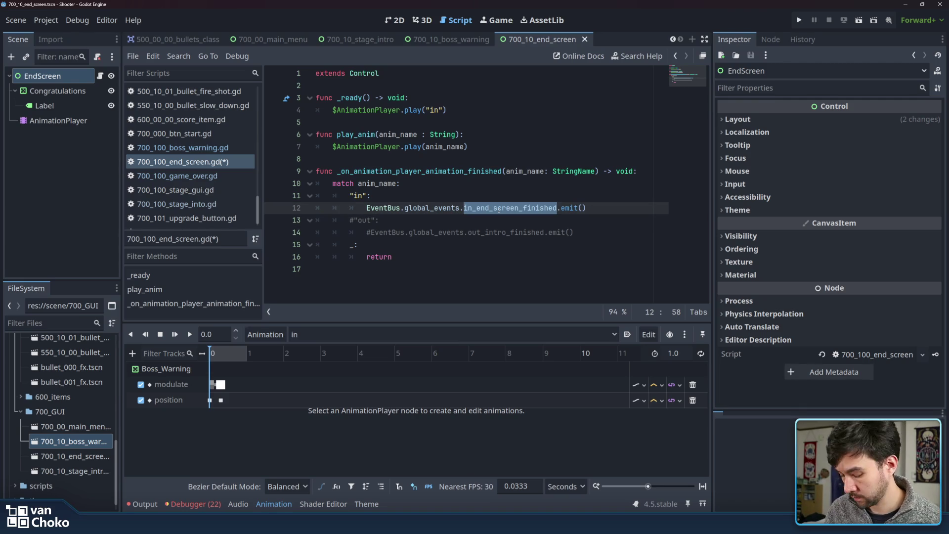
pyautogui.click(501, 220)
pyautogui.scroll(10, 208, 164)
pyautogui.scroll(8, 205, 148)
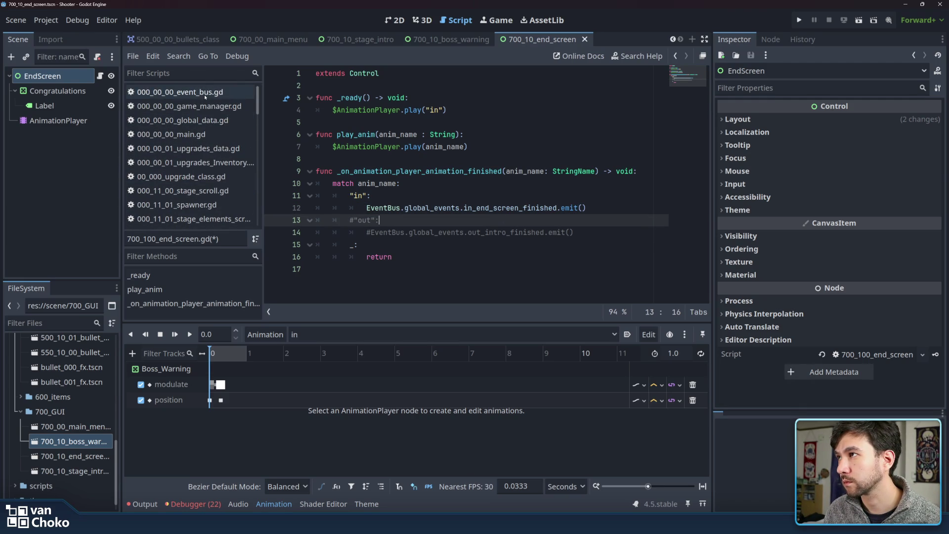
# Add 'signal in_end_screen_finished()' after out_bridge_finished in 000_00_00_event_bus.gd and save.
pyautogui.click(204, 94)
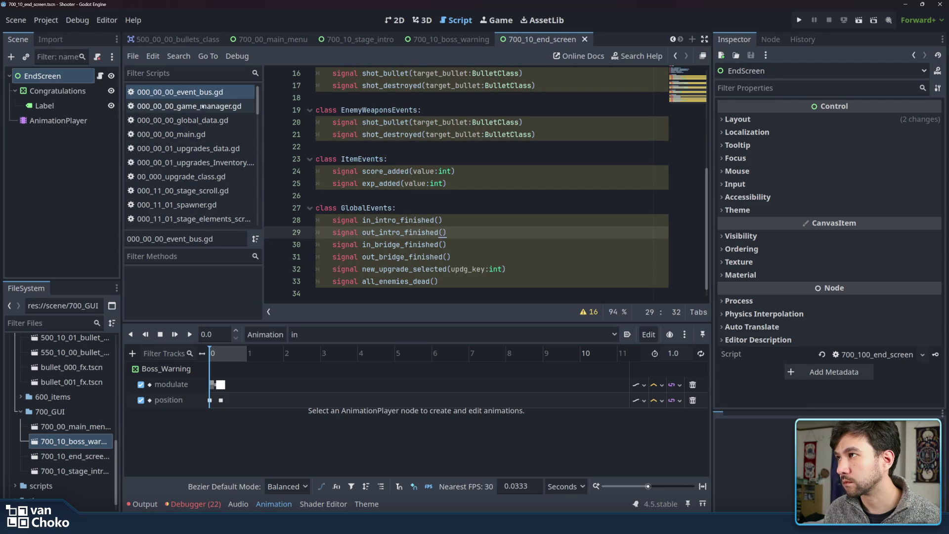
pyautogui.scroll(2, 445, 222)
pyautogui.scroll(-2, 444, 222)
pyautogui.click(472, 246)
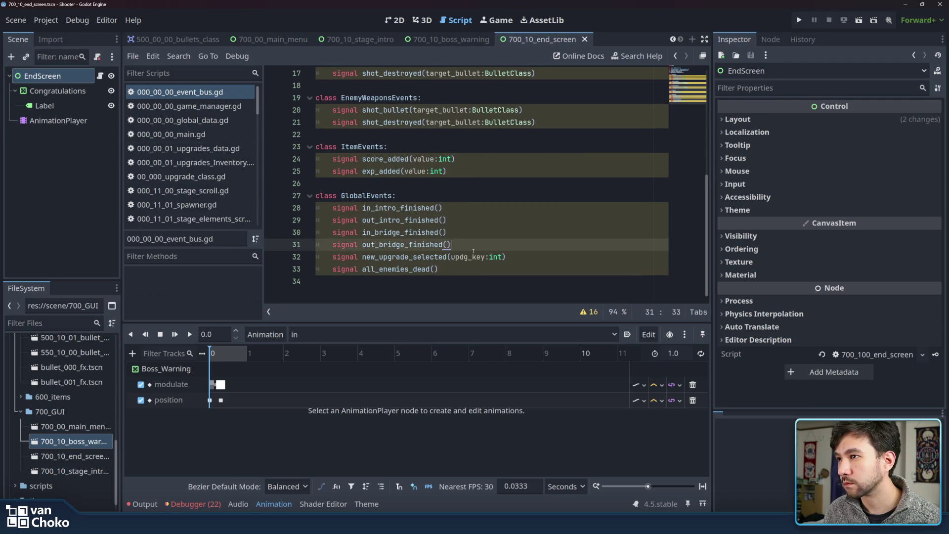
pyautogui.press('Return')
pyautogui.write('signal')
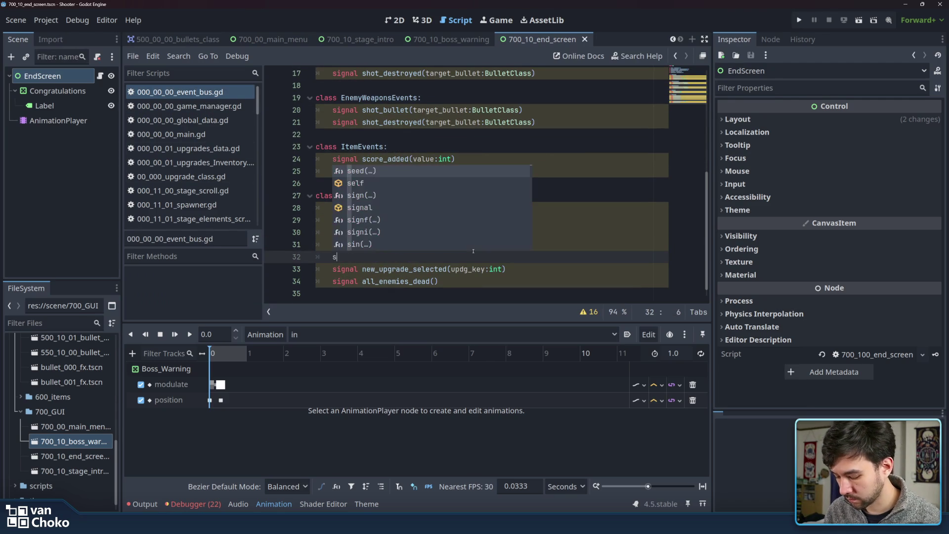
pyautogui.press('Escape')
pyautogui.write('in_end_screen_finished()')
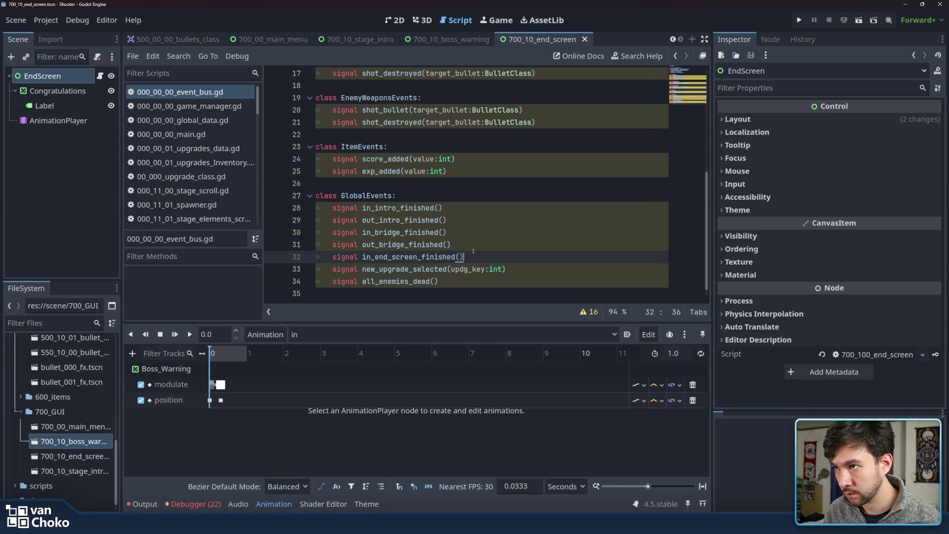
pyautogui.press('Up')
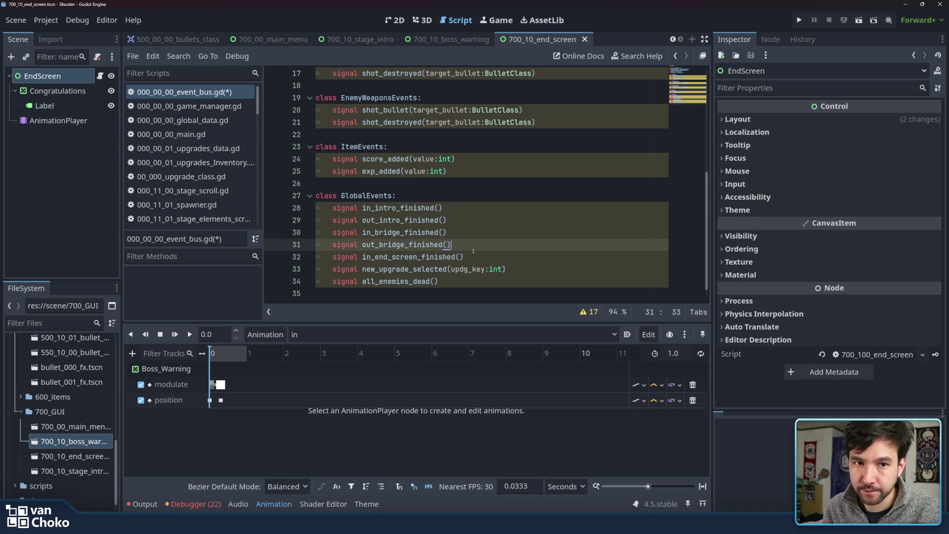
pyautogui.hotkey('ctrl', 's')
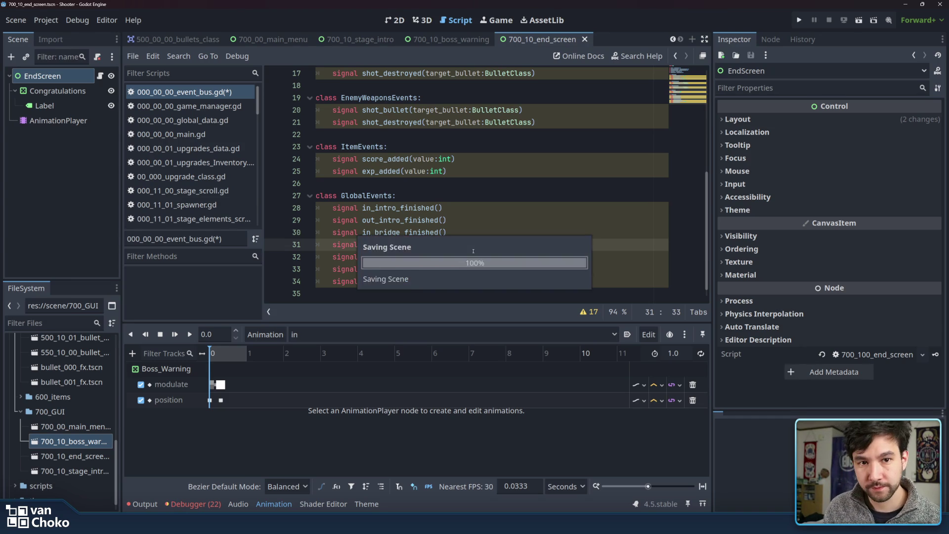
pyautogui.click(499, 256)
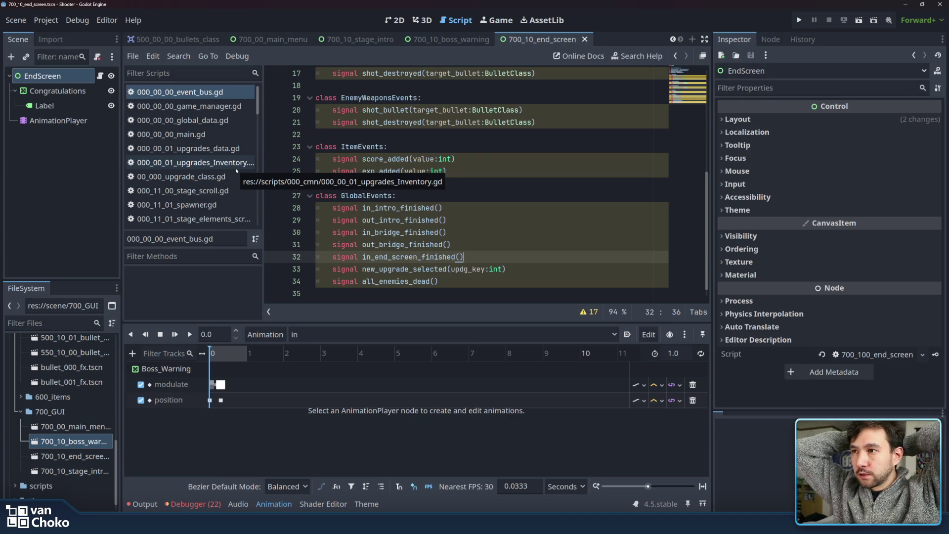
pyautogui.scroll(-5, 218, 119)
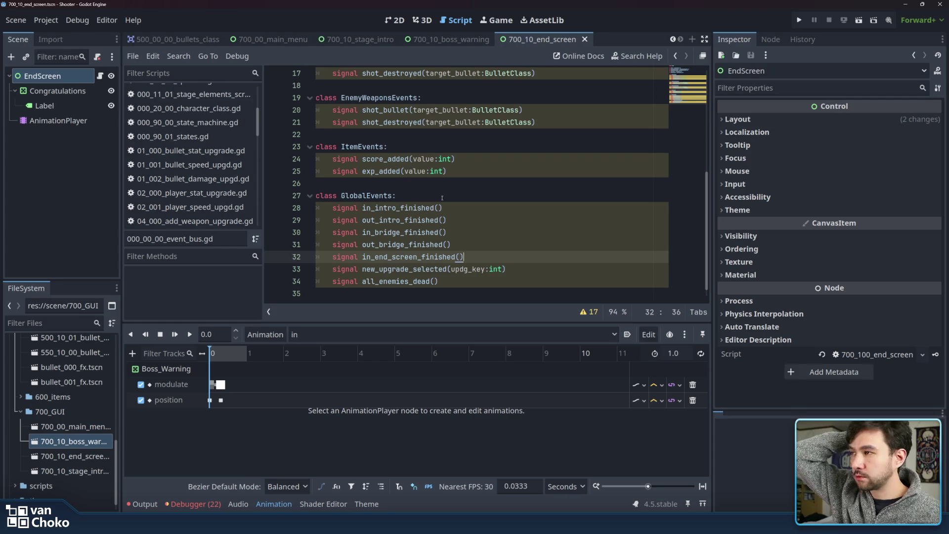
pyautogui.click(442, 198)
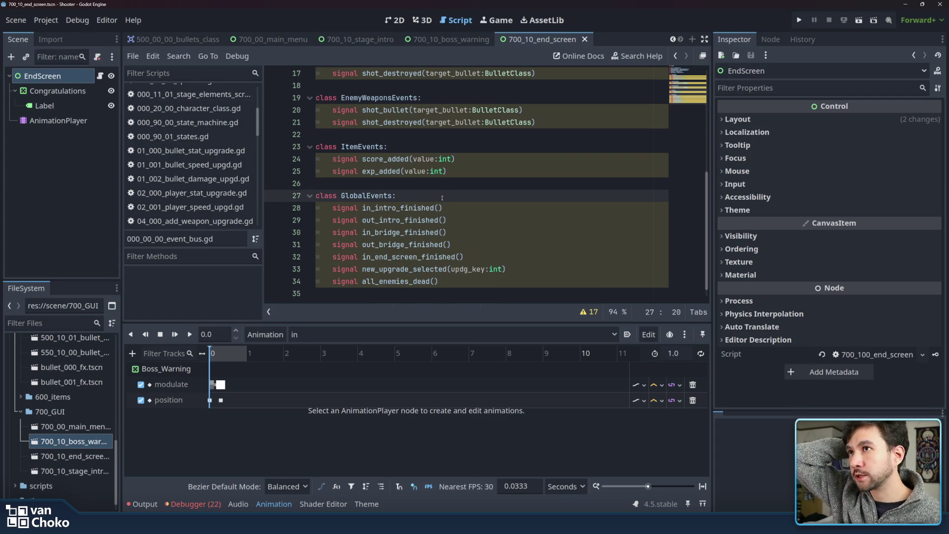
# Review the EndScreen scene's Congratulations, Label and animation nodes and its script.
pyautogui.click(44, 105)
pyautogui.click(56, 91)
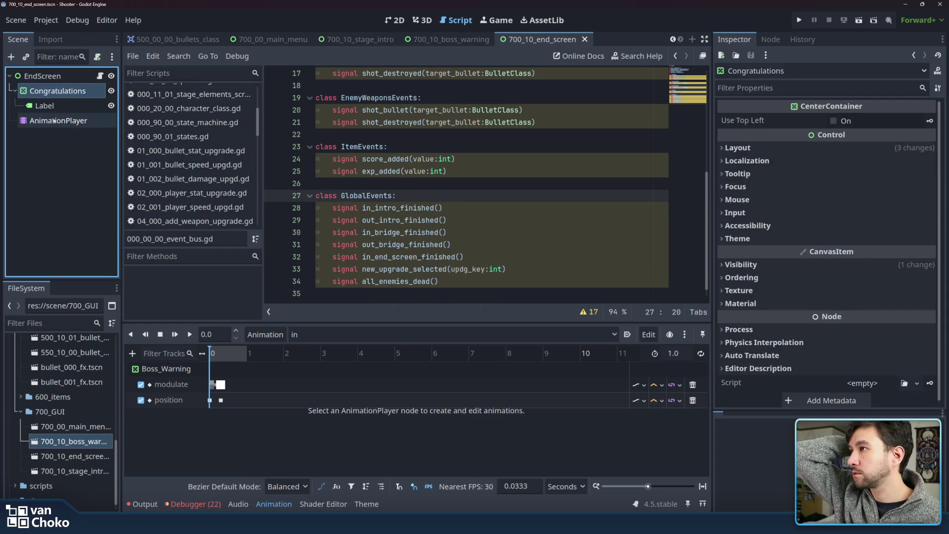
pyautogui.click(54, 120)
pyautogui.click(55, 105)
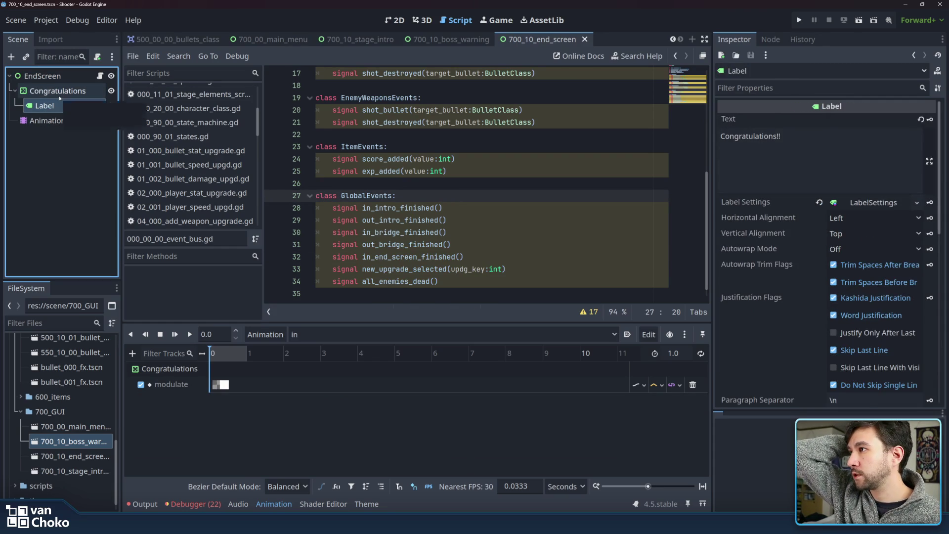
pyautogui.click(57, 90)
pyautogui.click(49, 76)
pyautogui.click(100, 76)
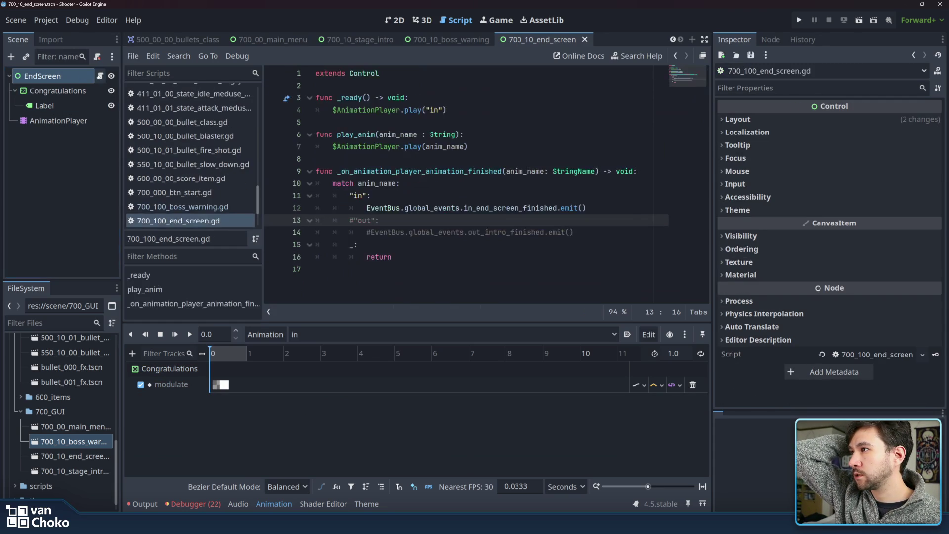
pyautogui.press('Down')
pyautogui.press('Down')
pyautogui.press('Down')
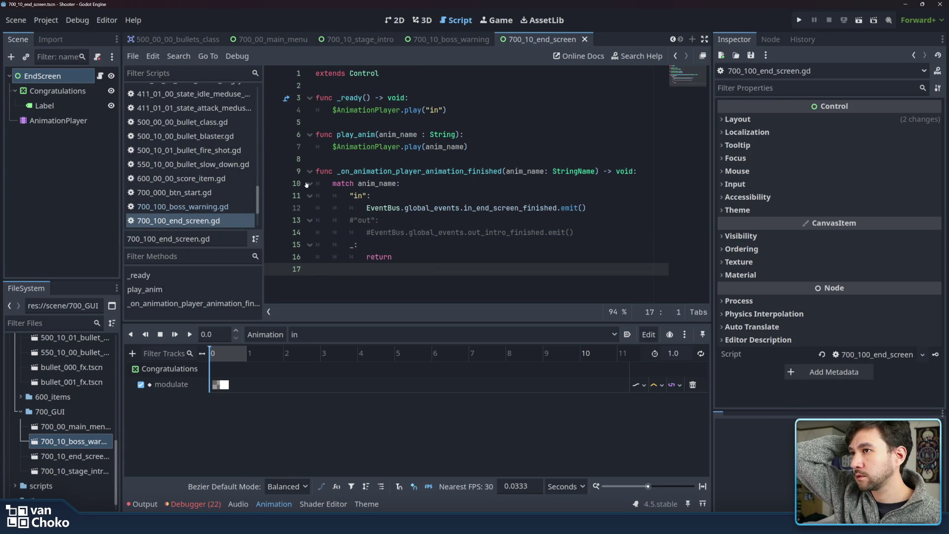
pyautogui.moveTo(258, 207)
pyautogui.mouseDown()
pyautogui.moveTo(259, 134)
pyautogui.moveTo(259, 148)
pyautogui.mouseUp()
# In 100_10_03_state_end.gd, comment out the End_in call on line 13 and begin typing 'game' below.
pyautogui.click(229, 219)
pyautogui.click(467, 221)
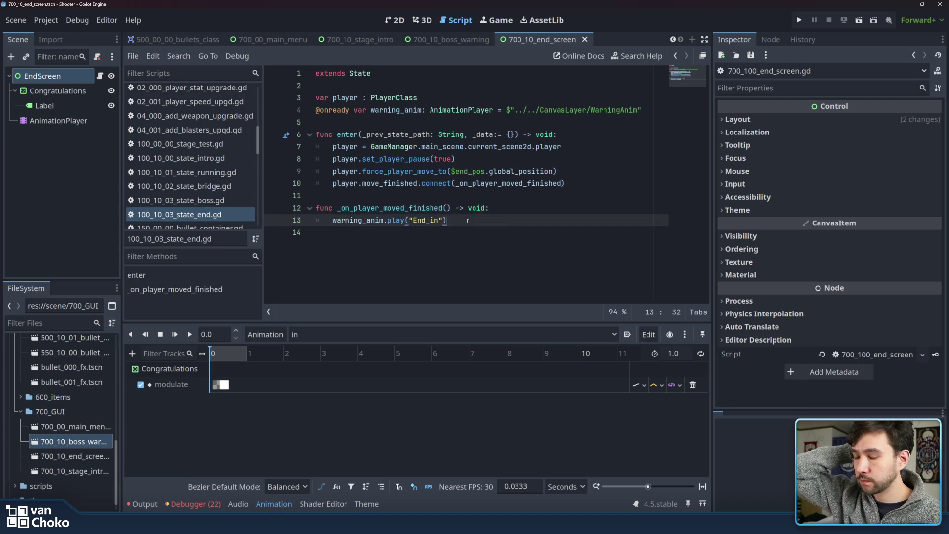
pyautogui.hotkey('ctrl', 'k')
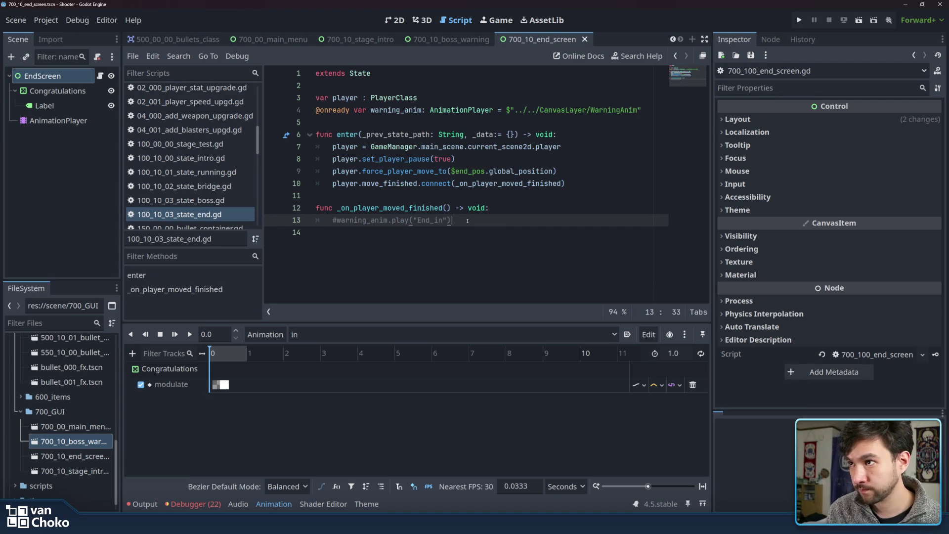
pyautogui.press('Return')
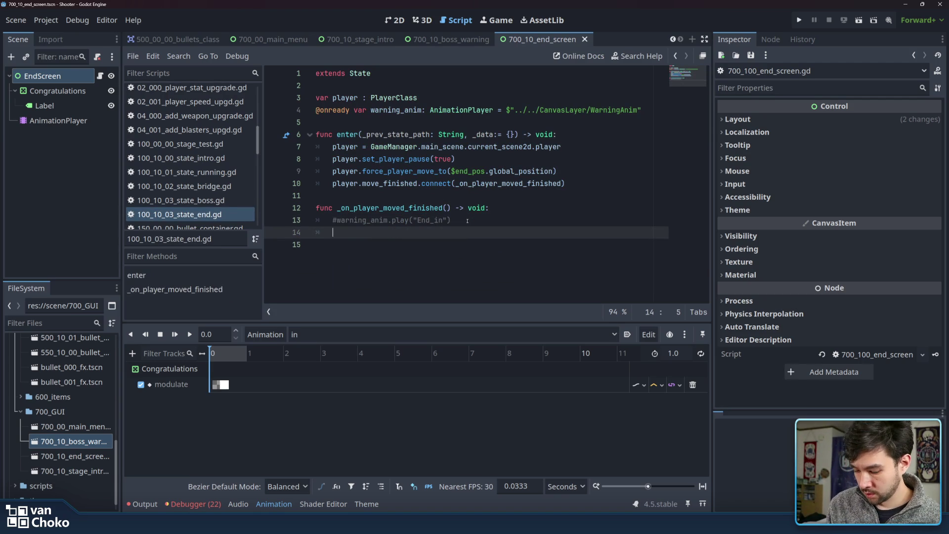
pyautogui.write('game')
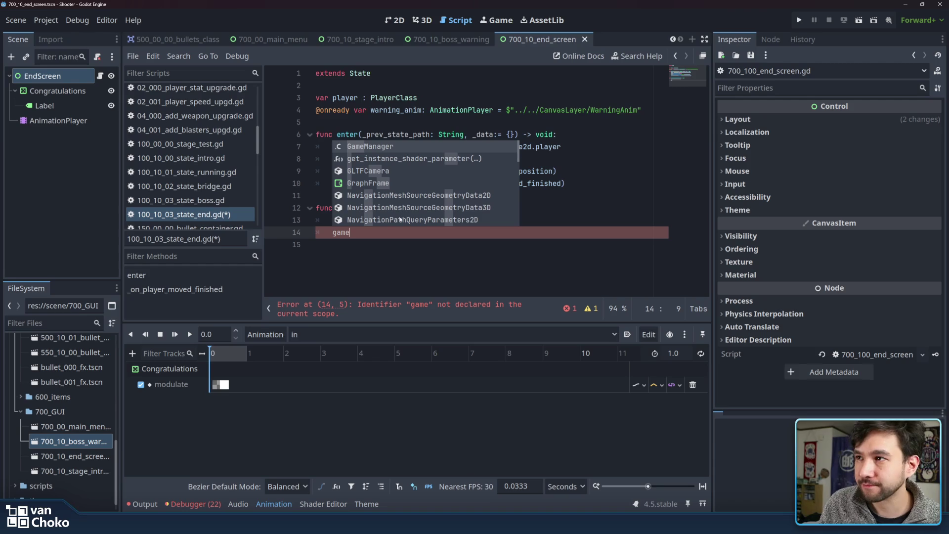
# Complete line 14 as GameManager.main_scene.load_gui() using autocomplete suggestions.
pyautogui.click(406, 148)
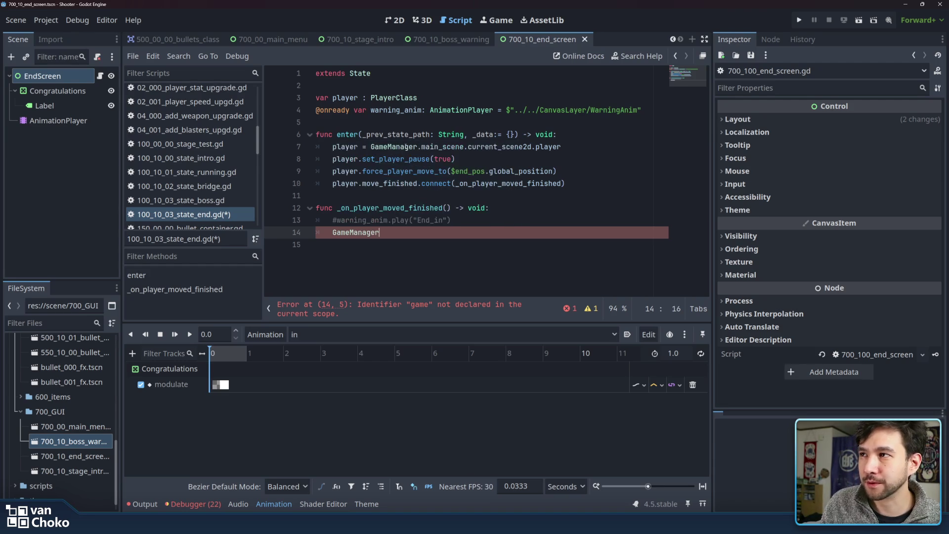
pyautogui.write('.')
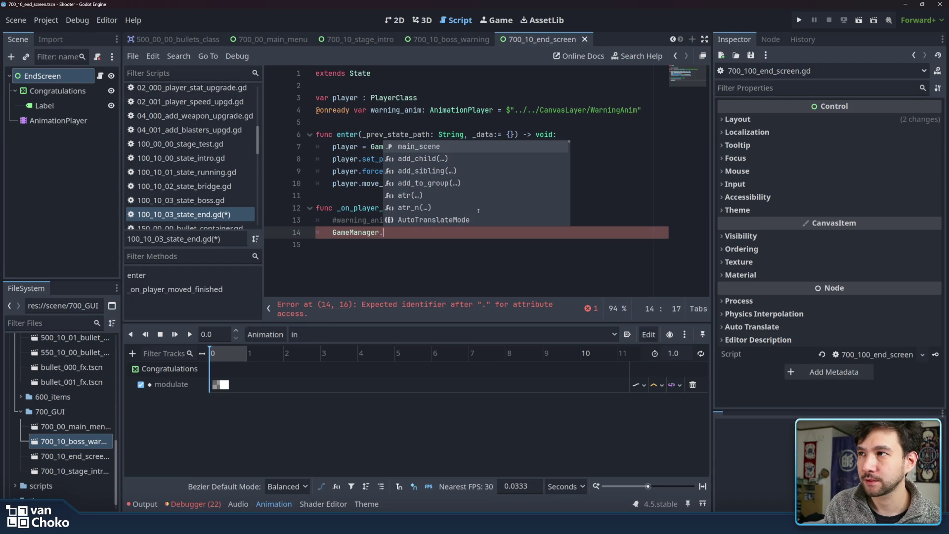
pyautogui.press('Return')
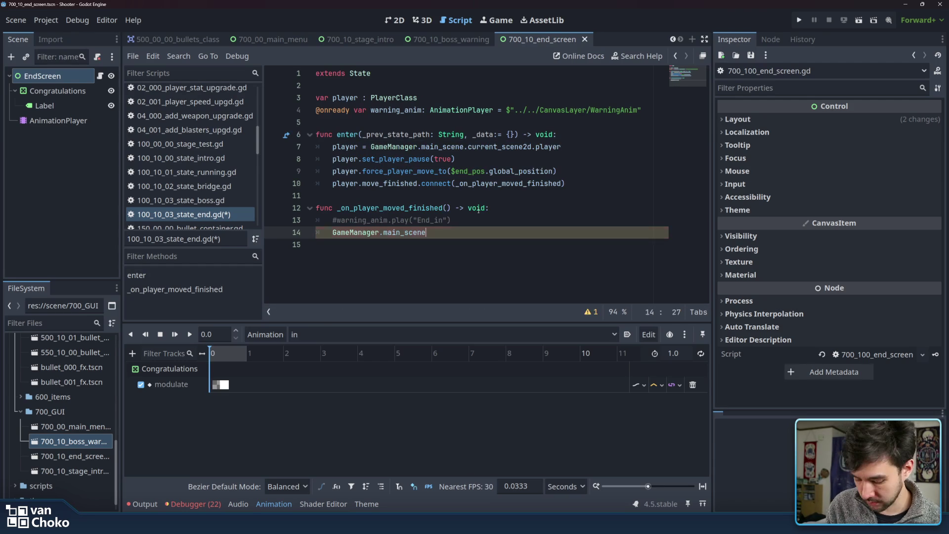
pyautogui.write('.')
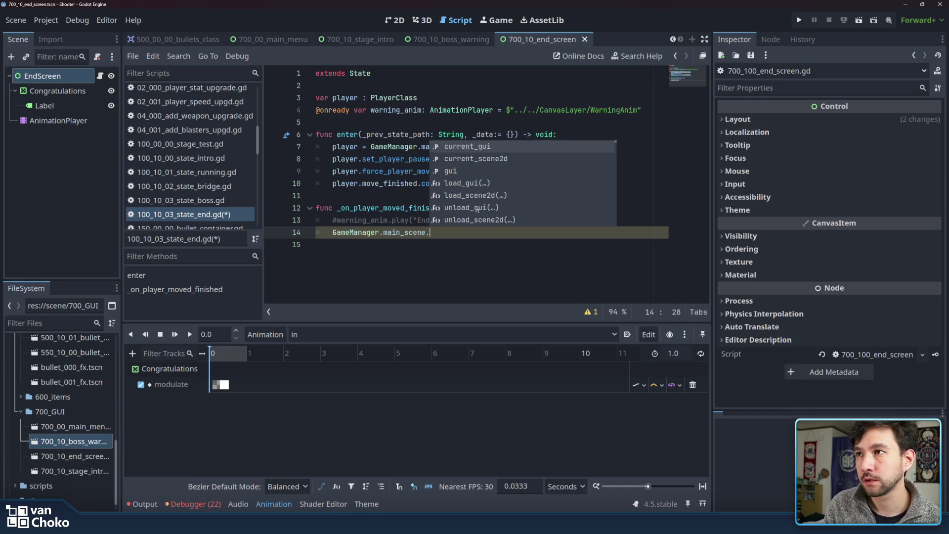
pyautogui.press('Return')
pyautogui.press('BackSpace')
pyautogui.press('BackSpace')
pyautogui.press('BackSpace')
pyautogui.write('load')
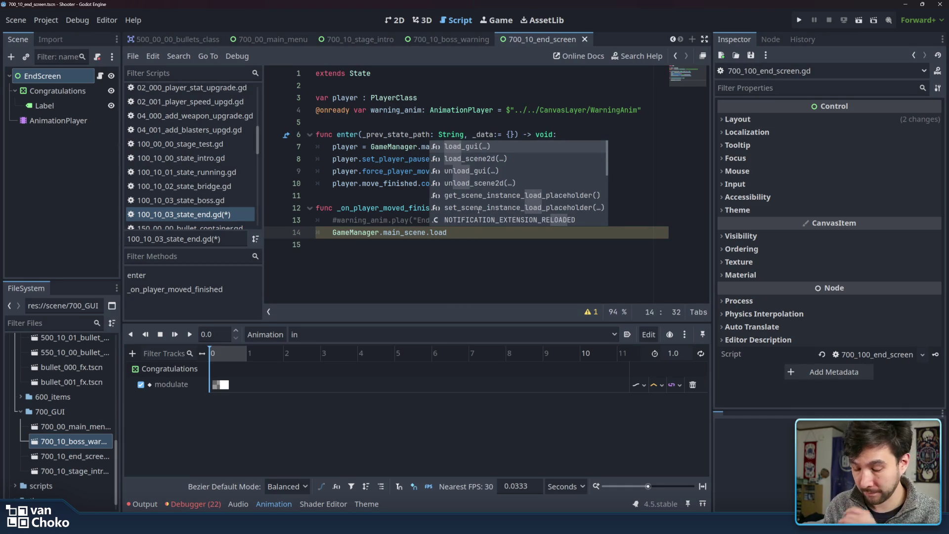
pyautogui.press('Return')
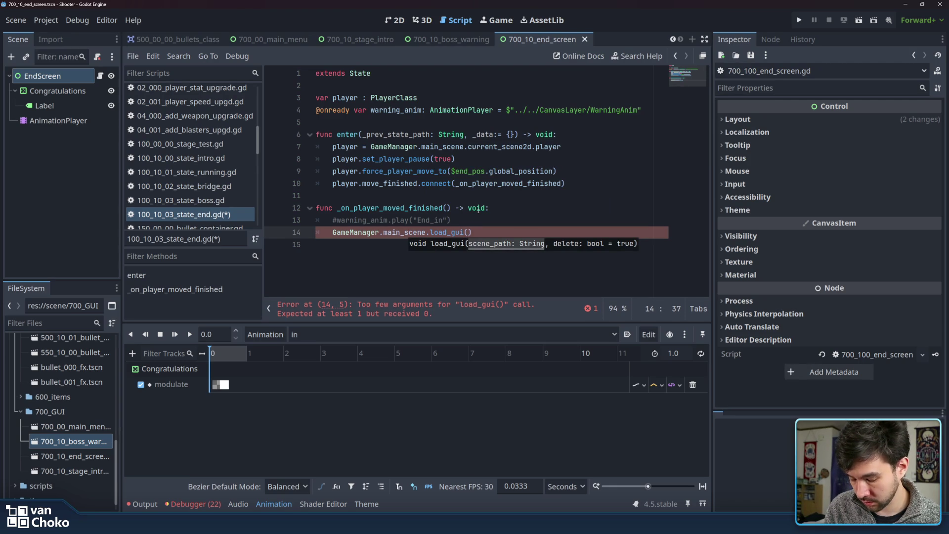
pyautogui.write('"')
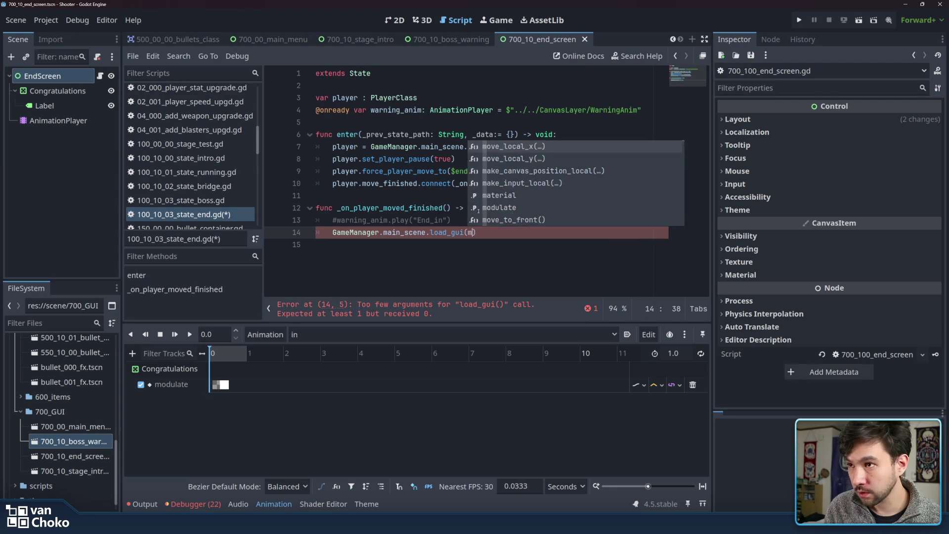
pyautogui.press('BackSpace')
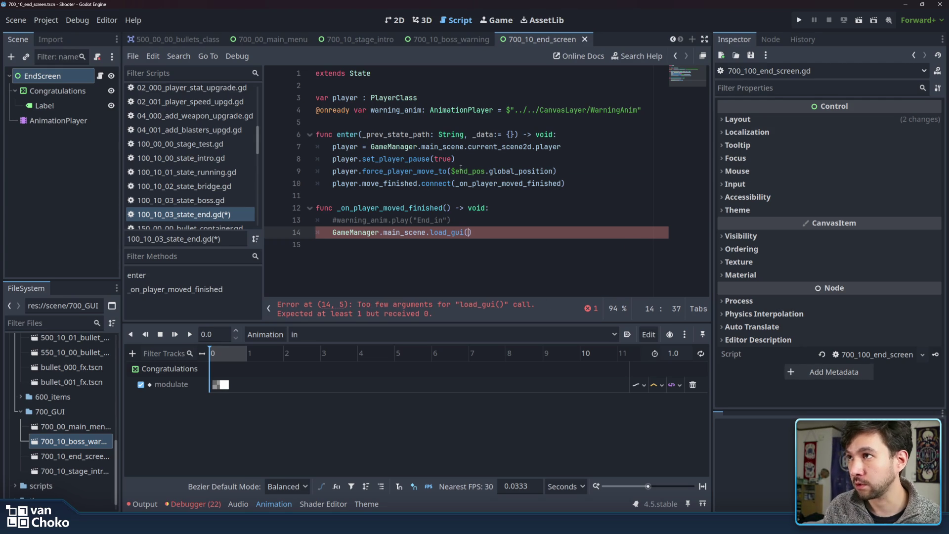
pyautogui.click(467, 110)
pyautogui.moveTo(371, 110); pyautogui.dragTo(649, 110)
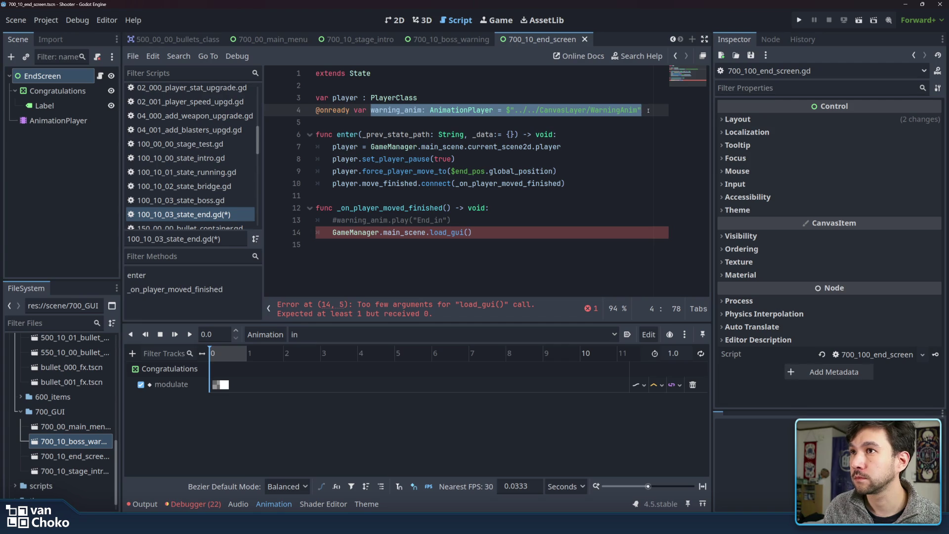
pyautogui.click(648, 110)
pyautogui.moveTo(645, 109); pyautogui.dragTo(315, 108)
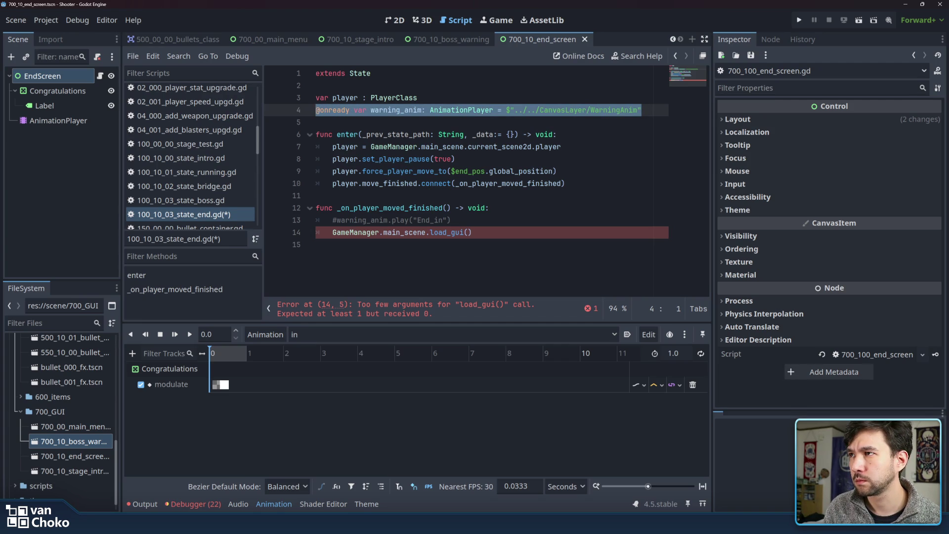
pyautogui.click(318, 109)
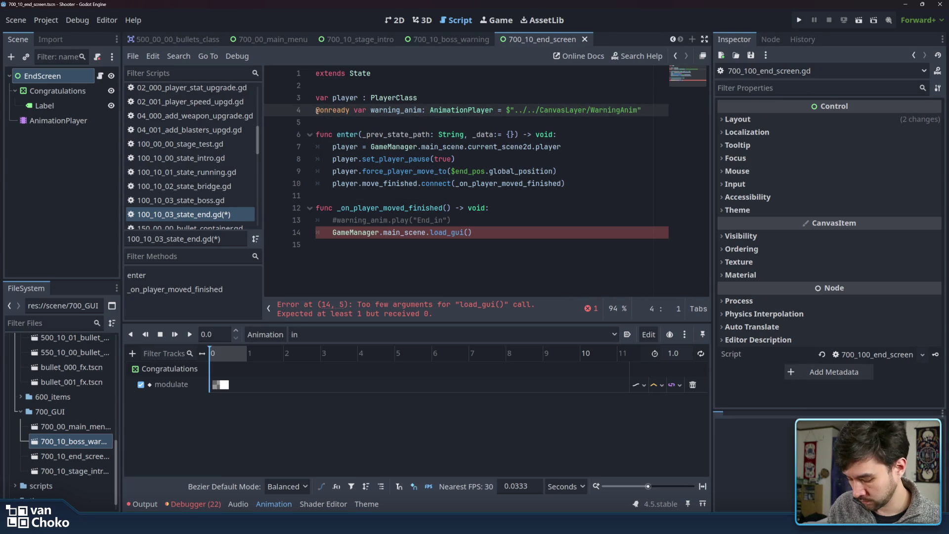
pyautogui.hotkey('ctrl', 'k')
pyautogui.click(316, 121)
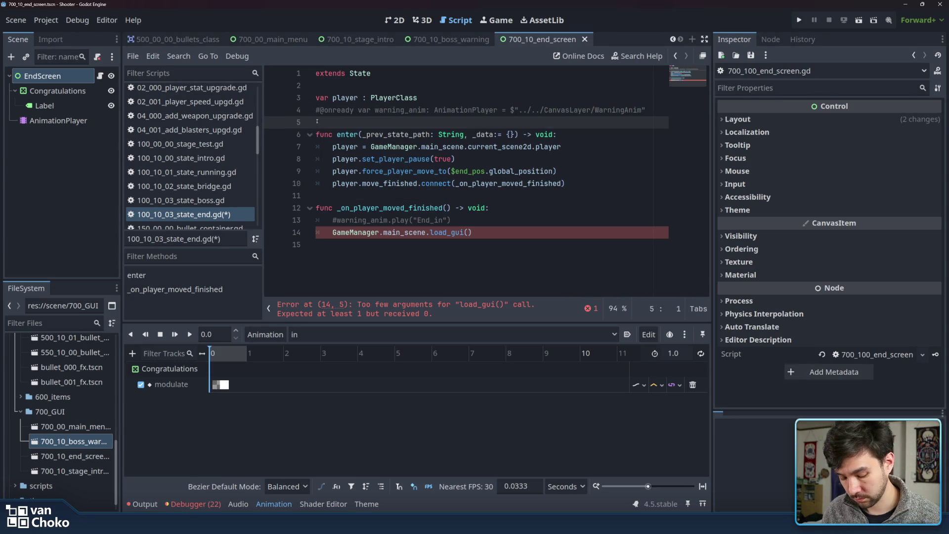
pyautogui.press('Return')
pyautogui.press('Up')
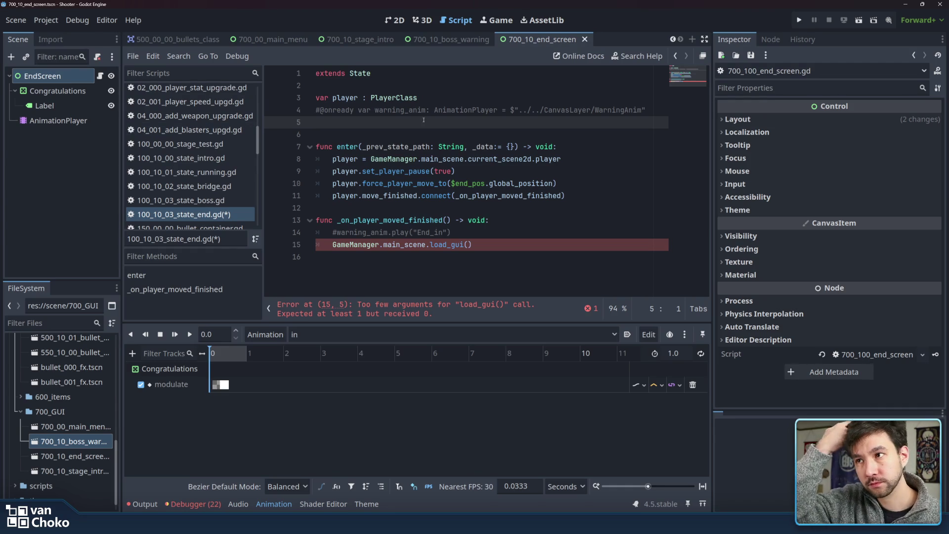
pyautogui.click(495, 244)
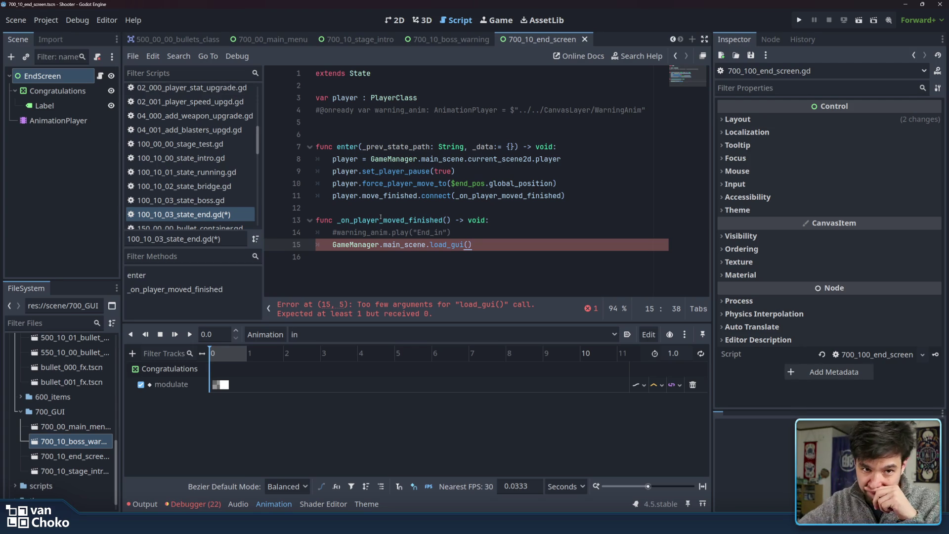
pyautogui.click(484, 254)
pyautogui.click(484, 242)
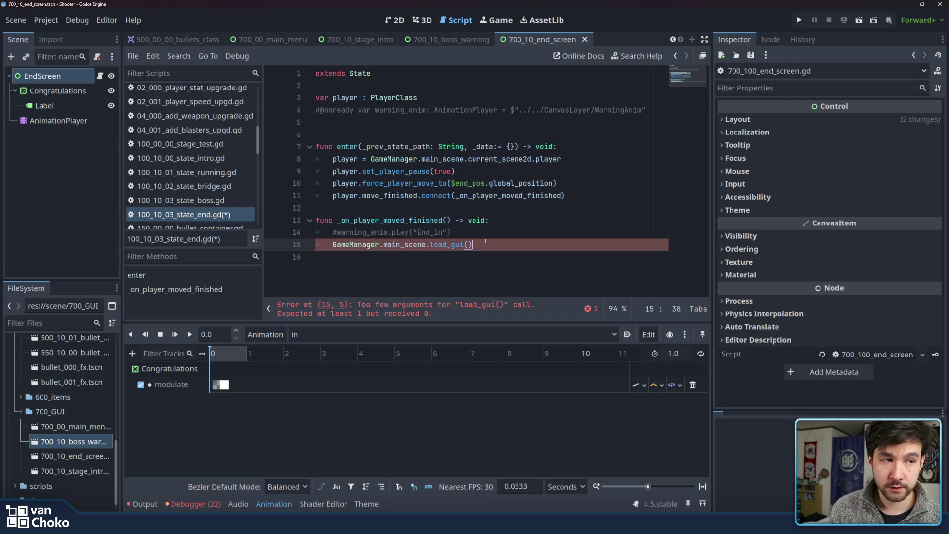
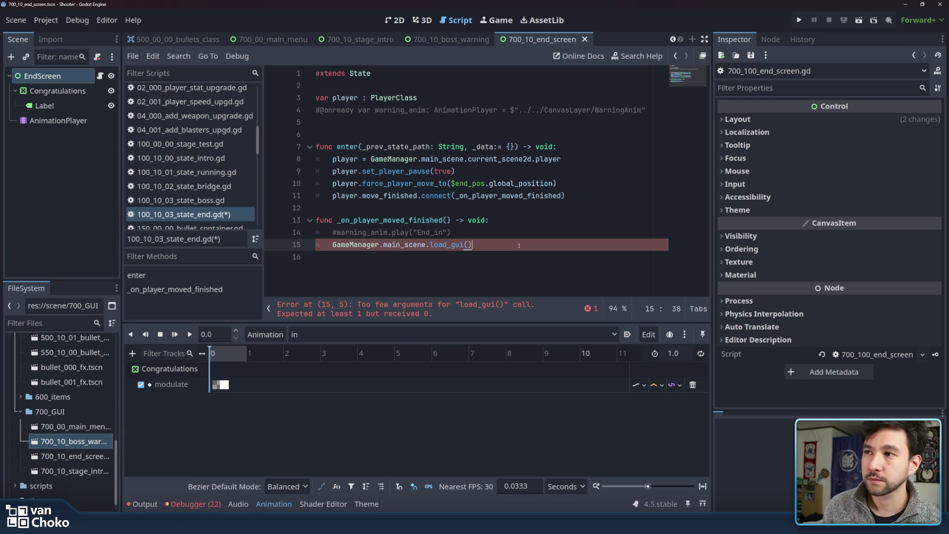
# Preload 700_10_end_screen.tscn into a constant on line 5 and begin trimming its name prefix.
pyautogui.moveTo(332, 245); pyautogui.dragTo(531, 250)
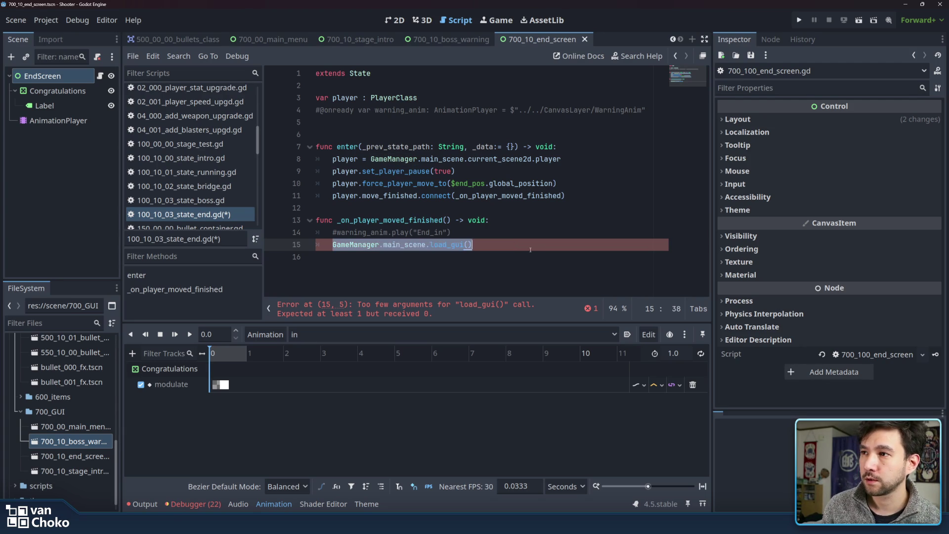
pyautogui.click(528, 247)
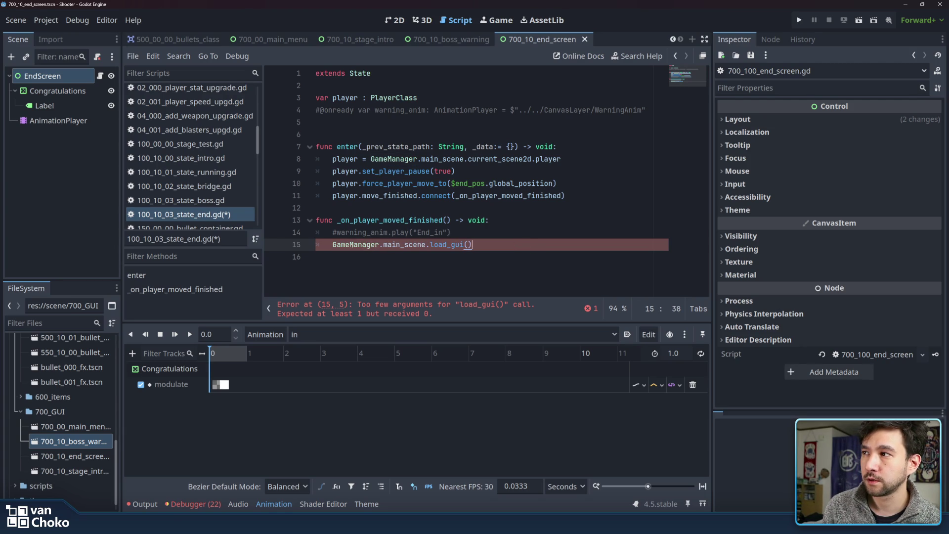
pyautogui.scroll(-1, 214, 211)
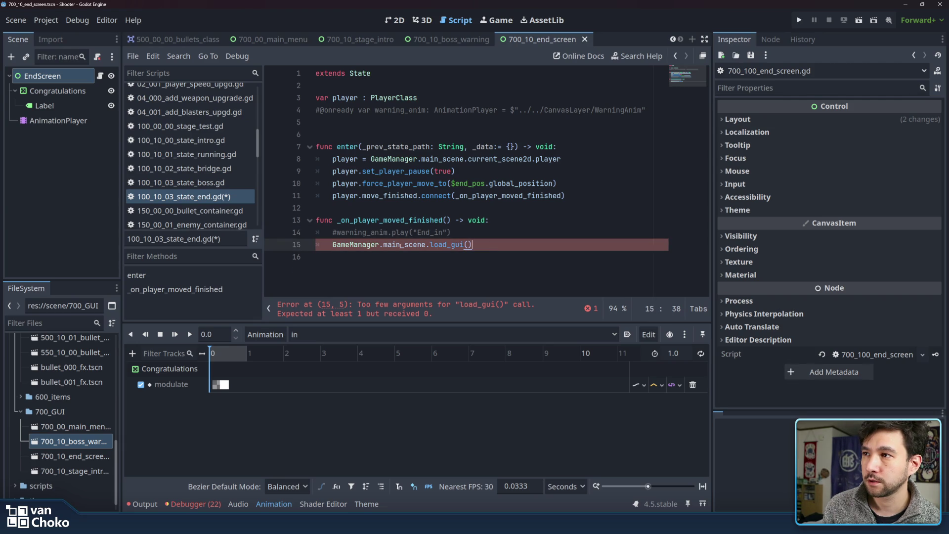
pyautogui.moveTo(402, 246)
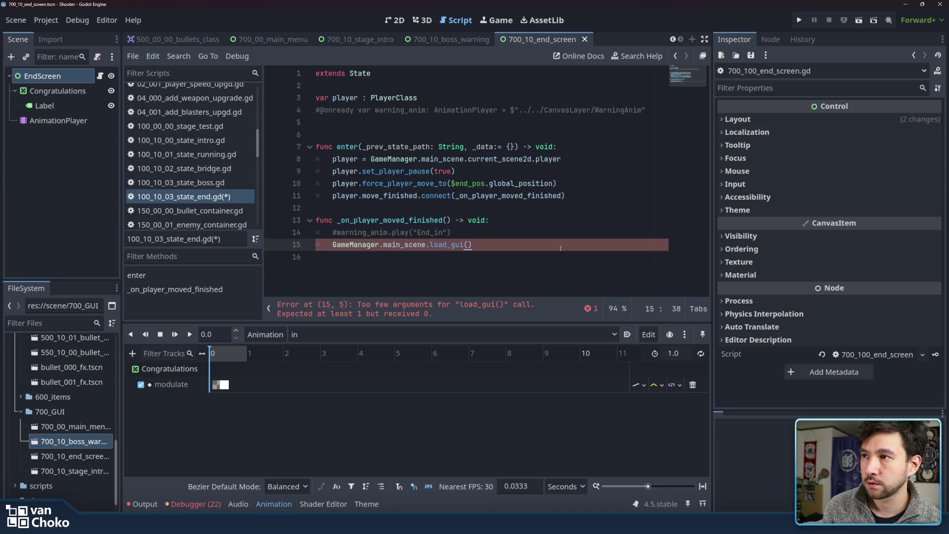
pyautogui.click(467, 245)
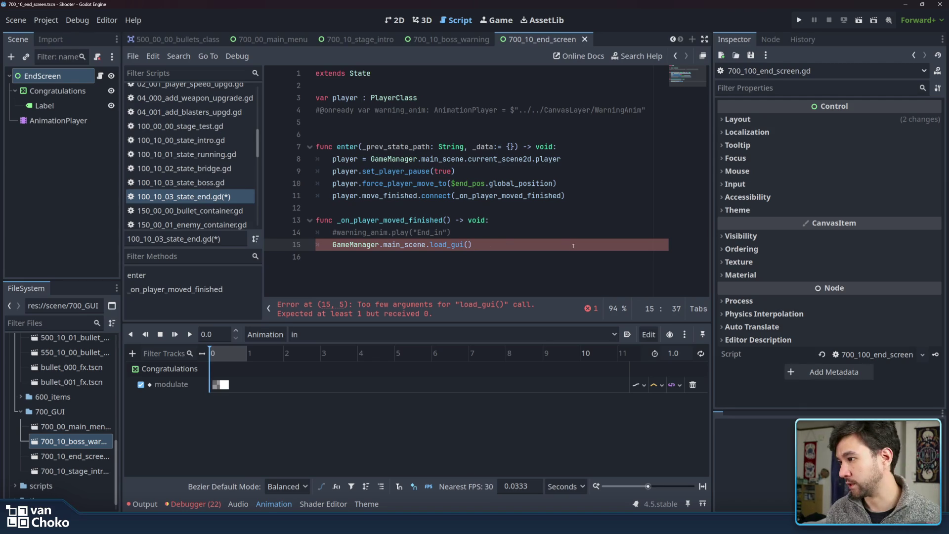
pyautogui.moveTo(70, 456)
pyautogui.mouseDown()
pyautogui.moveTo(133, 432)
pyautogui.moveTo(317, 222)
pyautogui.moveTo(348, 122)
pyautogui.mouseUp()
pyautogui.hotkey('shift', 'Left')
pyautogui.hotkey('shift', 'Left')
# Rename the constant END_SCREEN and pass END_SCREEN.resource_path to load_gui on line 16.
pyautogui.press('BackSpace')
pyautogui.hotkey('ctrl', 'shift', 'Right')
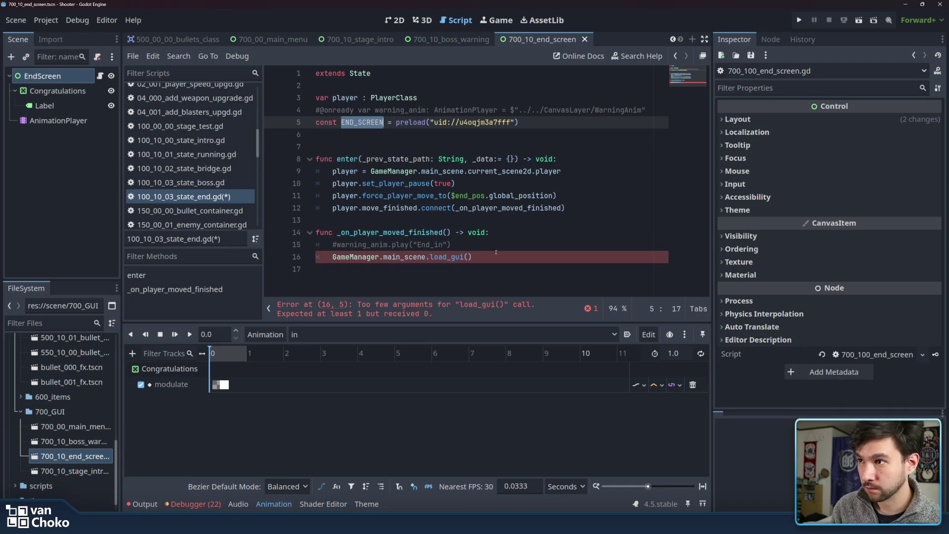
pyautogui.click(468, 256)
pyautogui.write('END_SCREEN.')
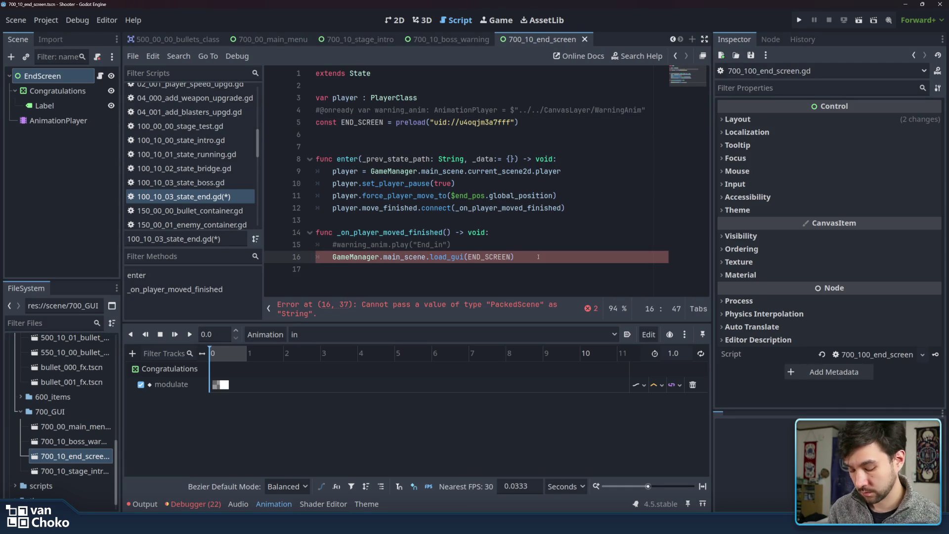
pyautogui.write('resourc')
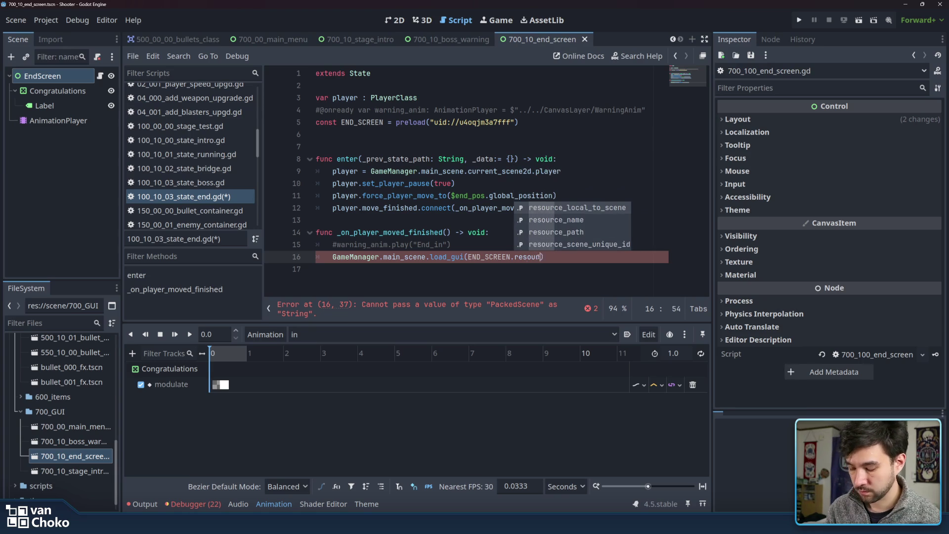
pyautogui.write('e')
pyautogui.press('Down')
pyautogui.press('Down')
pyautogui.press('Down')
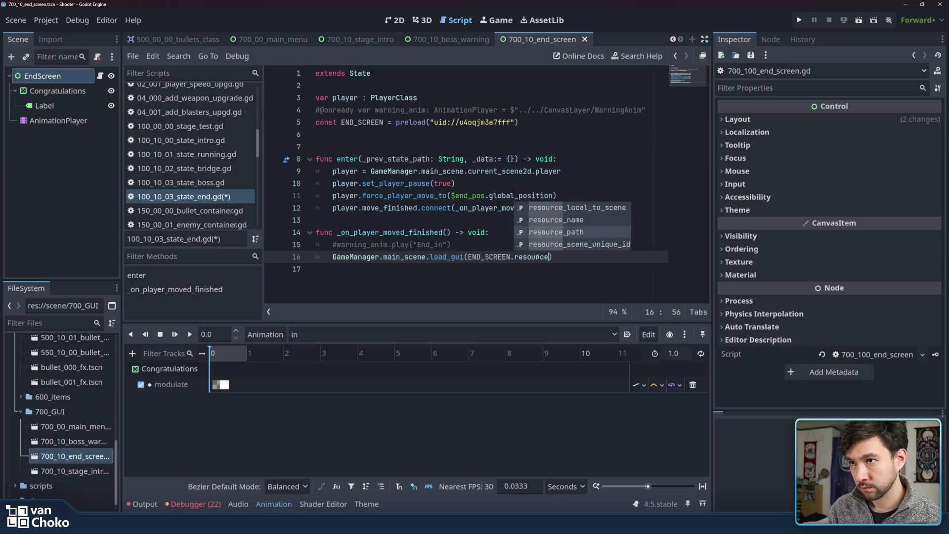
pyautogui.press('Up')
pyautogui.press('Return')
# Save the end-state script and run the project to test the end screen.
pyautogui.click(540, 257)
pyautogui.click(632, 262)
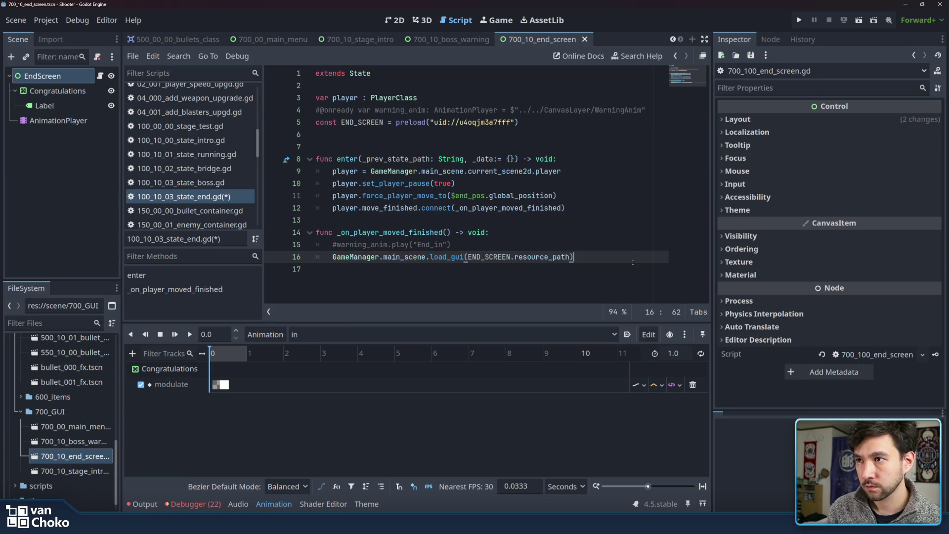
pyautogui.click(557, 266)
pyautogui.hotkey('ctrl', 's')
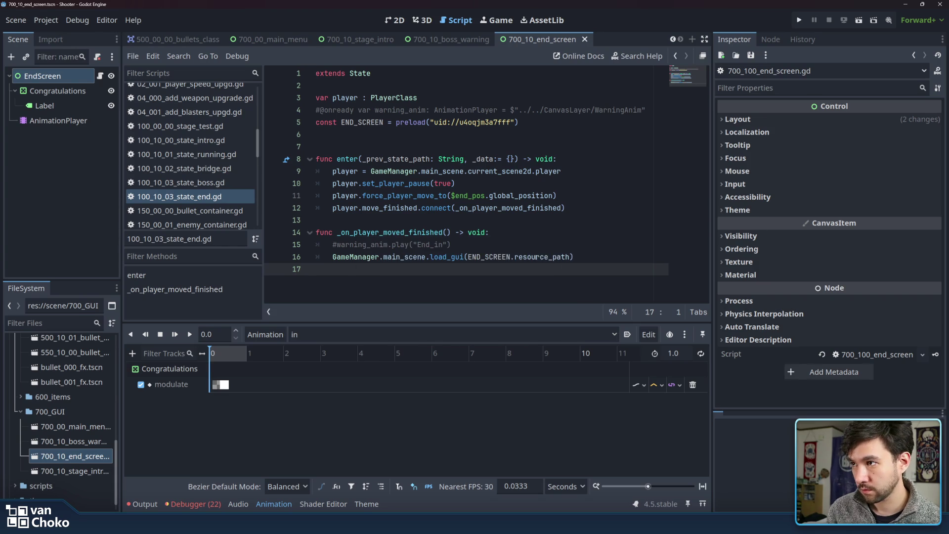
pyautogui.click(580, 260)
pyautogui.click(596, 267)
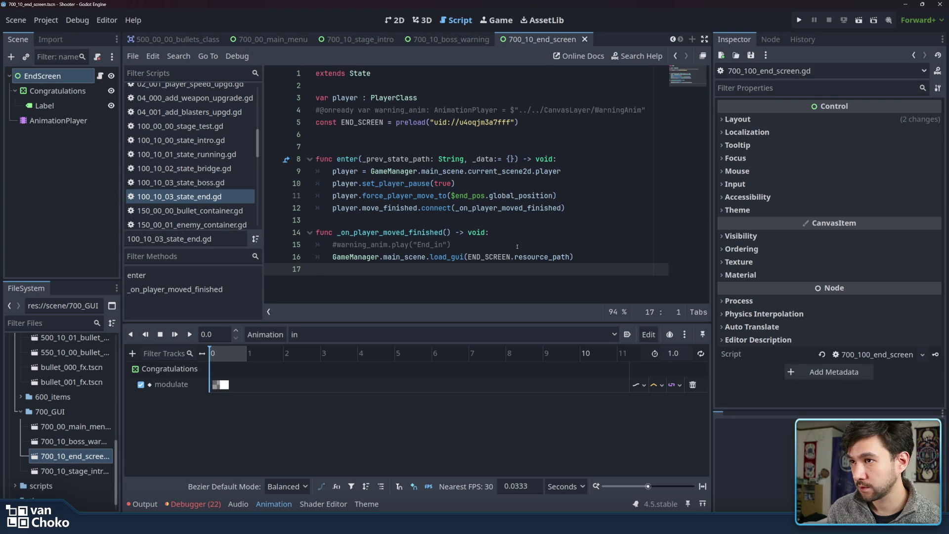
pyautogui.click(533, 244)
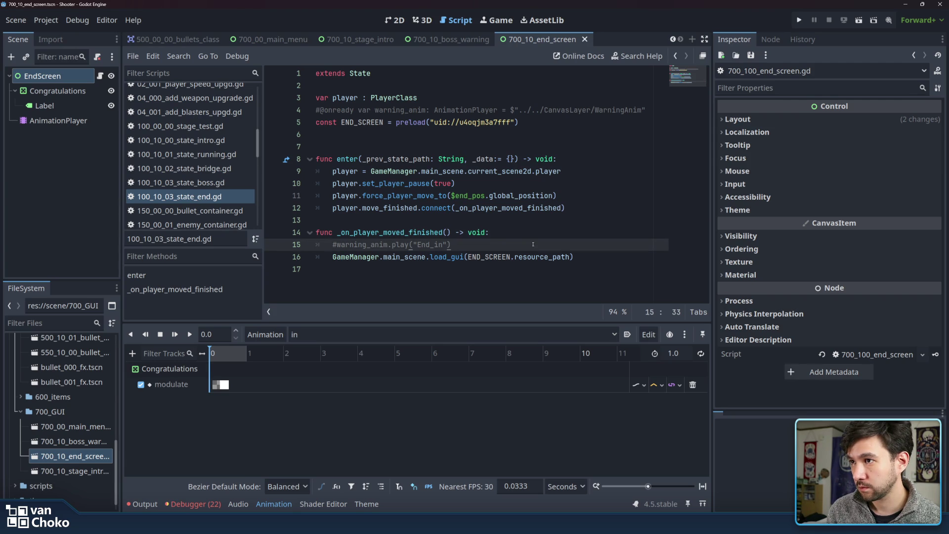
pyautogui.press('Down')
pyautogui.press('Down')
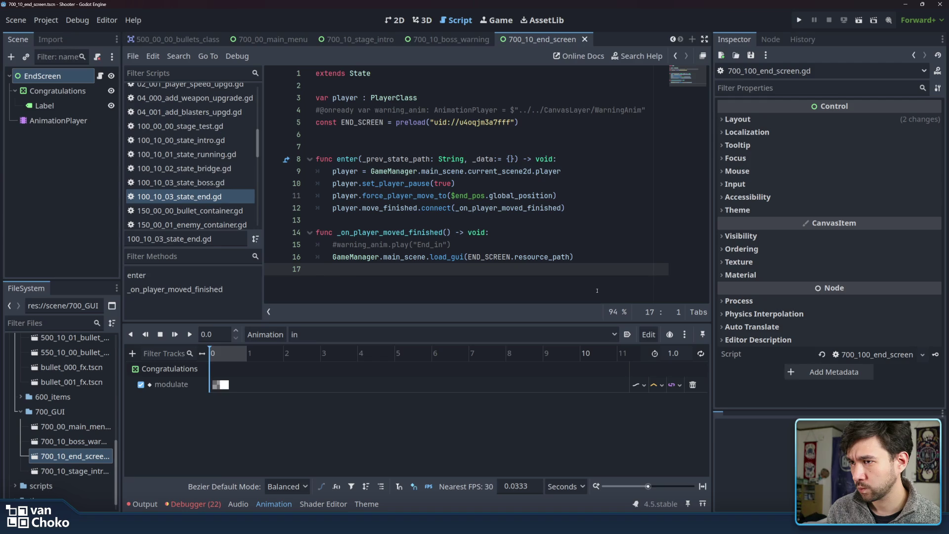
pyautogui.click(799, 20)
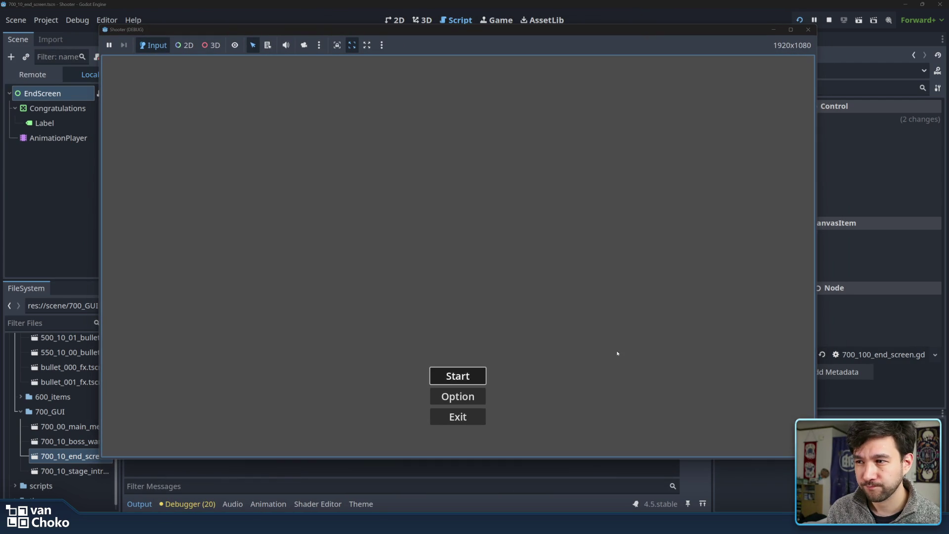
# Start the game and fly right while firing, collecting the cyan orbs.
pyautogui.press('Return')
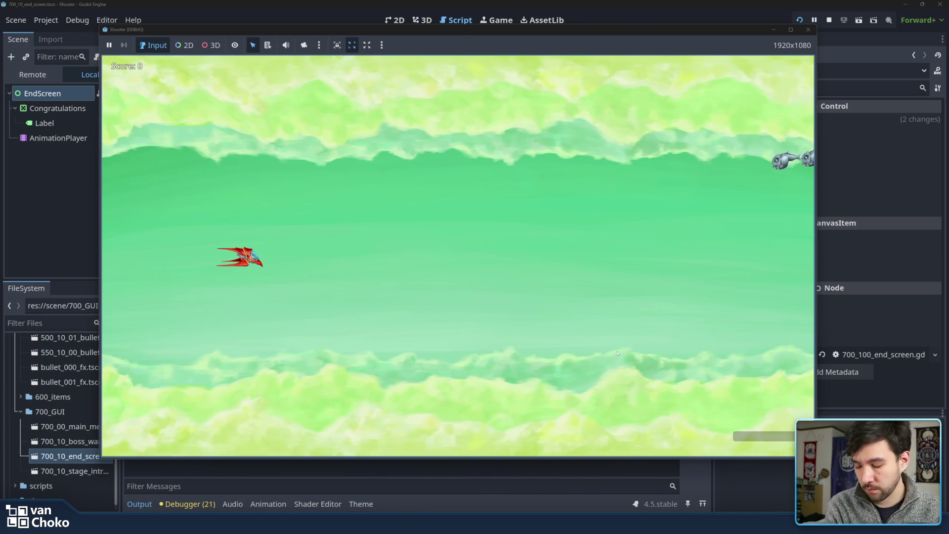
pyautogui.press('Up')
pyautogui.press('Right')
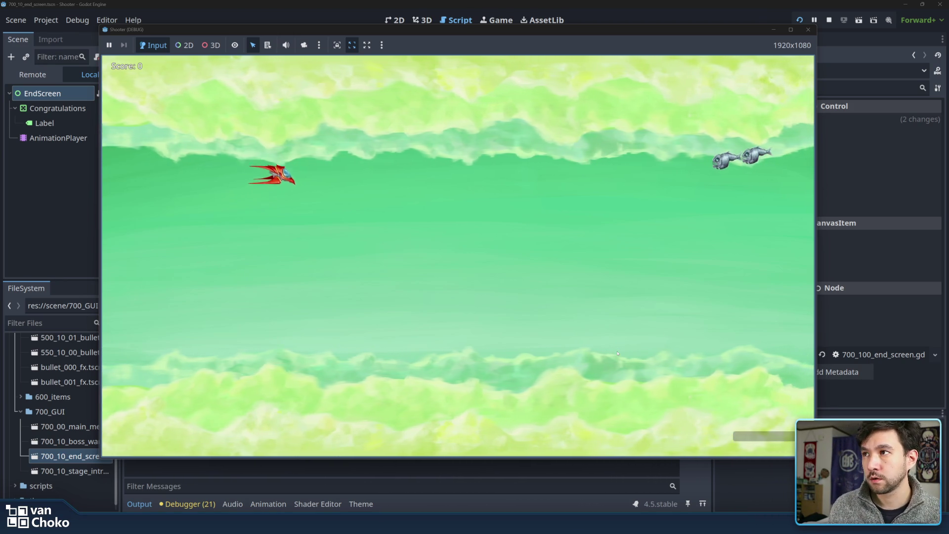
pyautogui.press('Right')
pyautogui.press('space')
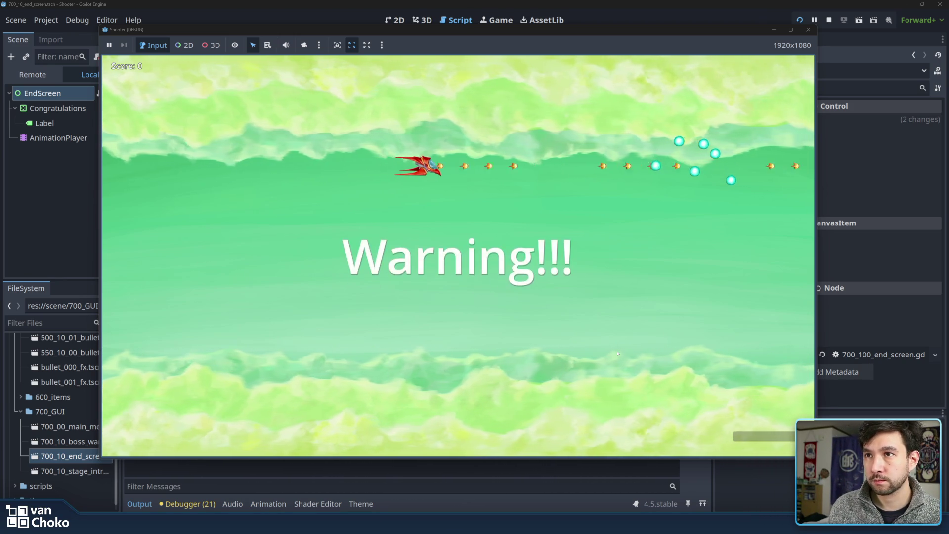
pyautogui.press('Right')
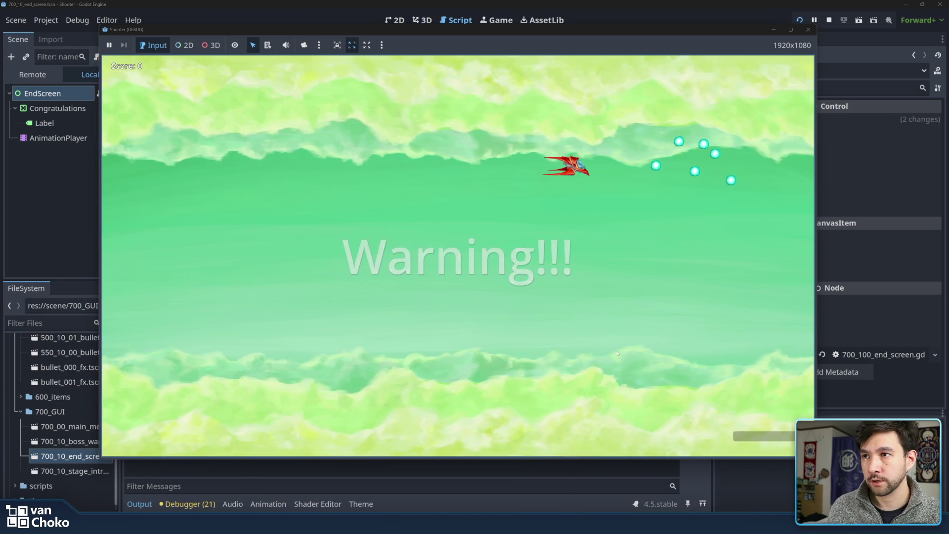
pyautogui.press('Right')
# Dodge and shoot the boss until Congratulations appears, then stop the test run.
pyautogui.press('Down')
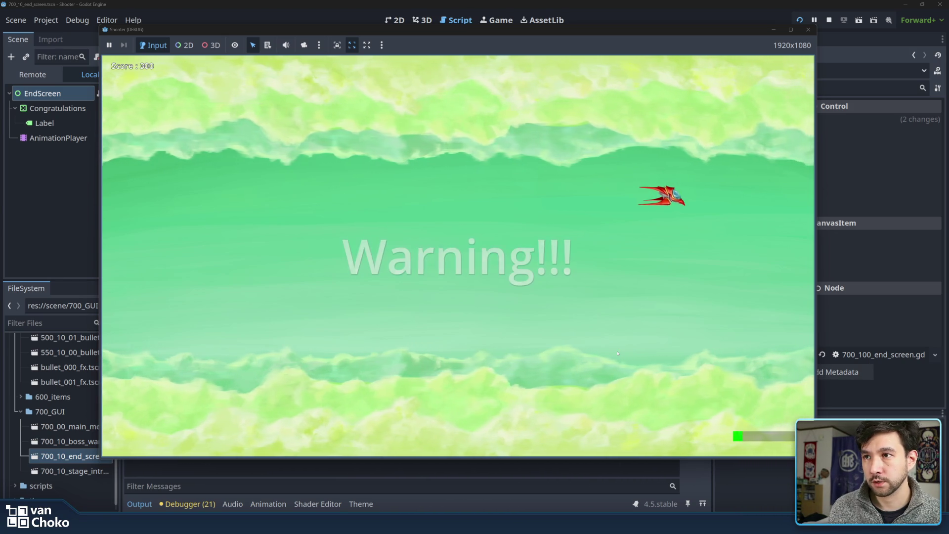
pyautogui.press('Left')
pyautogui.press('Down')
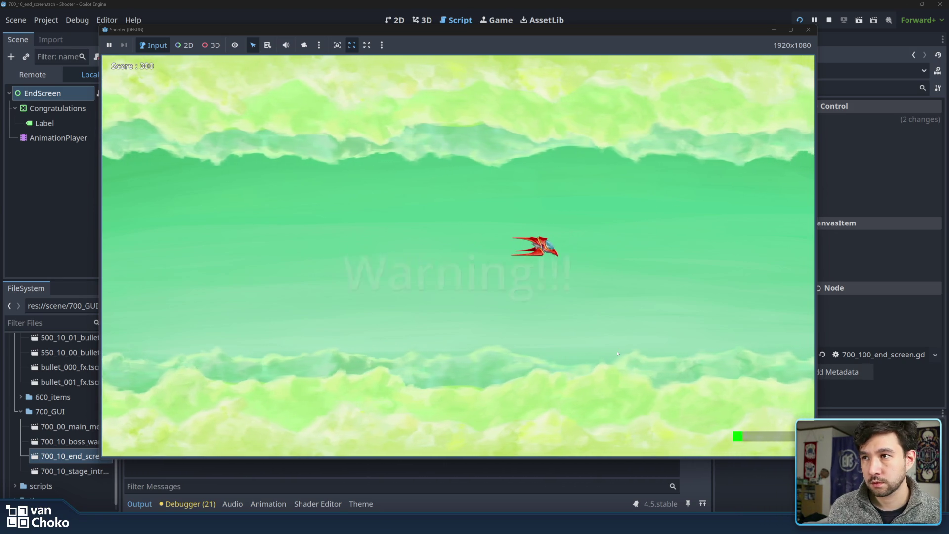
pyautogui.press('Left')
pyautogui.press('Left')
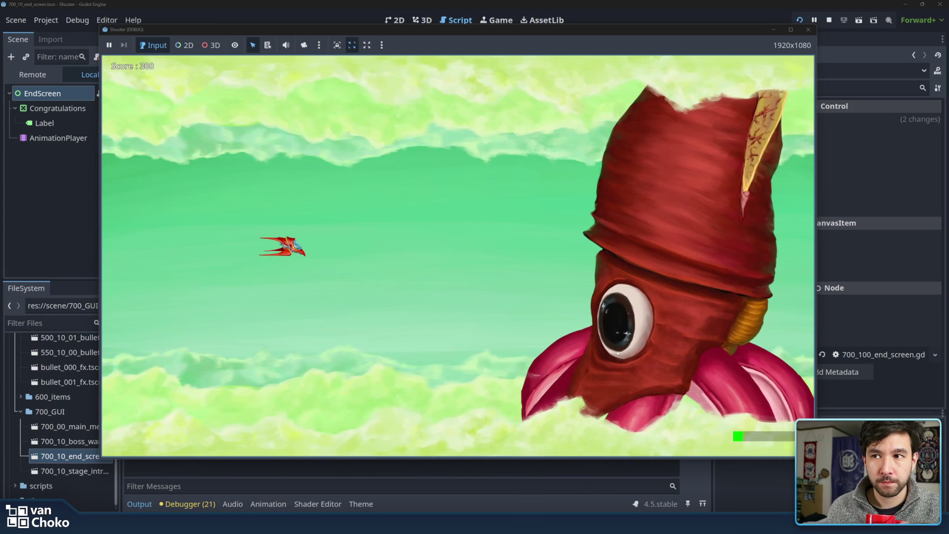
pyautogui.press('Down')
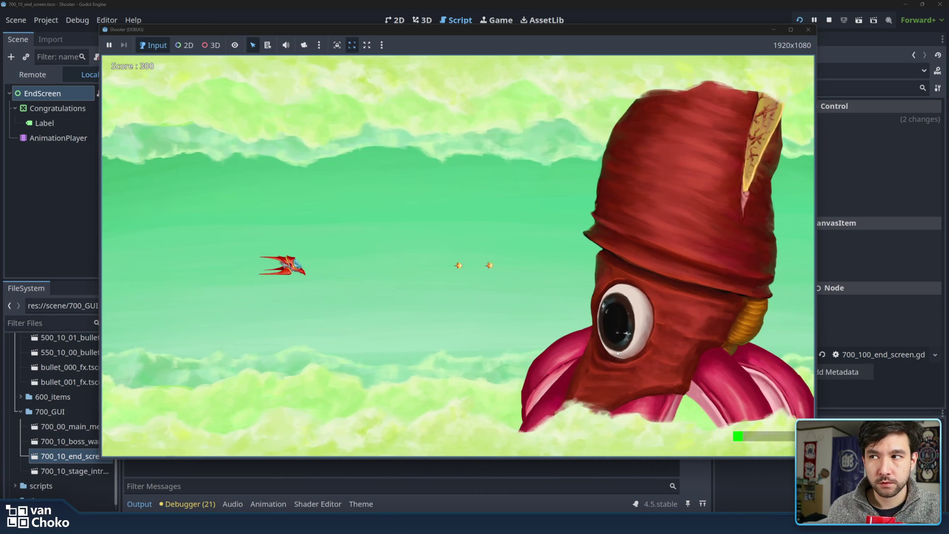
pyautogui.press('Left')
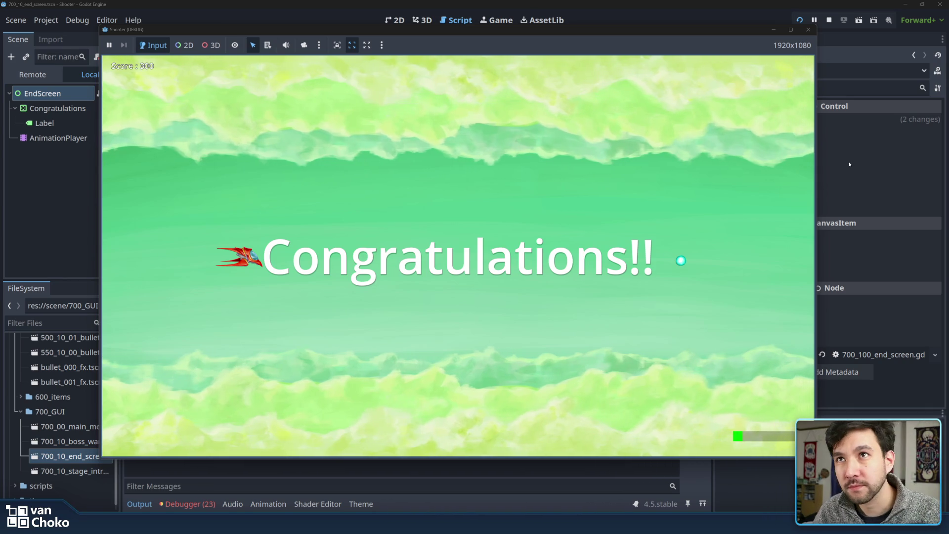
pyautogui.click(809, 29)
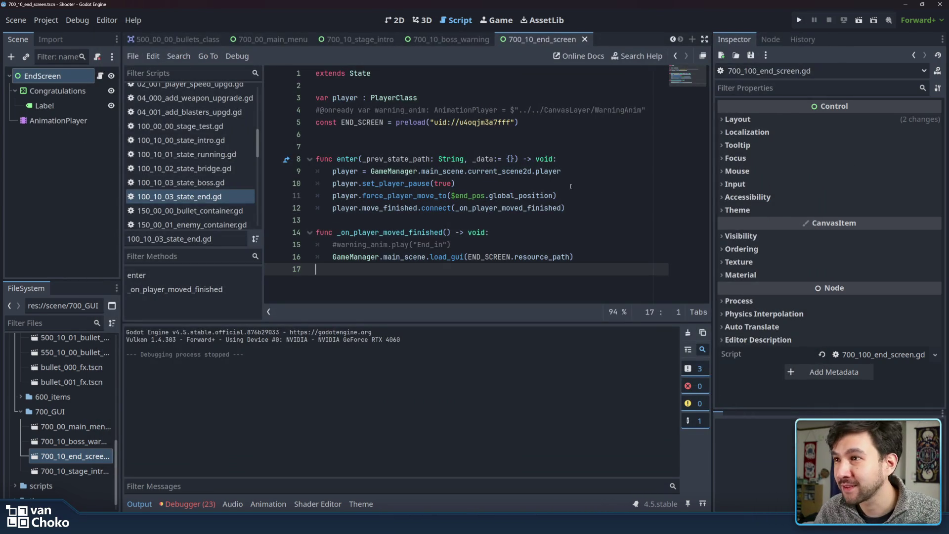
# Confirm the load_gui(END_SCREEN.resource_path) call in _on_player_moved_finished and save the script.
pyautogui.click(586, 261)
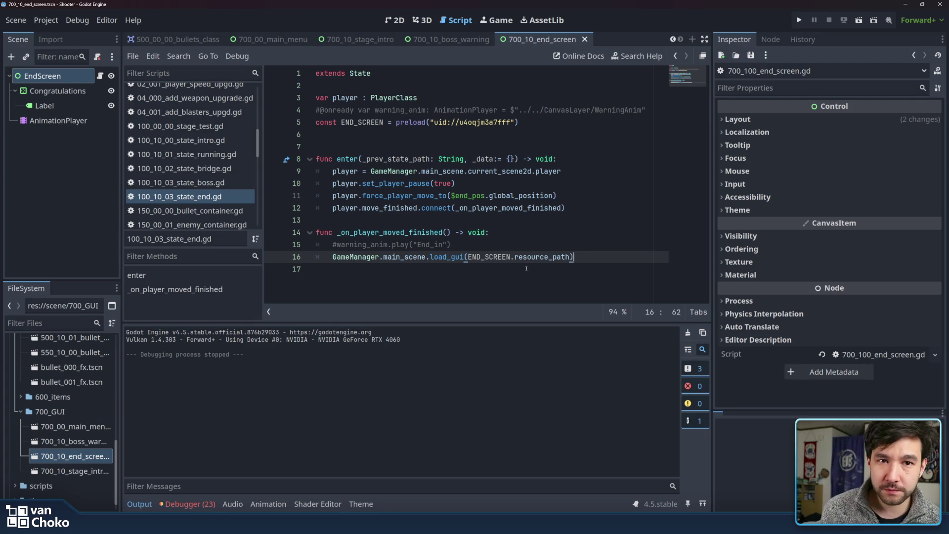
pyautogui.click(473, 274)
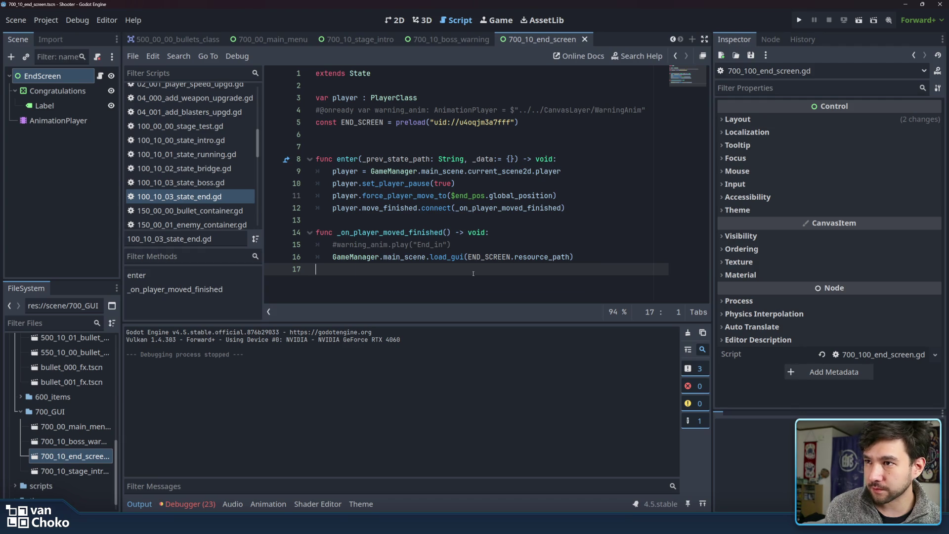
pyautogui.moveTo(443, 271)
pyautogui.mouseDown()
pyautogui.moveTo(431, 258)
pyautogui.moveTo(433, 268)
pyautogui.mouseUp()
pyautogui.doubleClick(431, 258)
pyautogui.click(481, 257)
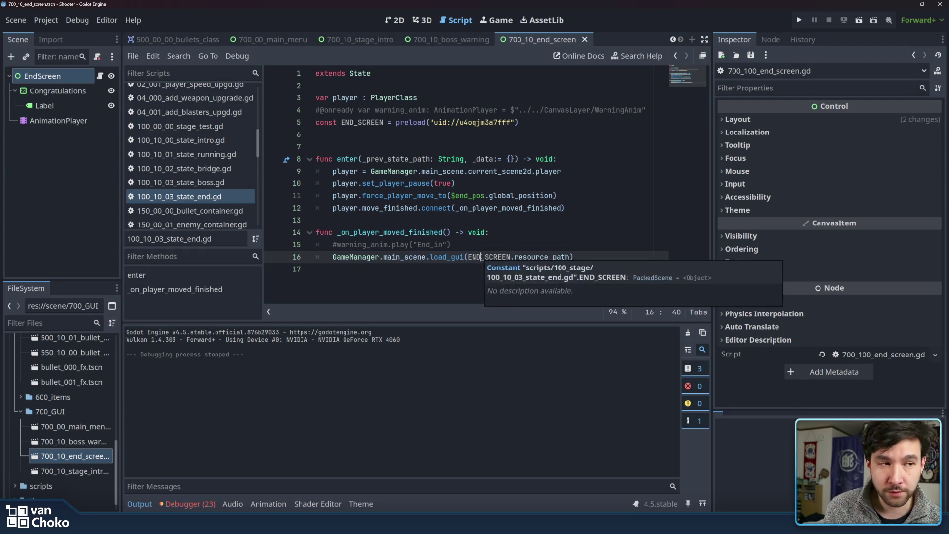
pyautogui.press('Down')
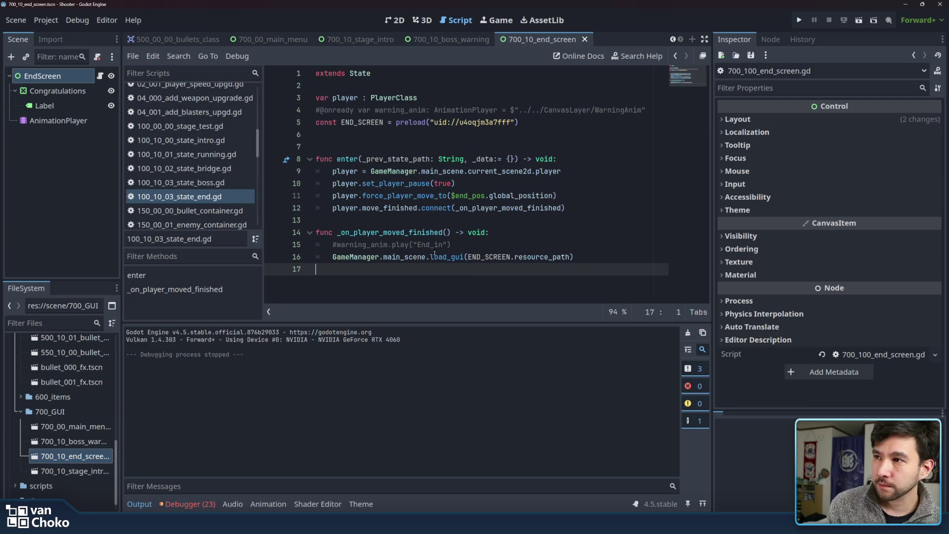
pyautogui.click(326, 262)
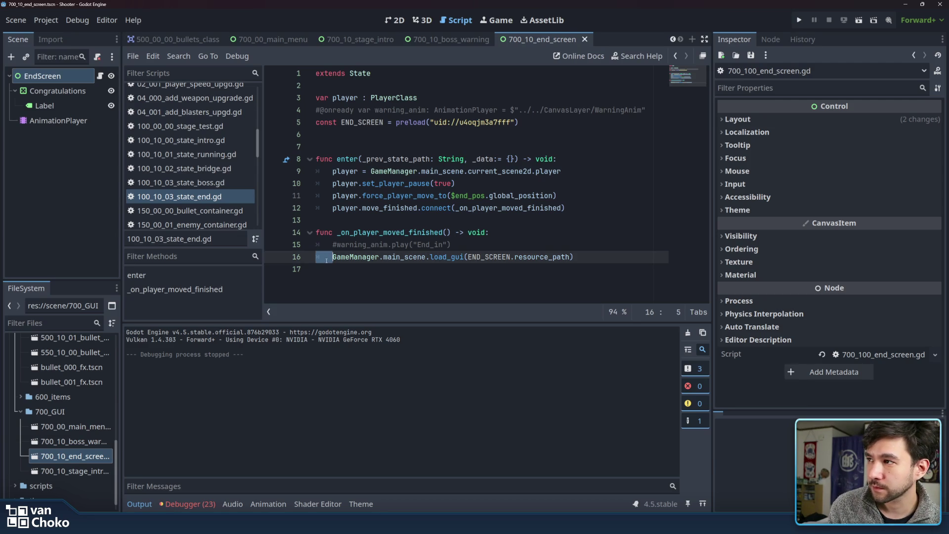
pyautogui.press('Down')
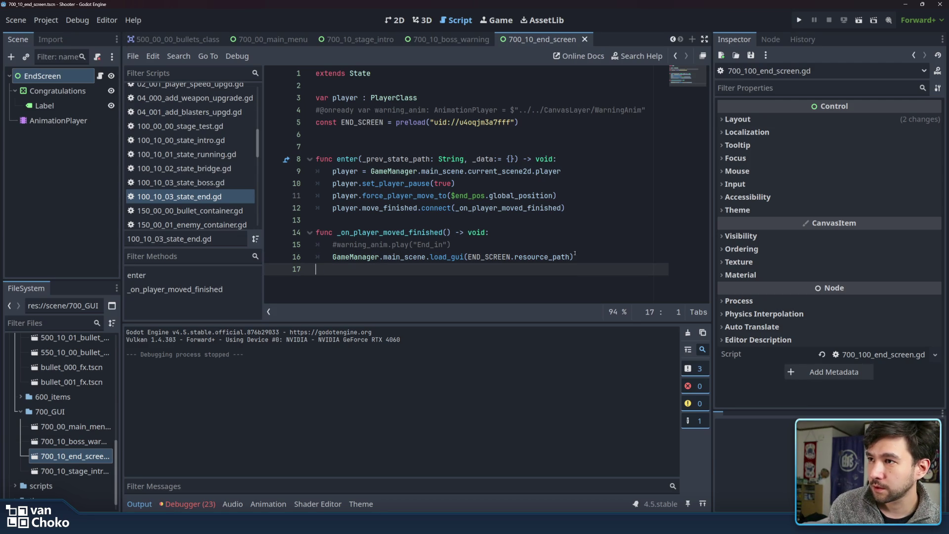
pyautogui.click(598, 255)
pyautogui.hotkey('ctrl', 's')
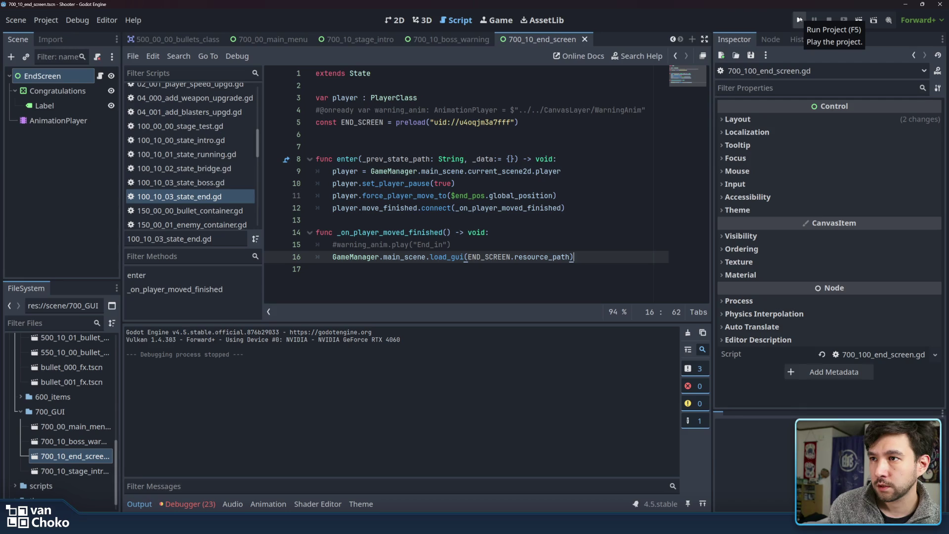
pyautogui.click(618, 268)
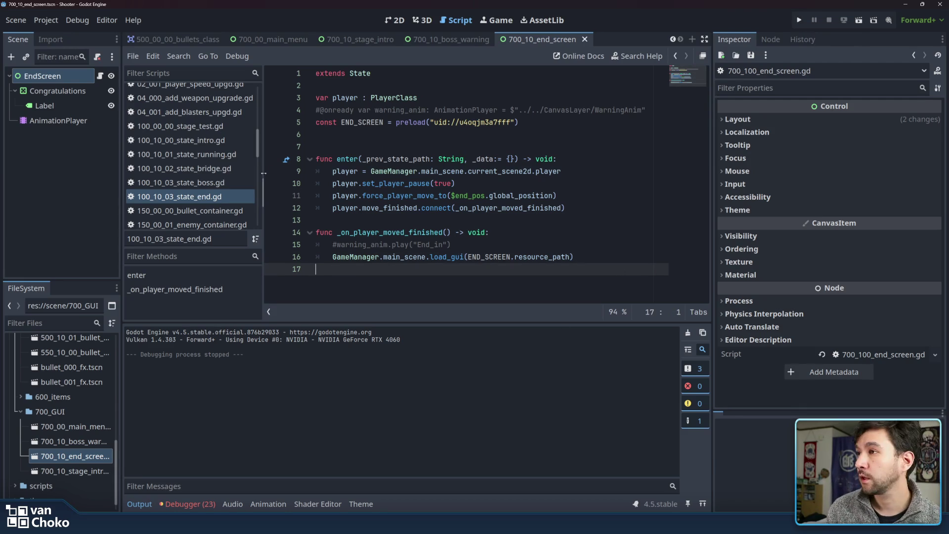
pyautogui.click(423, 20)
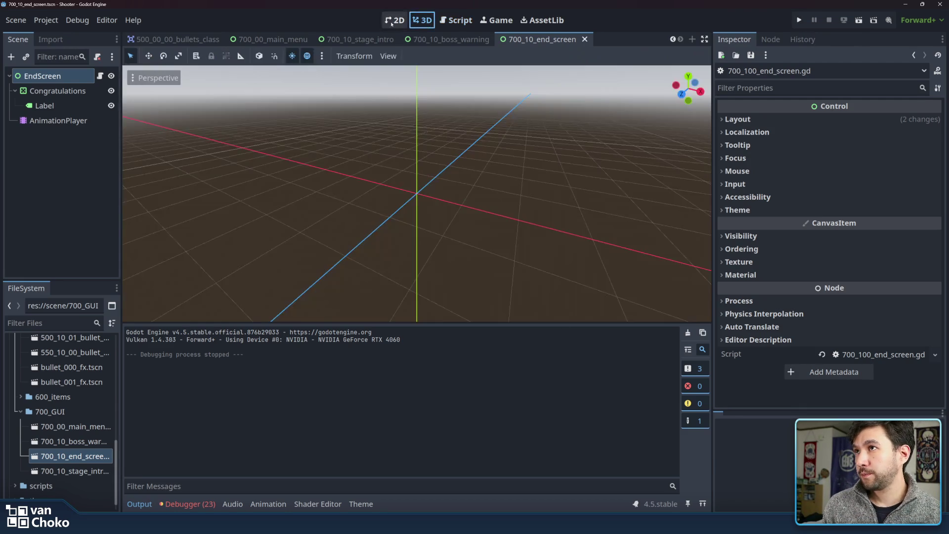
# Close the stage intro, boss warning and end screen tabs, and open 100_00_stage_00.
pyautogui.click(393, 22)
pyautogui.click(448, 39)
pyautogui.click(355, 40)
pyautogui.click(274, 40)
pyautogui.click(383, 39)
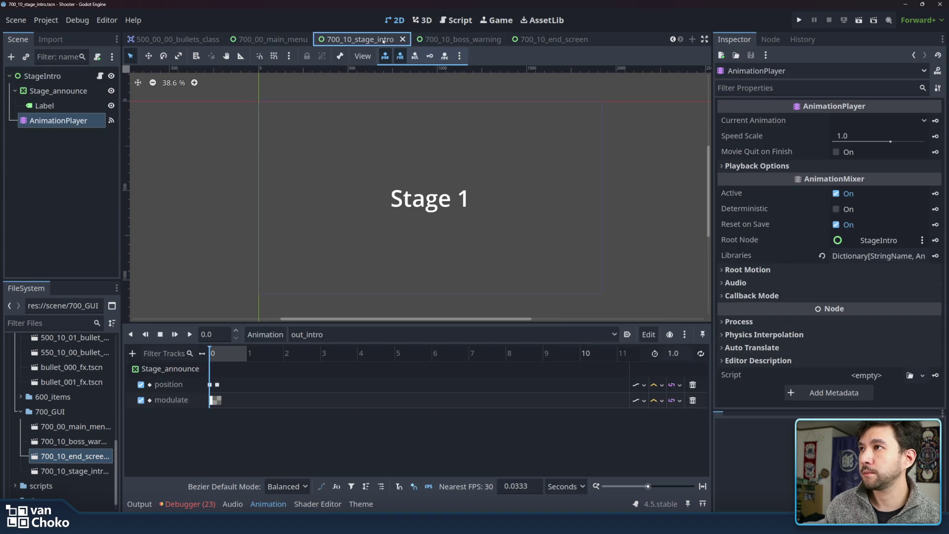
pyautogui.click(403, 40)
pyautogui.click(531, 41)
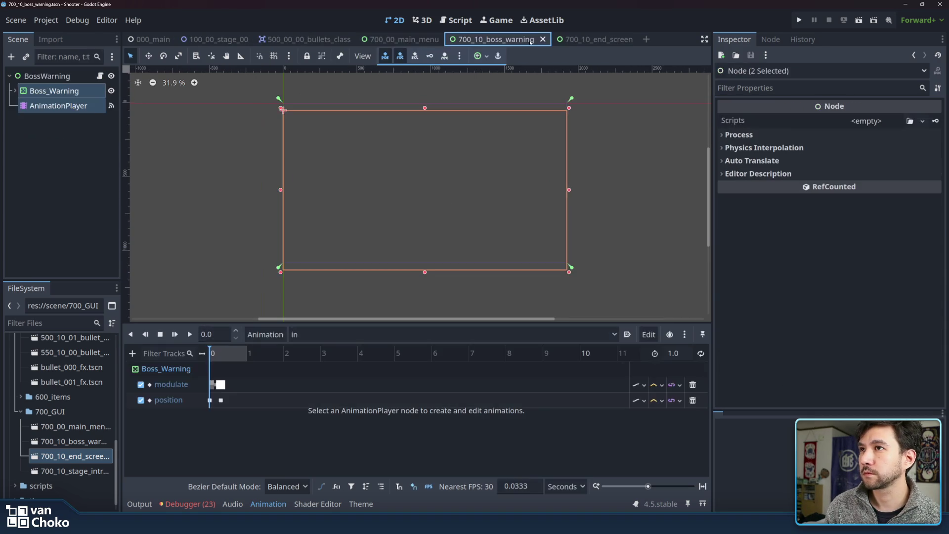
pyautogui.middleClick(532, 39)
pyautogui.middleClick(518, 41)
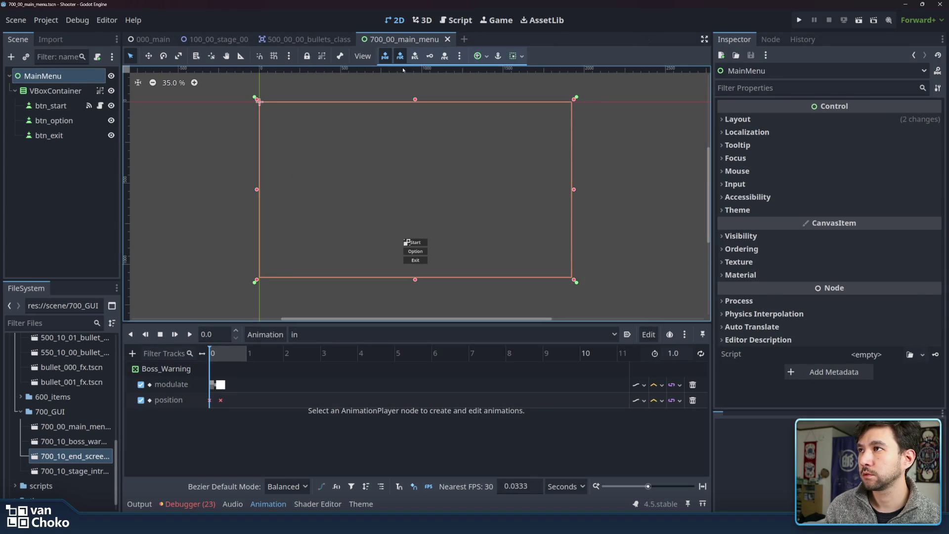
pyautogui.click(287, 39)
pyautogui.click(232, 35)
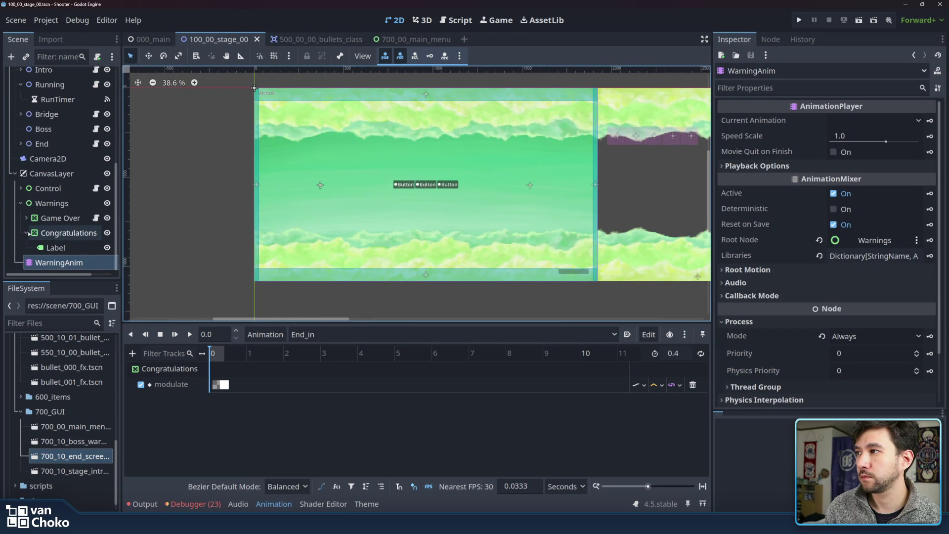
# Delete the Congratulations node with its animation tracks, then expand Game Over.
pyautogui.rightClick(70, 248)
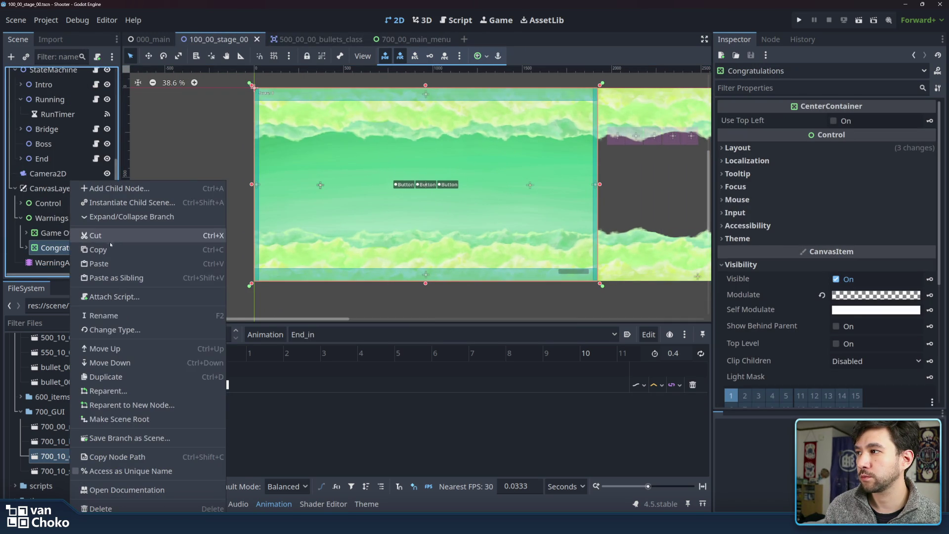
pyautogui.click(101, 508)
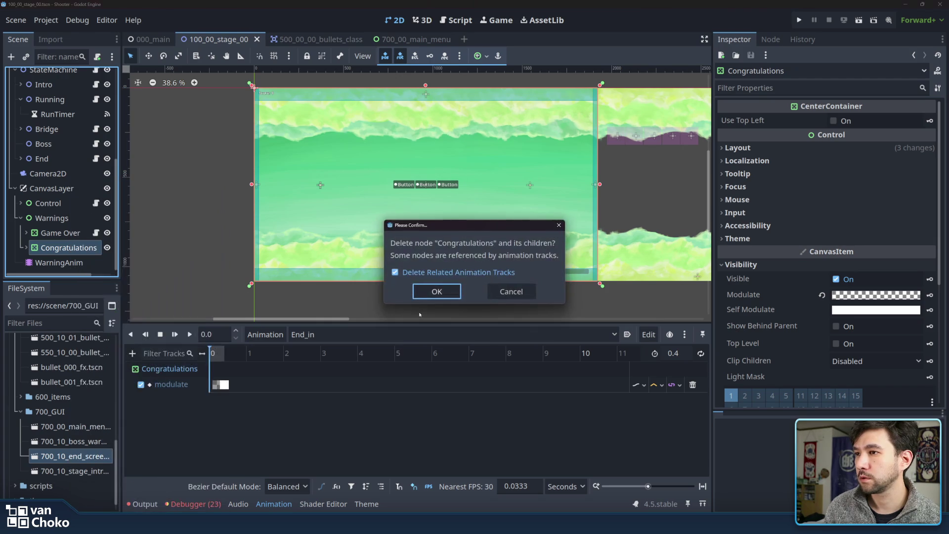
pyautogui.click(424, 291)
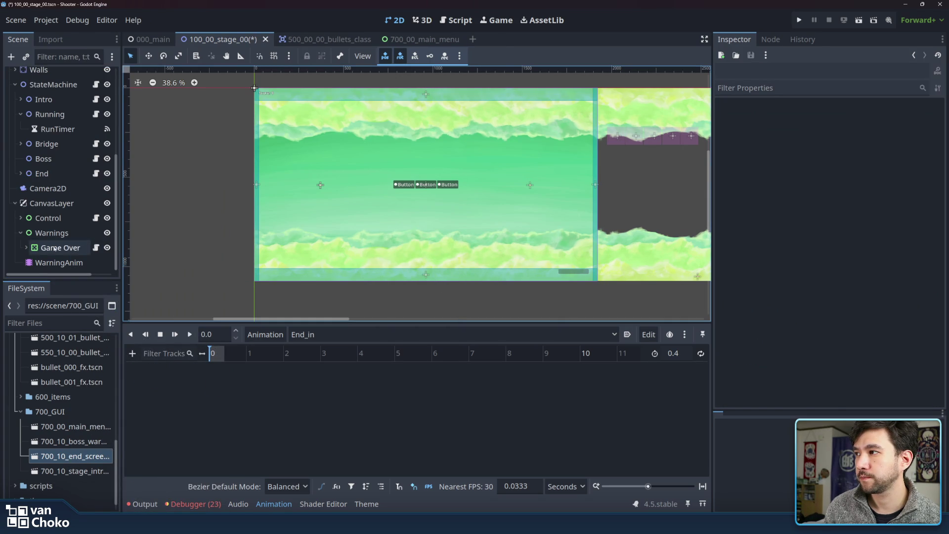
pyautogui.rightClick(54, 247)
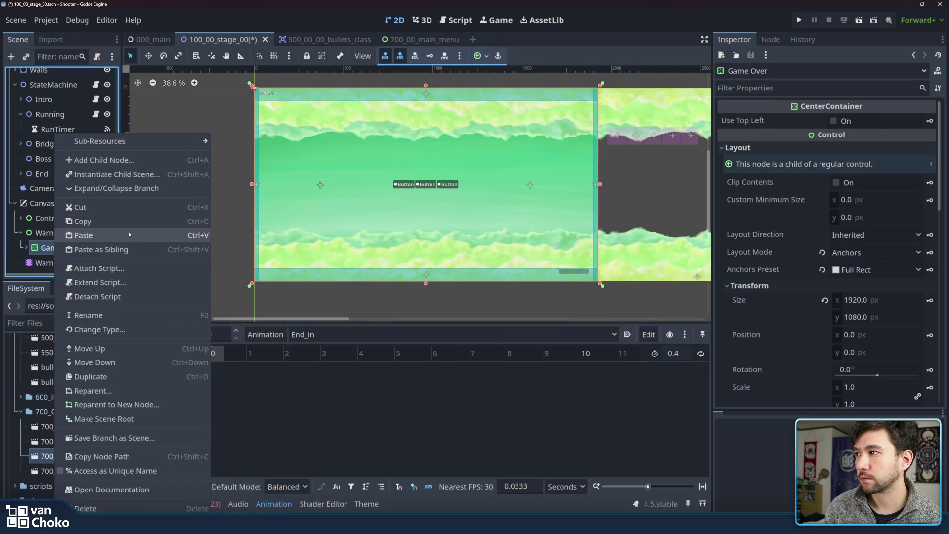
pyautogui.press('Escape')
pyautogui.click(26, 248)
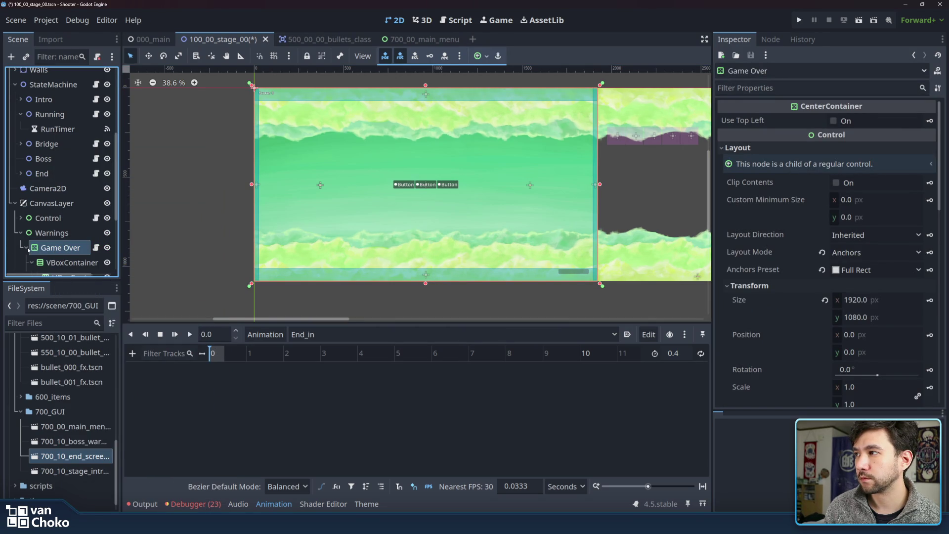
pyautogui.scroll(-5, 45, 244)
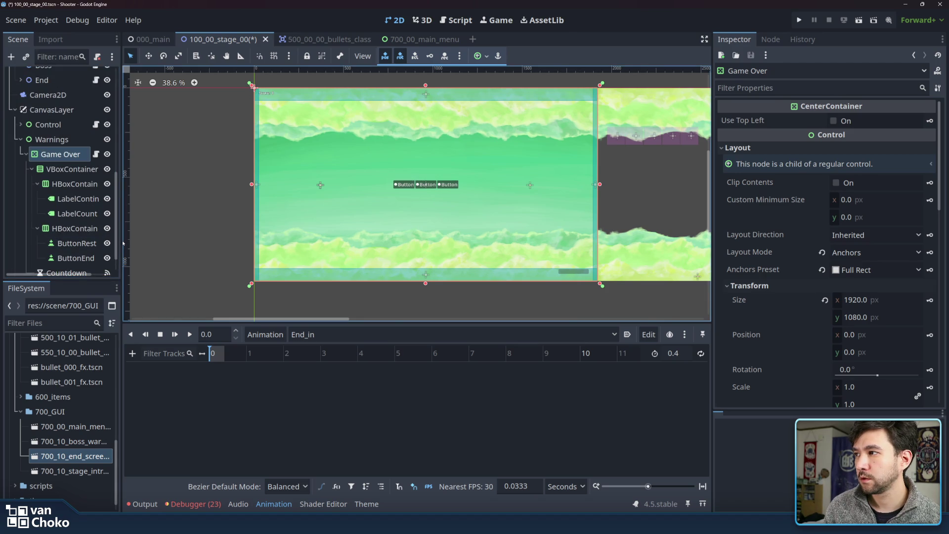
pyautogui.moveTo(120, 244); pyautogui.dragTo(213, 237)
pyautogui.click(187, 155)
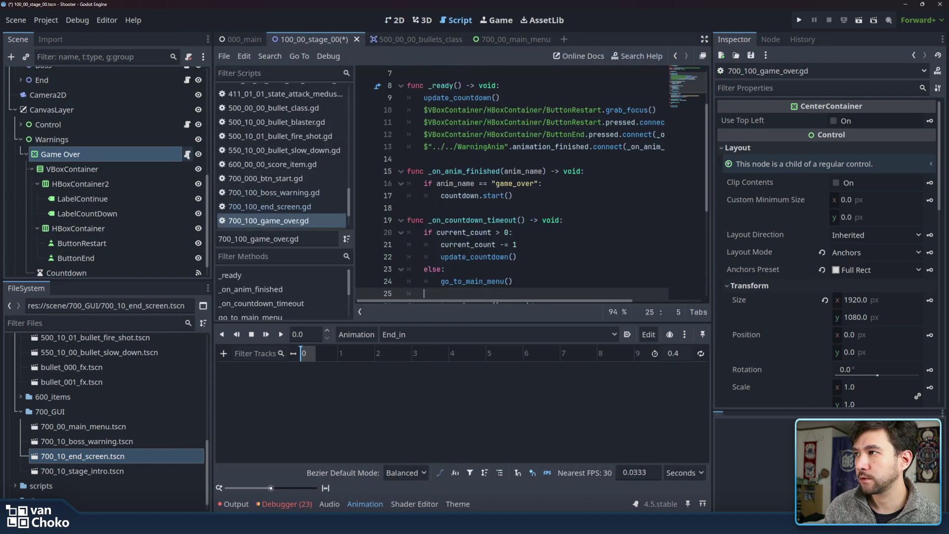
pyautogui.moveTo(353, 182); pyautogui.dragTo(305, 182)
pyautogui.click(531, 163)
pyautogui.scroll(2, 531, 164)
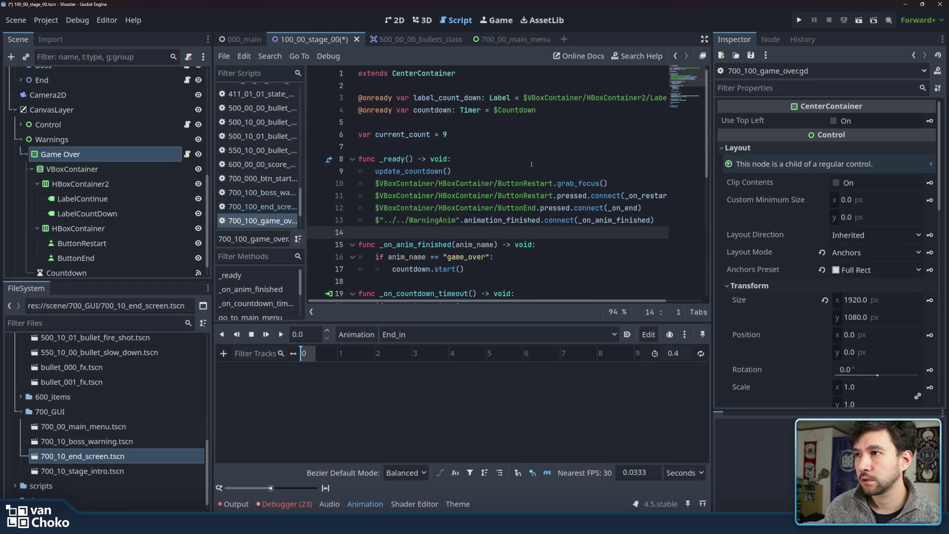
pyautogui.moveTo(409, 220)
pyautogui.mouseDown()
pyautogui.moveTo(655, 220)
pyautogui.moveTo(376, 220)
pyautogui.mouseUp()
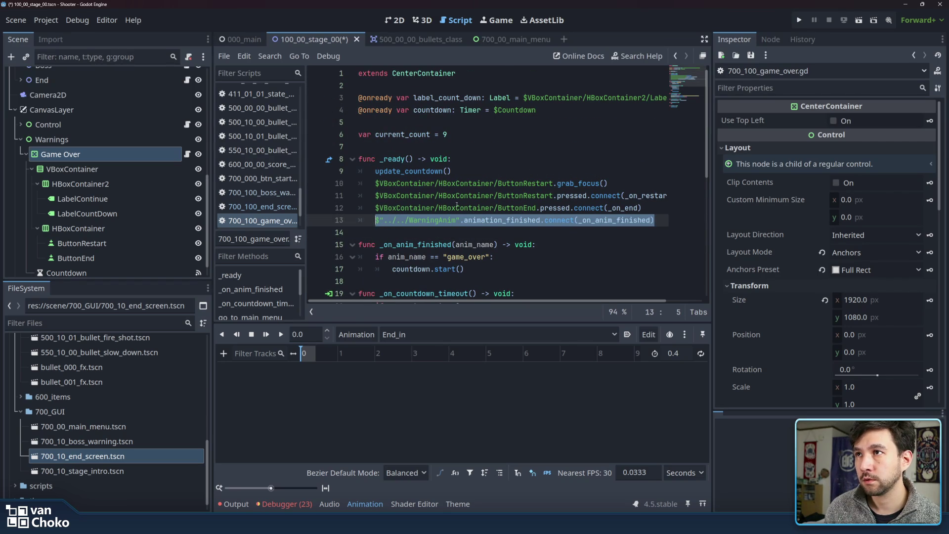
pyautogui.click(561, 110)
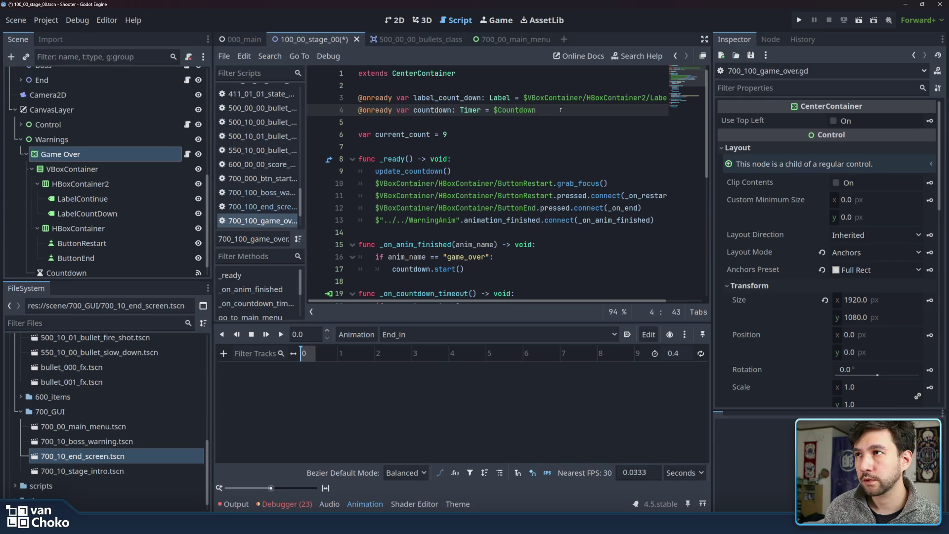
pyautogui.click(560, 97)
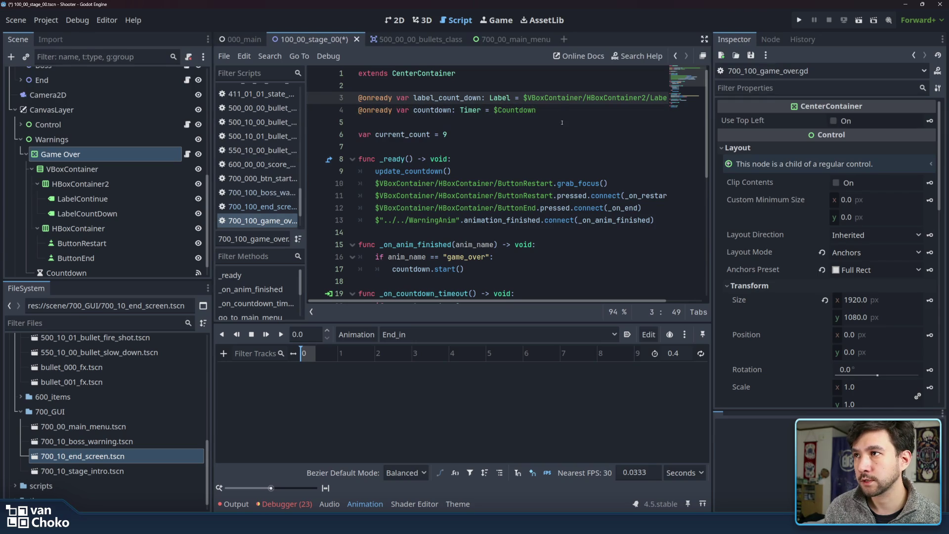
pyautogui.scroll(-2, 494, 149)
pyautogui.click(458, 161)
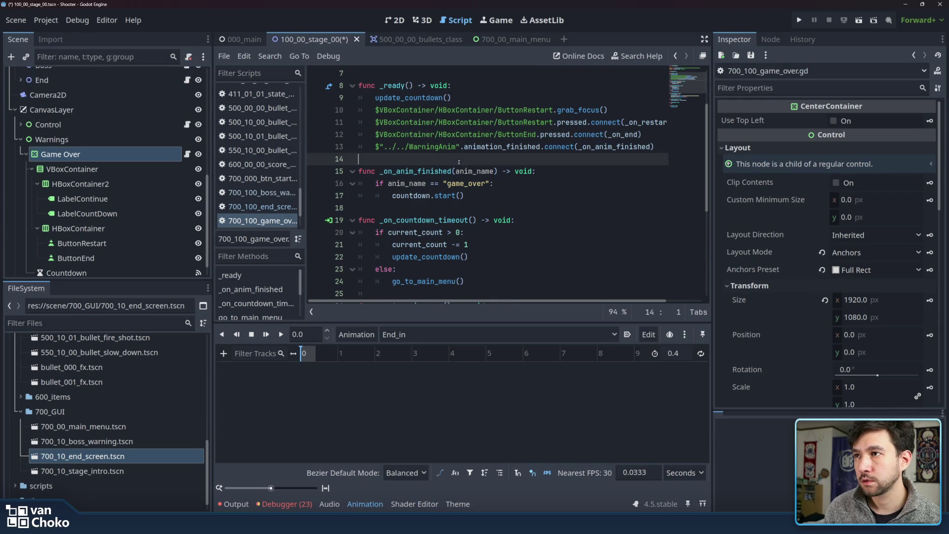
pyautogui.click(472, 183)
pyautogui.click(484, 198)
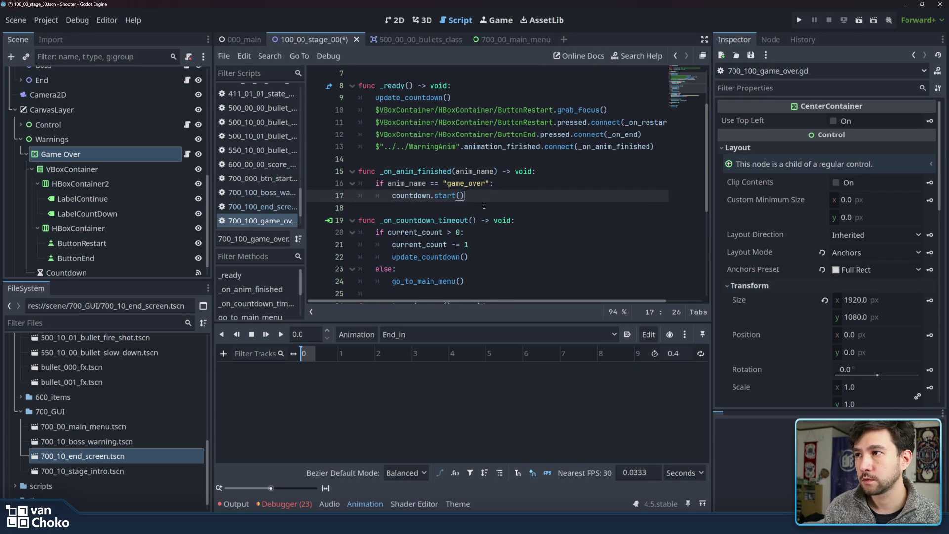
pyautogui.click(484, 203)
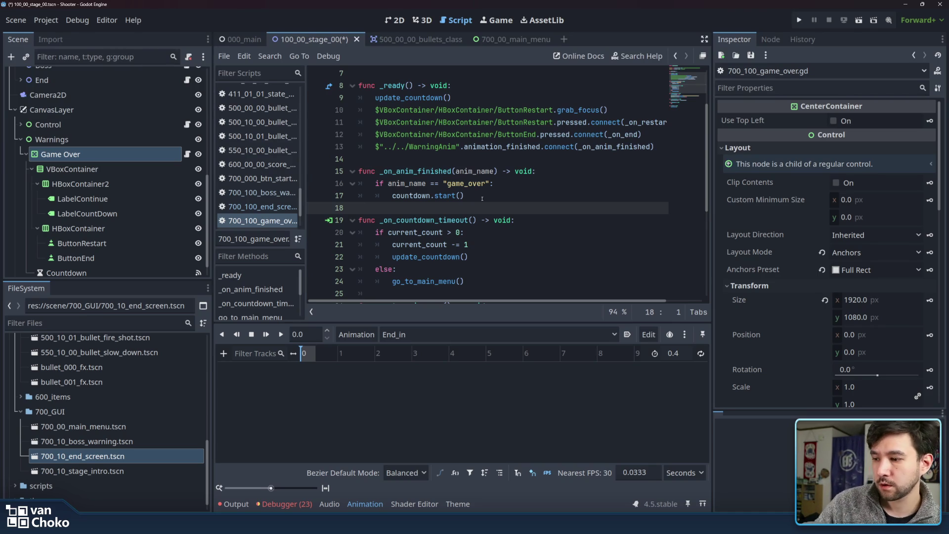
pyautogui.scroll(-2, 482, 198)
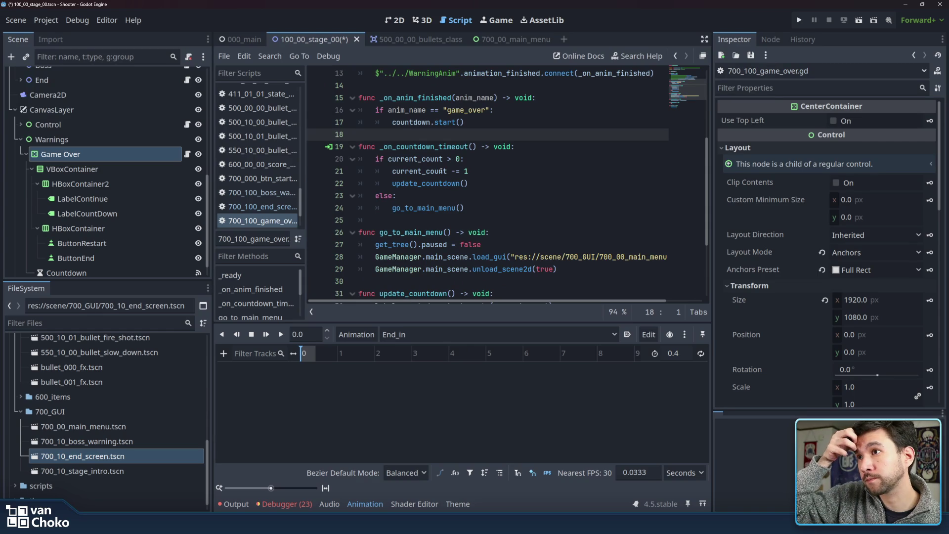
pyautogui.click(438, 147)
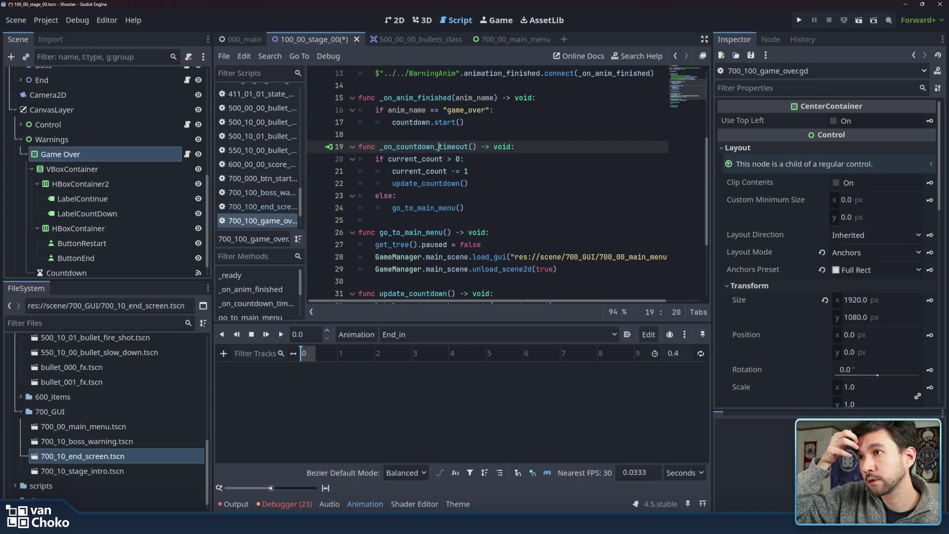
pyautogui.click(495, 160)
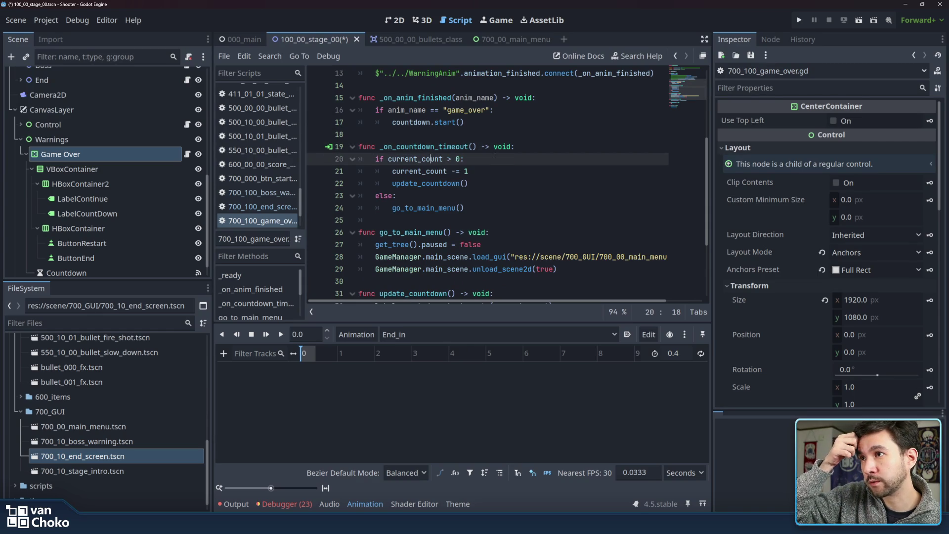
pyautogui.click(495, 186)
pyautogui.click(495, 206)
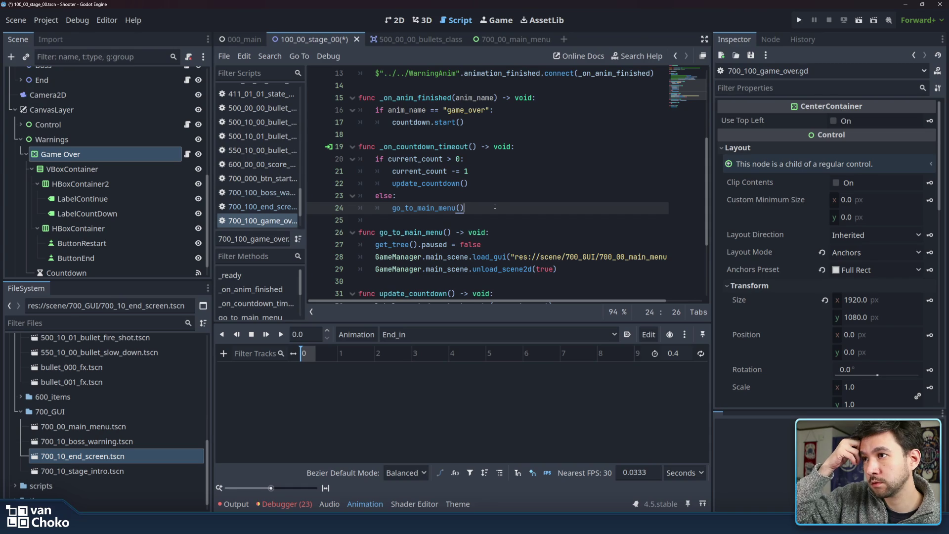
pyautogui.scroll(-1, 495, 207)
pyautogui.moveTo(472, 220)
pyautogui.mouseDown()
pyautogui.moveTo(686, 225)
pyautogui.moveTo(610, 226)
pyautogui.mouseUp()
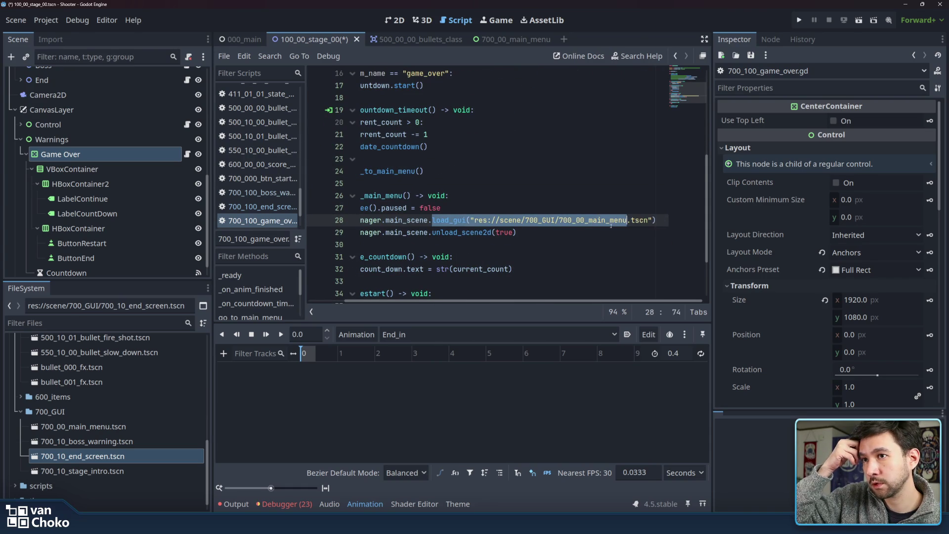
pyautogui.click(567, 235)
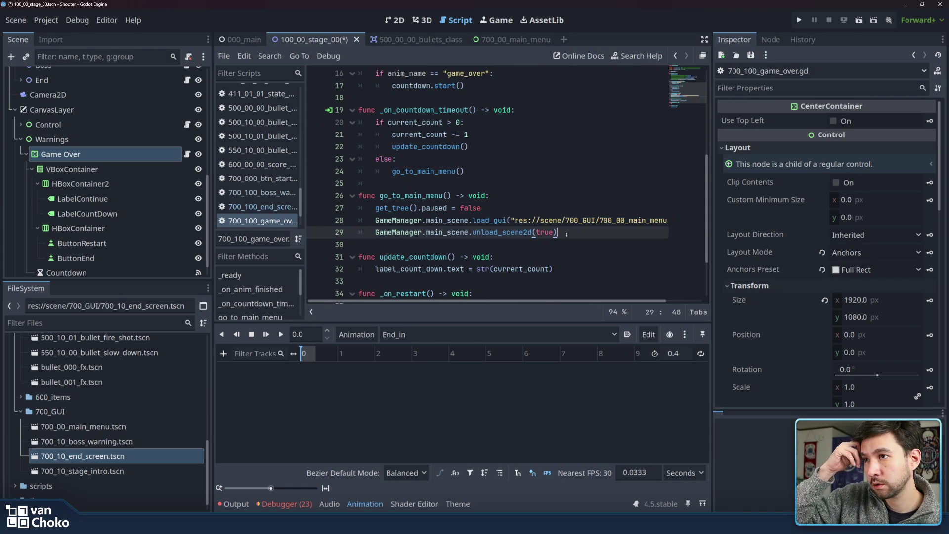
pyautogui.doubleClick(521, 234)
pyautogui.click(589, 231)
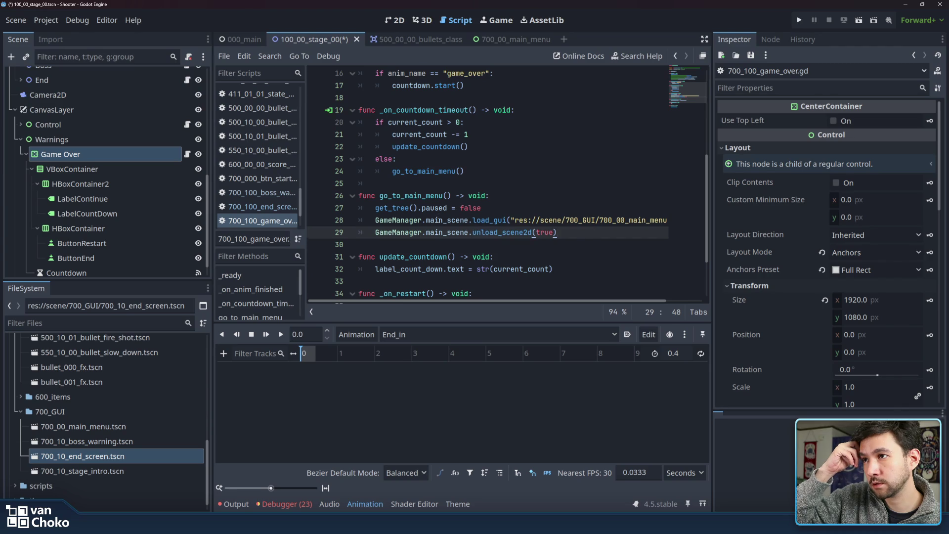
pyautogui.click(452, 245)
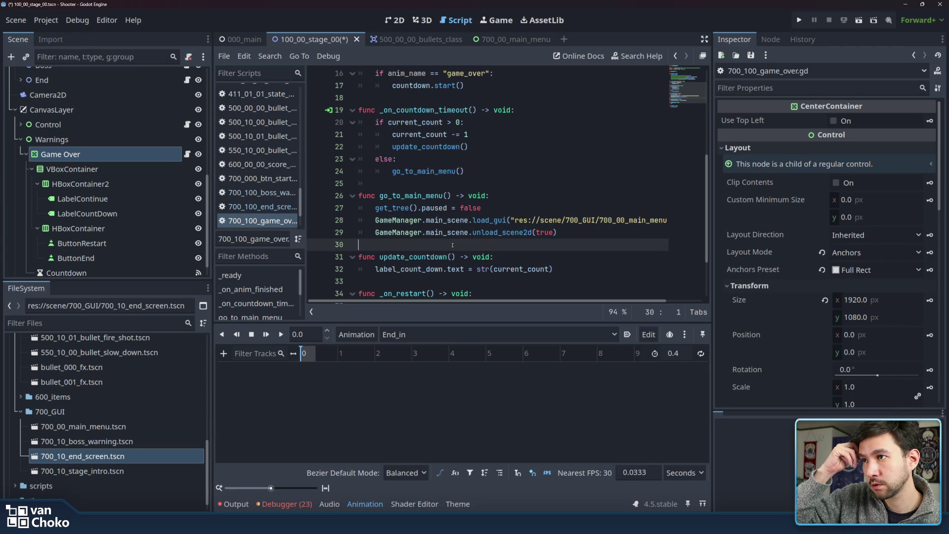
pyautogui.doubleClick(400, 208)
pyautogui.click(525, 210)
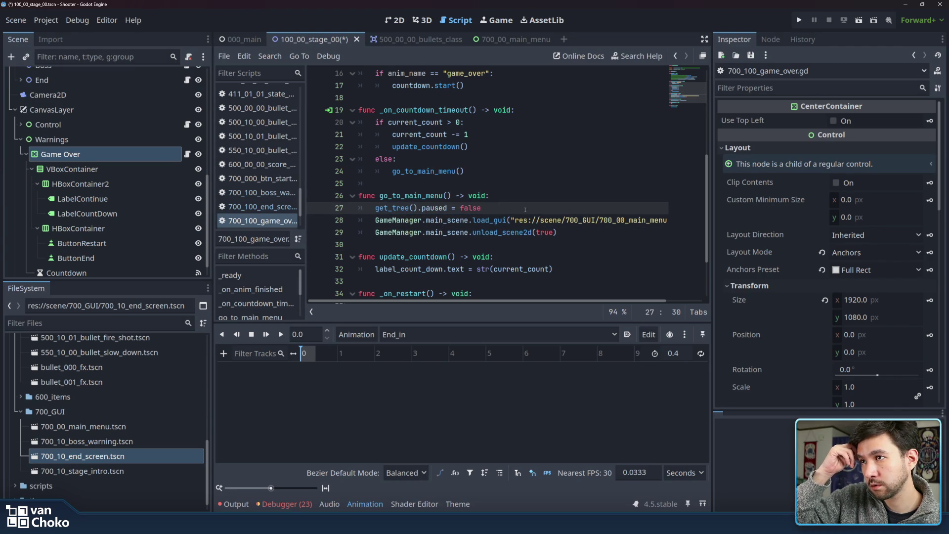
pyautogui.scroll(-1, 525, 210)
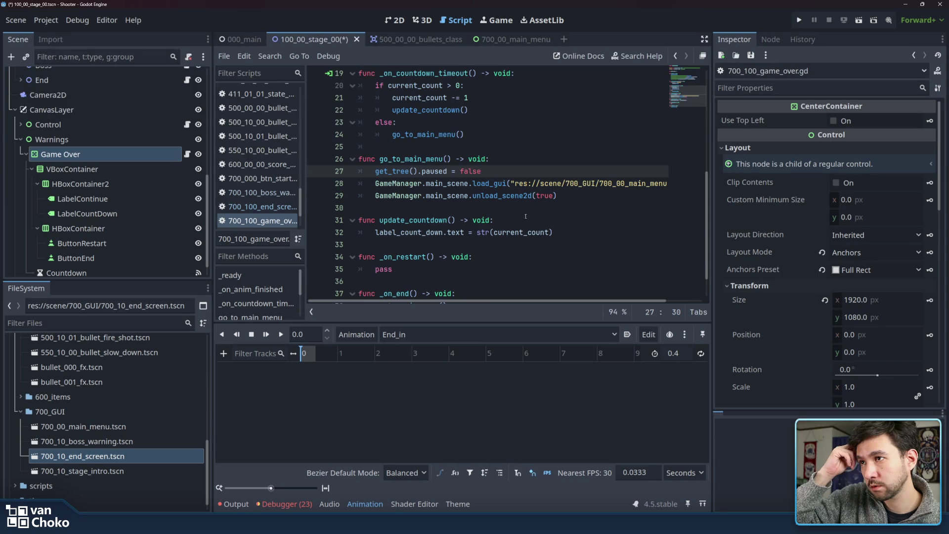
pyautogui.click(526, 216)
pyautogui.press('Down')
pyautogui.press('Down')
pyautogui.scroll(-1, 529, 244)
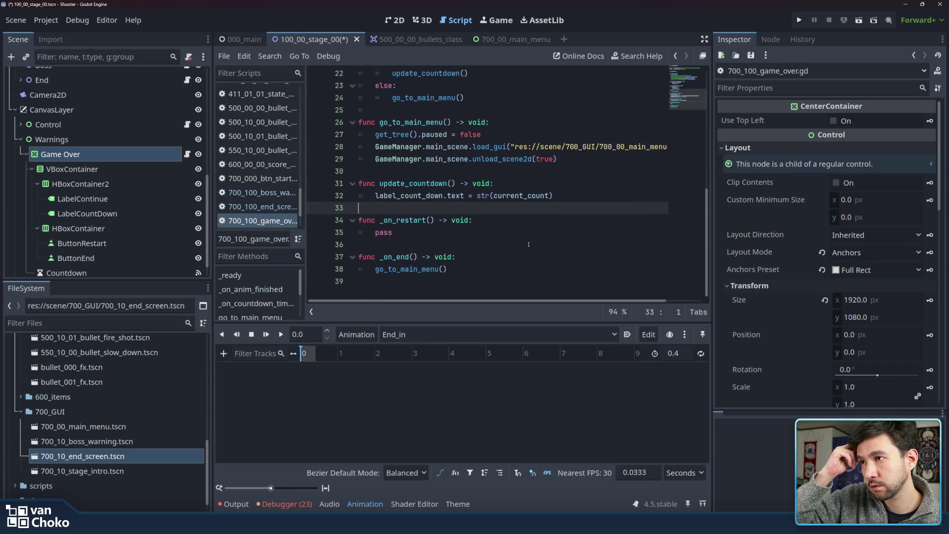
pyautogui.click(525, 269)
pyautogui.click(523, 282)
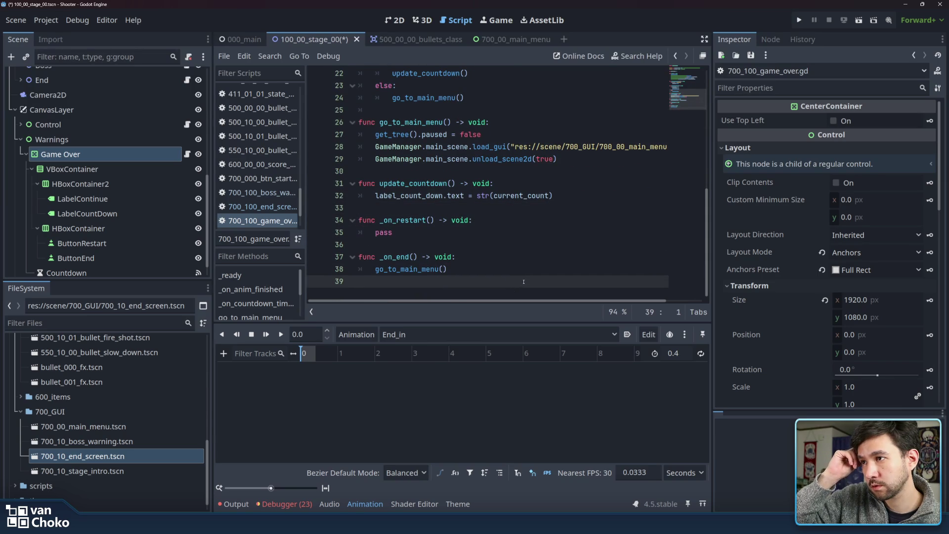
pyautogui.click(524, 266)
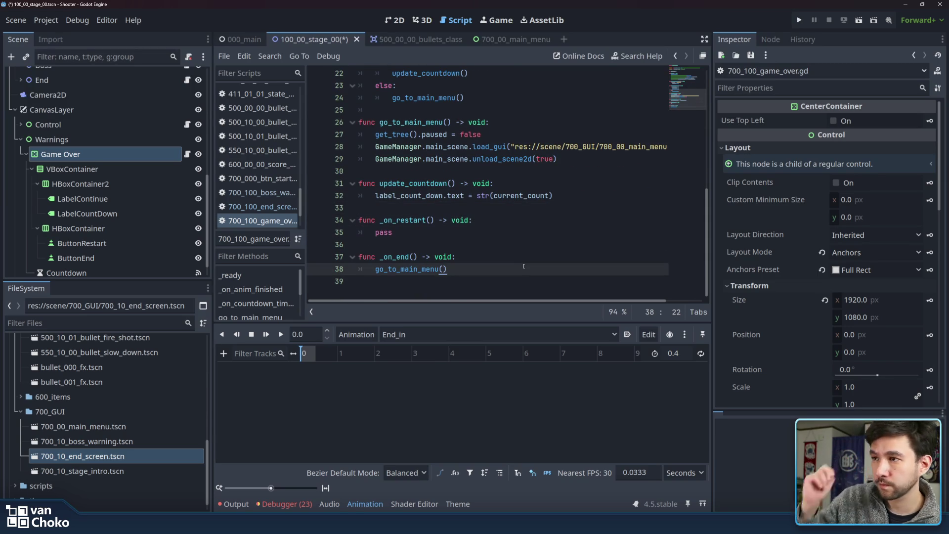
pyautogui.scroll(7, 523, 266)
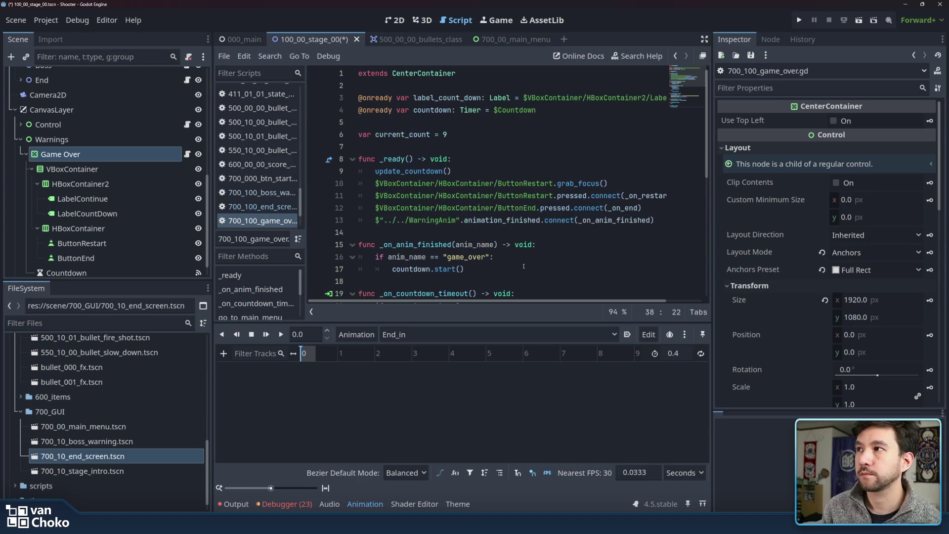
pyautogui.click(85, 153)
# Copy the stage's Game Over node branch.
pyautogui.rightClick(85, 157)
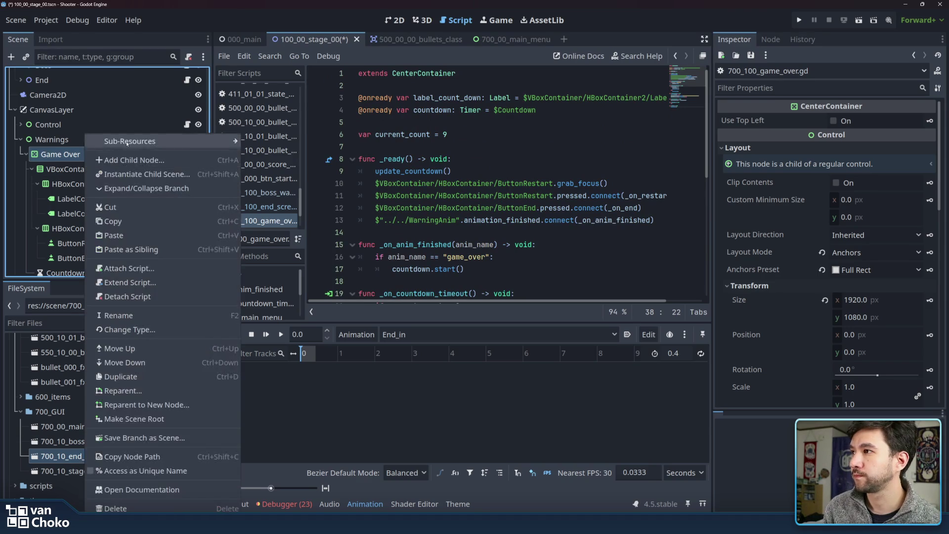
pyautogui.click(141, 226)
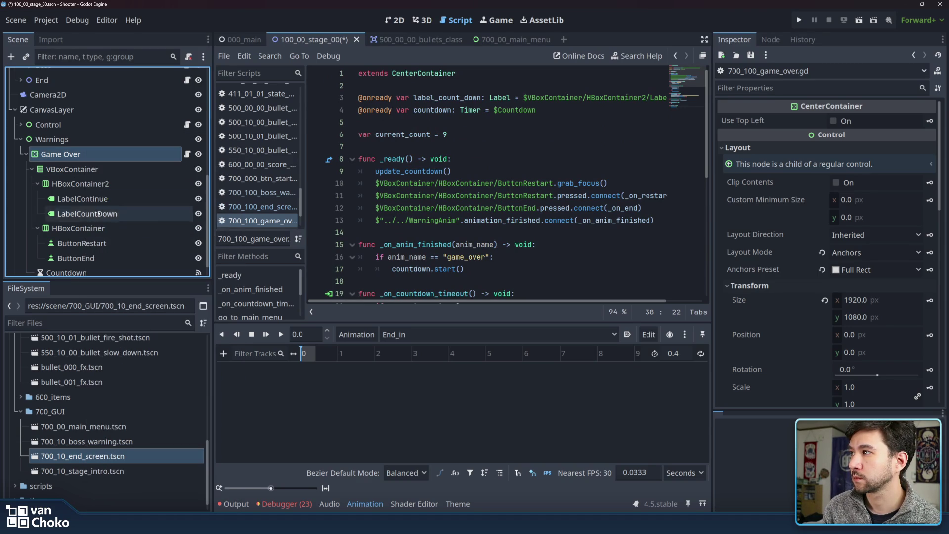
pyautogui.click(26, 154)
# Create a new scene with a User Interface root named GameOver.
pyautogui.click(545, 183)
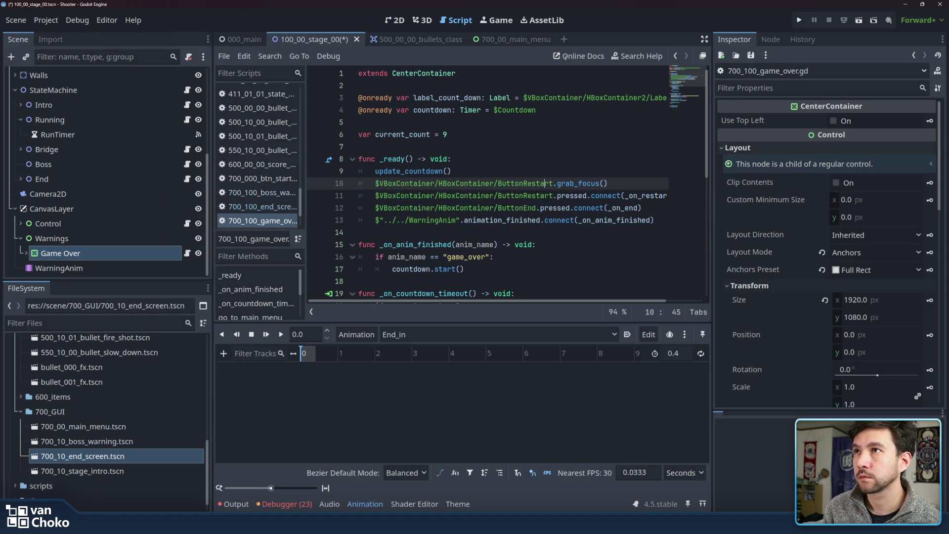
pyautogui.click(564, 39)
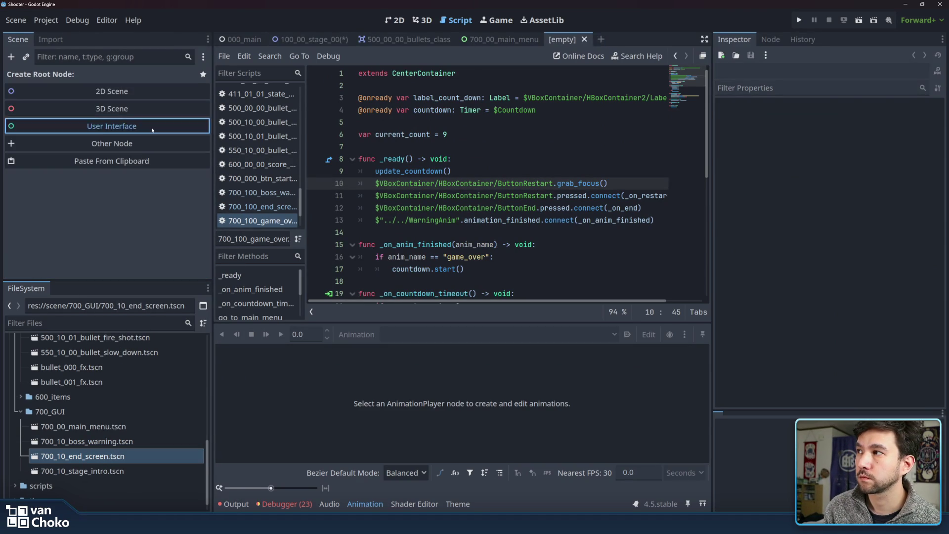
pyautogui.click(123, 127)
pyautogui.doubleClick(80, 80)
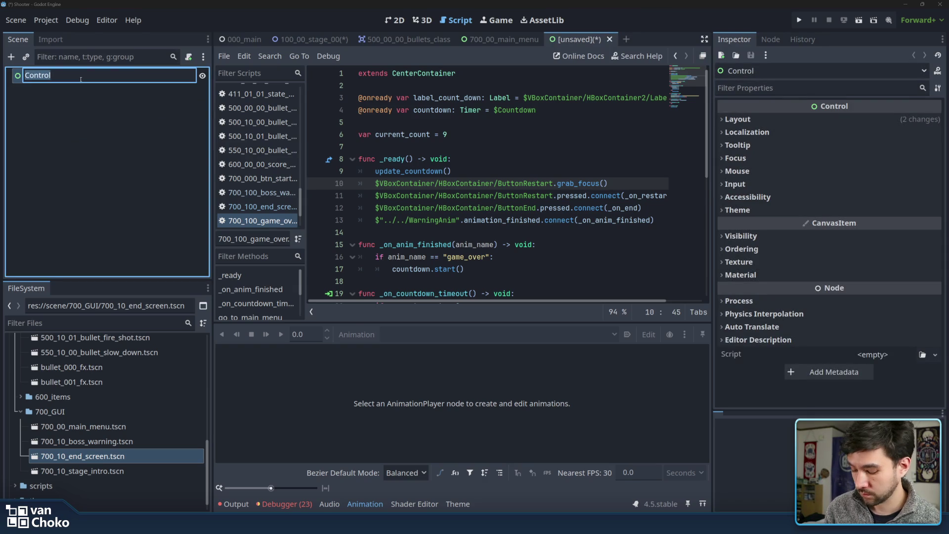
pyautogui.write('Game')
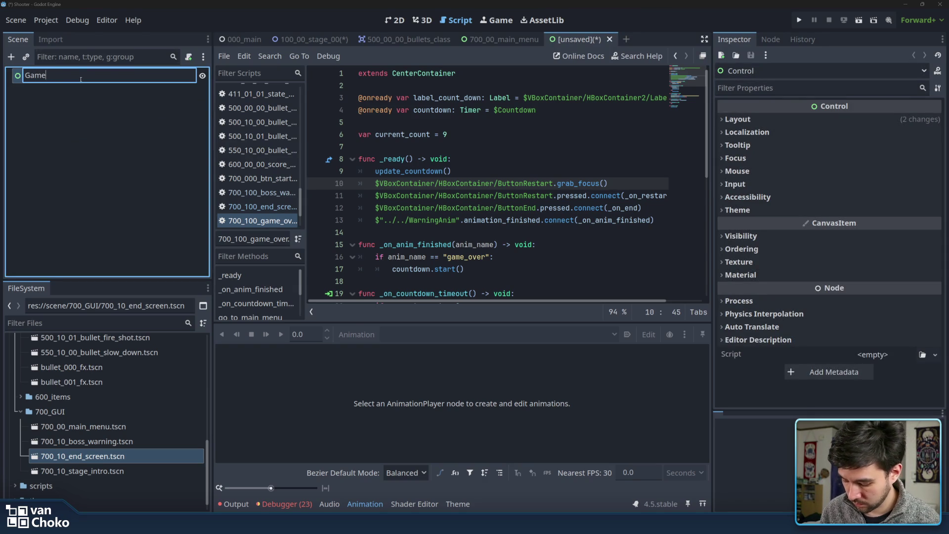
pyautogui.write('Over')
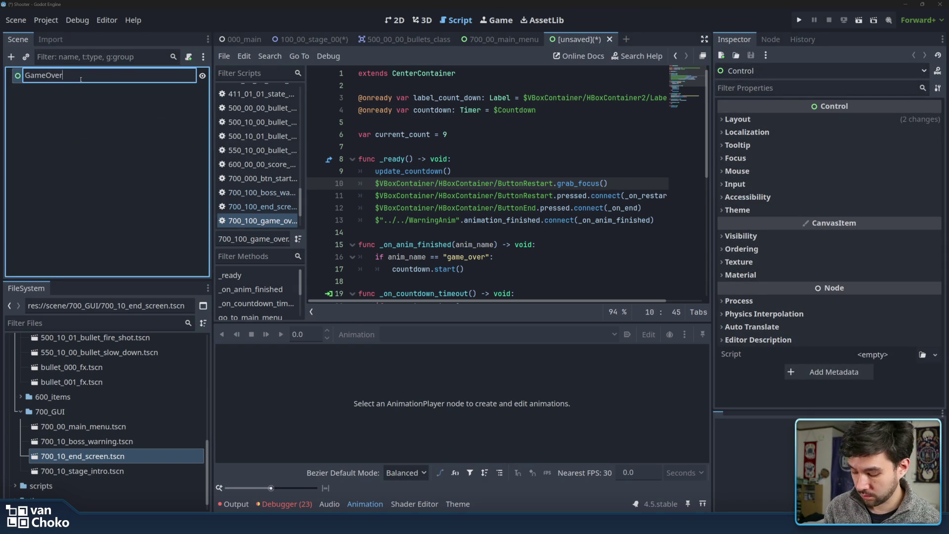
pyautogui.press('Return')
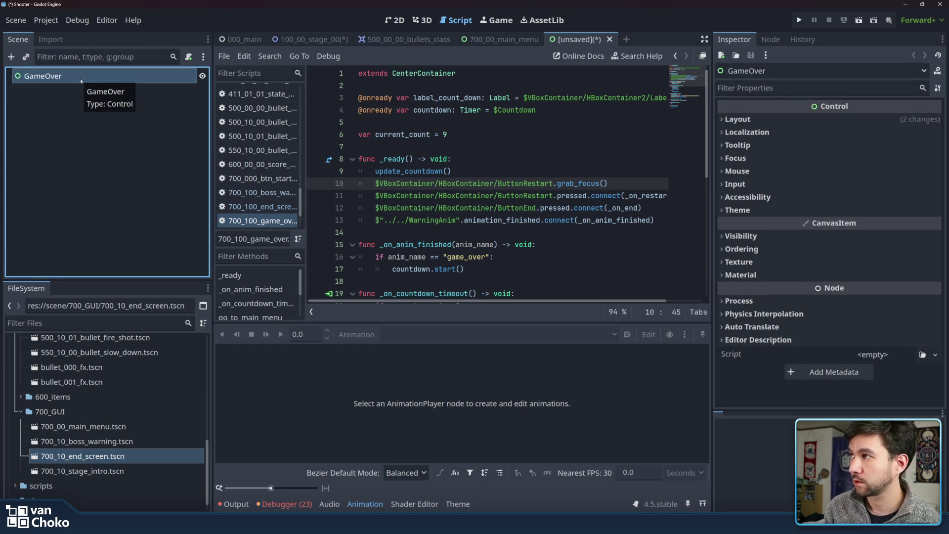
# Paste the Game Over branch under GameOver and review its nodes, including ButtonEnd and Countdown.
pyautogui.hotkey('ctrl', 'v')
pyautogui.click(82, 85)
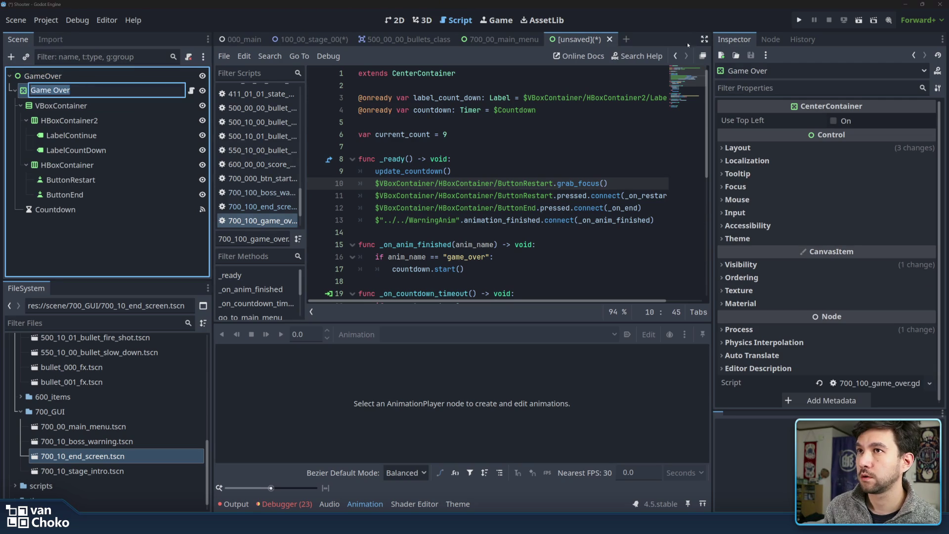
pyautogui.click(495, 147)
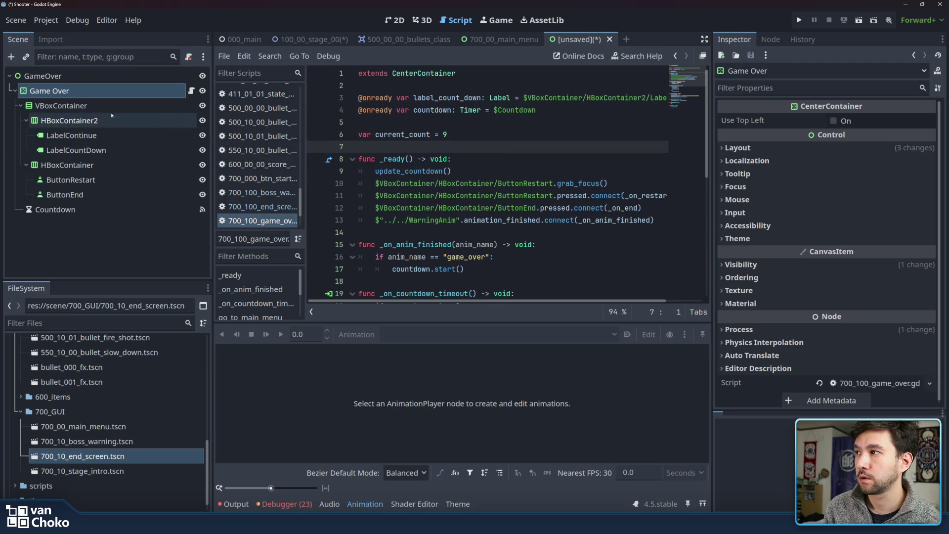
pyautogui.click(99, 105)
pyautogui.click(118, 196)
pyautogui.click(118, 210)
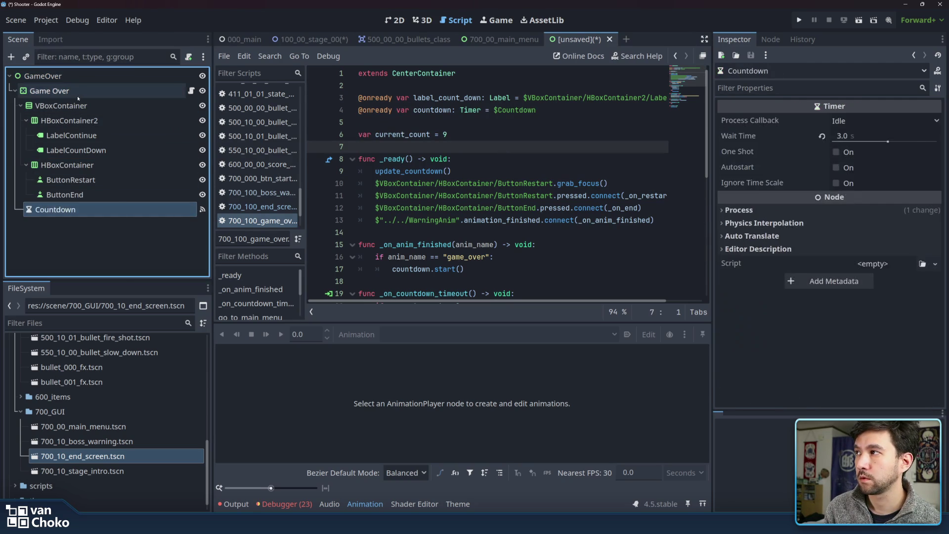
pyautogui.click(69, 90)
pyautogui.click(136, 77)
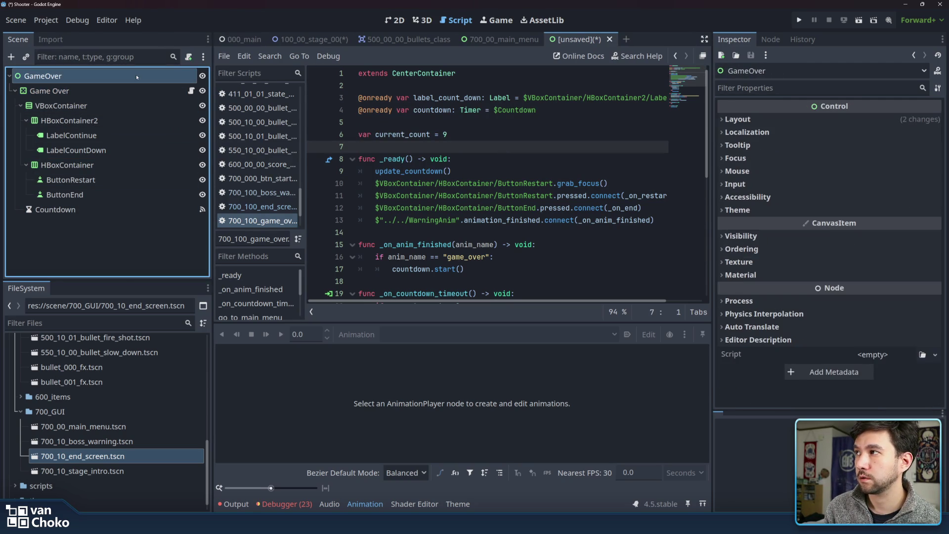
# Add an AnimationPlayer under GameOver with a new animation named in.
pyautogui.hotkey('ctrl', 'a')
pyautogui.write('aniom')
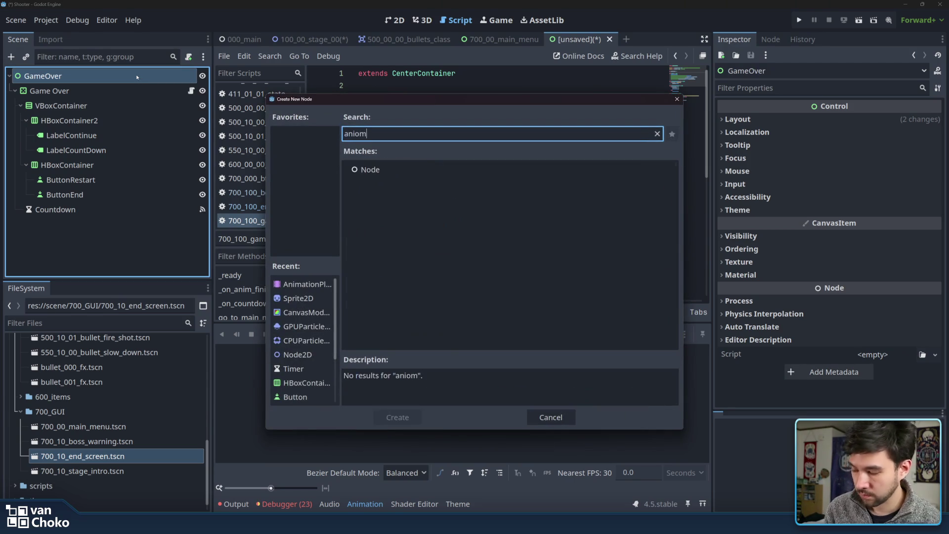
pyautogui.press('BackSpace')
pyautogui.press('BackSpace')
pyautogui.press('Return')
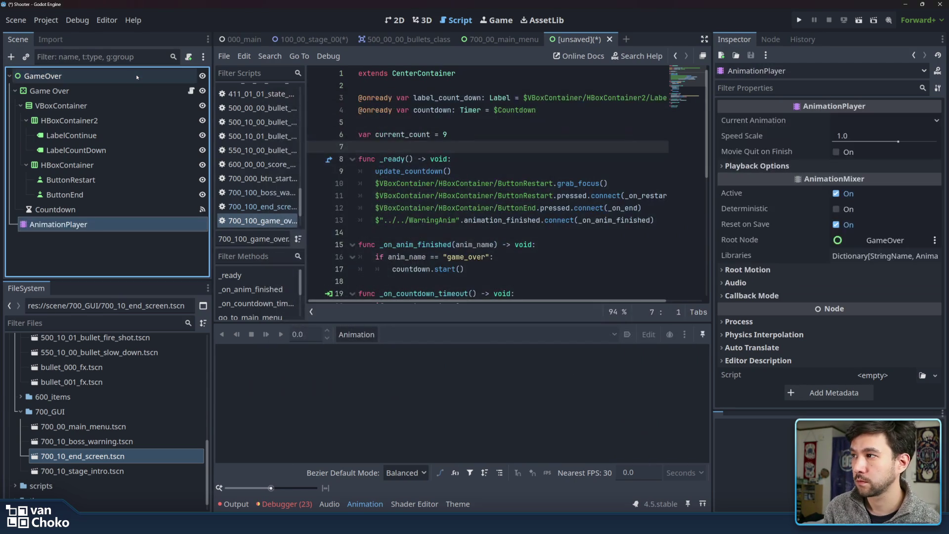
pyautogui.click(371, 336)
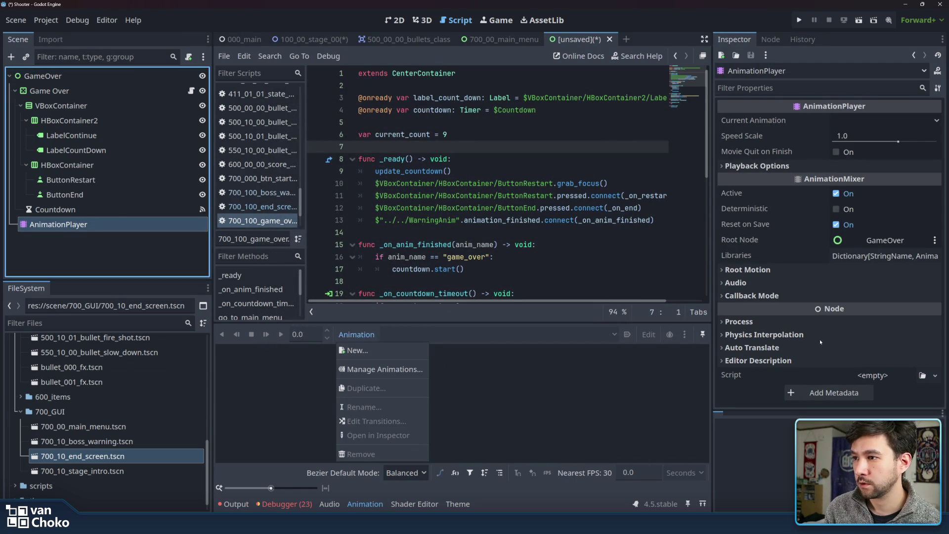
pyautogui.click(391, 349)
pyautogui.write('in')
pyautogui.press('Return')
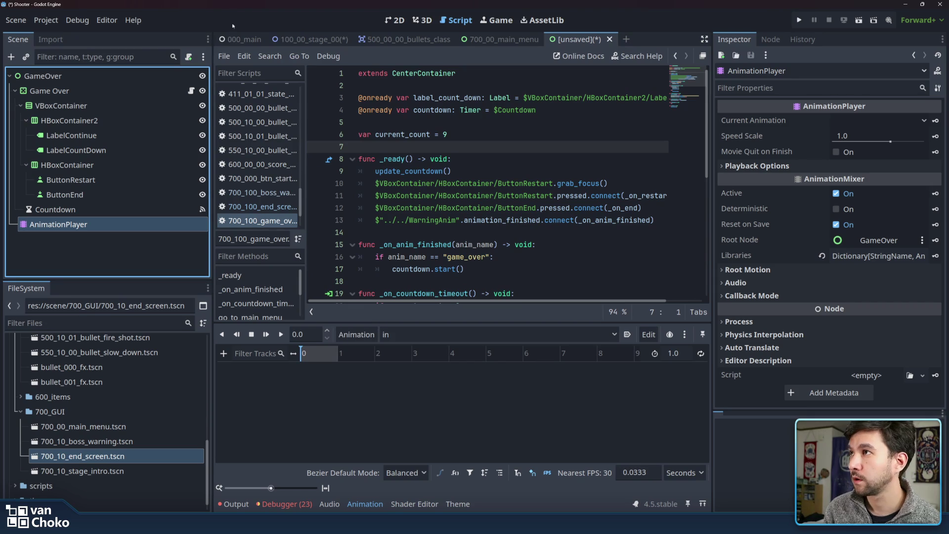
# Copy all three game_over tracks from the stage's WarningAnim.
pyautogui.click(292, 39)
pyautogui.scroll(-1, 82, 197)
pyautogui.click(59, 268)
pyautogui.click(421, 334)
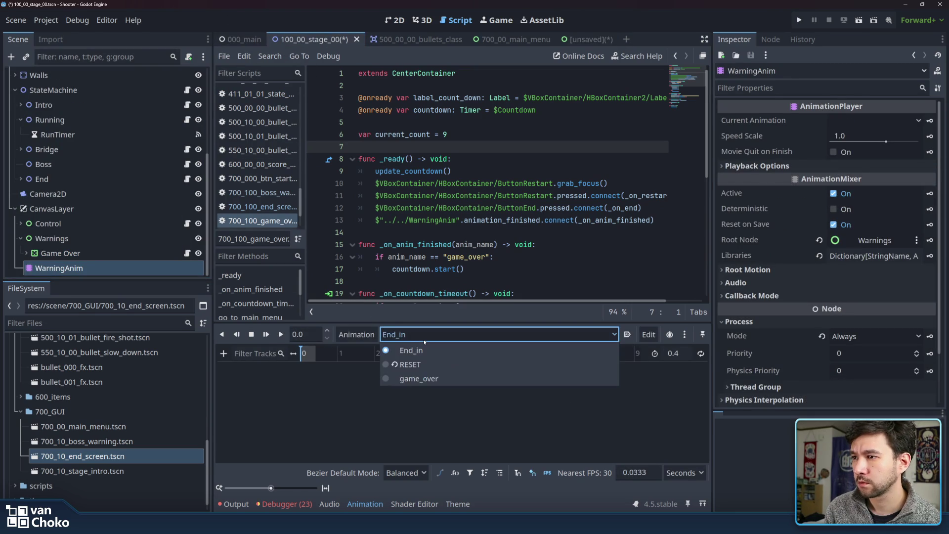
pyautogui.click(403, 378)
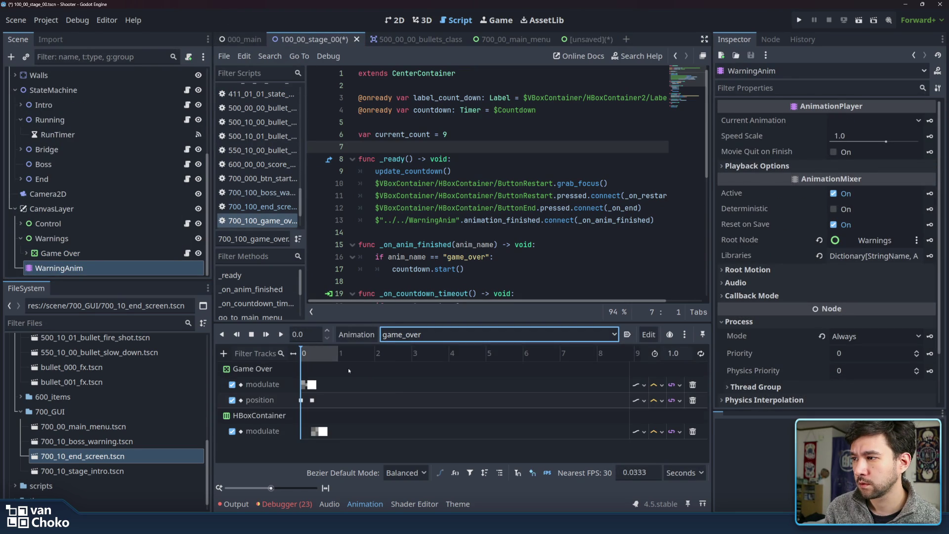
pyautogui.hotkey('ctrl', 'c')
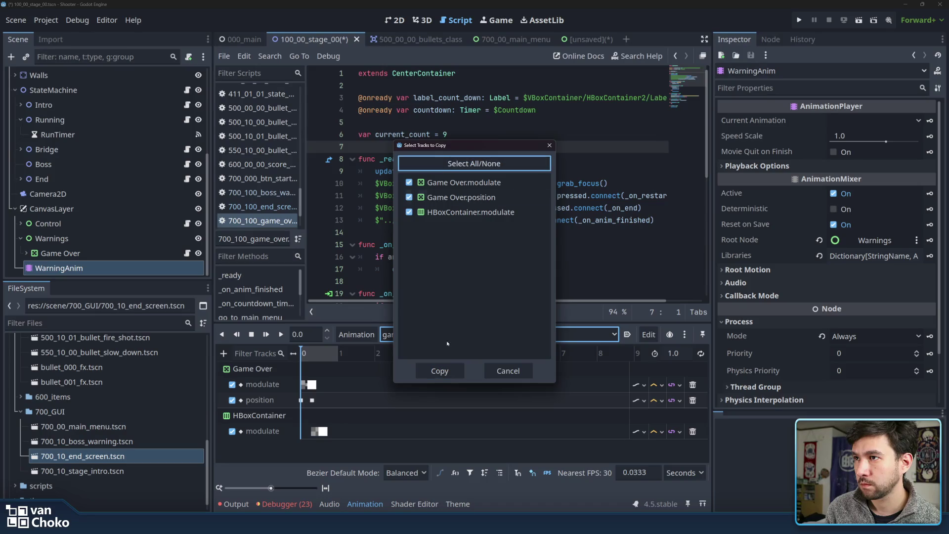
pyautogui.click(448, 371)
# Paste the copied tracks into the GameOver AnimationPlayer's in animation.
pyautogui.click(573, 40)
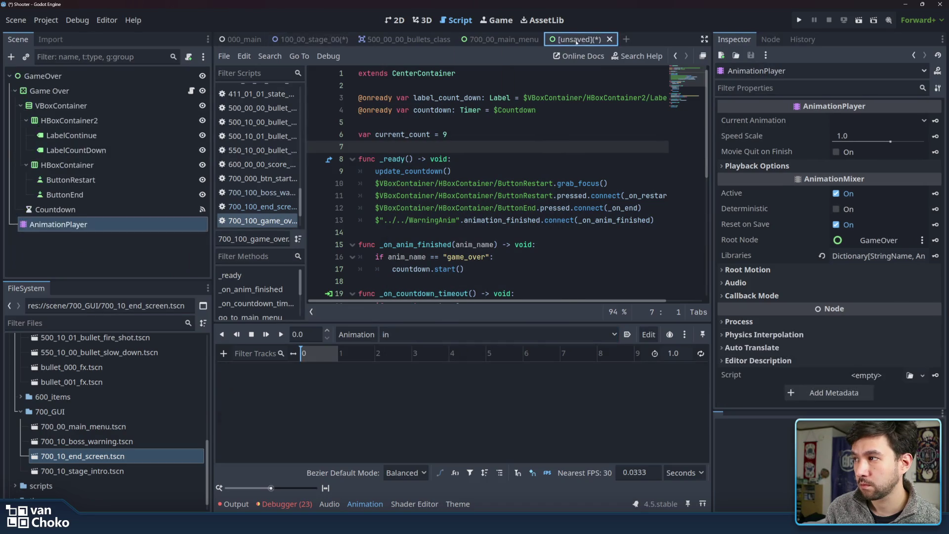
pyautogui.click(85, 225)
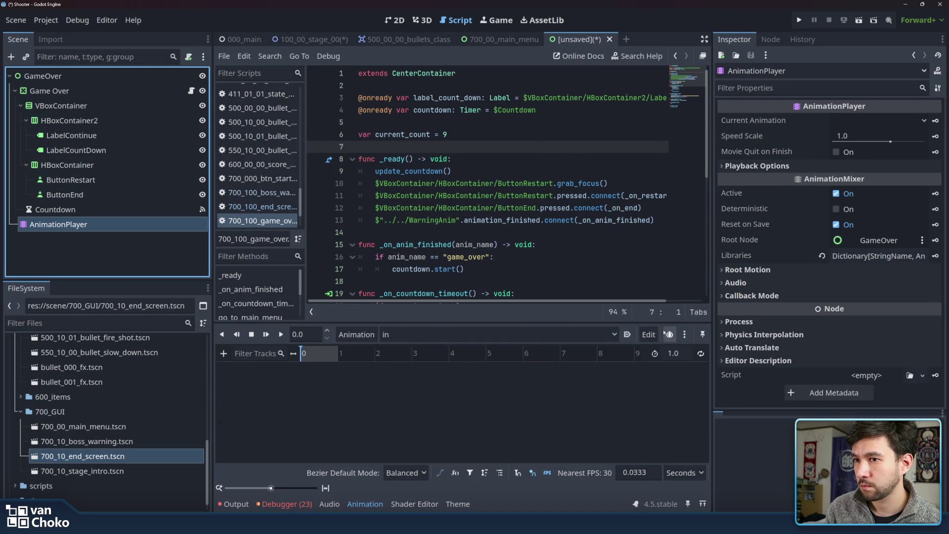
pyautogui.click(649, 335)
pyautogui.click(682, 200)
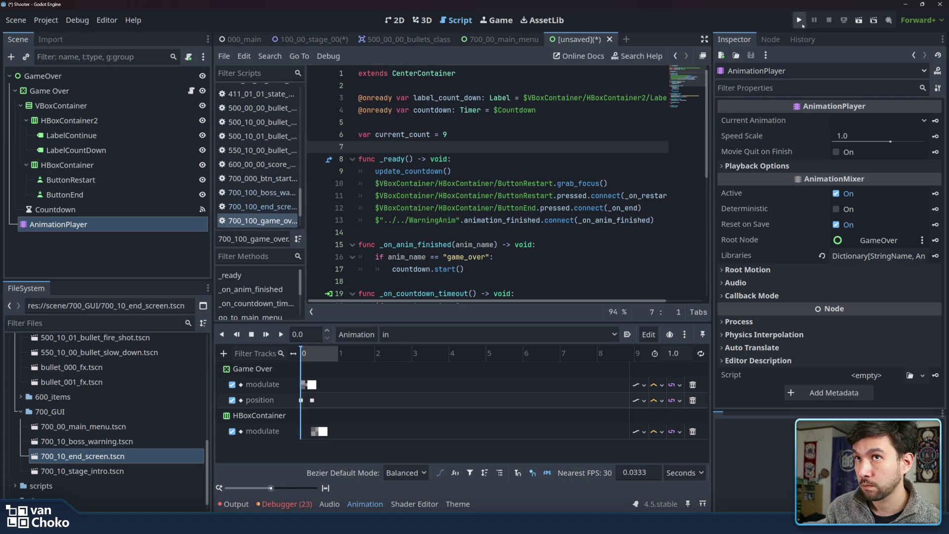
pyautogui.click(396, 21)
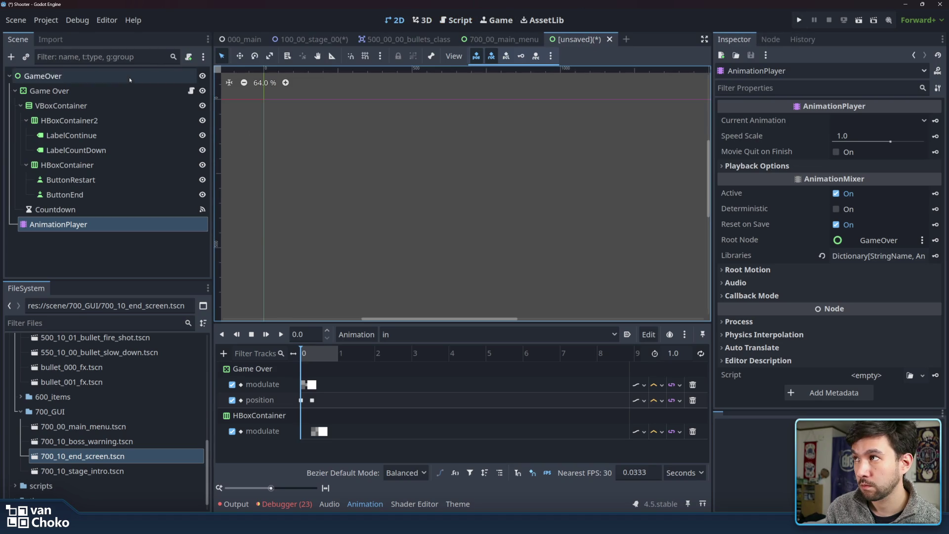
# Play the in animation several times to preview the text and buttons fading in.
pyautogui.click(280, 335)
pyautogui.scroll(-3, 552, 200)
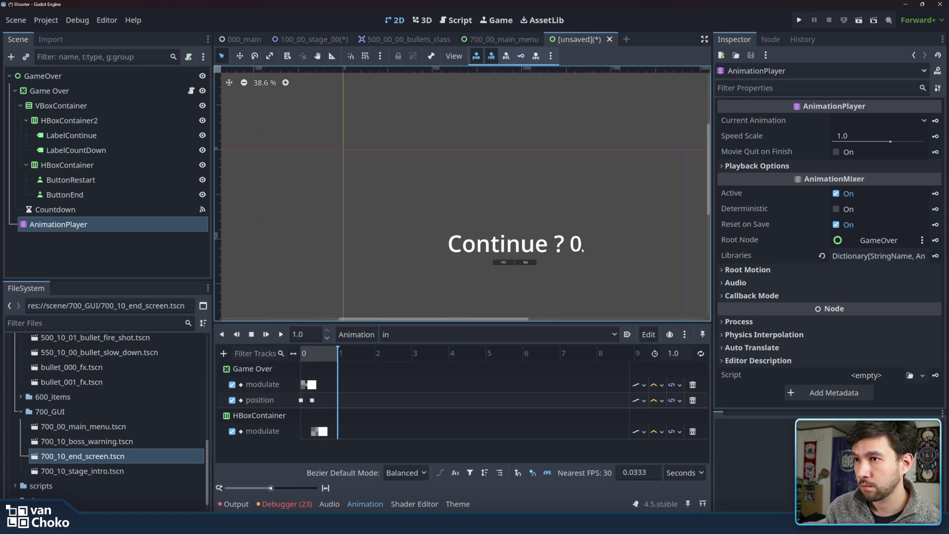
pyautogui.scroll(2, 547, 210)
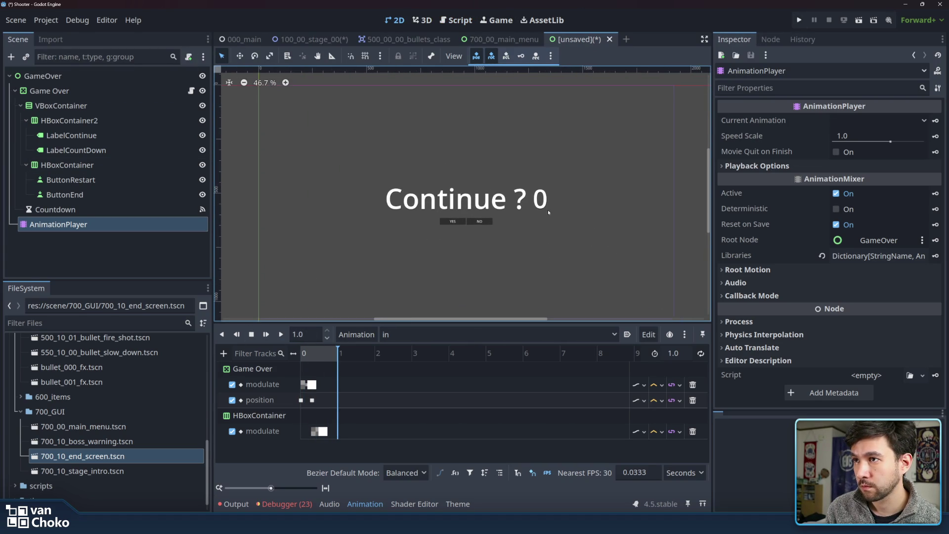
pyautogui.click(281, 336)
pyautogui.click(281, 336)
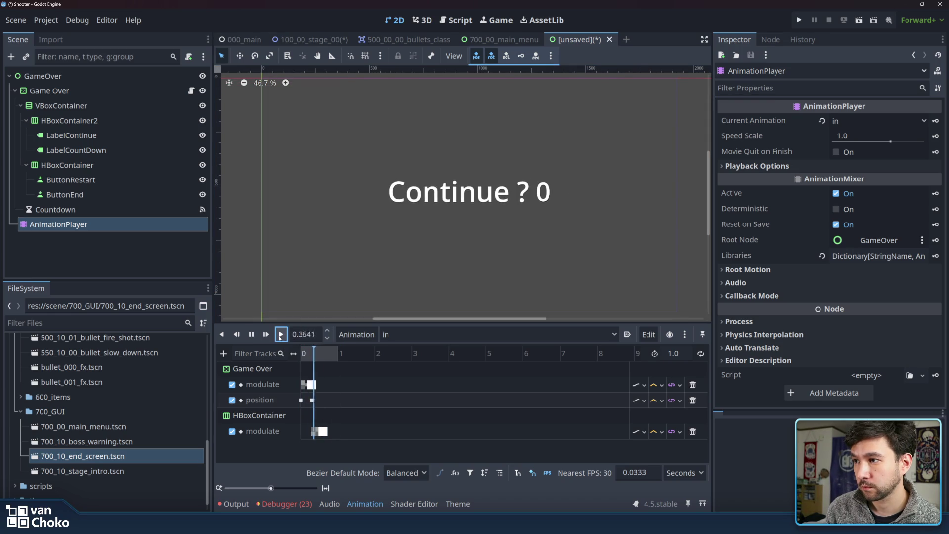
pyautogui.click(280, 336)
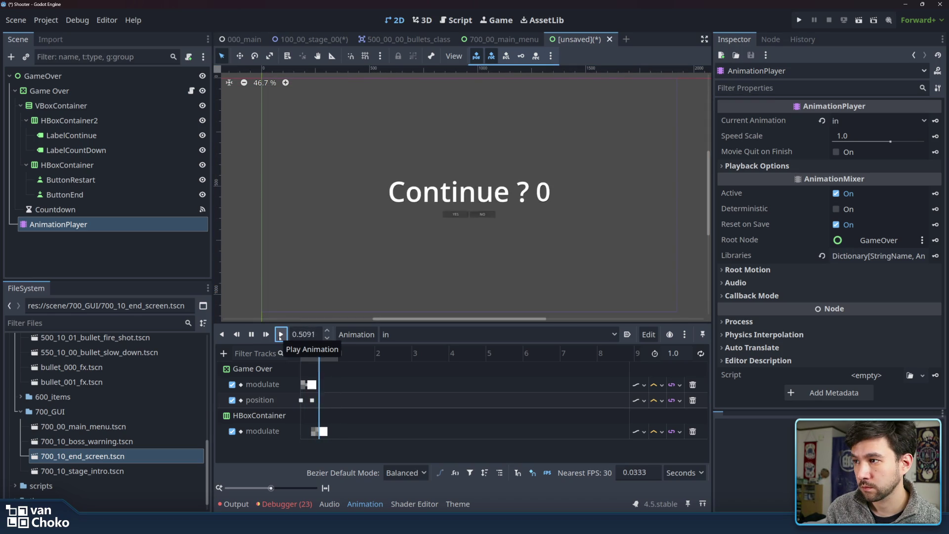
pyautogui.click(279, 336)
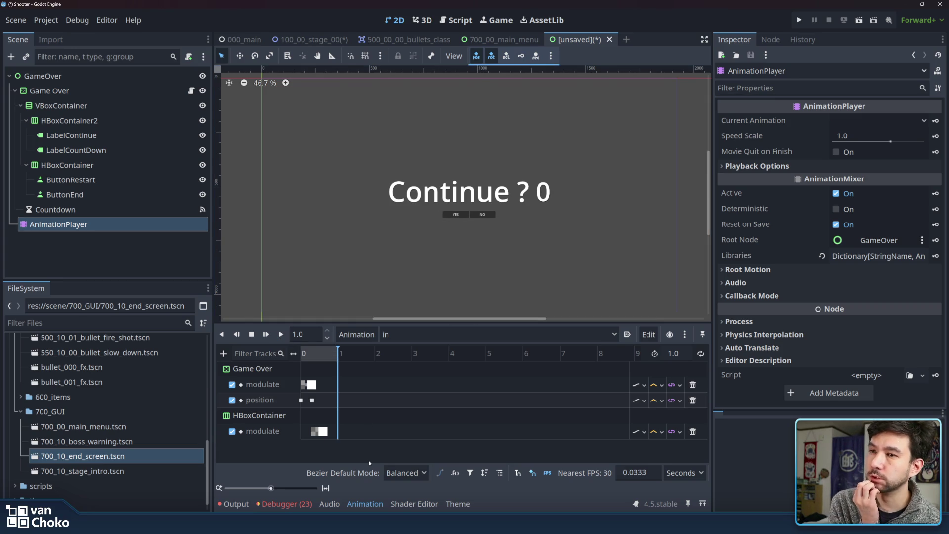
# Inspect the Countdown, button and HBoxContainer nodes, then open the Game Over node's script.
pyautogui.click(124, 210)
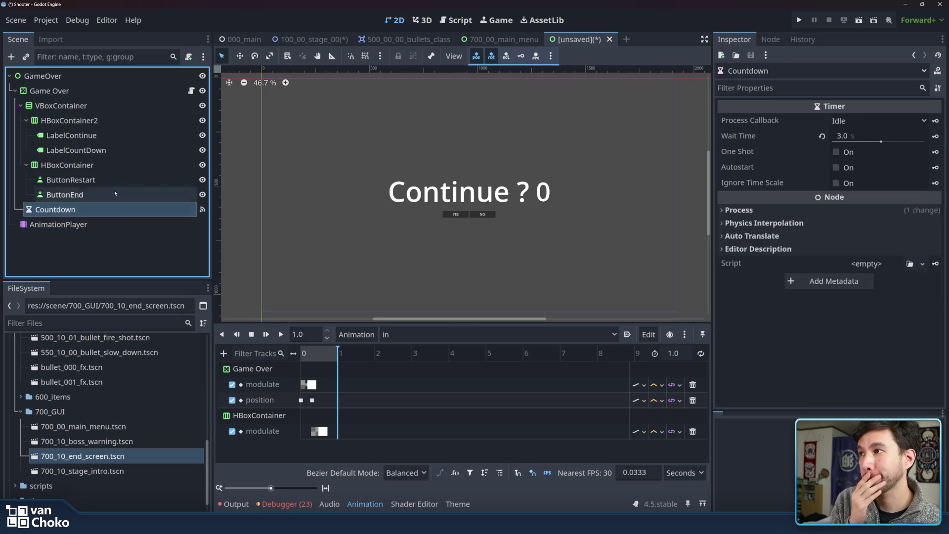
pyautogui.click(111, 180)
pyautogui.click(109, 194)
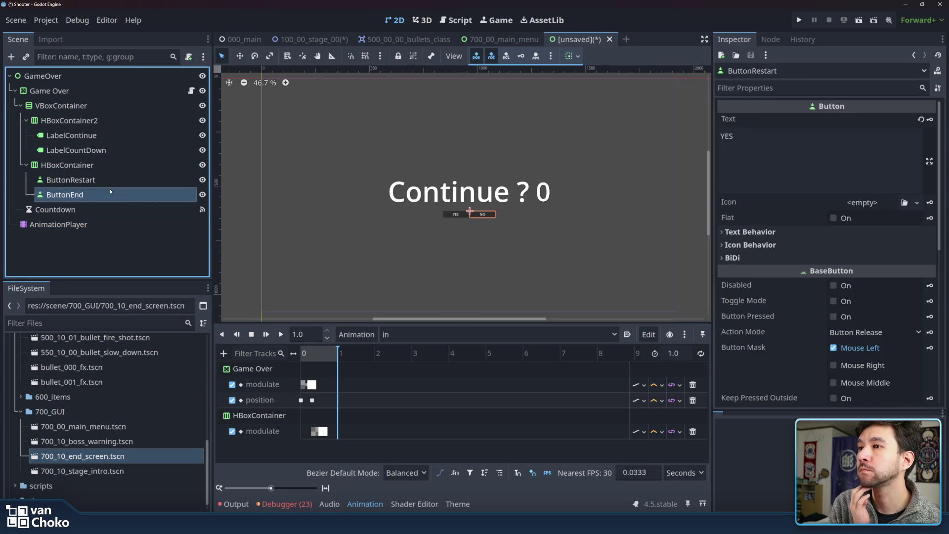
pyautogui.click(106, 165)
pyautogui.click(99, 91)
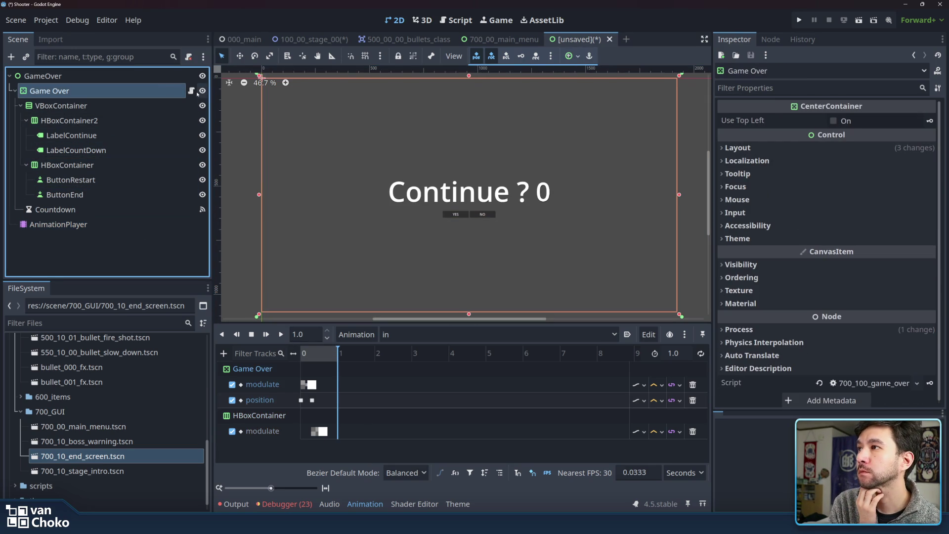
pyautogui.click(191, 90)
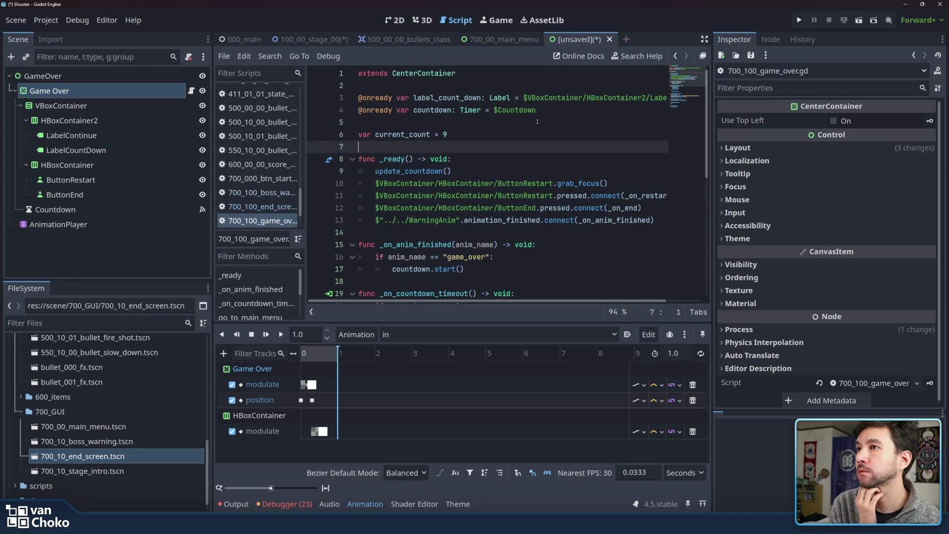
pyautogui.click(539, 184)
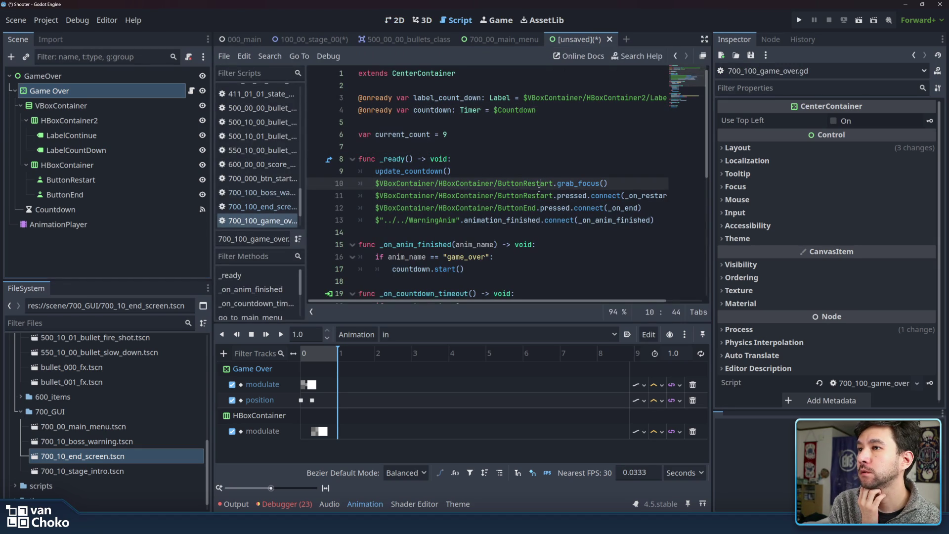
pyautogui.click(377, 220)
pyautogui.write('#')
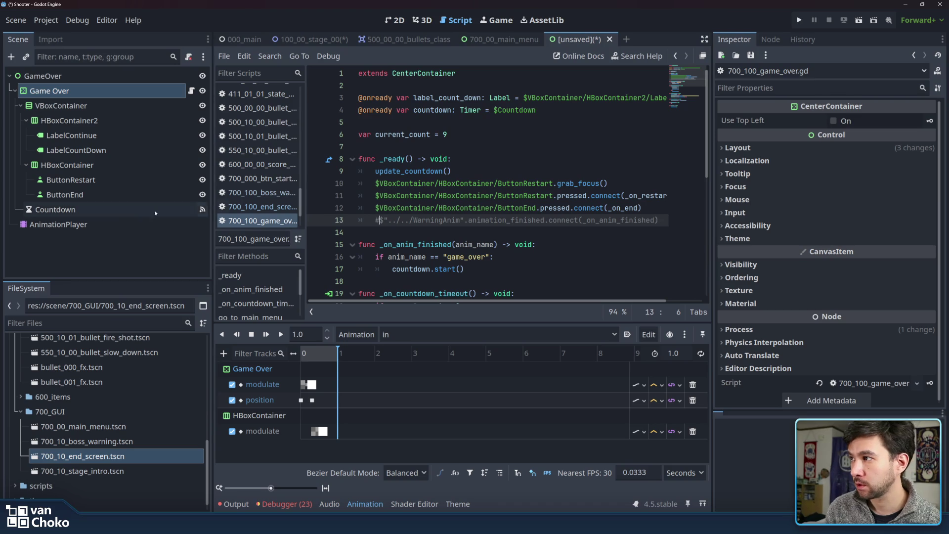
pyautogui.moveTo(58, 225); pyautogui.dragTo(489, 128)
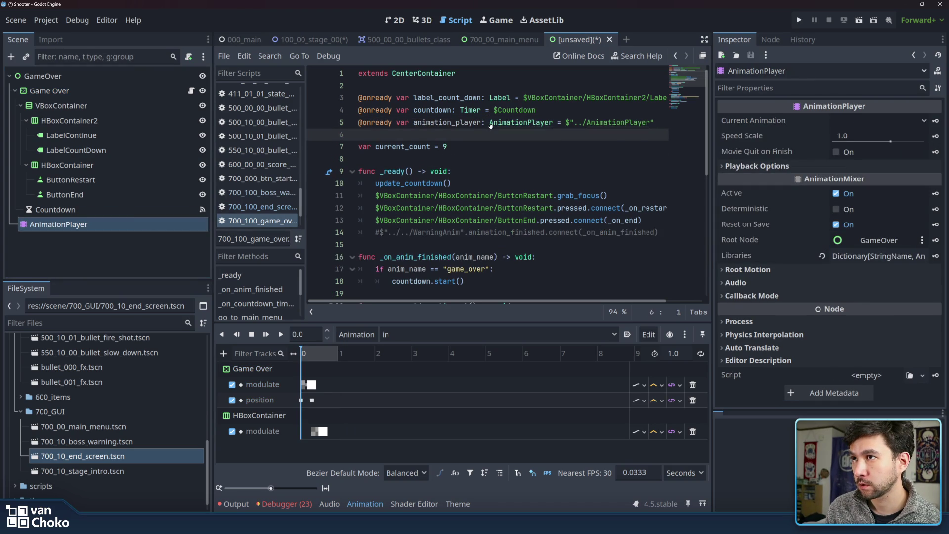
pyautogui.doubleClick(452, 122)
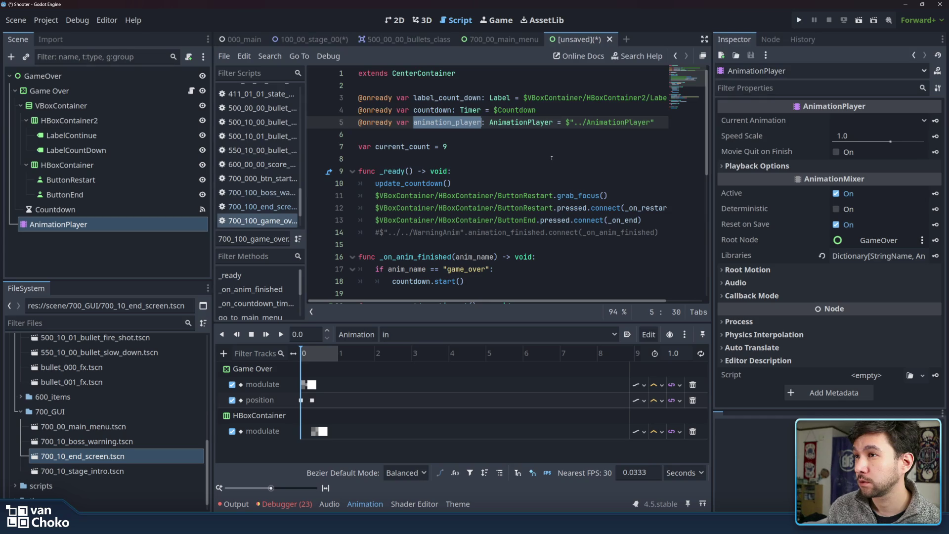
# Add animation_player.play("in") on a new line 15 in _ready().
pyautogui.click(665, 233)
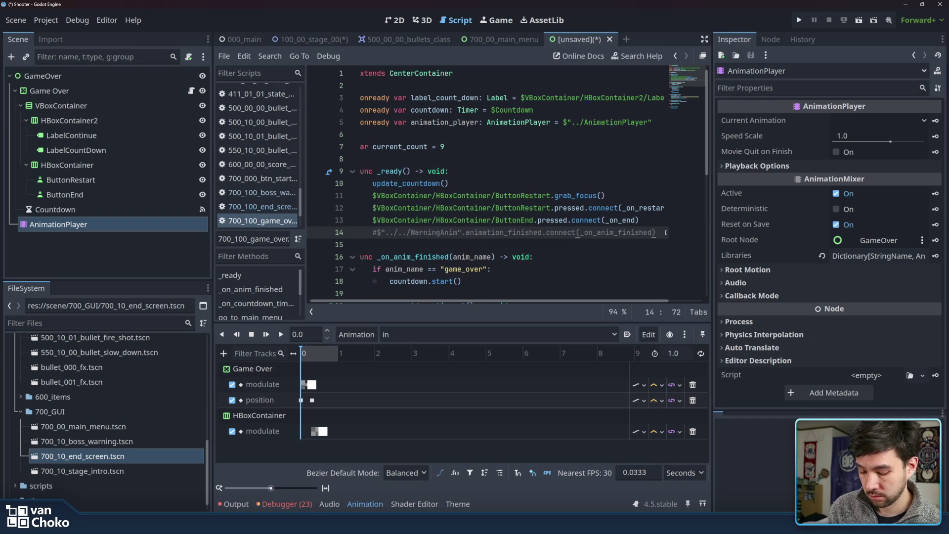
pyautogui.press('Return')
pyautogui.hotkey('ctrl', 'v')
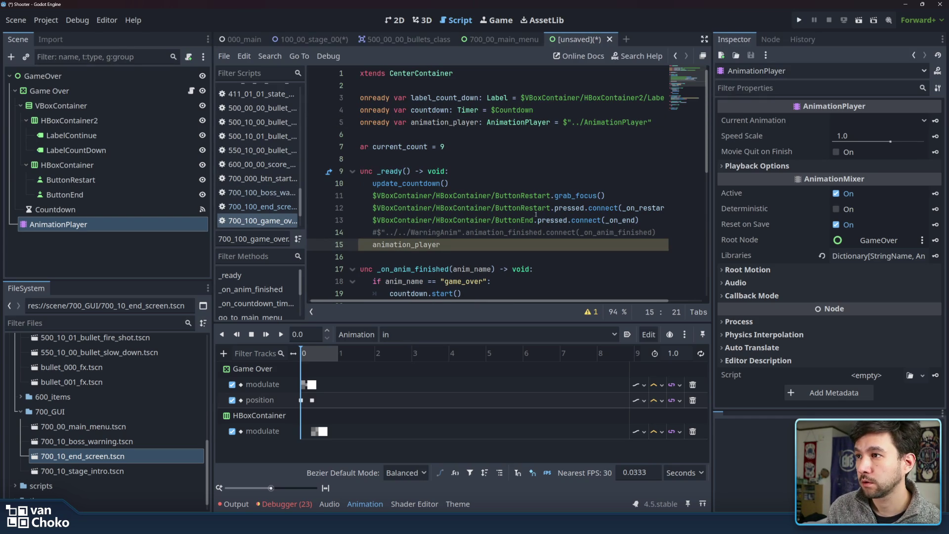
pyautogui.write('.pas')
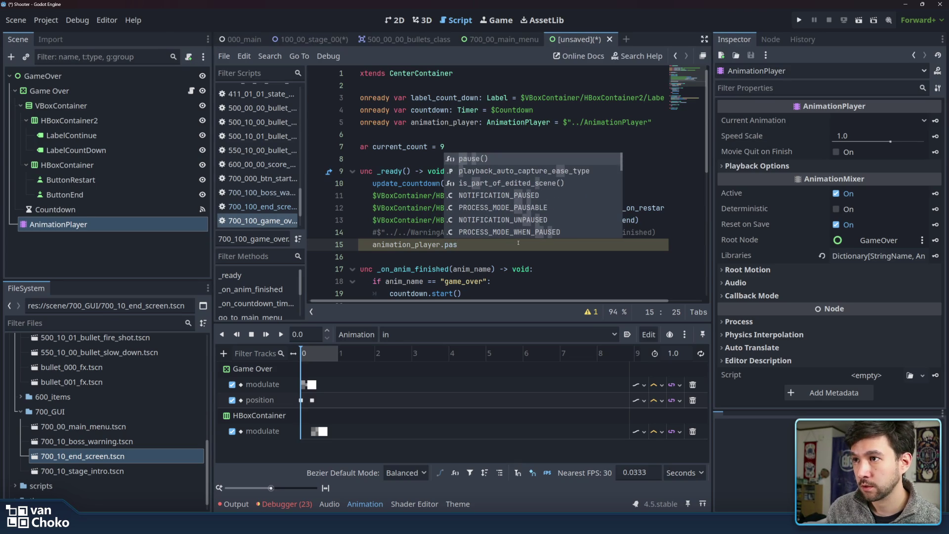
pyautogui.press('BackSpace')
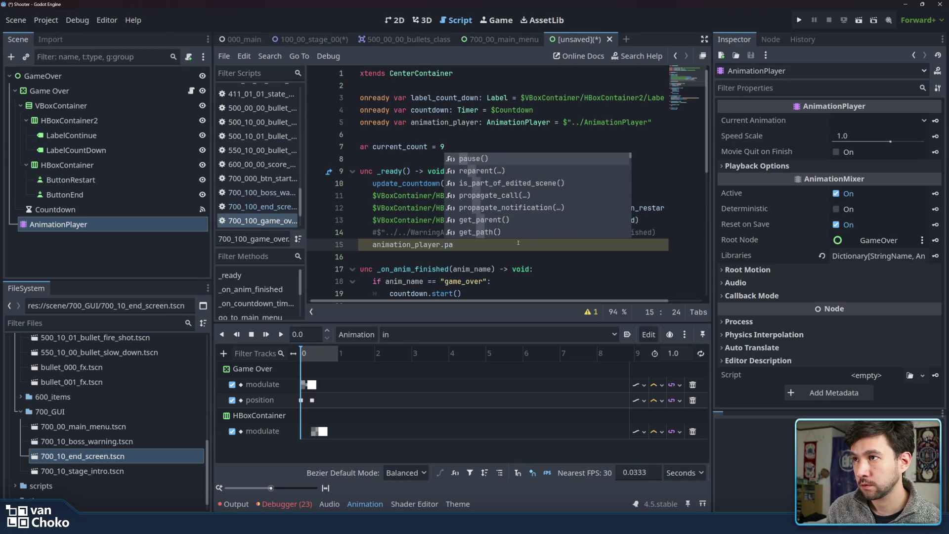
pyautogui.write('ly')
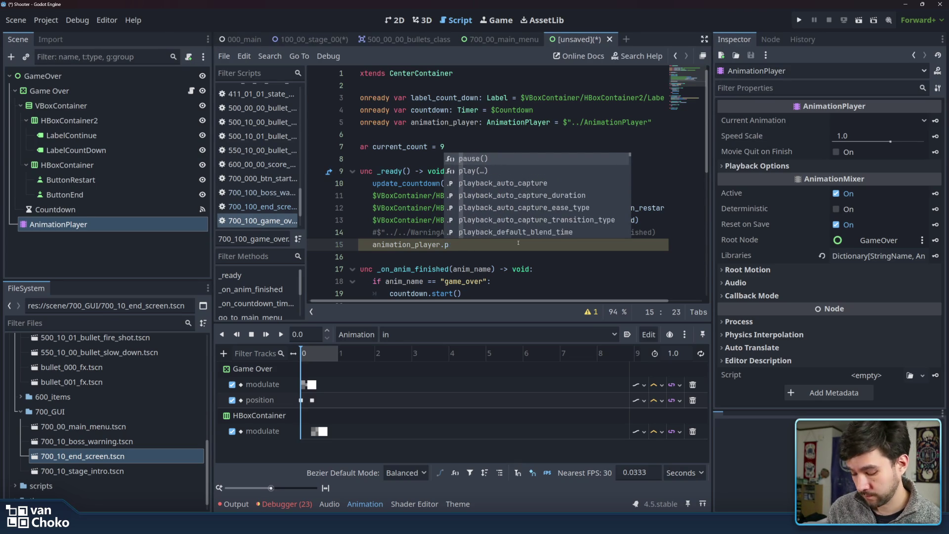
pyautogui.press('Return')
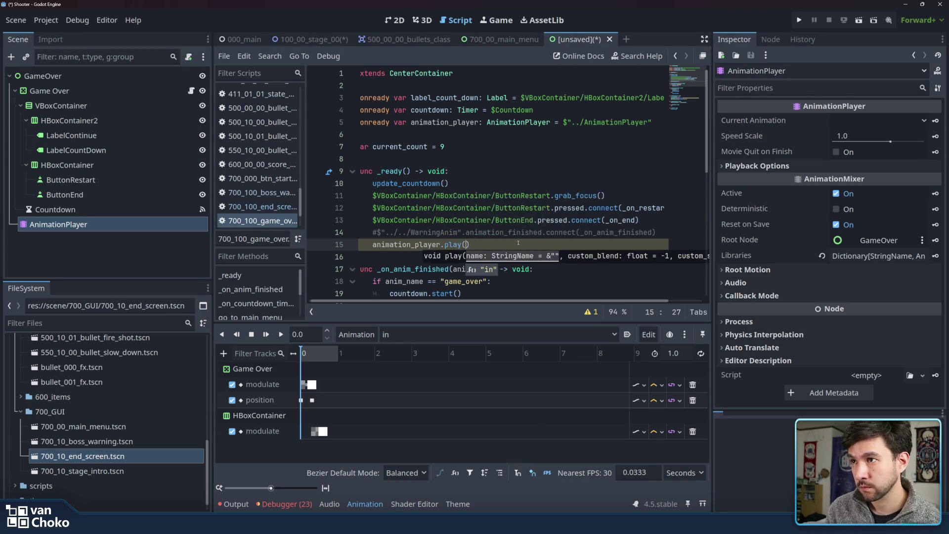
pyautogui.press('Return')
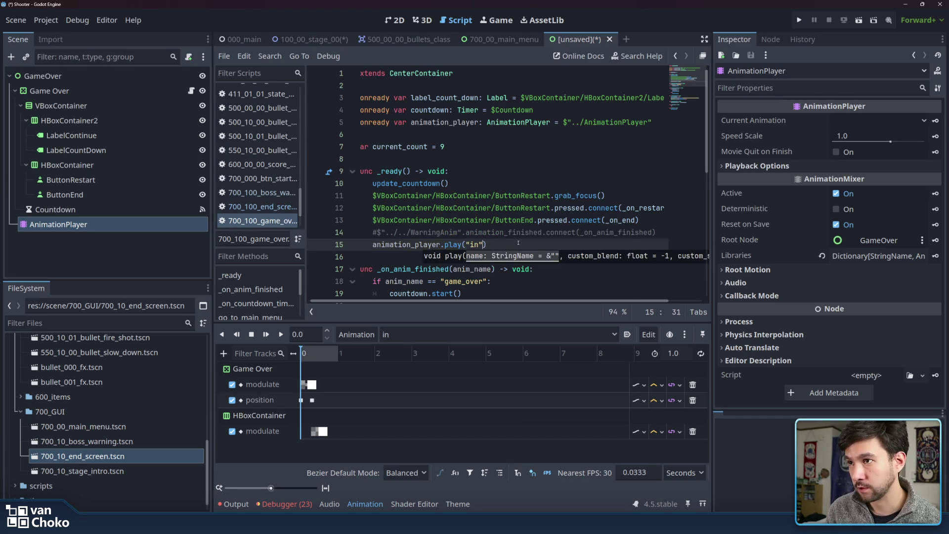
# Review the new play("in") call on line 15.
pyautogui.rightClick(518, 243)
pyautogui.click(509, 247)
pyautogui.moveTo(499, 246); pyautogui.dragTo(446, 243)
pyautogui.click(506, 245)
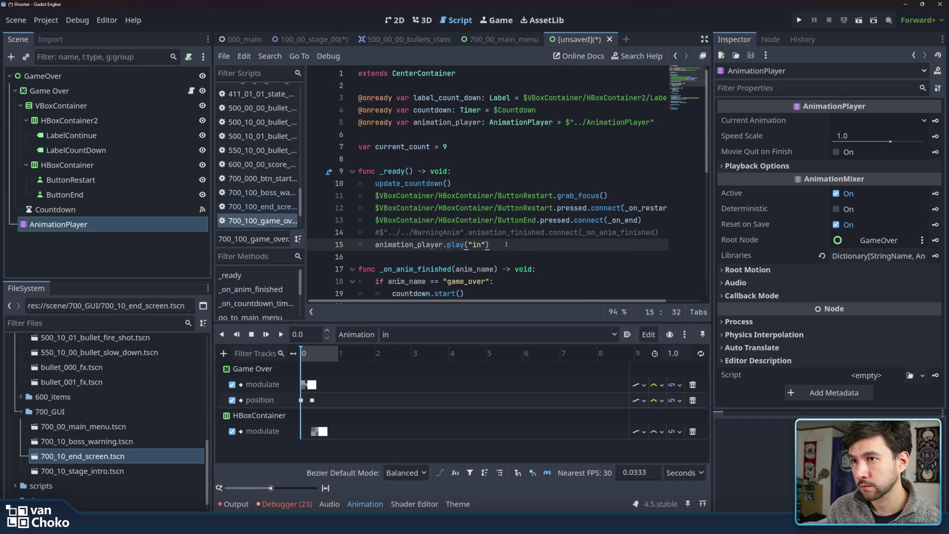
pyautogui.scroll(-3, 507, 244)
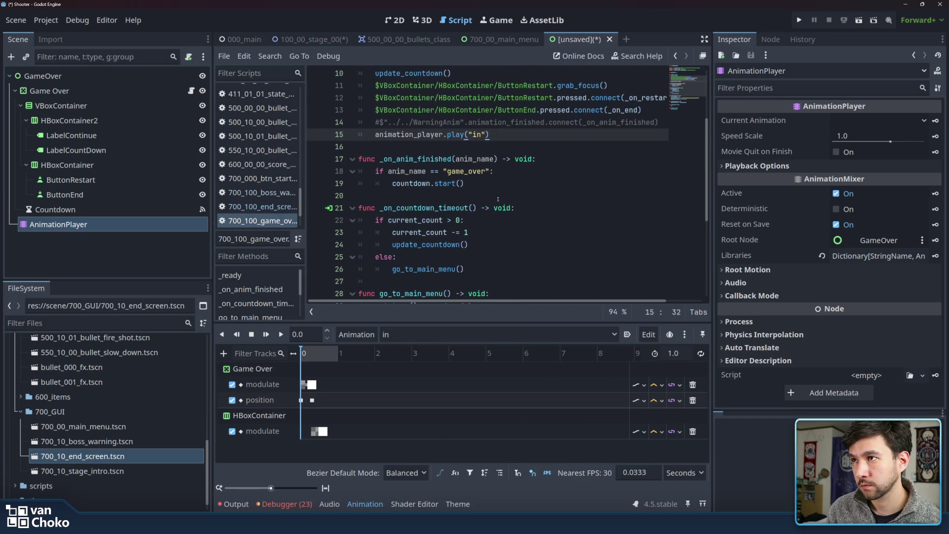
pyautogui.scroll(1, 498, 199)
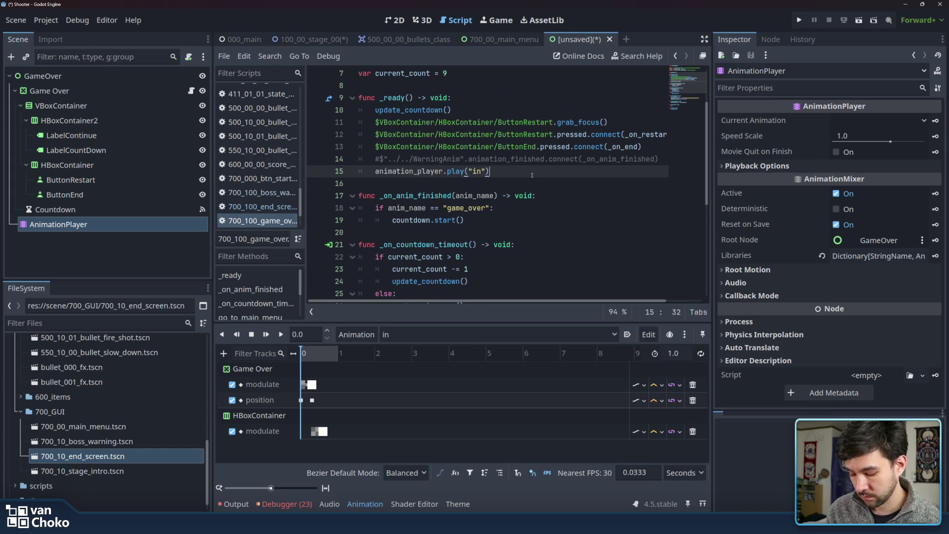
# Start a new line below the play call with animation_player.connect.
pyautogui.press('Return')
pyautogui.write('ani')
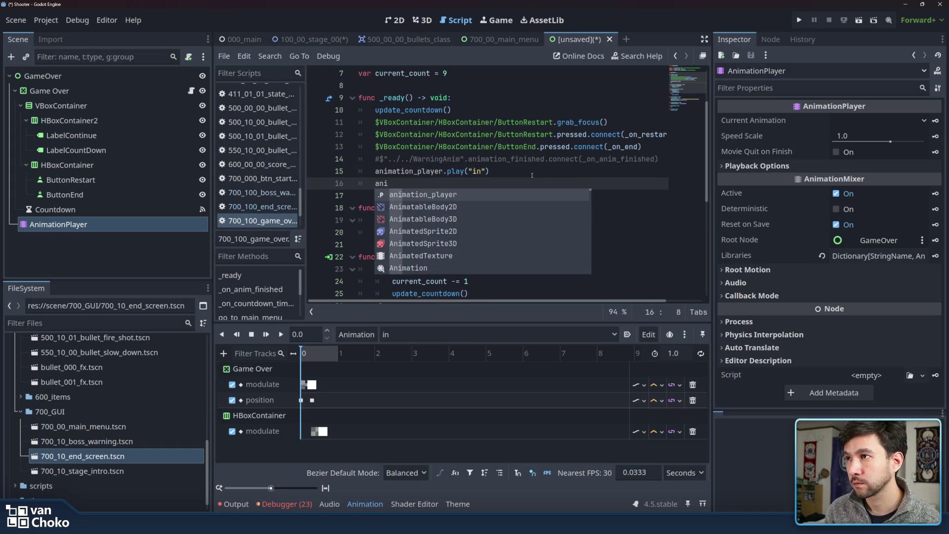
pyautogui.press('Return')
pyautogui.scroll(2, 524, 173)
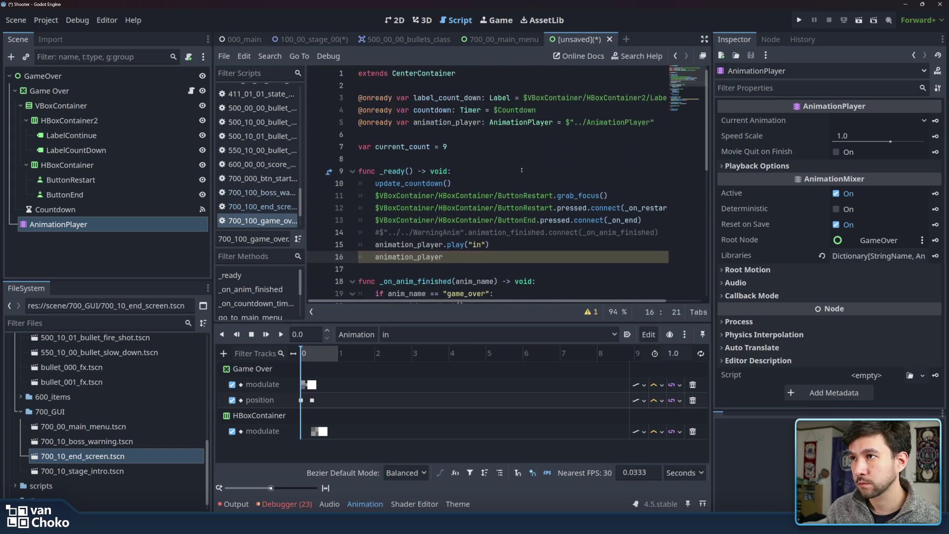
pyautogui.scroll(-2, 522, 170)
pyautogui.write('.connec')
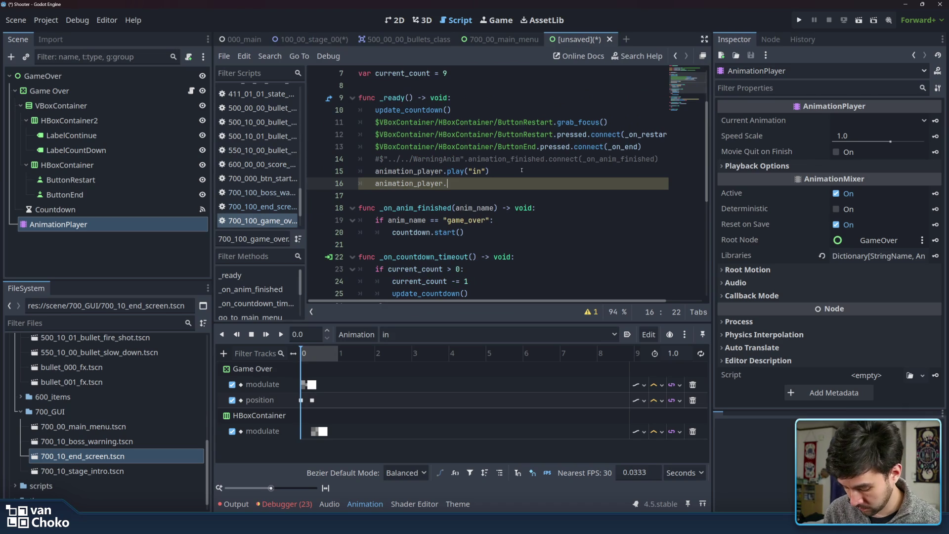
pyautogui.press('Return')
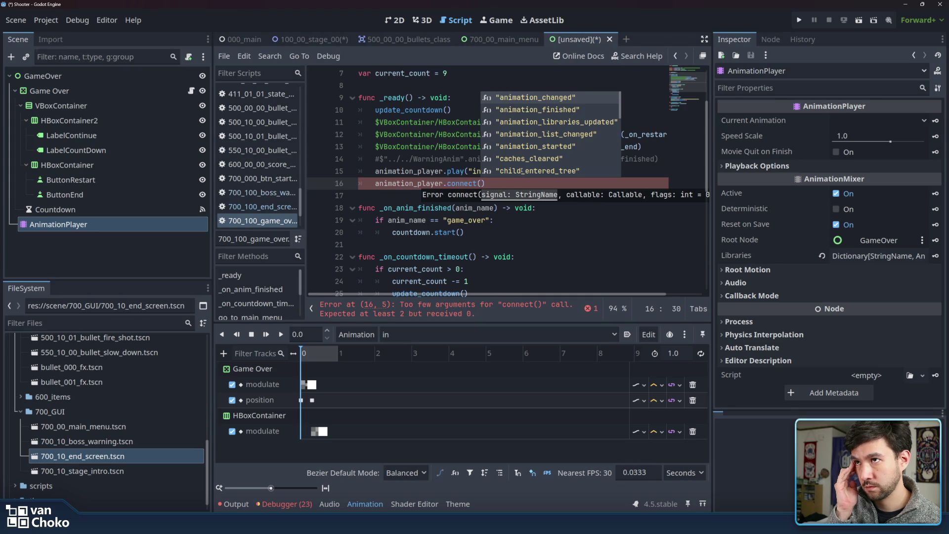
# Make line 16 connect animation_finished to _on_anim_finished.
pyautogui.press('BackSpace')
pyautogui.press('BackSpace')
pyautogui.press('BackSpace')
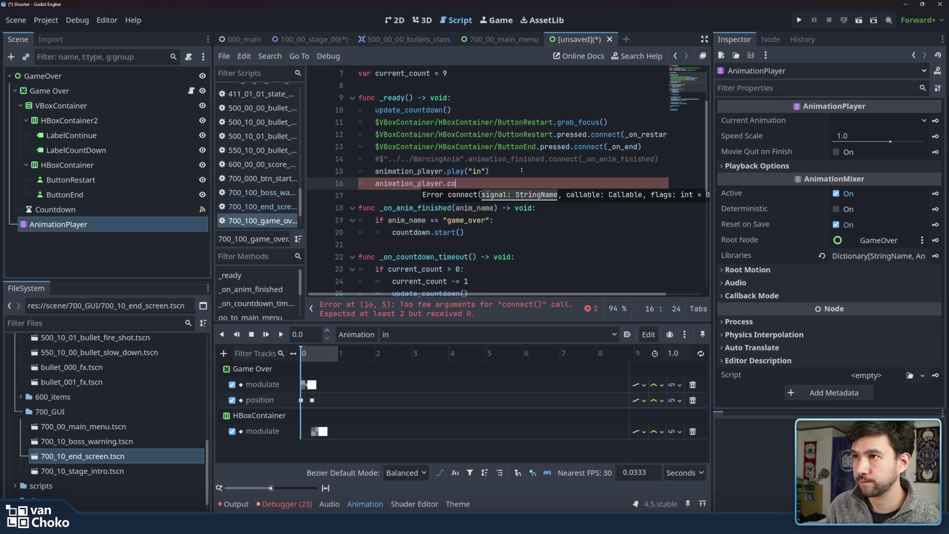
pyautogui.write('anim')
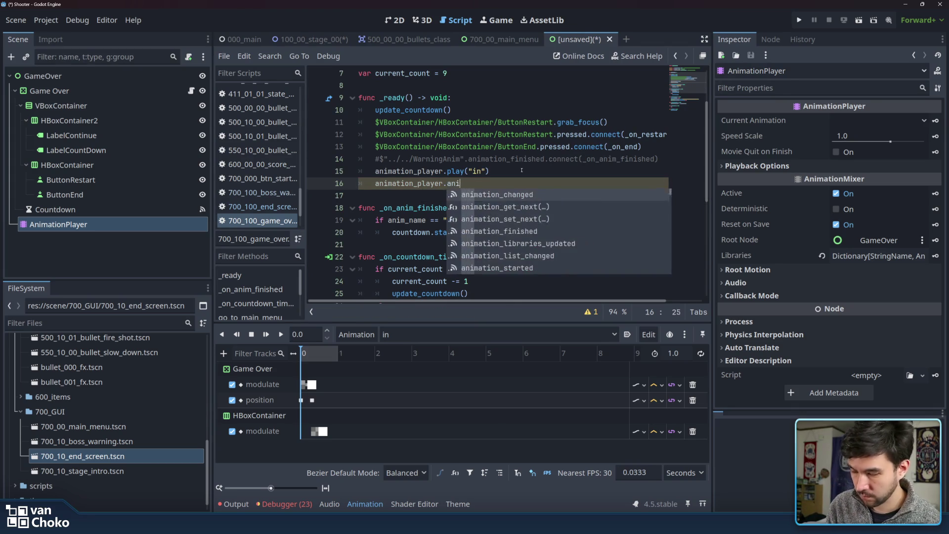
pyautogui.press('Down')
pyautogui.press('Down')
pyautogui.press('Down')
pyautogui.press('Return')
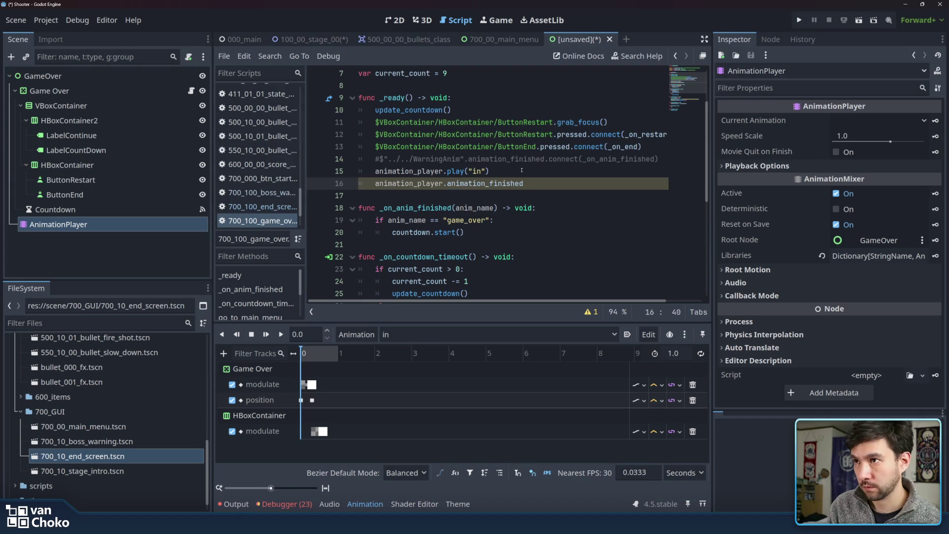
pyautogui.write('.conn')
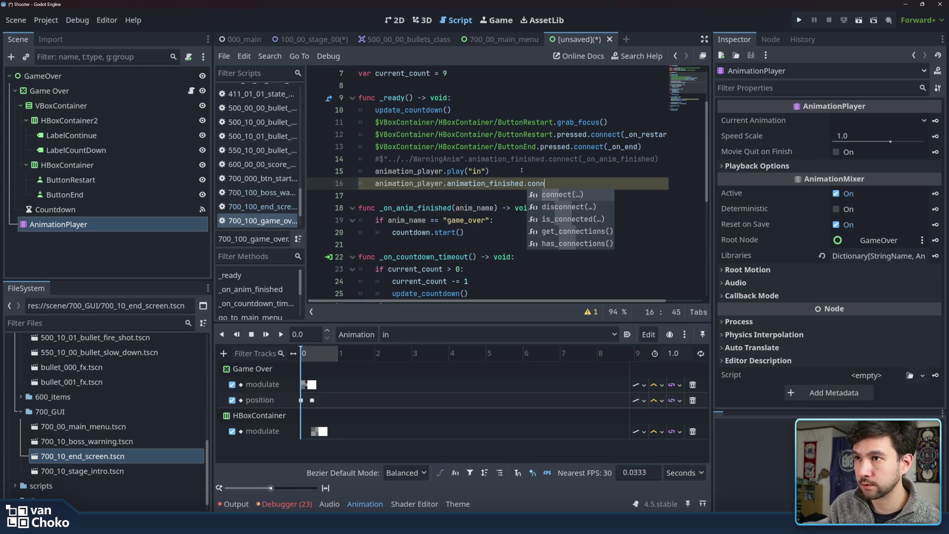
pyautogui.press('Return')
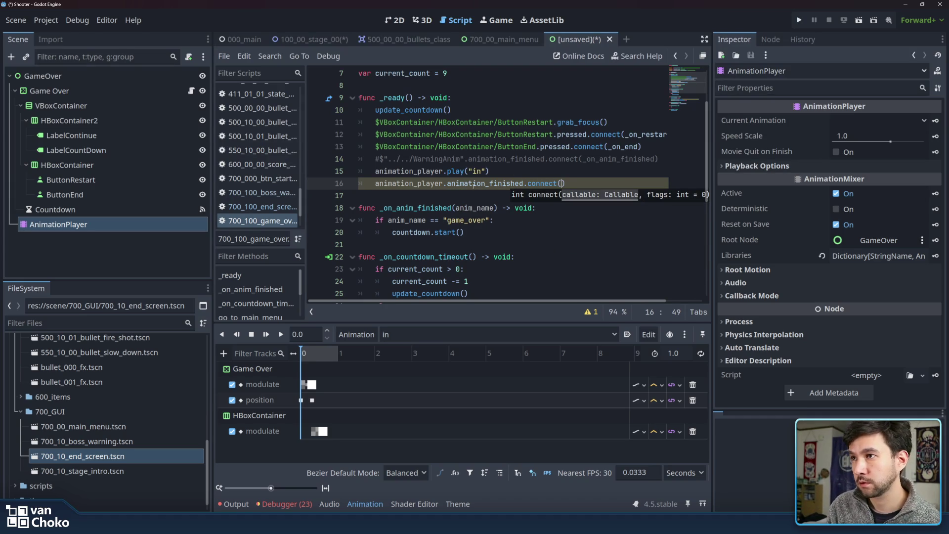
pyautogui.doubleClick(417, 208)
pyautogui.hotkey('ctrl', 'c')
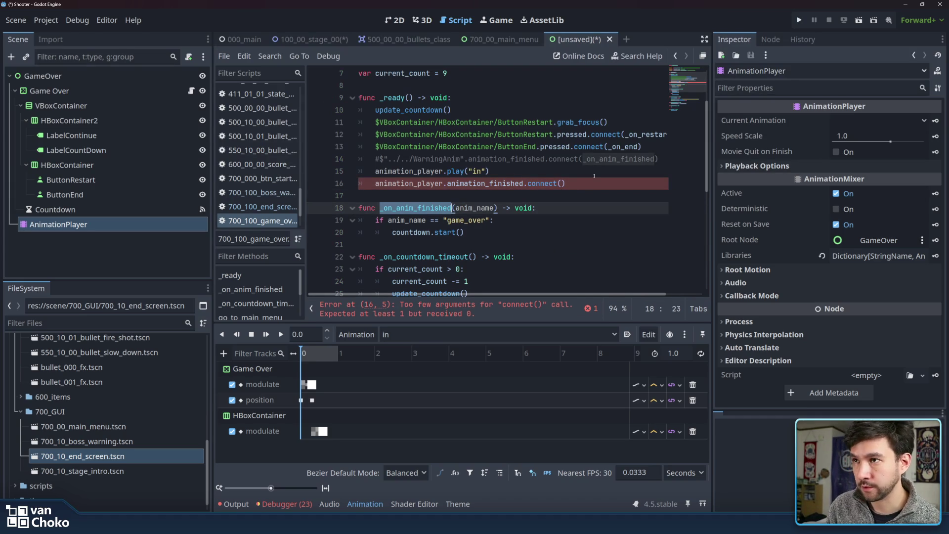
pyautogui.click(564, 183)
pyautogui.hotkey('ctrl', 'v')
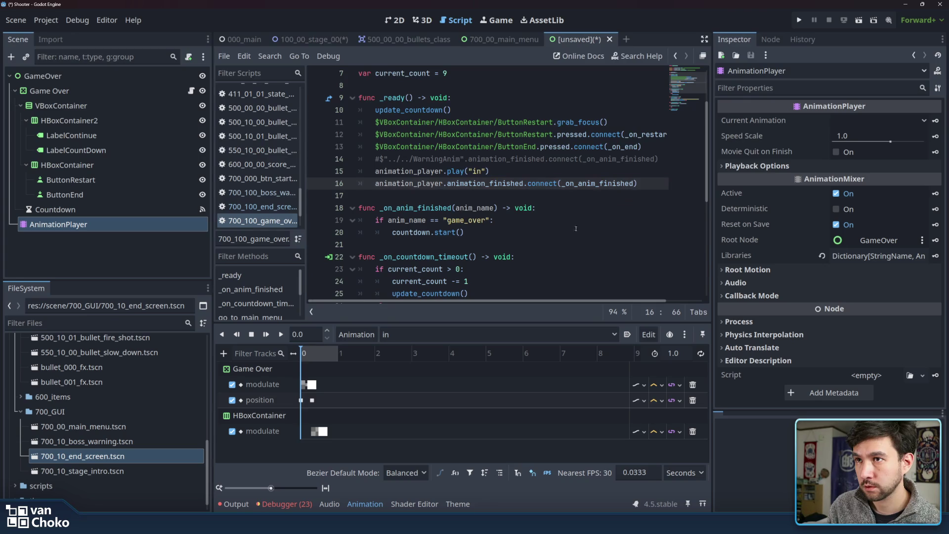
# Change the animation name on line 19 from "game_over" to "in".
pyautogui.doubleClick(461, 220)
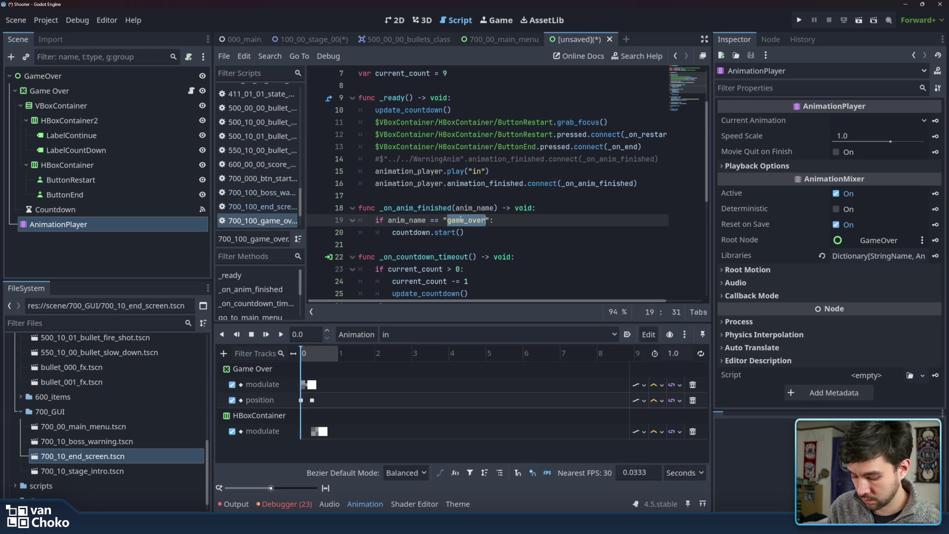
pyautogui.write('in')
pyautogui.press('Up')
pyautogui.press('Down')
pyautogui.press('Down')
pyautogui.press('End')
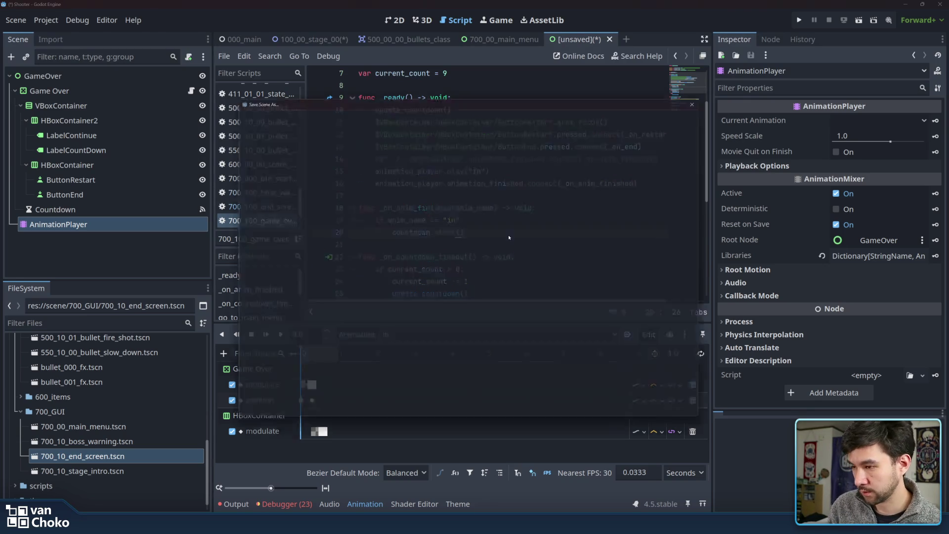
# Save the scene as 700_10_game_over.tscn by adding the 700_10_ prefix to its name.
pyautogui.hotkey('ctrl', 's')
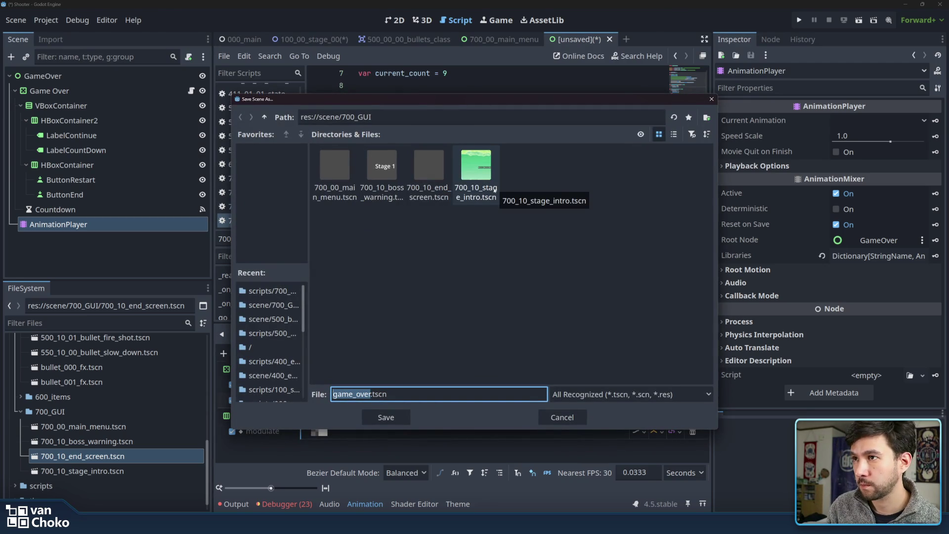
pyautogui.press('Home')
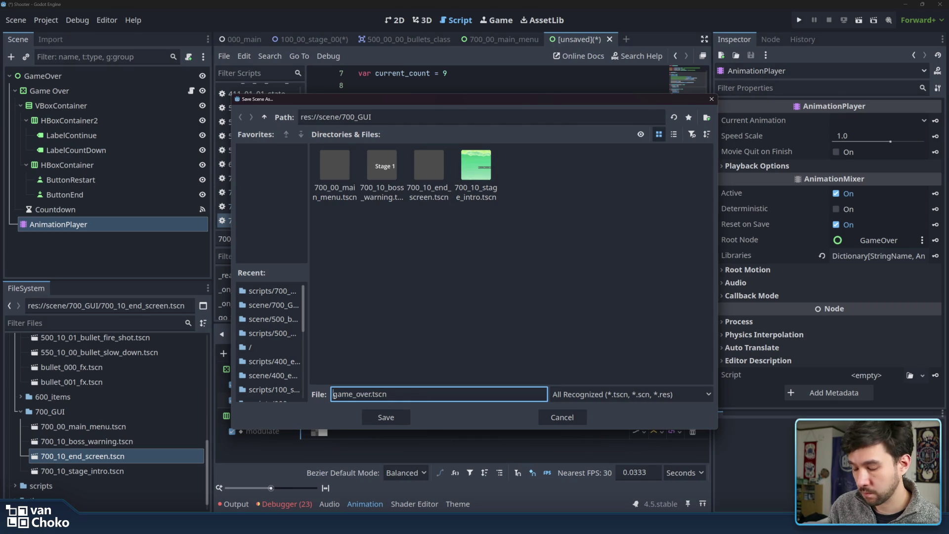
pyautogui.write('700_')
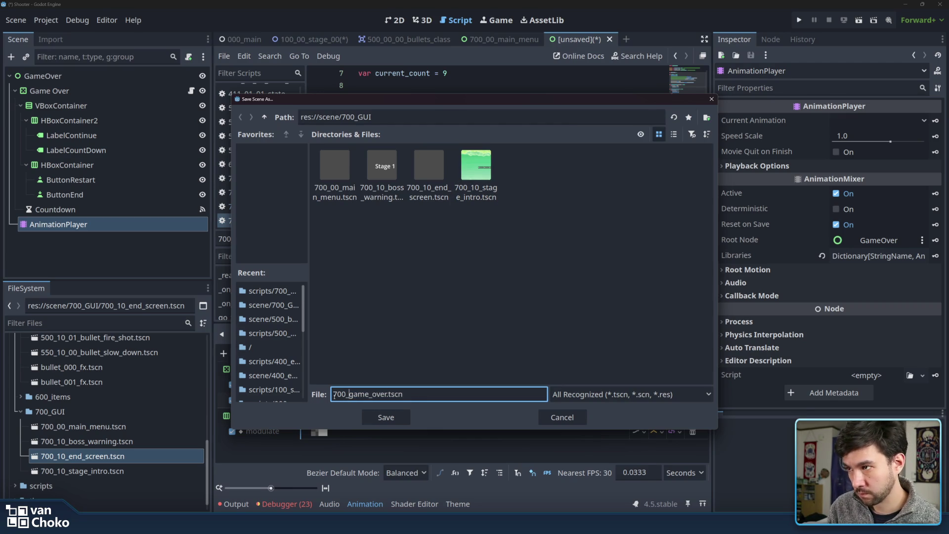
pyautogui.write('10_')
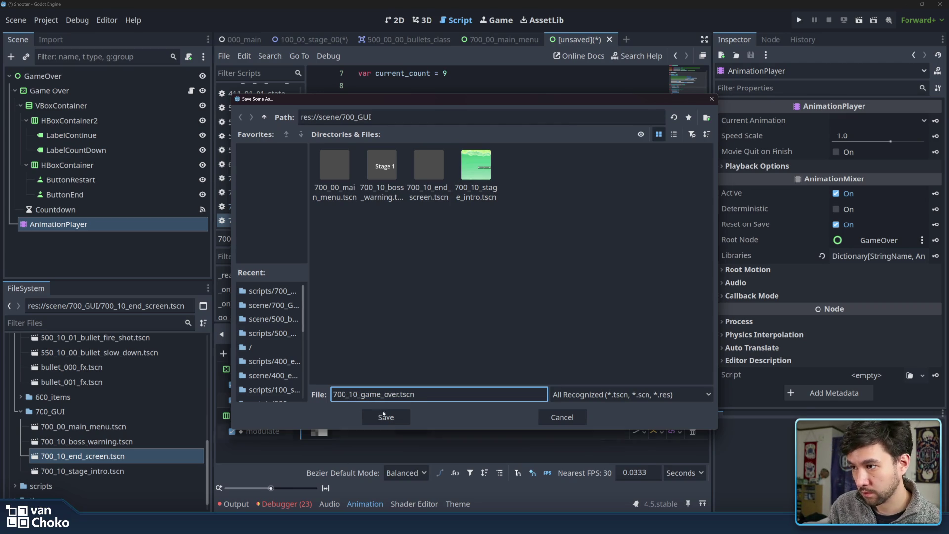
pyautogui.click(386, 417)
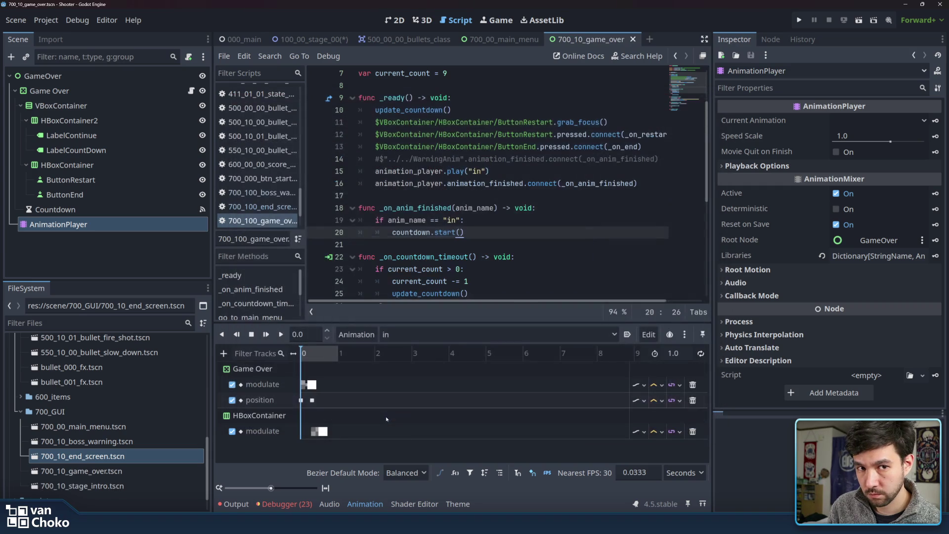
# Scroll through the game over script and save it again.
pyautogui.click(598, 275)
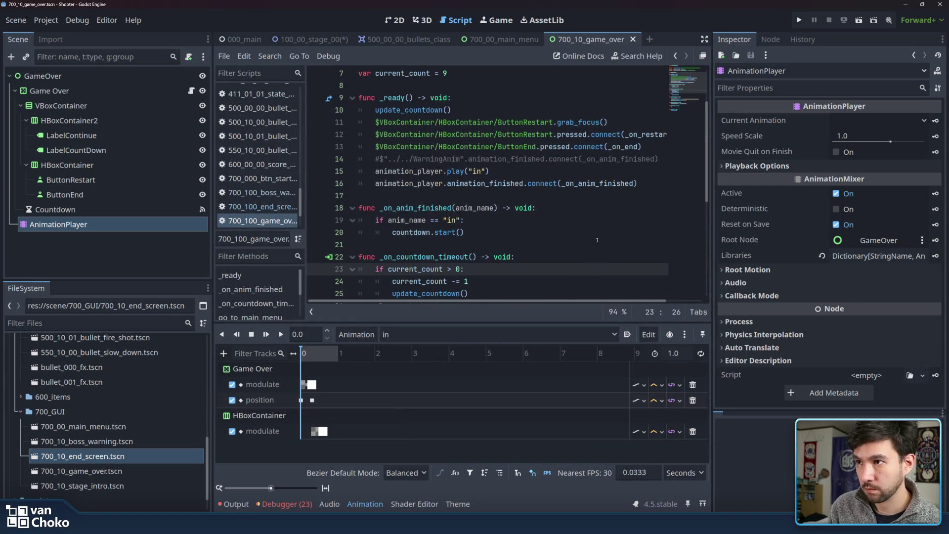
pyautogui.scroll(-4, 598, 276)
pyautogui.scroll(-2, 576, 186)
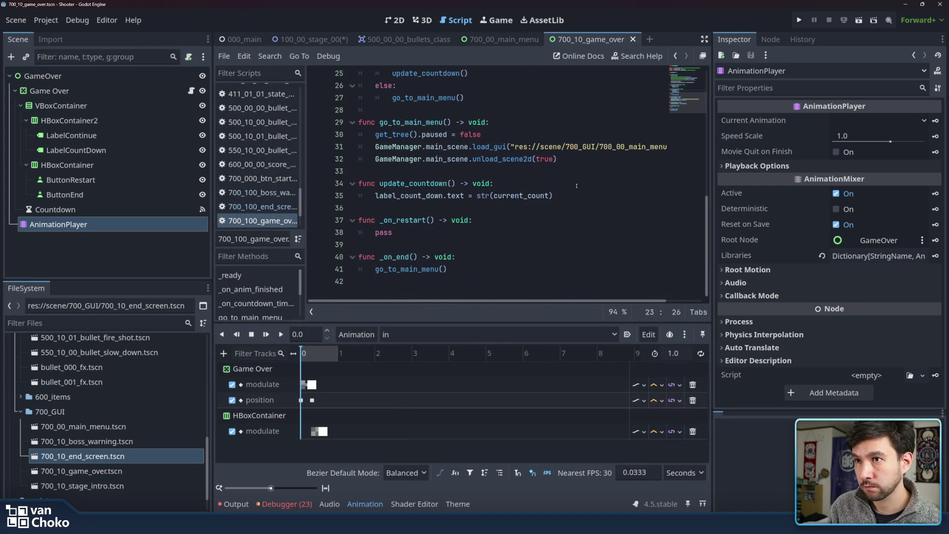
pyautogui.scroll(8, 577, 186)
pyautogui.click(550, 142)
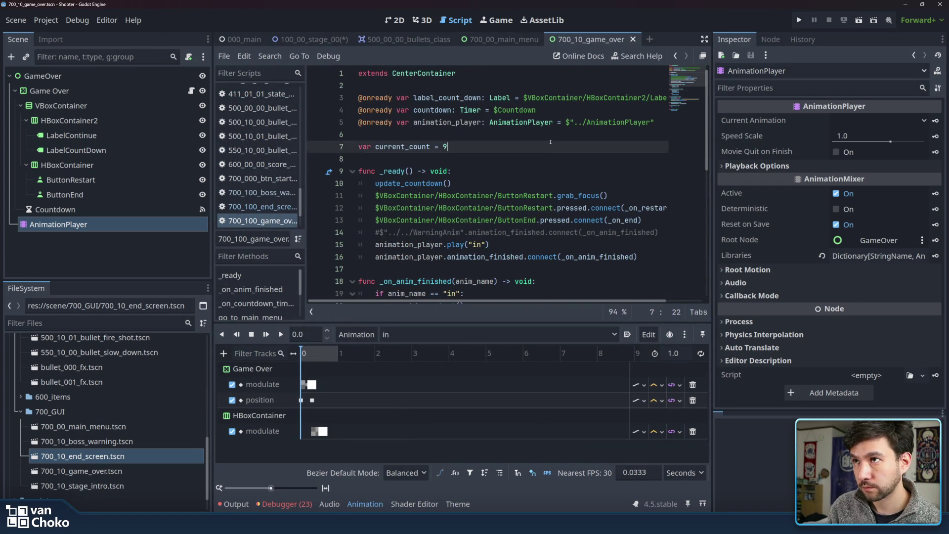
pyautogui.hotkey('ctrl', 's')
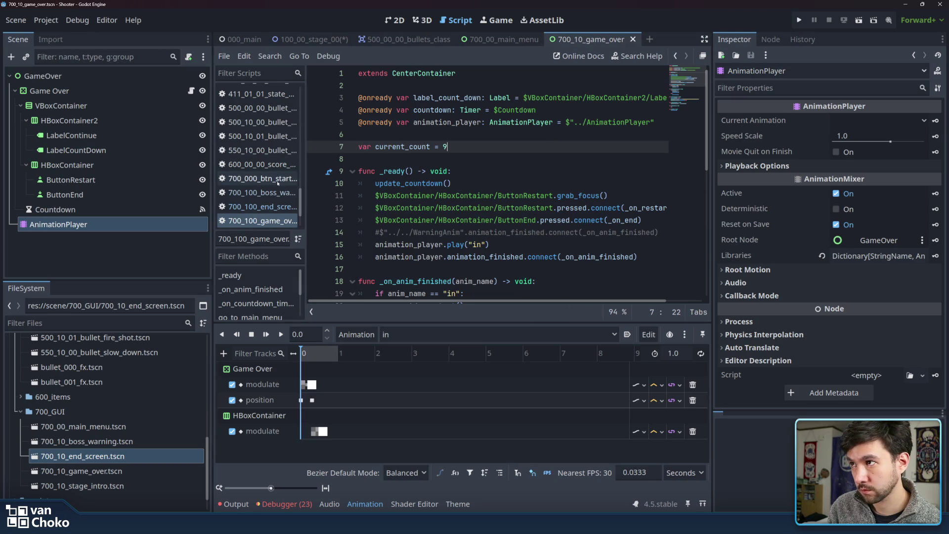
# Widen the script list to compare the end screen and game over scripts, then narrow it.
pyautogui.moveTo(305, 178); pyautogui.dragTo(374, 174)
pyautogui.click(270, 207)
pyautogui.click(269, 221)
pyautogui.scroll(-6, 431, 209)
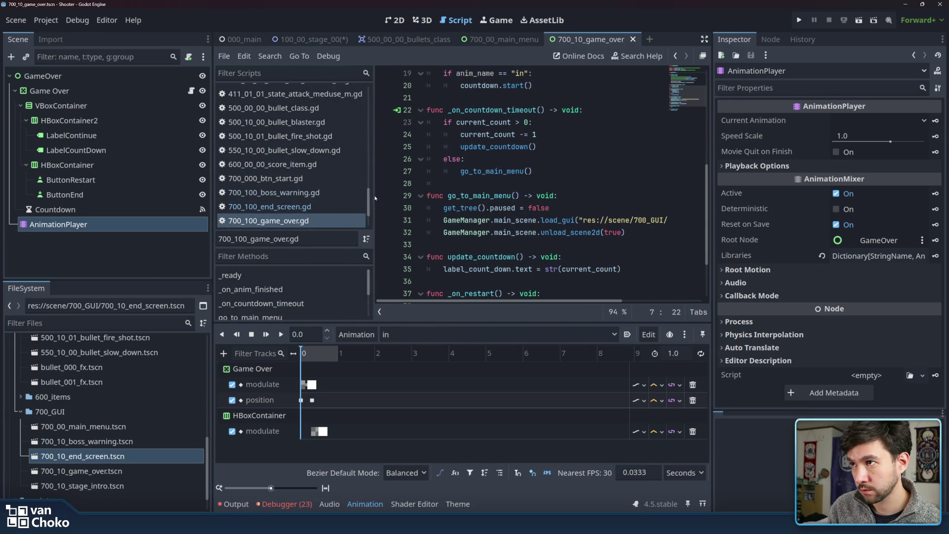
pyautogui.moveTo(375, 198)
pyautogui.mouseDown()
pyautogui.moveTo(307, 199)
pyautogui.moveTo(351, 199)
pyautogui.moveTo(337, 200)
pyautogui.mouseUp()
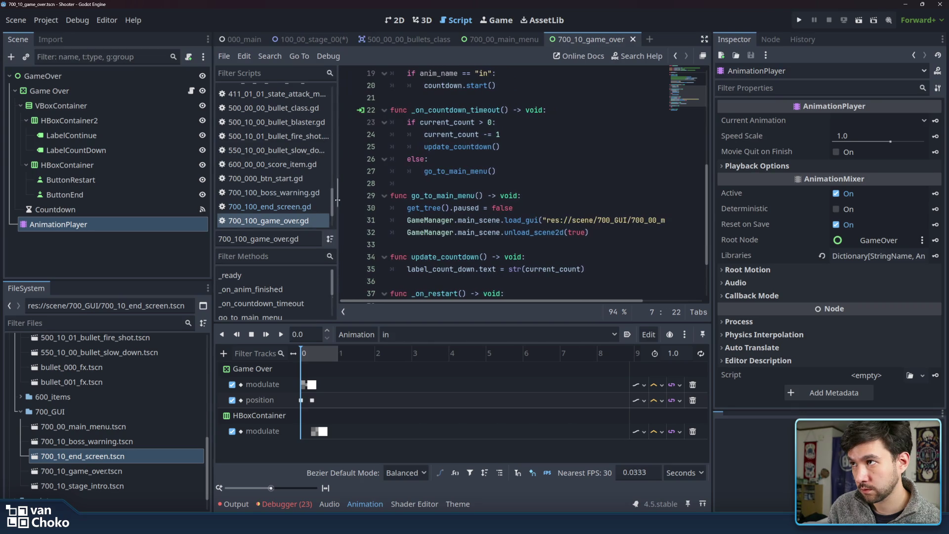
pyautogui.scroll(6, 444, 198)
# Review the button connections, commented WarningAnim link and countdown functions, then open 100_00_stage_00.
pyautogui.click(476, 208)
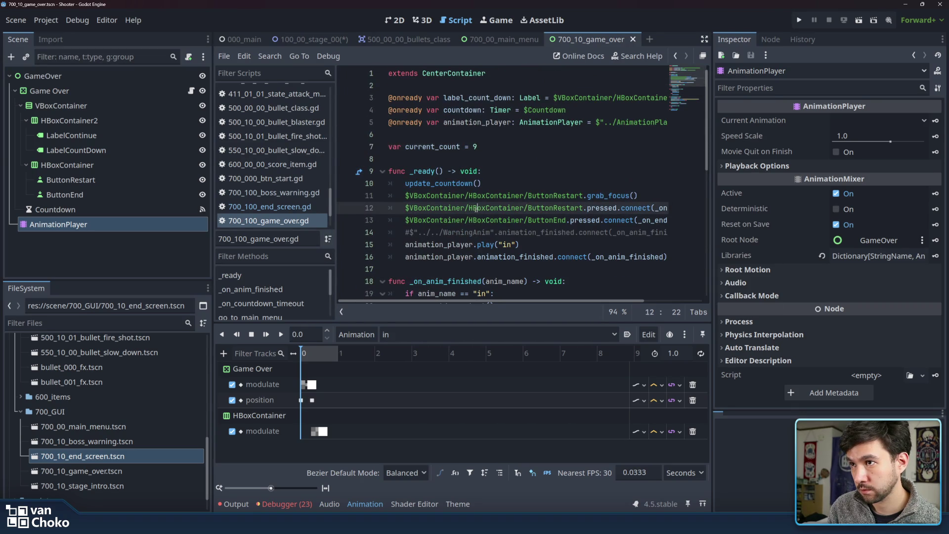
pyautogui.click(541, 233)
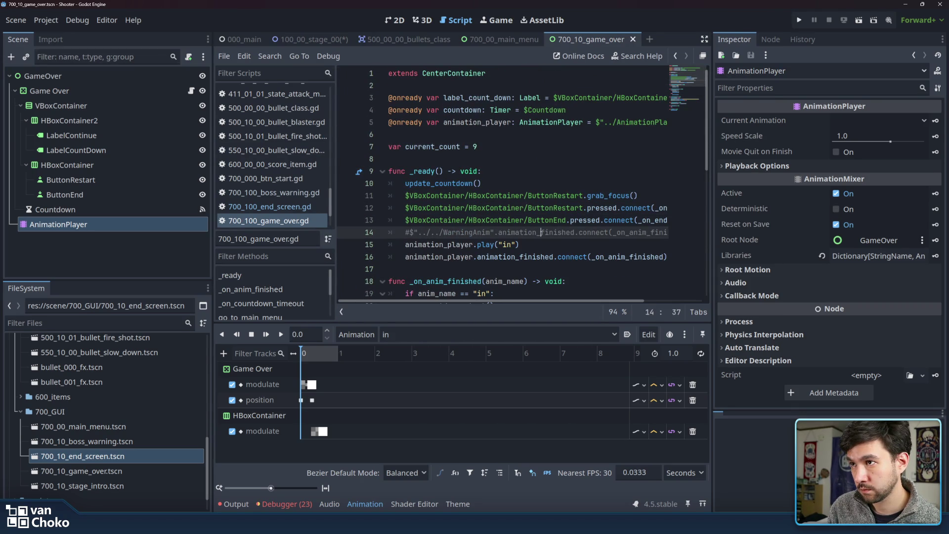
pyautogui.scroll(-8, 541, 232)
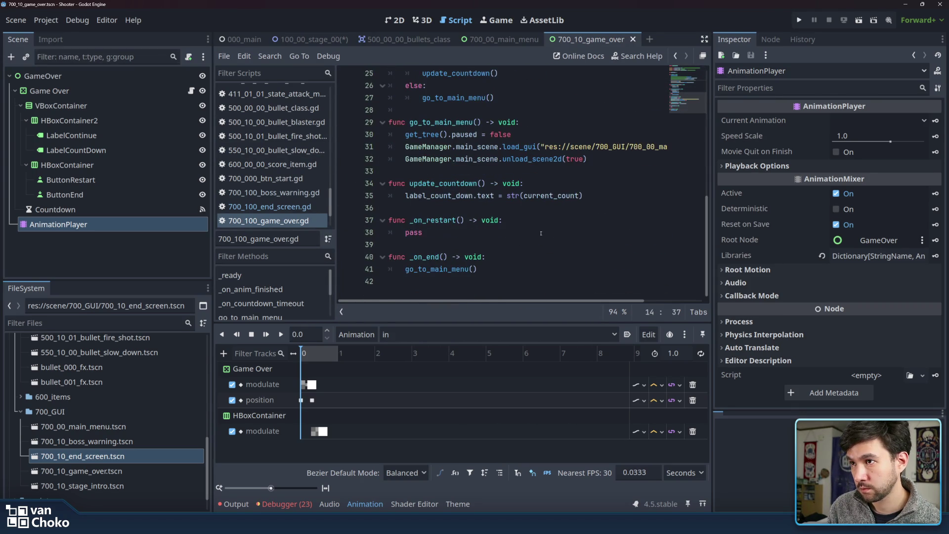
pyautogui.click(541, 232)
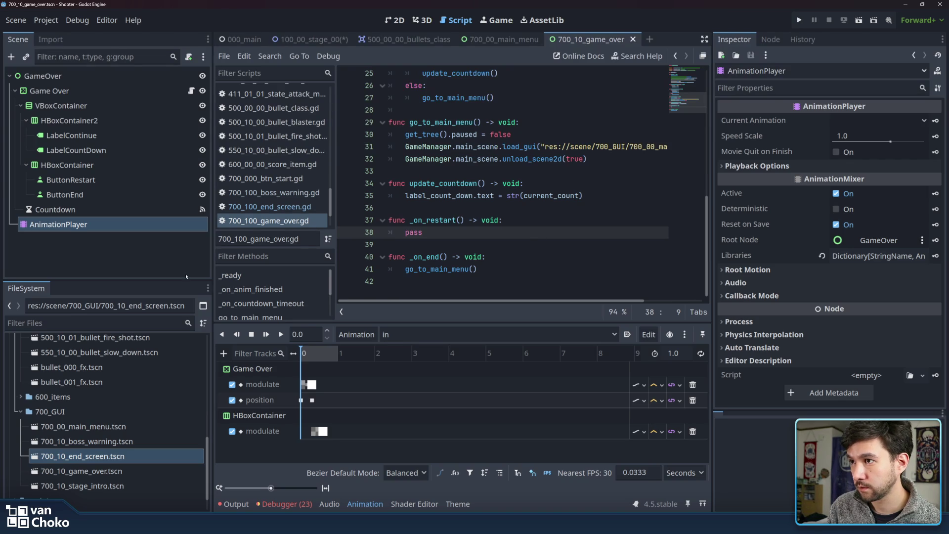
pyautogui.click(520, 270)
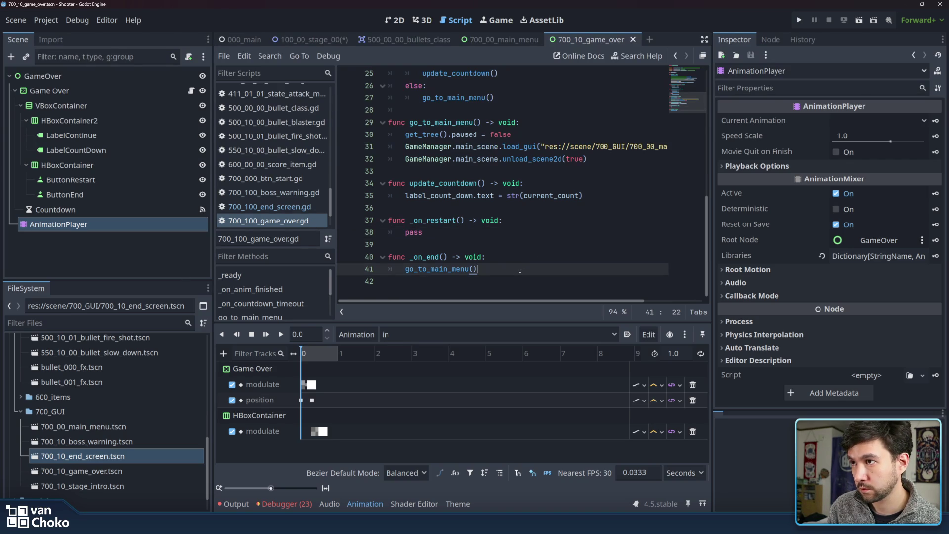
pyautogui.click(470, 134)
pyautogui.click(468, 183)
pyautogui.click(468, 195)
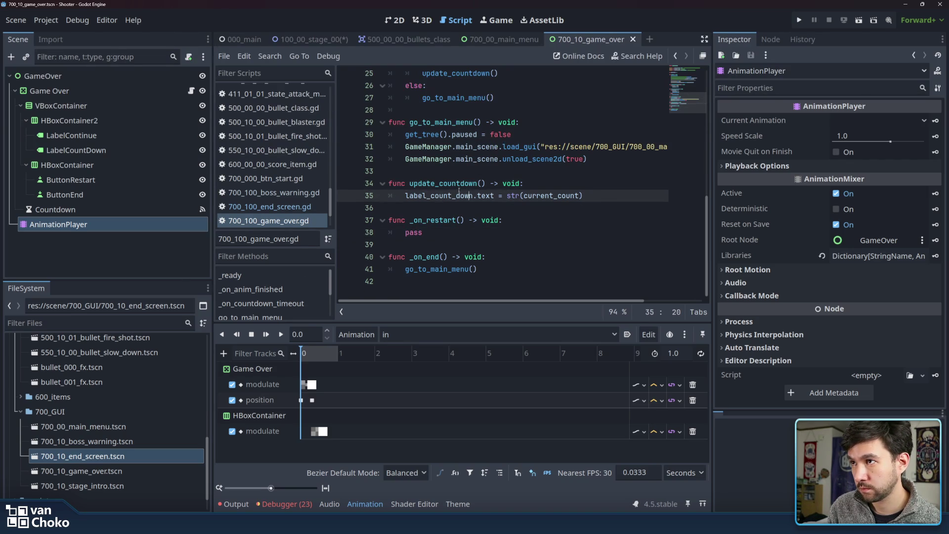
pyautogui.click(450, 208)
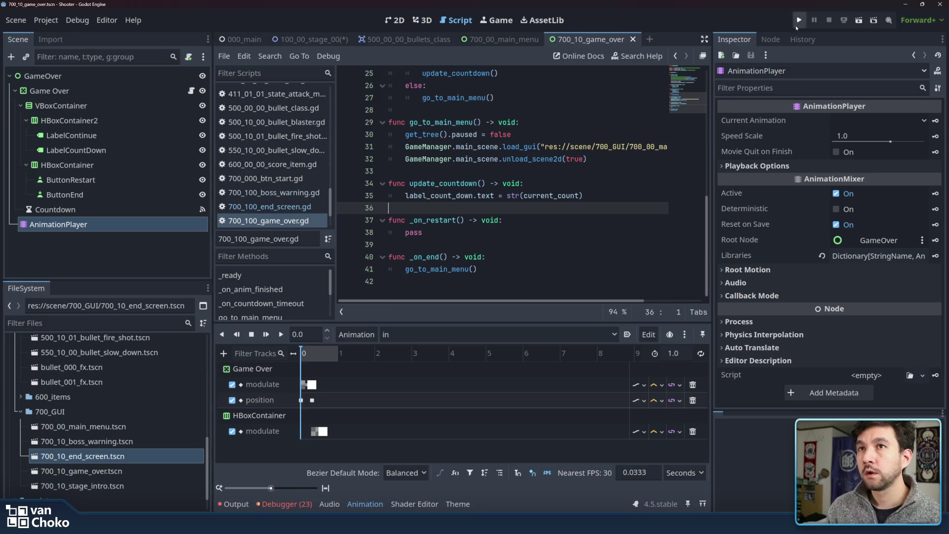
pyautogui.scroll(8, 272, 149)
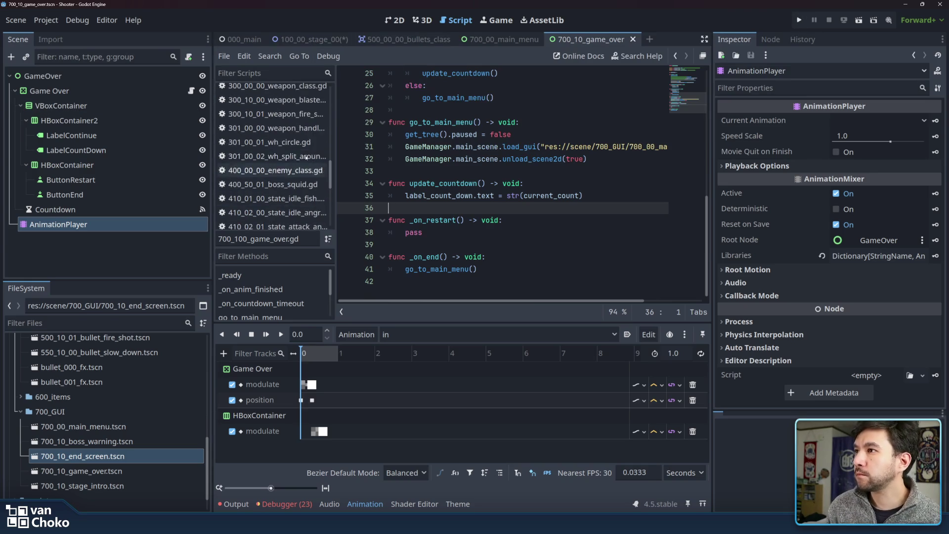
pyautogui.click(310, 39)
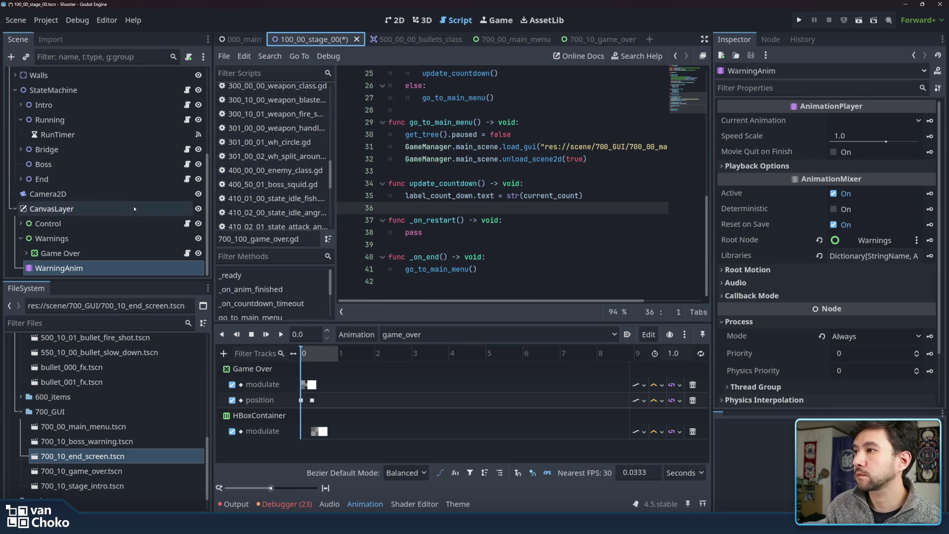
pyautogui.click(108, 257)
pyautogui.click(16, 239)
pyautogui.click(18, 239)
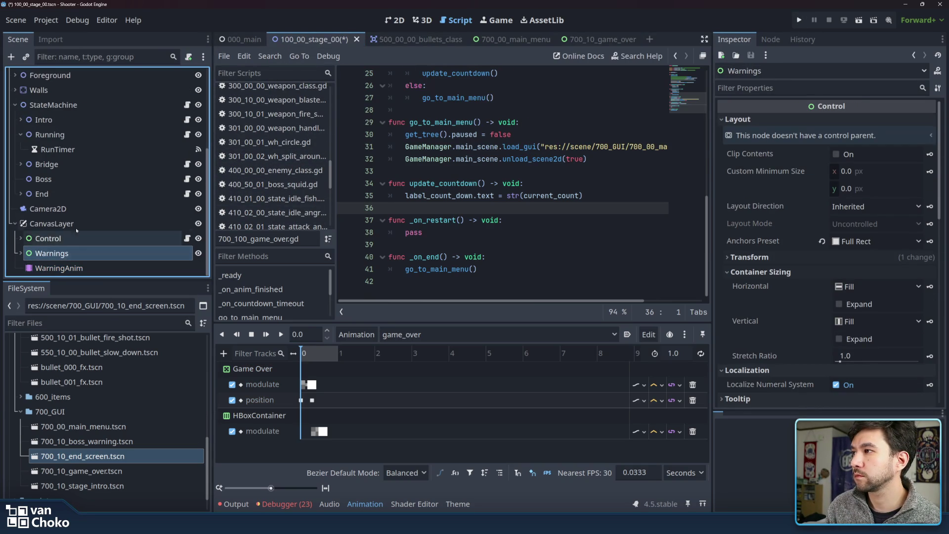
pyautogui.click(142, 194)
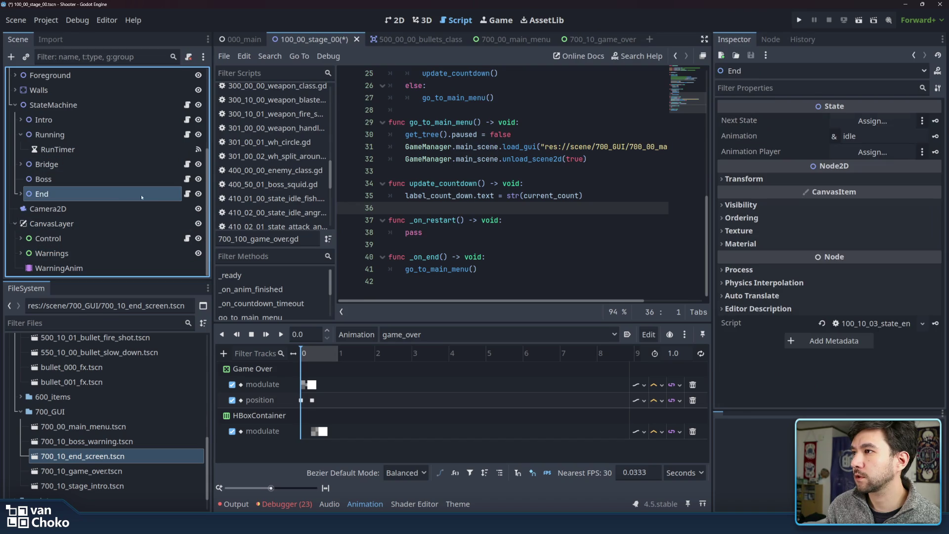
pyautogui.click(129, 165)
pyautogui.click(21, 134)
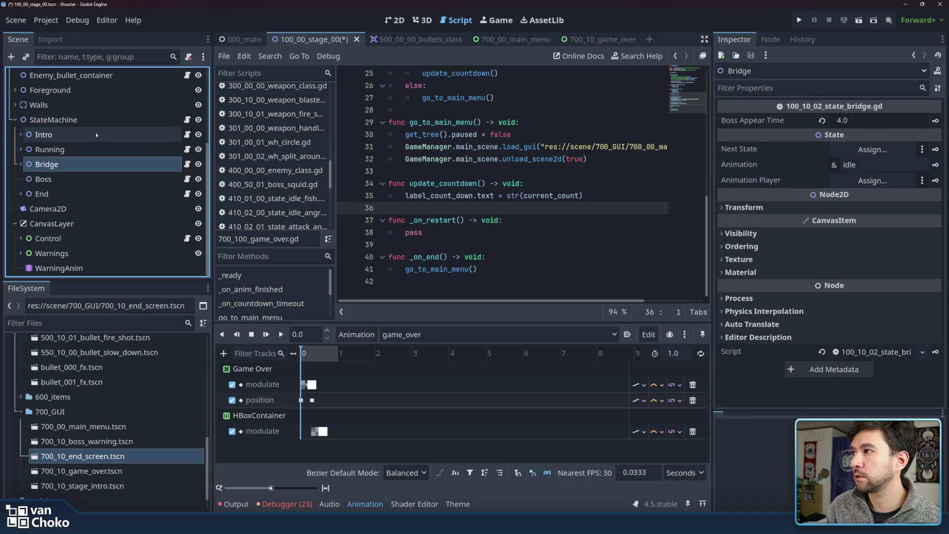
pyautogui.click(97, 122)
pyautogui.scroll(5, 97, 124)
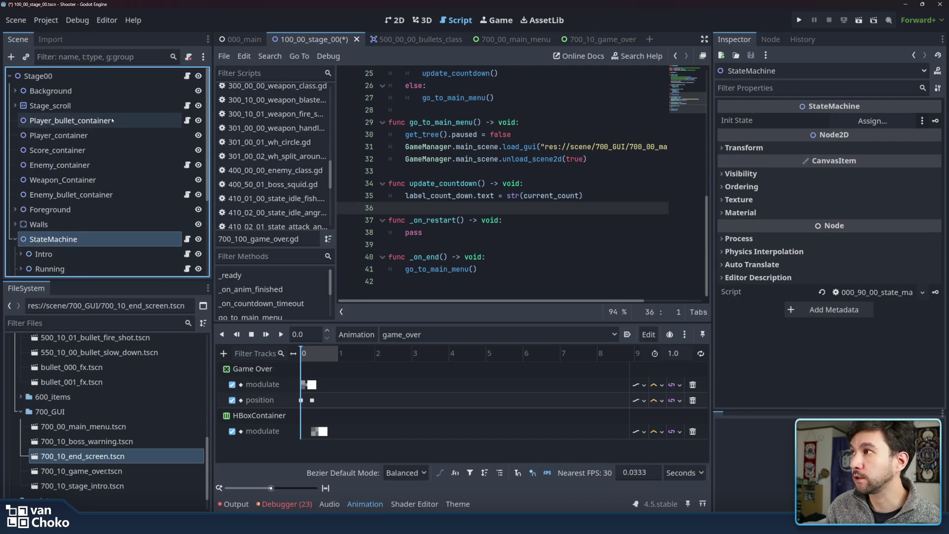
pyautogui.click(188, 76)
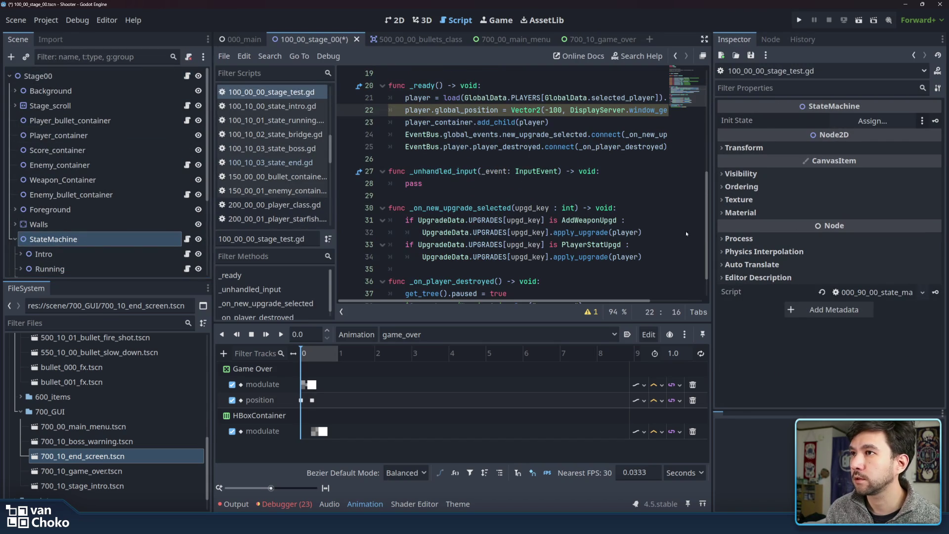
# Inspect _on_player_destroyed in the stage script, including its pause and WarningAnim play lines.
pyautogui.click(542, 189)
pyautogui.click(477, 111)
pyautogui.press('Down')
pyautogui.press('Down')
pyautogui.press('Down')
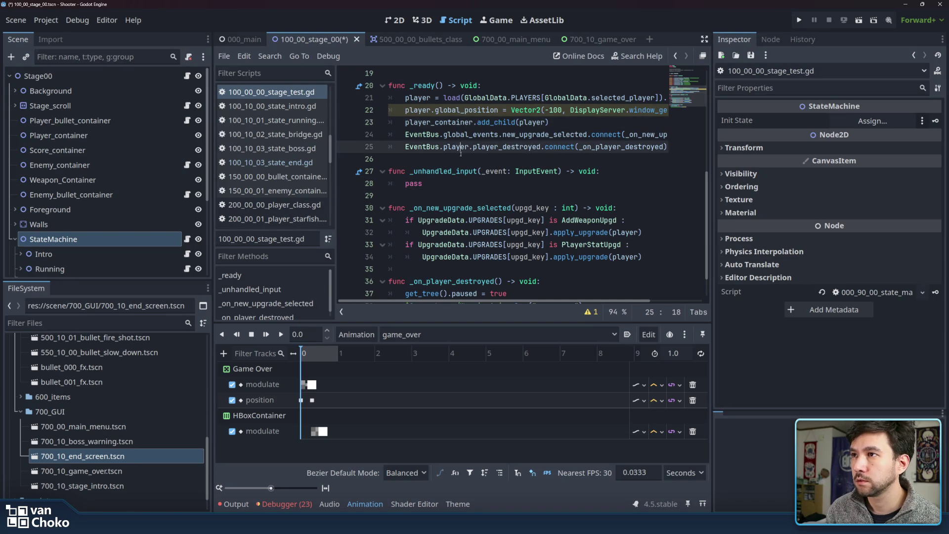
pyautogui.scroll(-1, 460, 154)
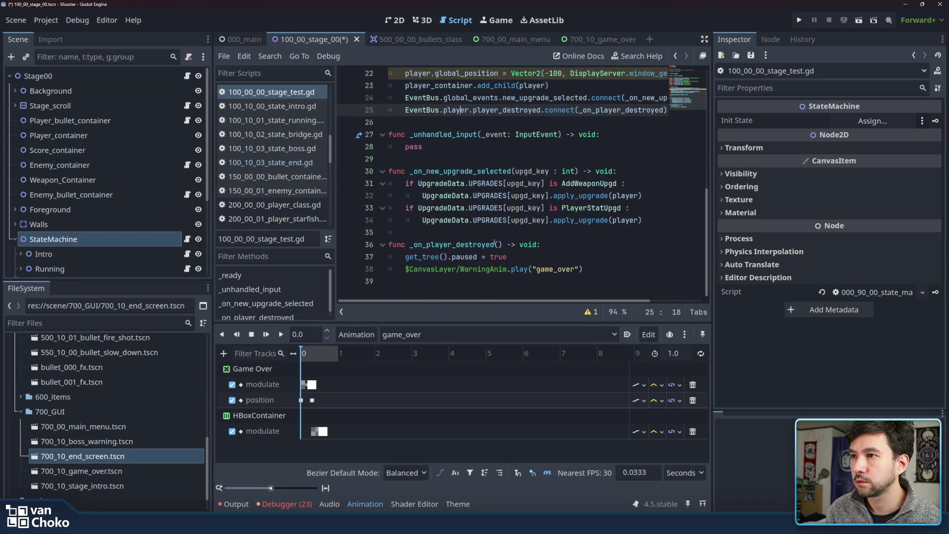
pyautogui.click(449, 247)
pyautogui.moveTo(405, 256)
pyautogui.mouseDown()
pyautogui.moveTo(524, 256)
pyautogui.moveTo(410, 269)
pyautogui.moveTo(507, 269)
pyautogui.mouseUp()
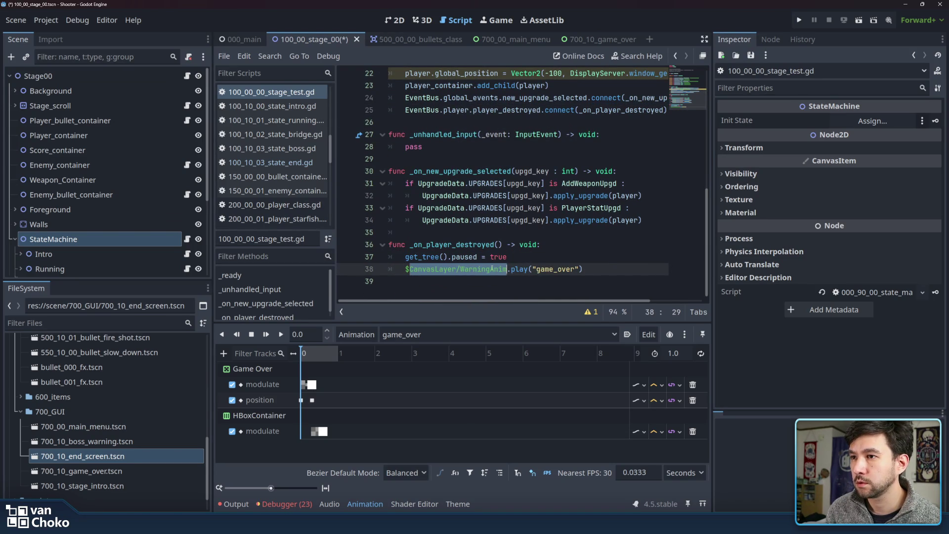
pyautogui.click(602, 266)
pyautogui.moveTo(409, 269); pyautogui.dragTo(507, 269)
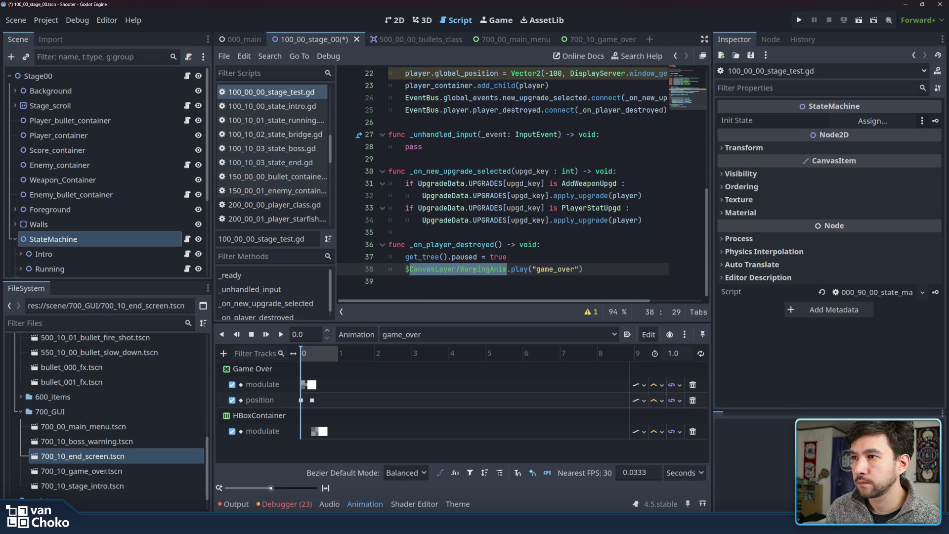
pyautogui.click(474, 270)
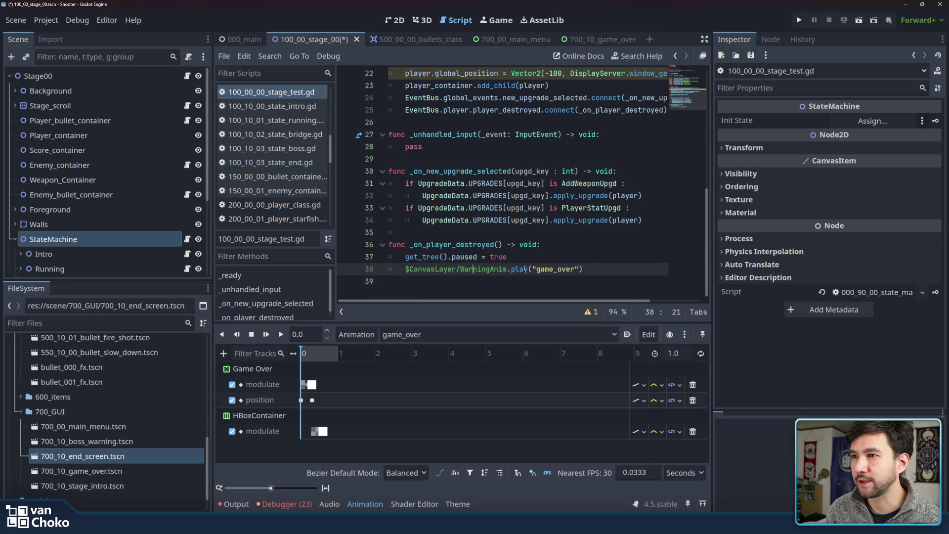
pyautogui.click(601, 269)
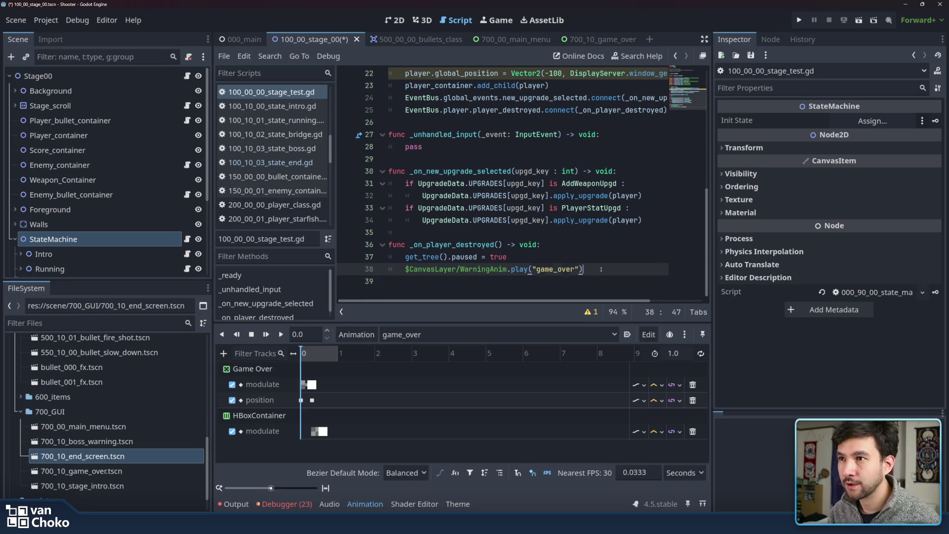
# Add GameManager.main_scene.load_gui("res://scene/700_GUI/700_10_game_over.tscn") below the WarningAnim call.
pyautogui.press('Return')
pyautogui.write('Game')
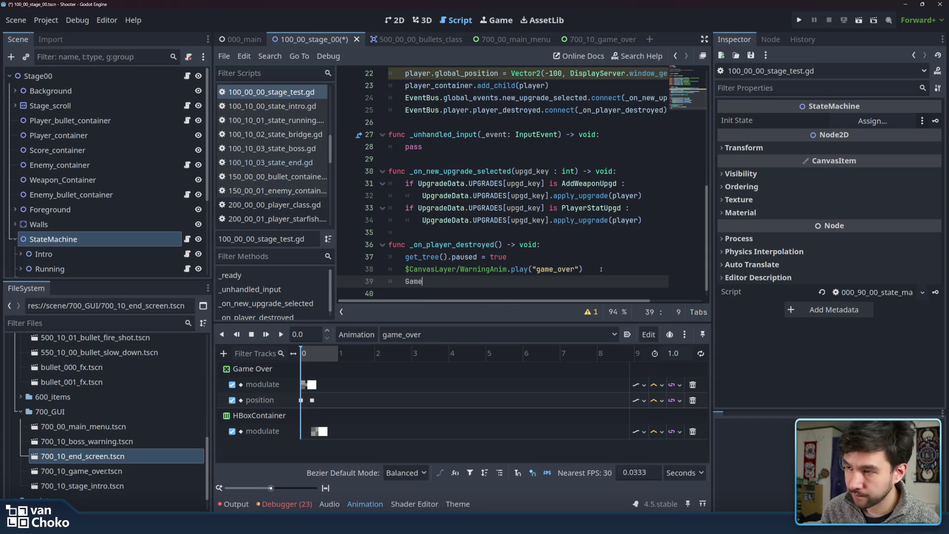
pyautogui.write('Manager.')
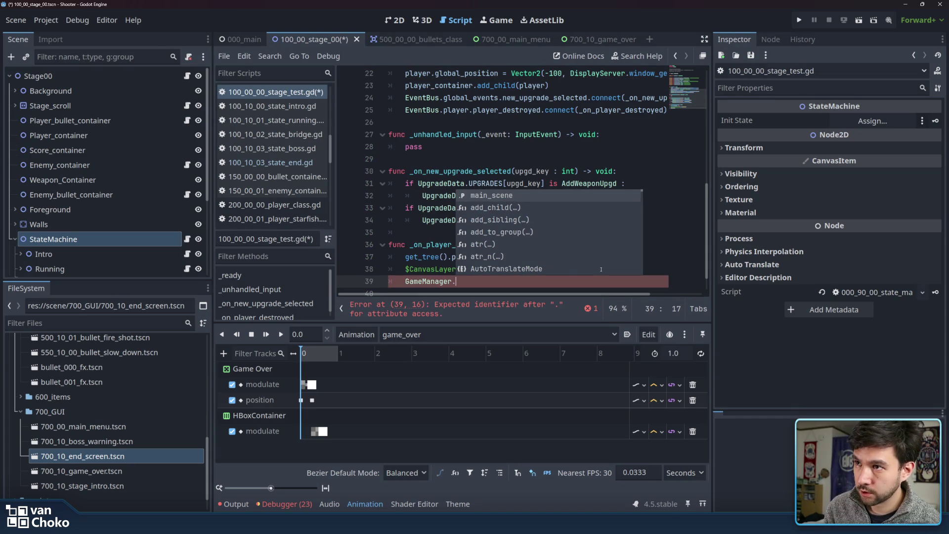
pyautogui.press('Return')
pyautogui.write('.load')
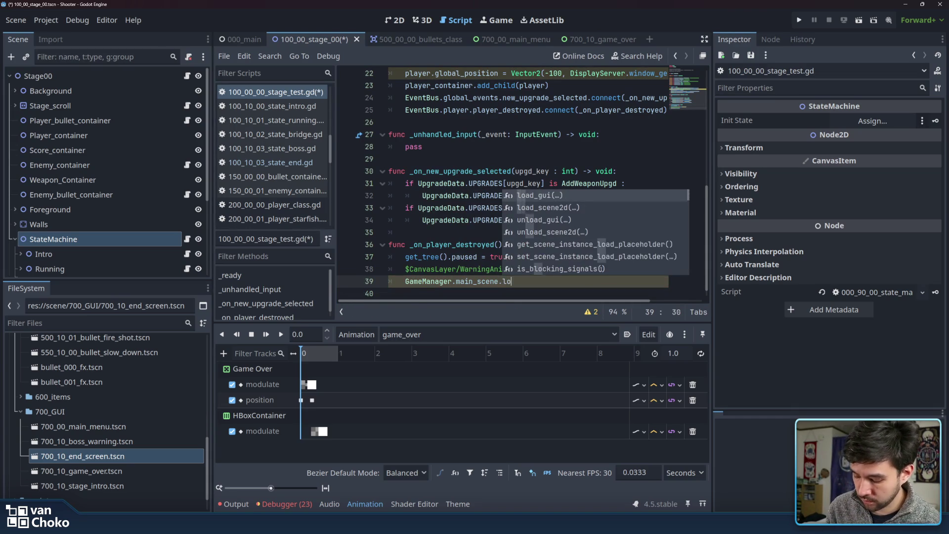
pyautogui.press('Return')
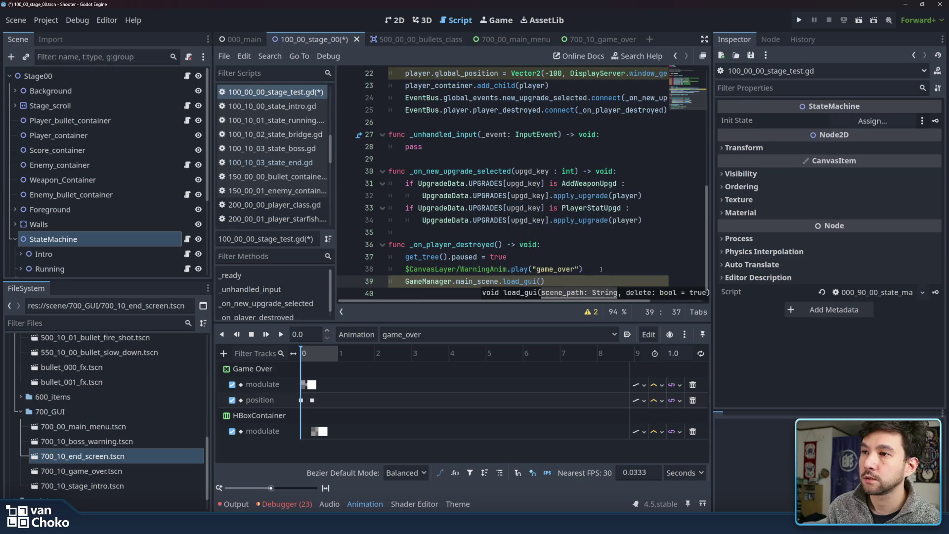
pyautogui.write('"')
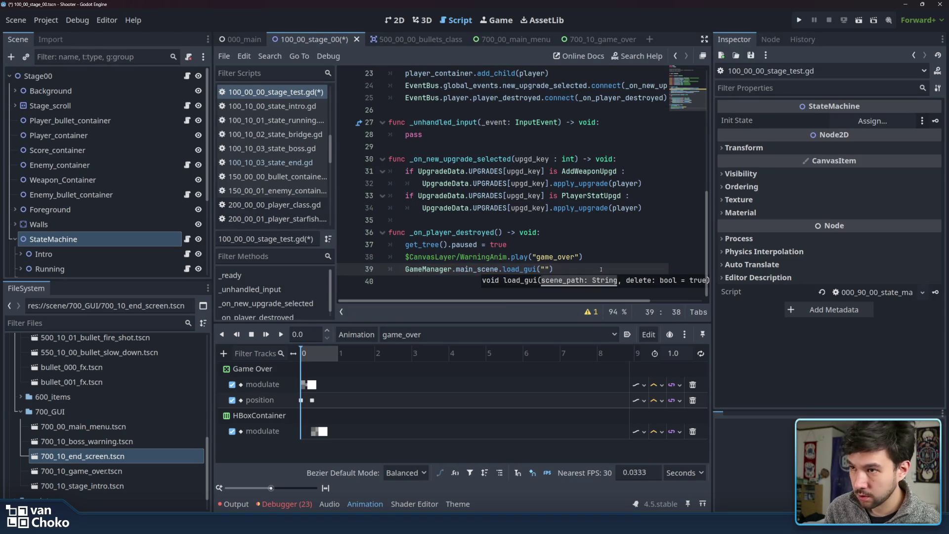
pyautogui.press('BackSpace')
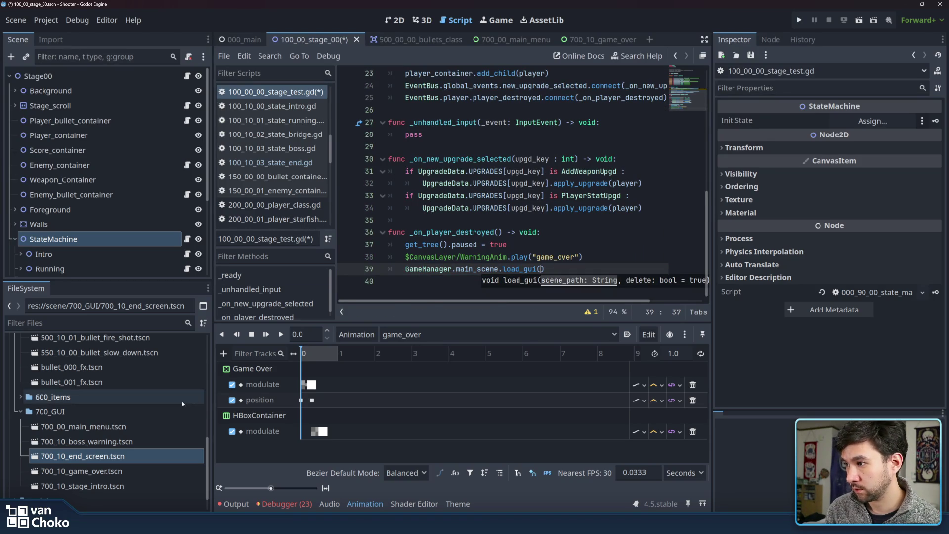
pyautogui.moveTo(104, 472)
pyautogui.mouseDown()
pyautogui.moveTo(447, 367)
pyautogui.moveTo(542, 271)
pyautogui.mouseUp()
# Review the new load_gui line and comment out the WarningAnim play line.
pyautogui.moveTo(666, 268); pyautogui.dragTo(483, 271)
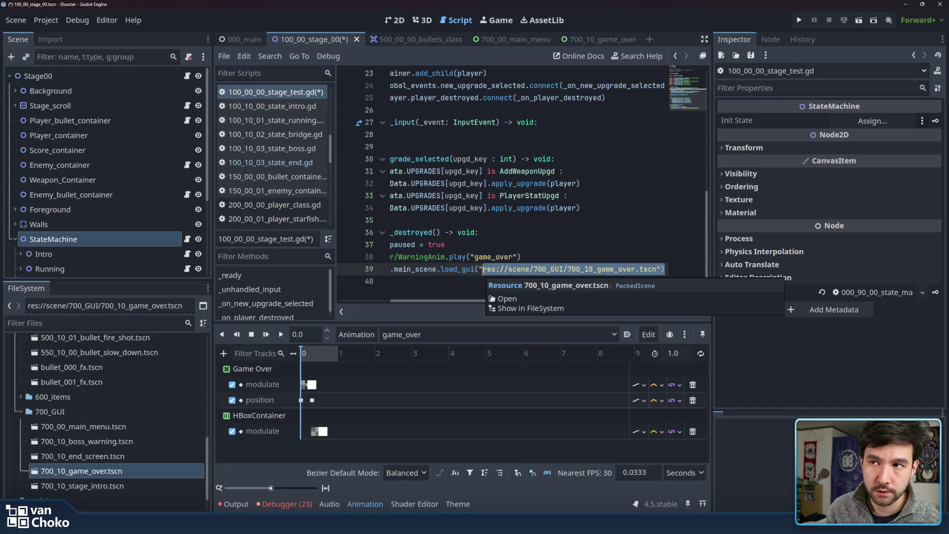
pyautogui.doubleClick(487, 269)
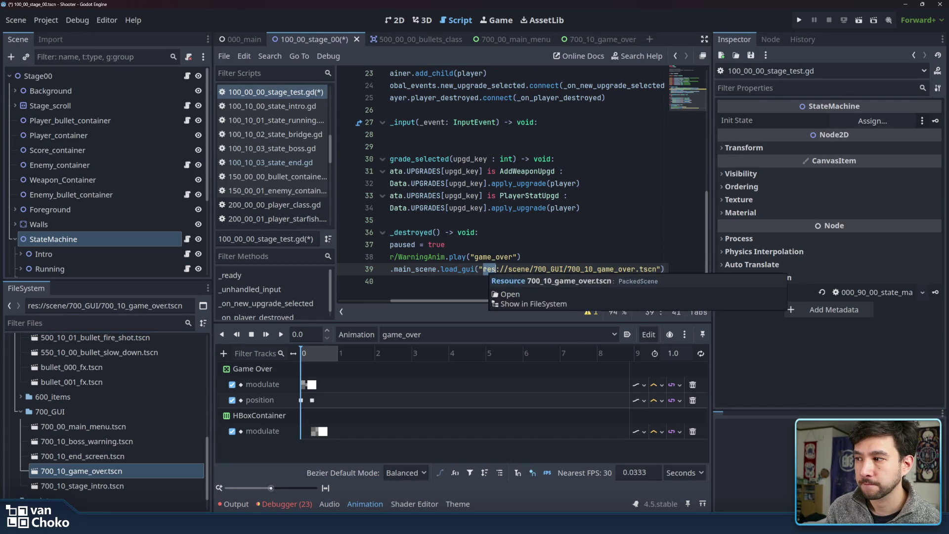
pyautogui.moveTo(484, 269)
pyautogui.mouseDown()
pyautogui.moveTo(331, 261)
pyautogui.moveTo(455, 270)
pyautogui.mouseUp()
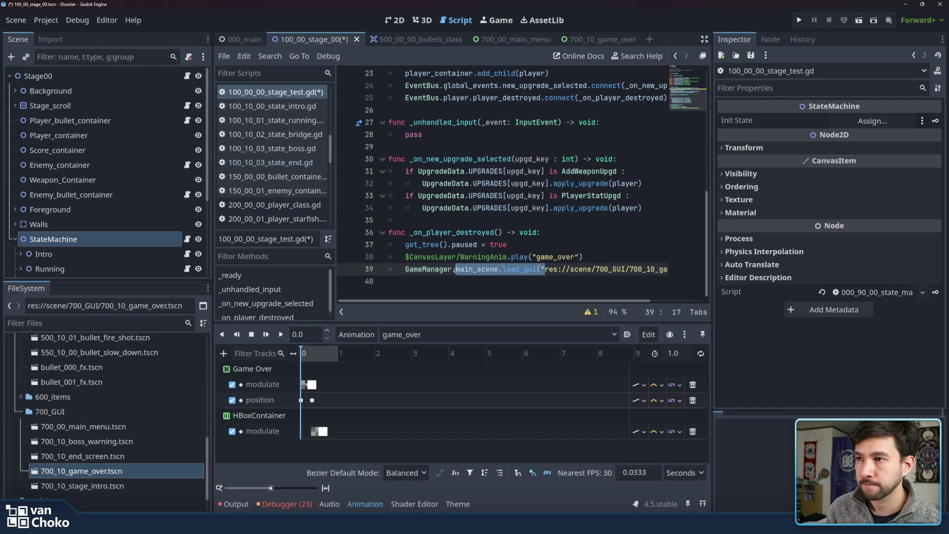
pyautogui.click(648, 257)
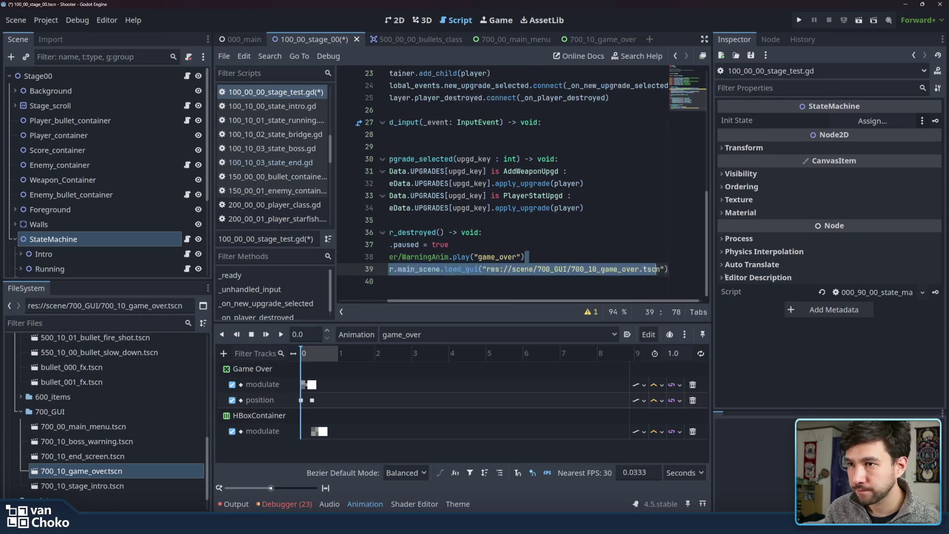
pyautogui.click(664, 269)
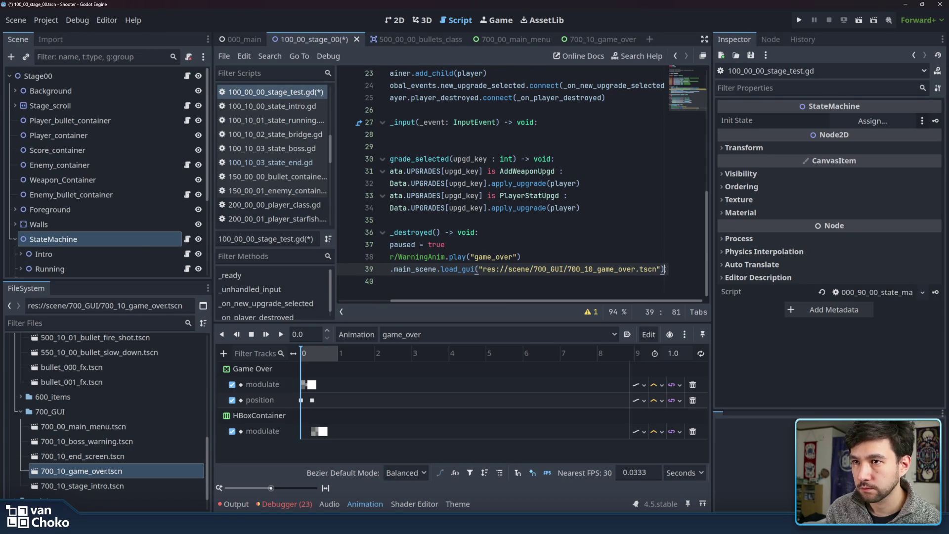
pyautogui.moveTo(664, 269); pyautogui.dragTo(350, 271)
pyautogui.click(444, 269)
pyautogui.click(436, 263)
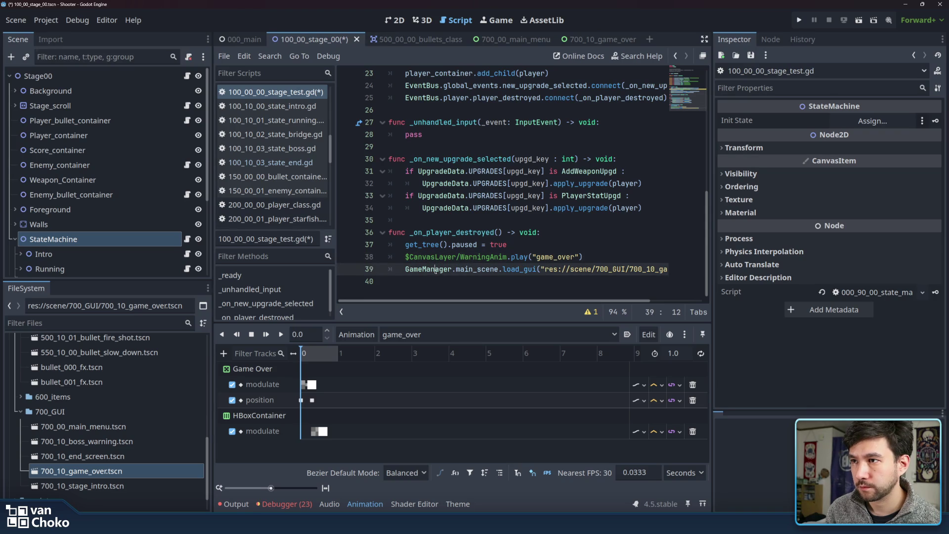
pyautogui.click(617, 261)
pyautogui.hotkey('ctrl', 'k')
pyautogui.hscroll(3, 603, 257)
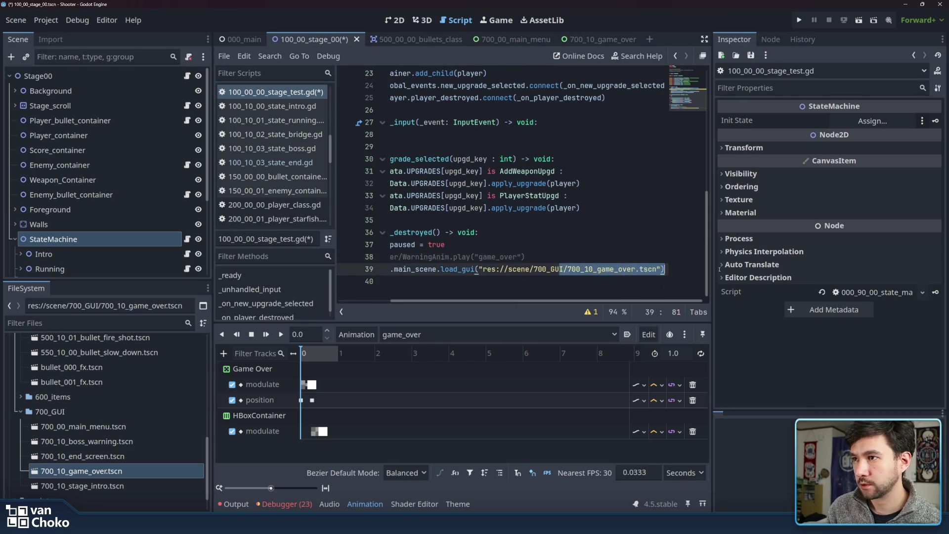
# Save the stage script, then open the 700_10_game_over scene and select its GameOver root.
pyautogui.hotkey('ctrl', 's')
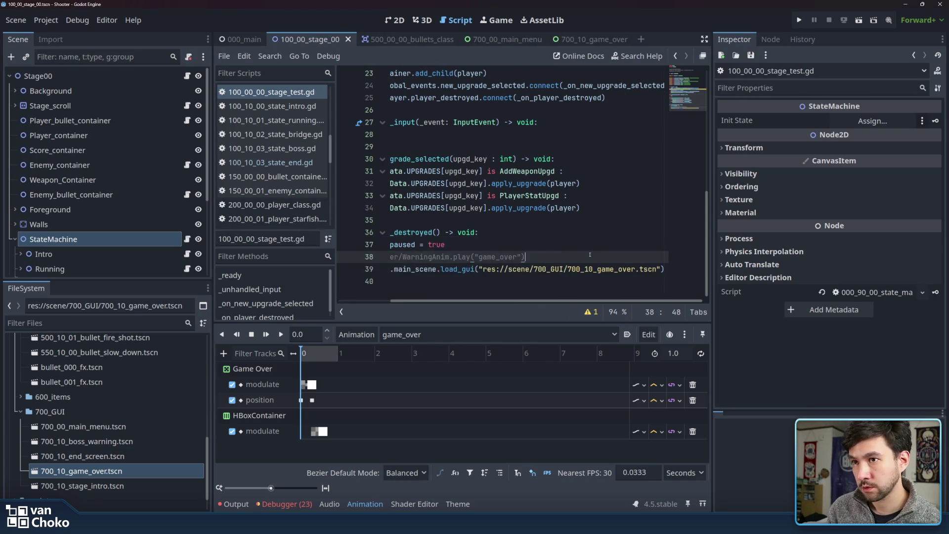
pyautogui.click(589, 43)
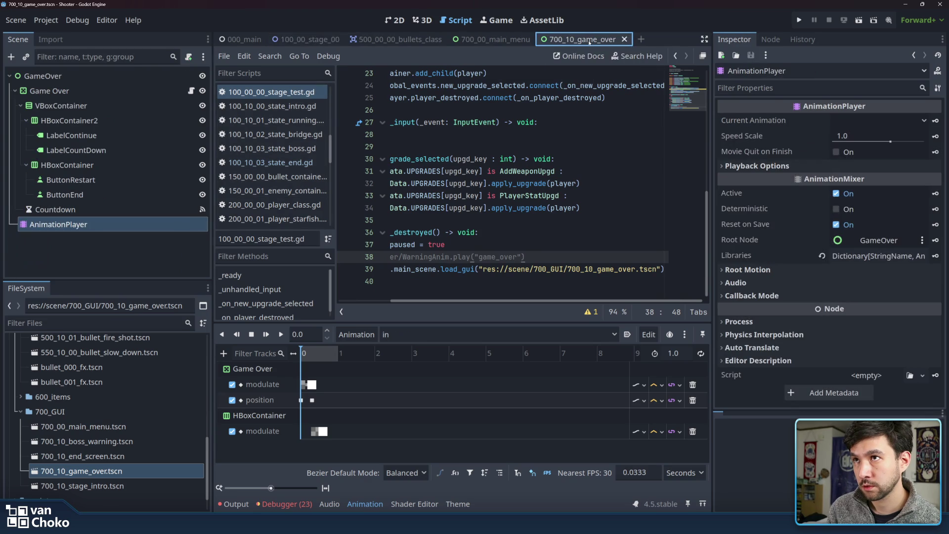
pyautogui.click(43, 76)
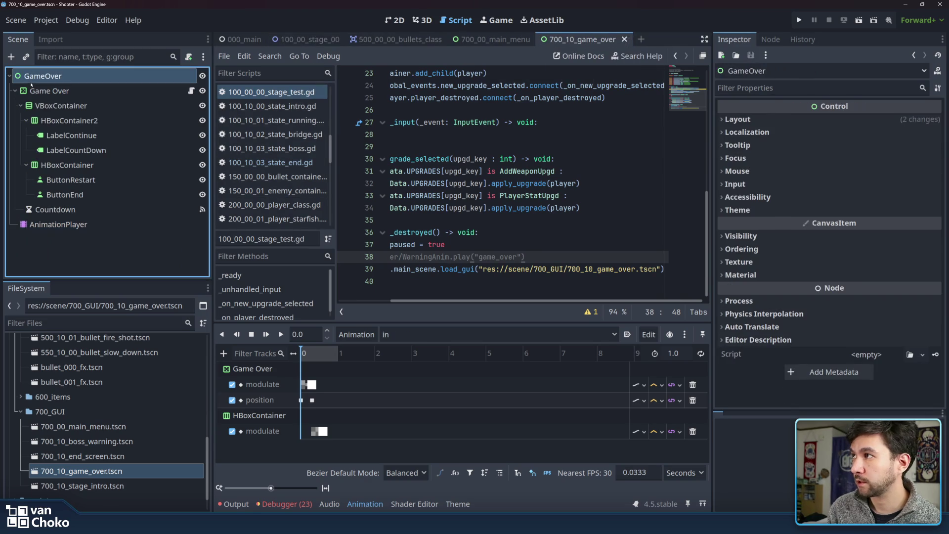
# Set the GameOver root's Process Mode to When Paused.
pyautogui.click(801, 301)
pyautogui.click(870, 315)
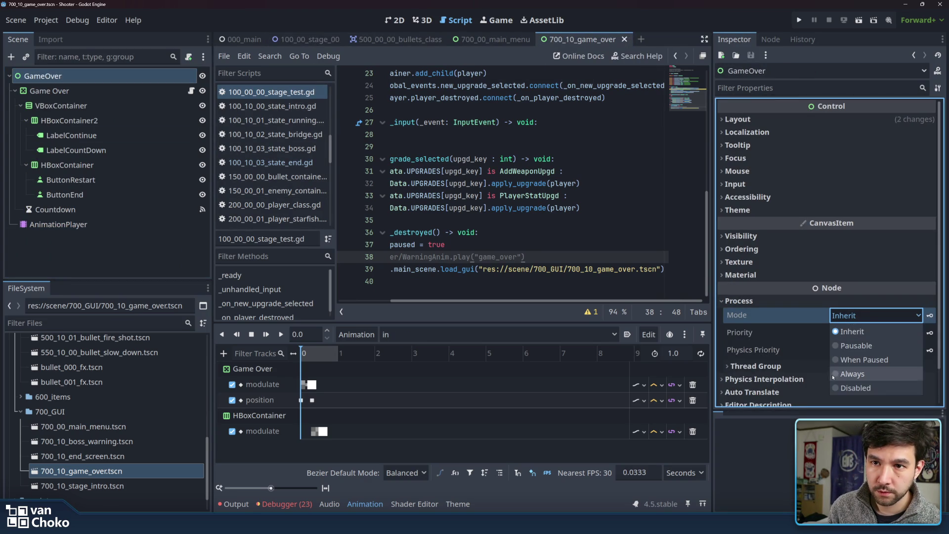
pyautogui.click(864, 364)
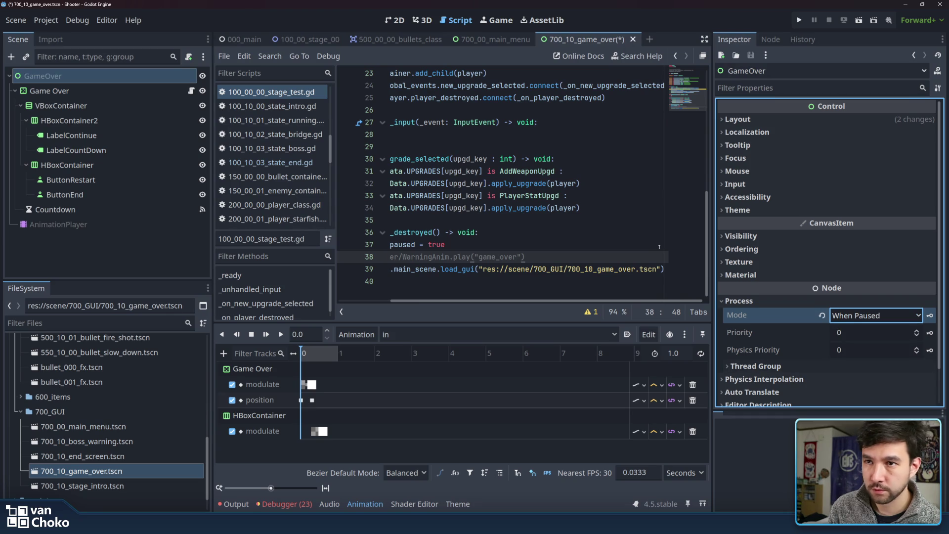
pyautogui.click(554, 236)
# Save the scene, run the project and start a game from the main menu.
pyautogui.hotkey('ctrl', 's')
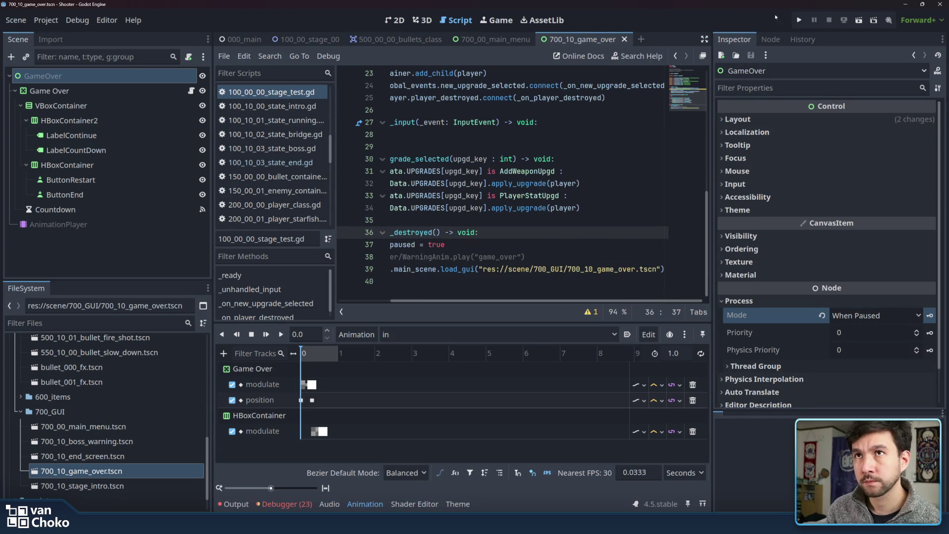
pyautogui.click(798, 20)
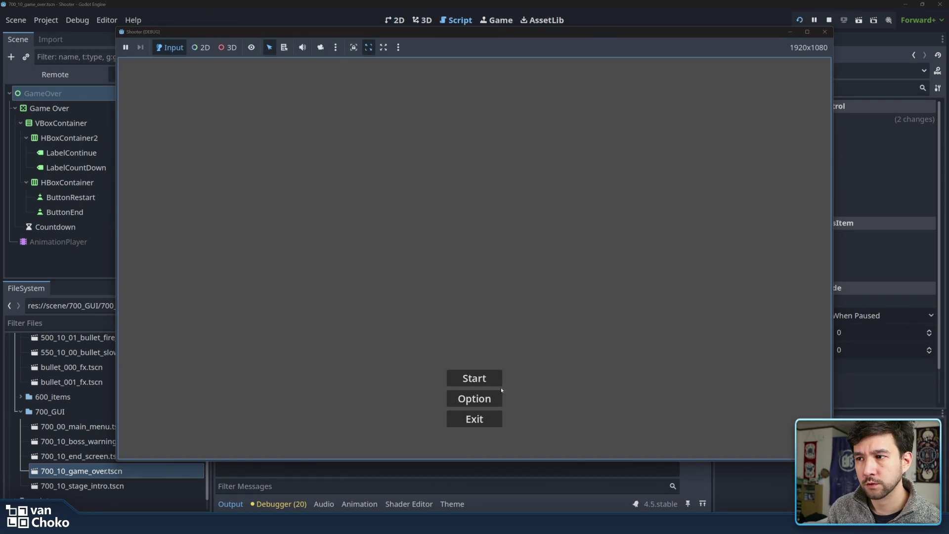
pyautogui.press('Return')
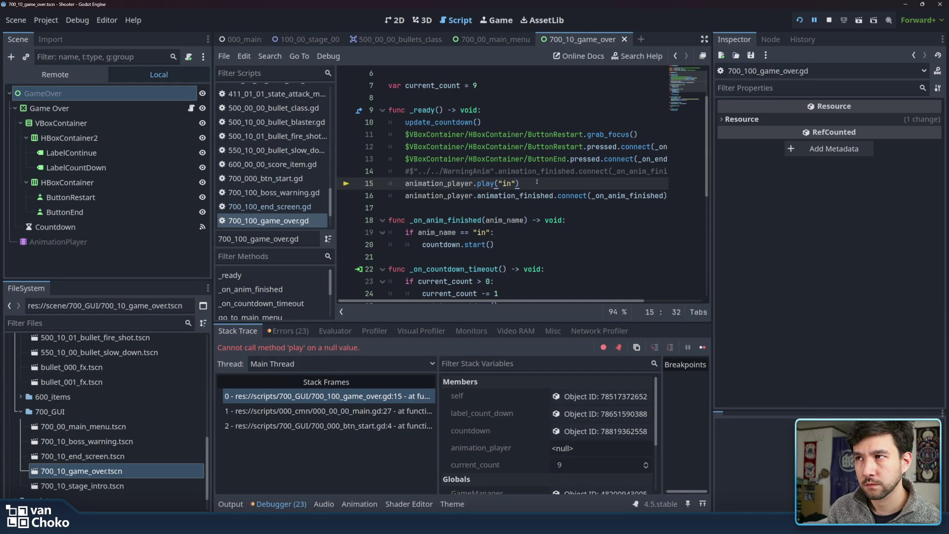
# Examine the failing animation_player.play("in") on line 15 and the AnimationPlayer node, then widen the code area.
pyautogui.doubleClick(451, 184)
pyautogui.moveTo(451, 183); pyautogui.dragTo(524, 184)
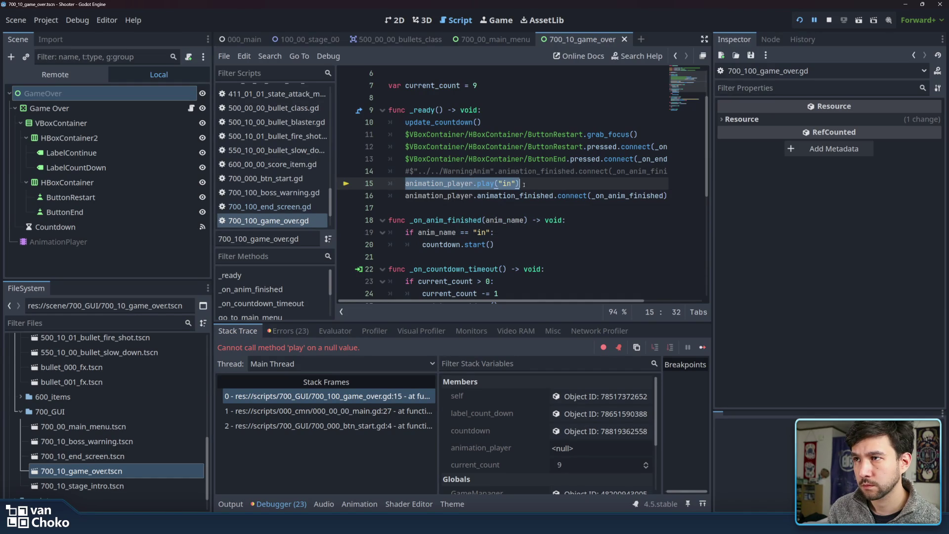
pyautogui.click(524, 185)
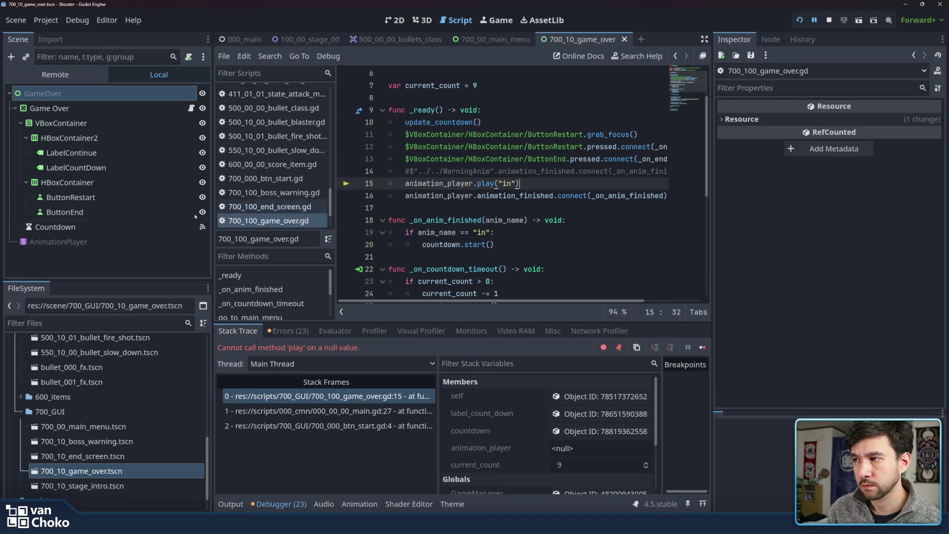
pyautogui.click(125, 245)
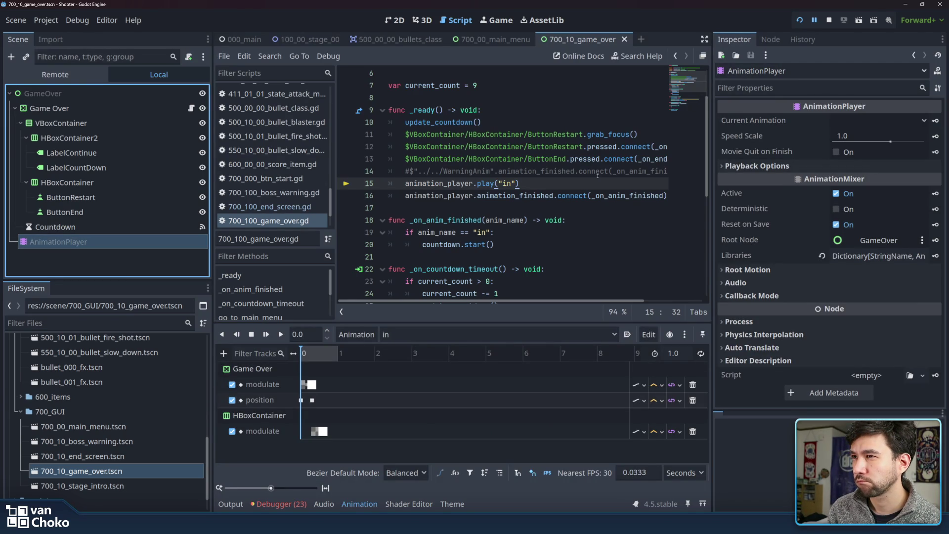
pyautogui.scroll(2, 594, 184)
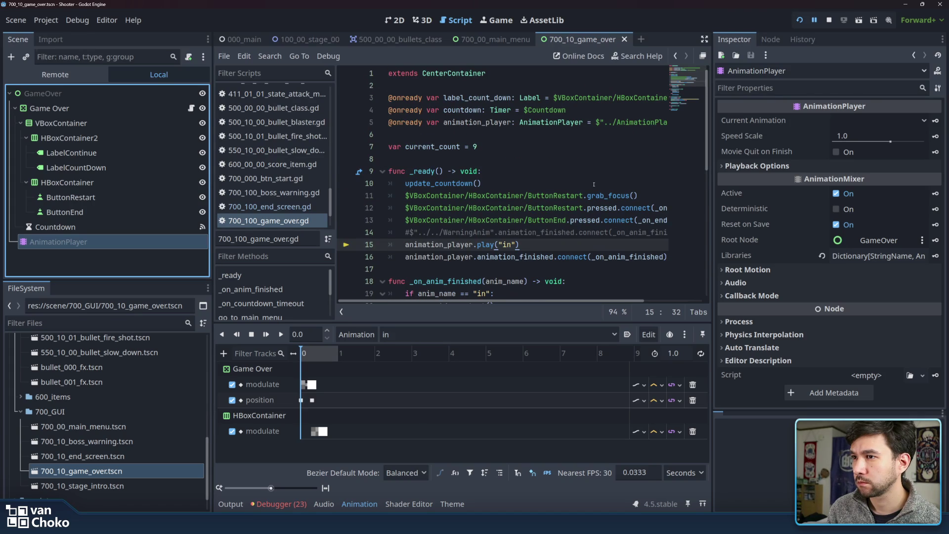
pyautogui.scroll(-2, 593, 184)
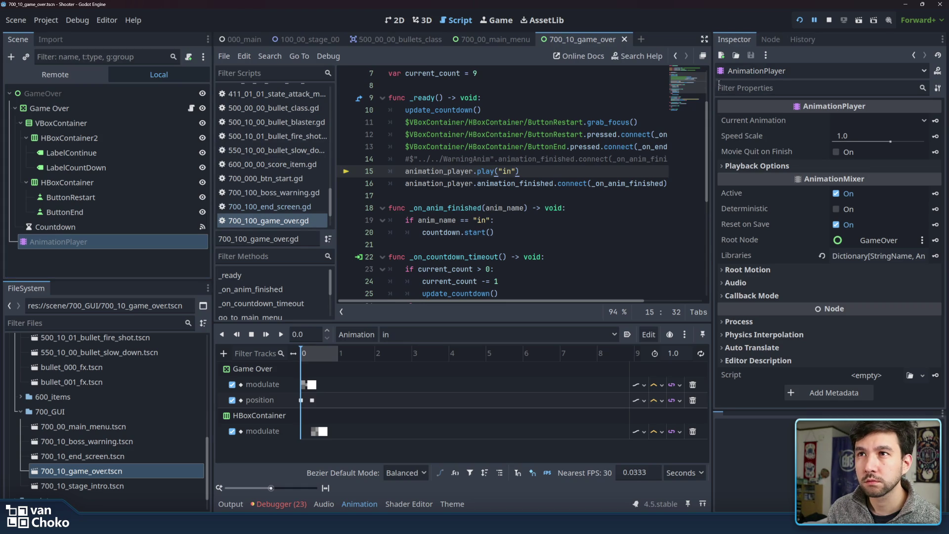
pyautogui.moveTo(711, 83); pyautogui.dragTo(783, 80)
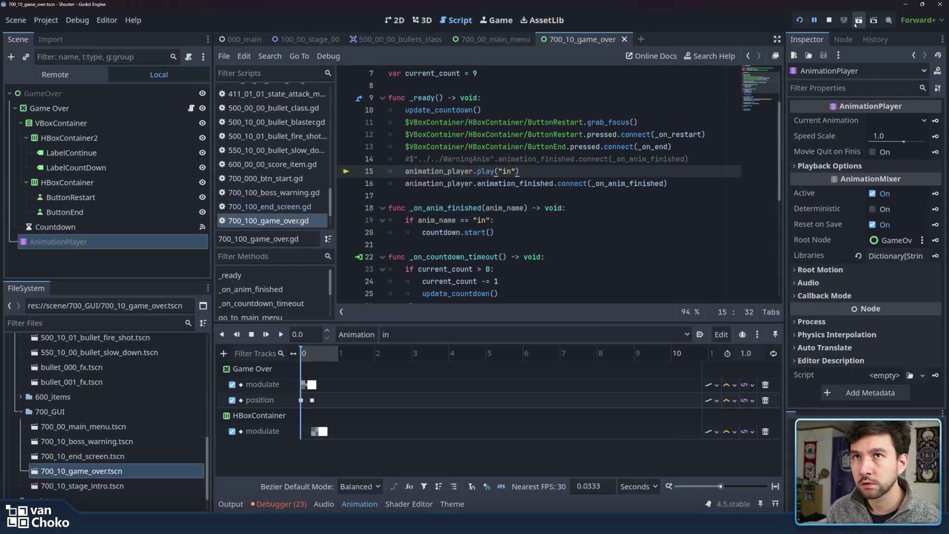
# Stop the running game and check the AnimationPlayer's animation list, keeping "in".
pyautogui.click(830, 21)
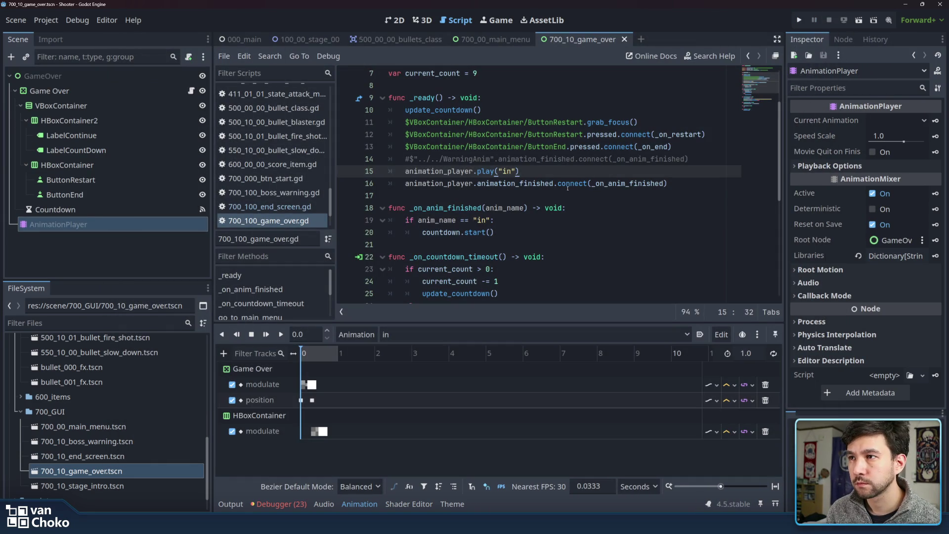
pyautogui.click(548, 223)
pyautogui.click(468, 333)
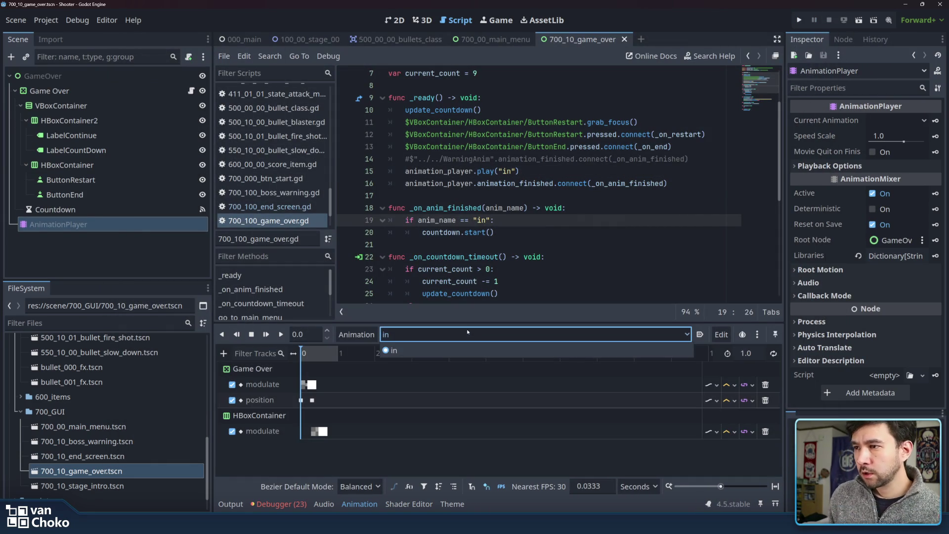
pyautogui.click(467, 350)
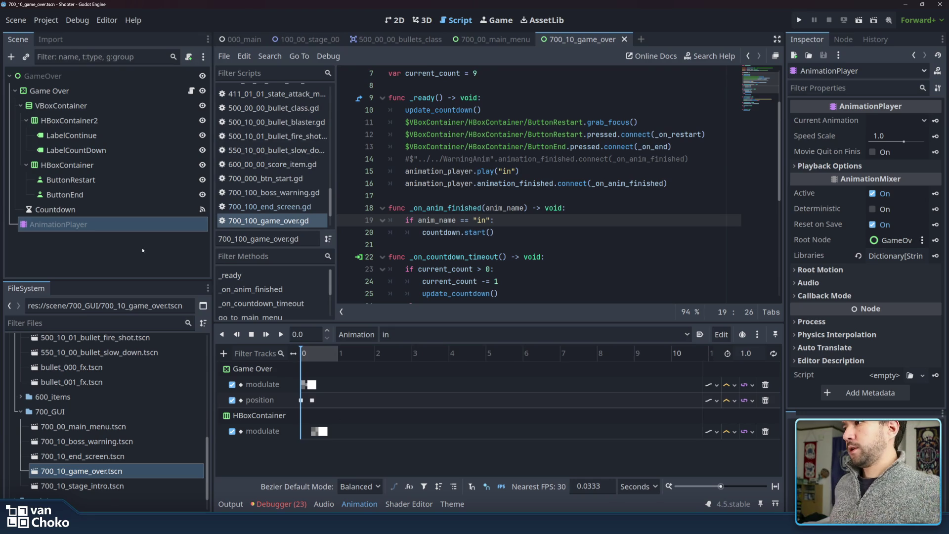
# Inspect the GameOver and AnimationPlayer nodes, narrow the side panels, and switch to the 2D view.
pyautogui.click(125, 77)
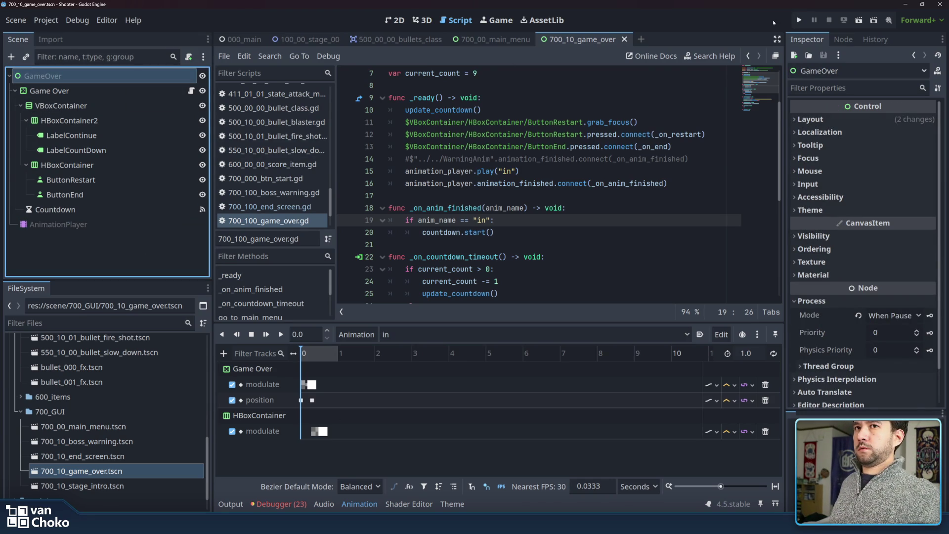
pyautogui.doubleClick(139, 77)
pyautogui.press('Escape')
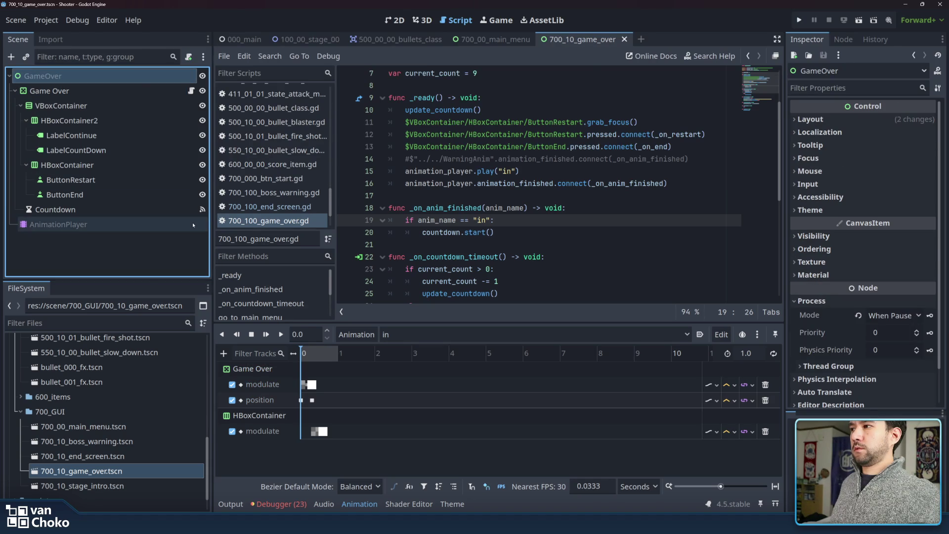
pyautogui.click(193, 225)
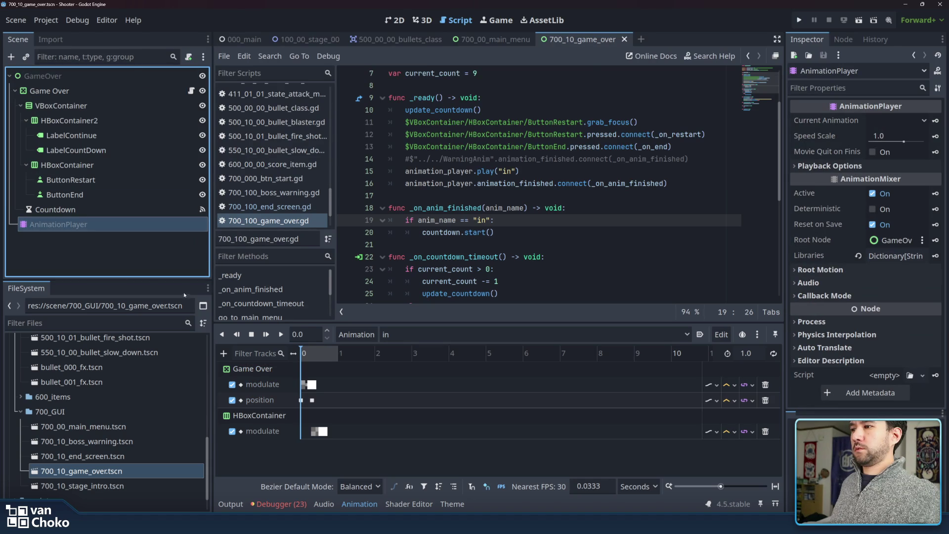
pyautogui.click(120, 265)
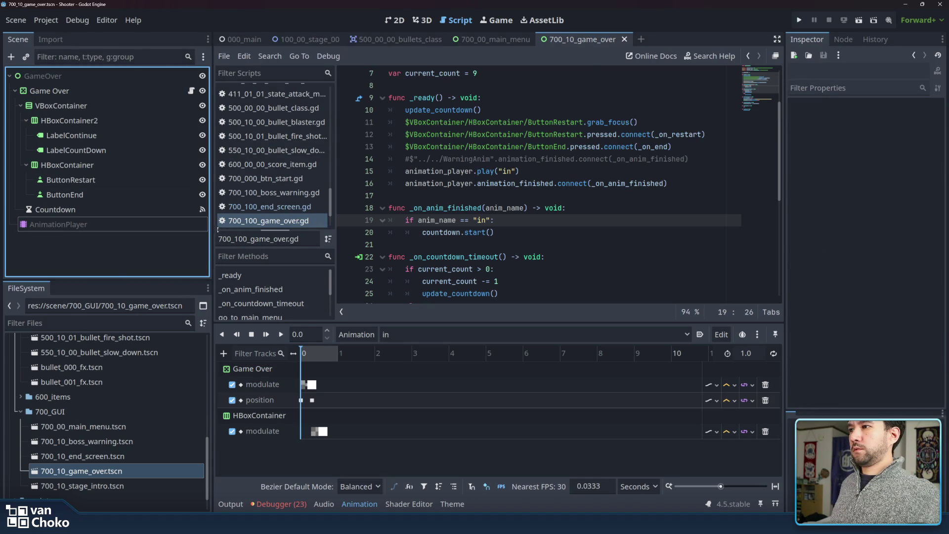
pyautogui.moveTo(212, 240); pyautogui.dragTo(171, 238)
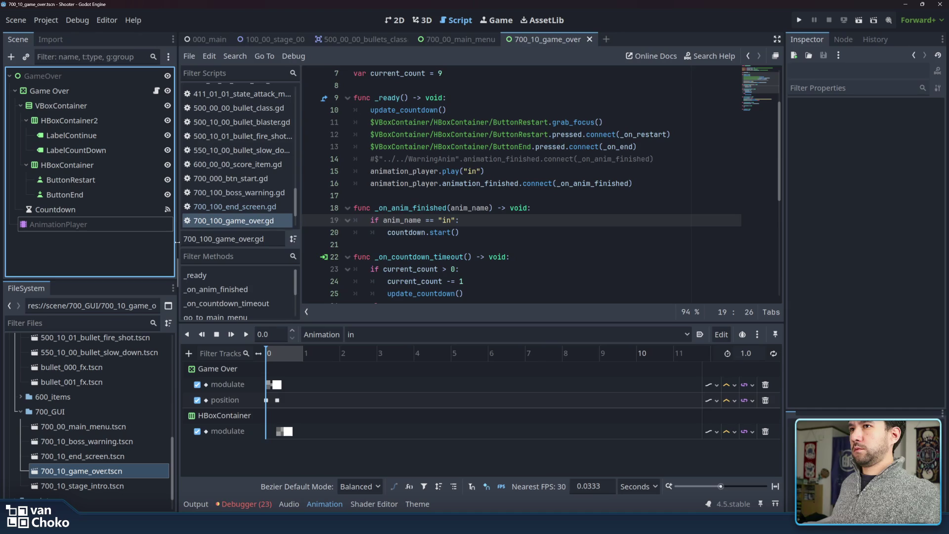
pyautogui.click(413, 183)
pyautogui.click(394, 20)
pyautogui.scroll(-2, 371, 135)
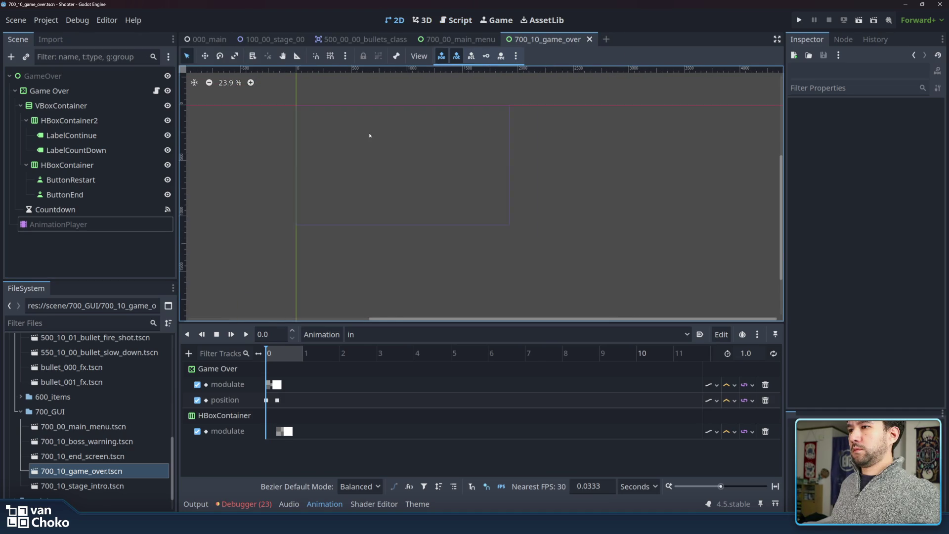
# Preview the "in" animation and check the AnimationPlayer and GameOver nodes.
pyautogui.click(245, 334)
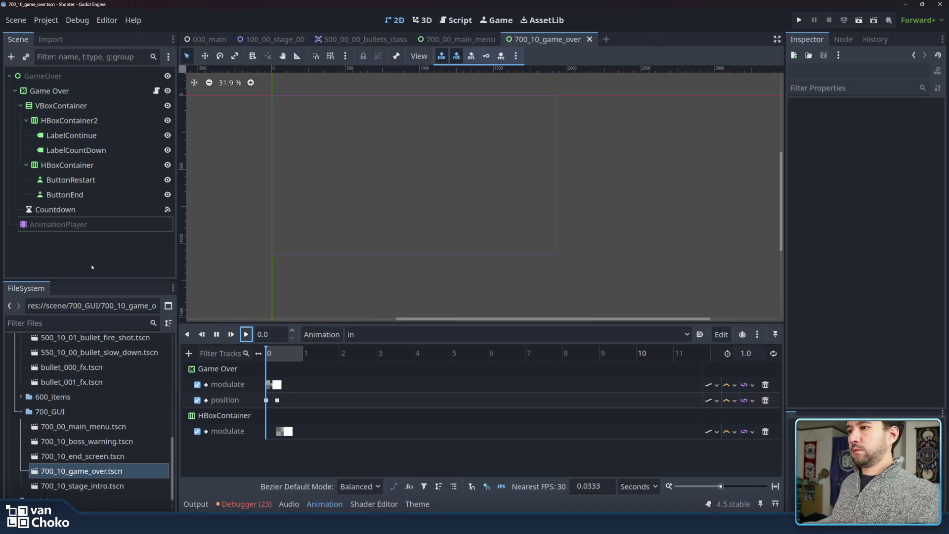
pyautogui.click(59, 224)
pyautogui.click(246, 334)
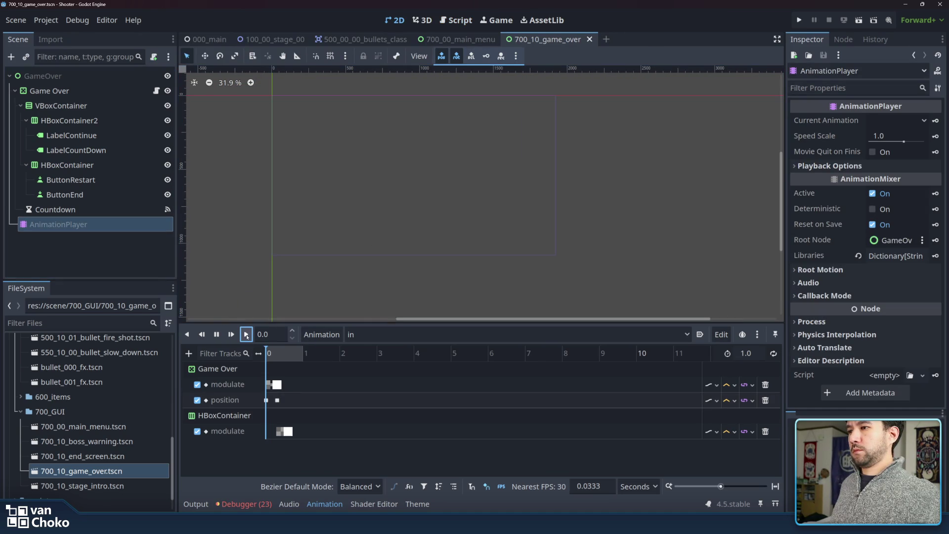
pyautogui.click(100, 77)
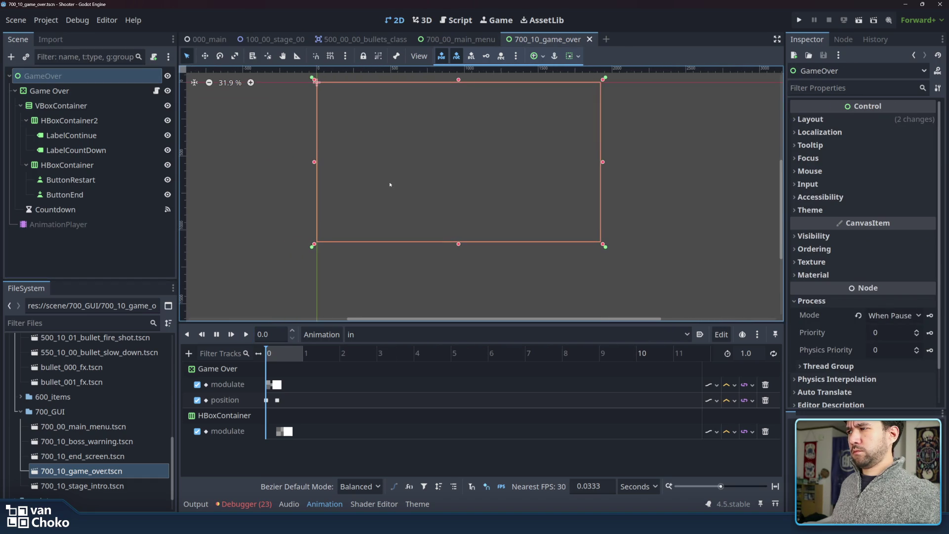
pyautogui.click(73, 225)
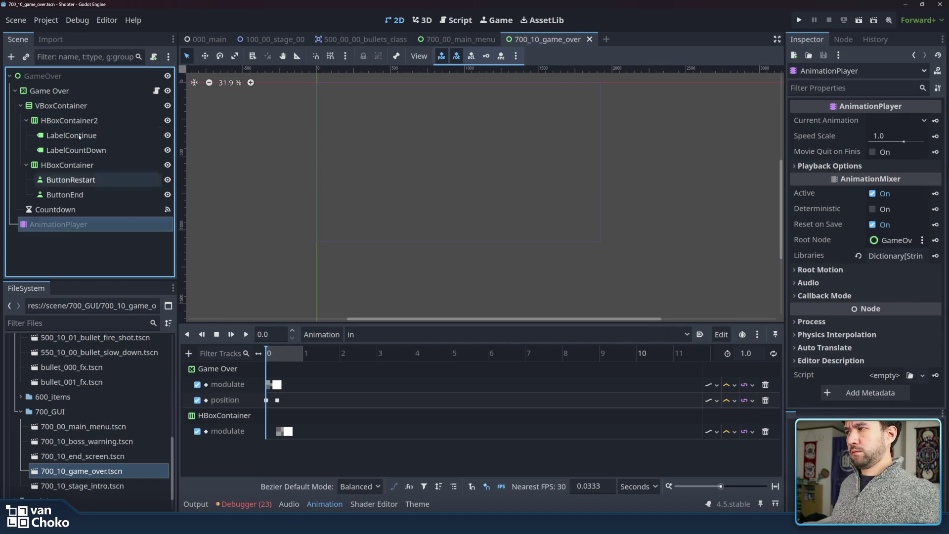
# Check the animation_player variable on line 5 of the game-over script.
pyautogui.click(156, 90)
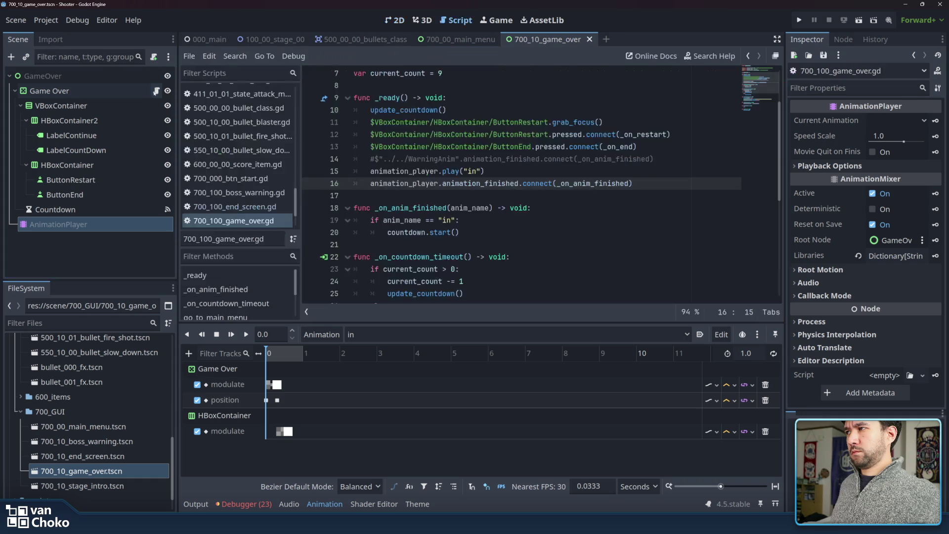
pyautogui.click(459, 104)
pyautogui.scroll(2, 465, 107)
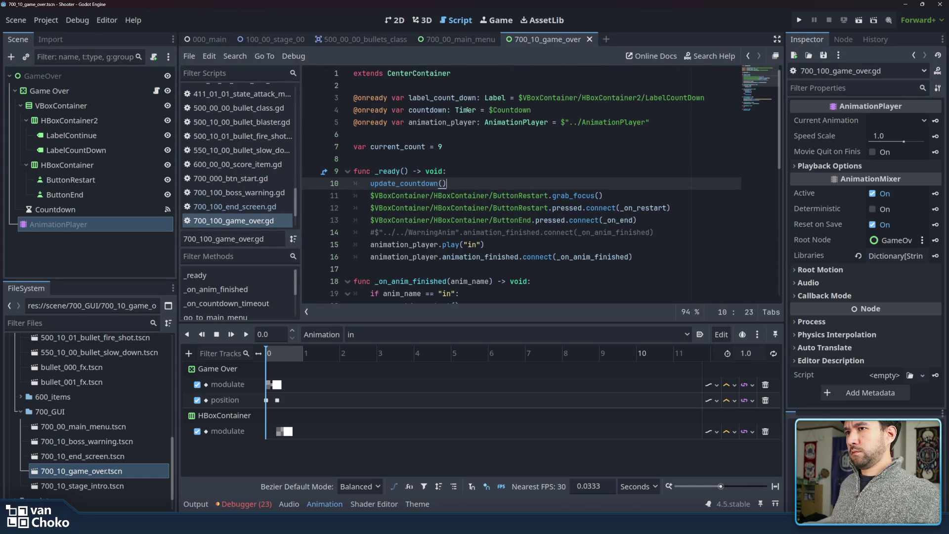
pyautogui.doubleClick(448, 123)
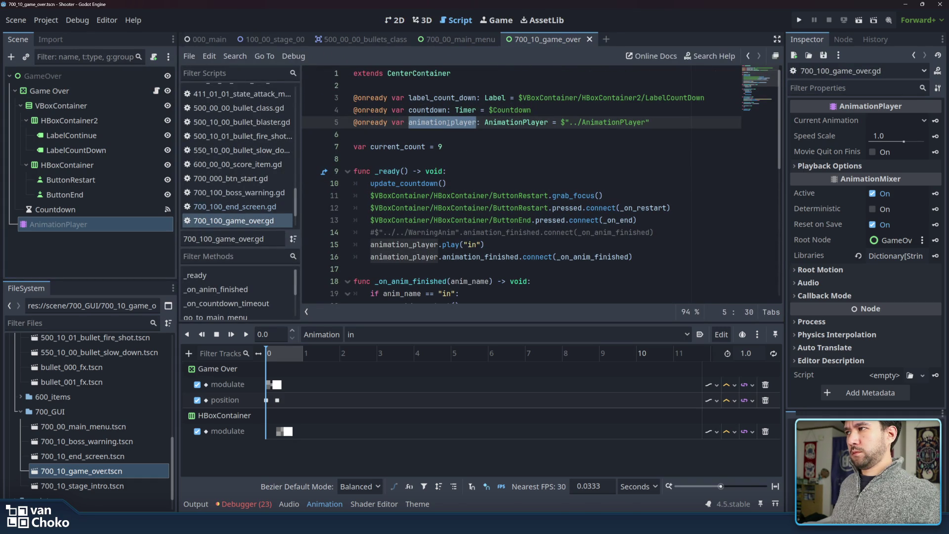
pyautogui.click(451, 137)
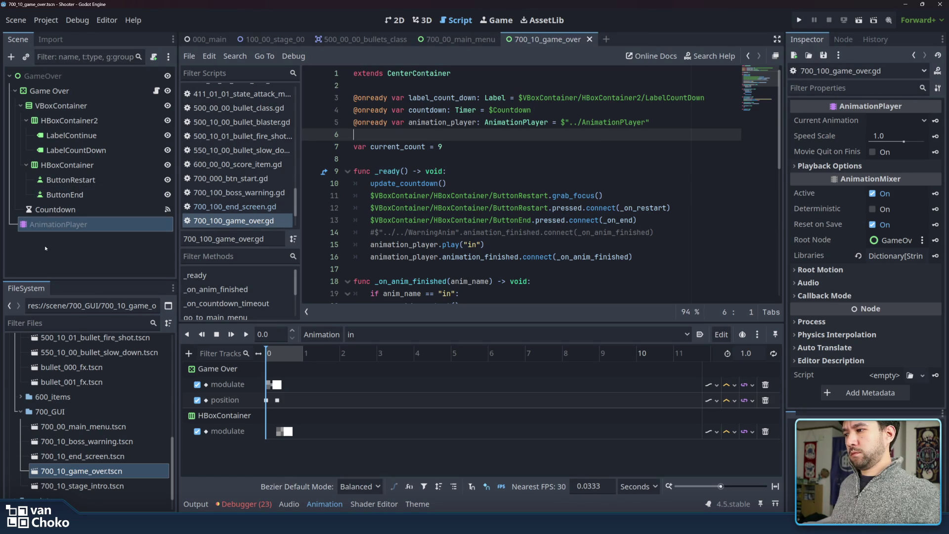
# Centre the Game Over container in the 2D view and replay then stop the "in" preview.
pyautogui.click(38, 244)
pyautogui.click(394, 20)
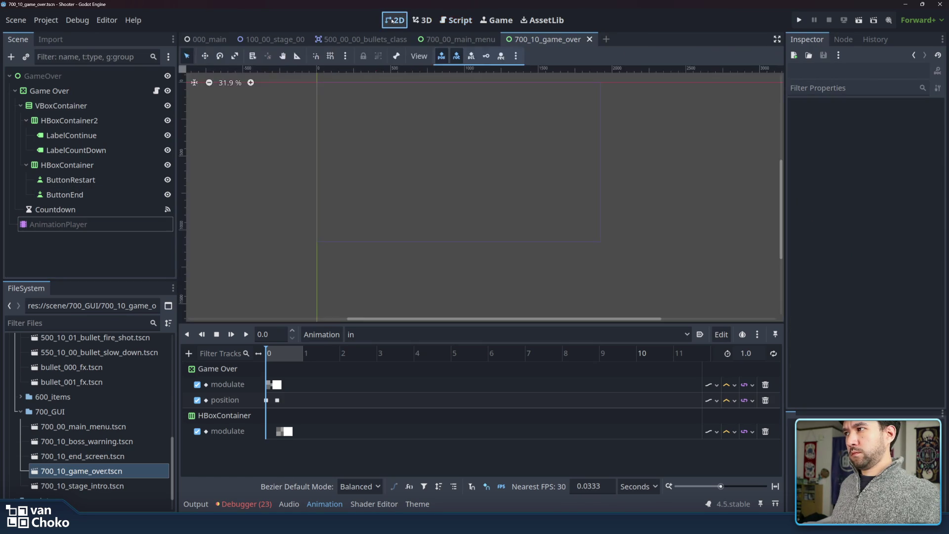
pyautogui.click(388, 126)
pyautogui.moveTo(387, 127); pyautogui.dragTo(445, 139)
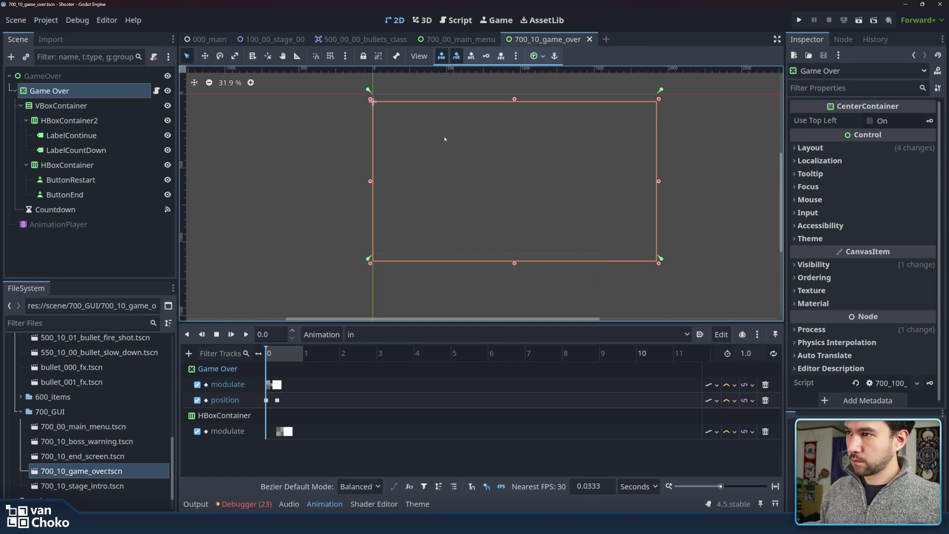
pyautogui.click(246, 335)
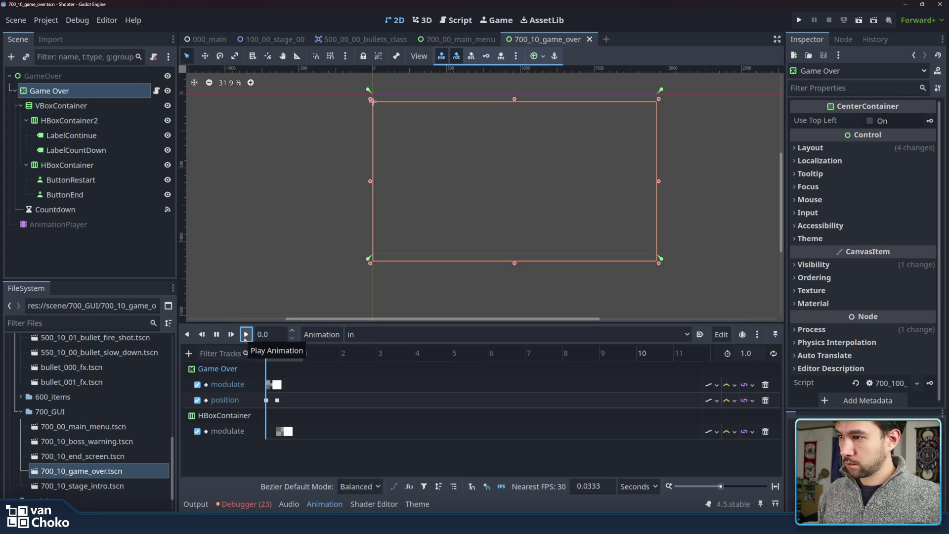
pyautogui.click(217, 335)
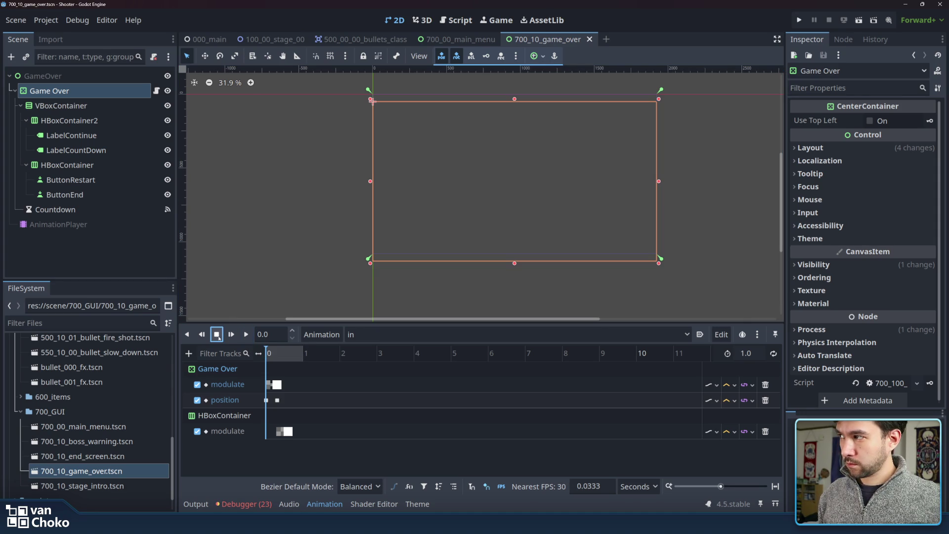
# Inspect the Countdown timer and GameOver root, then reopen the game-over script.
pyautogui.click(118, 208)
pyautogui.click(70, 85)
pyautogui.click(70, 79)
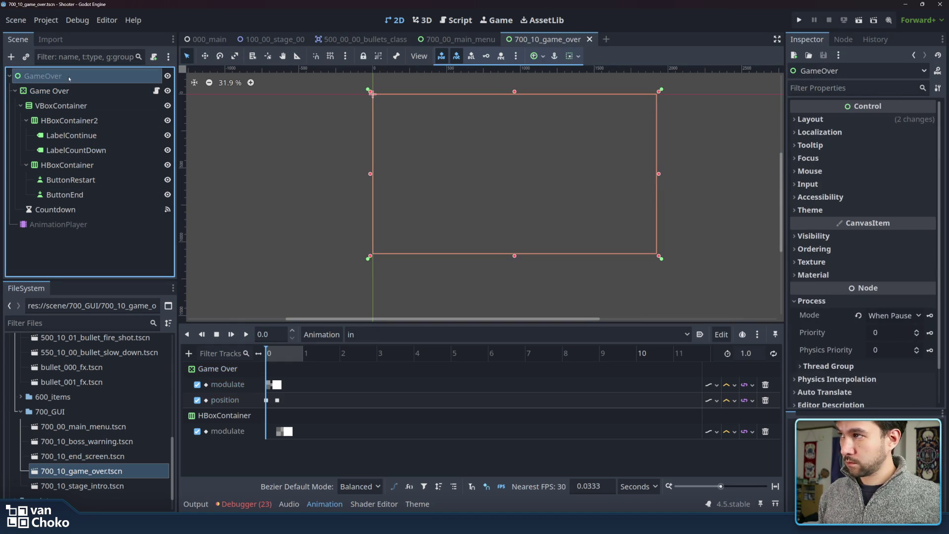
pyautogui.click(71, 89)
pyautogui.click(72, 76)
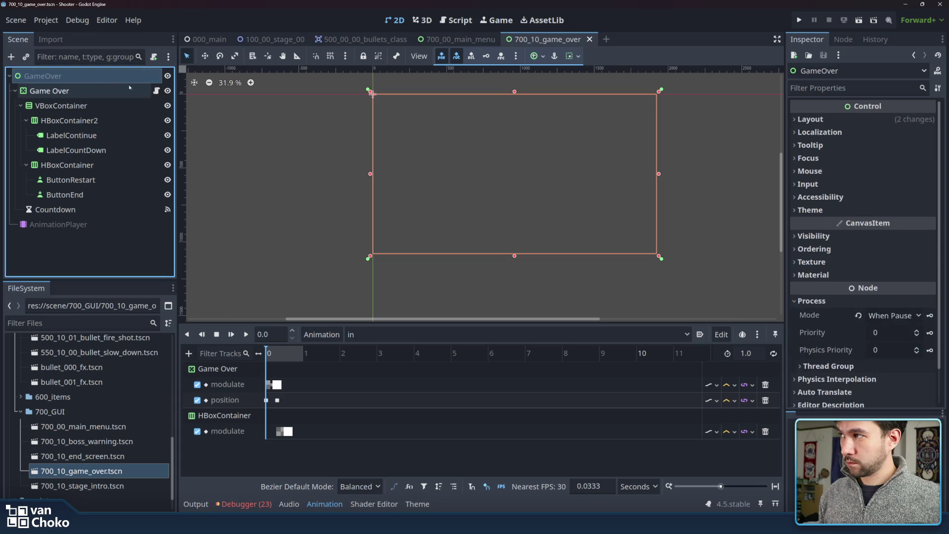
pyautogui.click(157, 90)
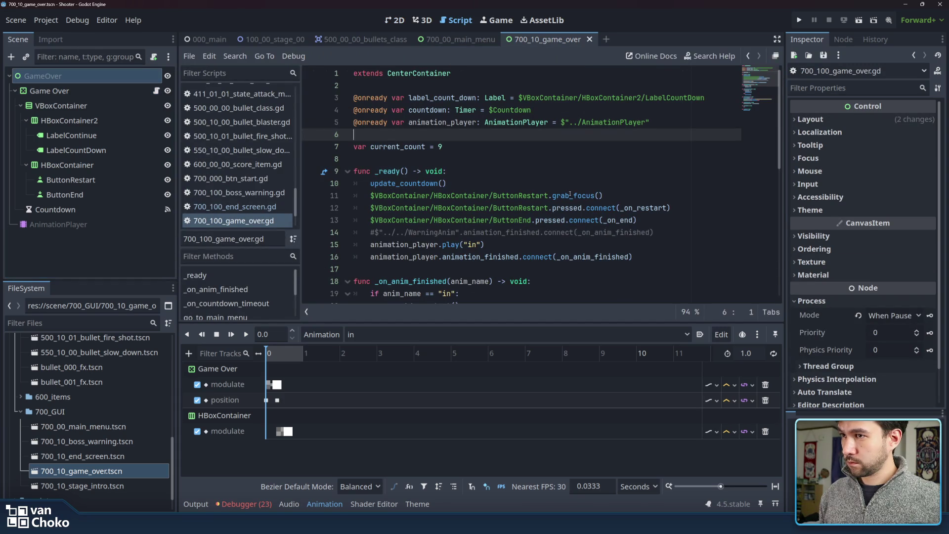
# Review the game-over script's animation_player declaration and its animation play call.
pyautogui.click(623, 233)
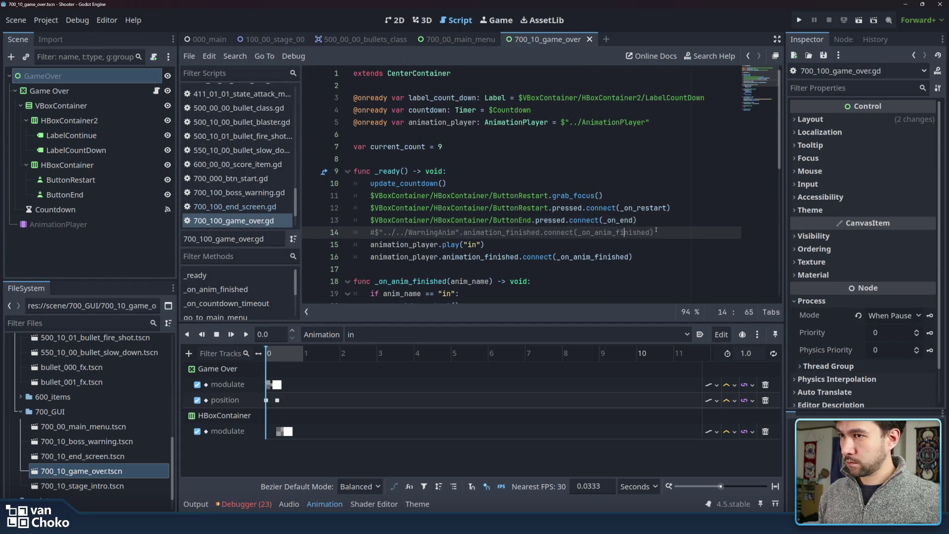
pyautogui.click(540, 171)
pyautogui.click(540, 183)
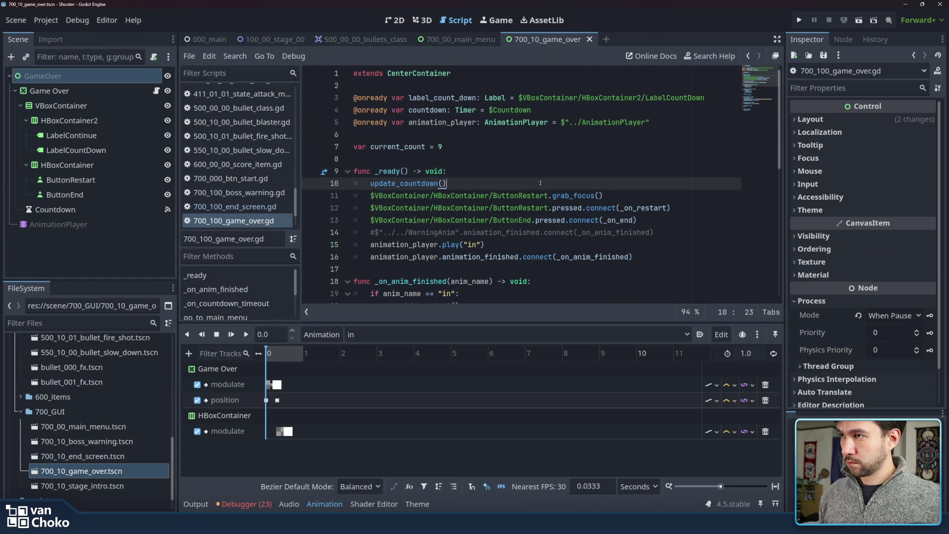
pyautogui.click(511, 245)
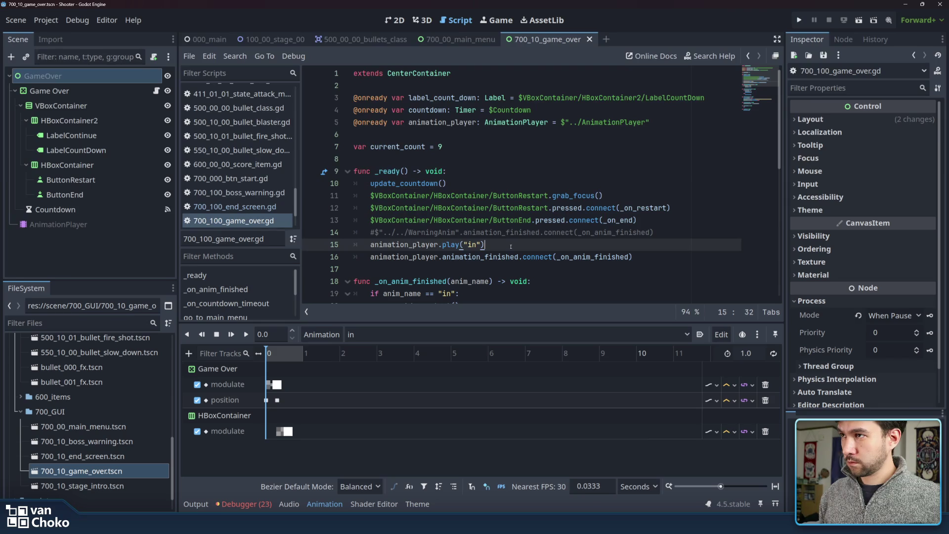
pyautogui.doubleClick(390, 244)
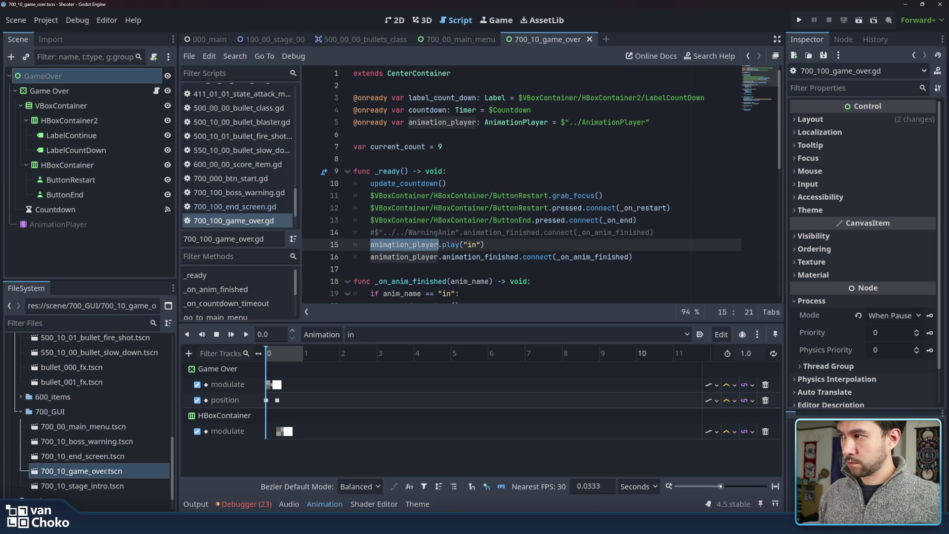
pyautogui.moveTo(390, 244)
pyautogui.click(655, 122)
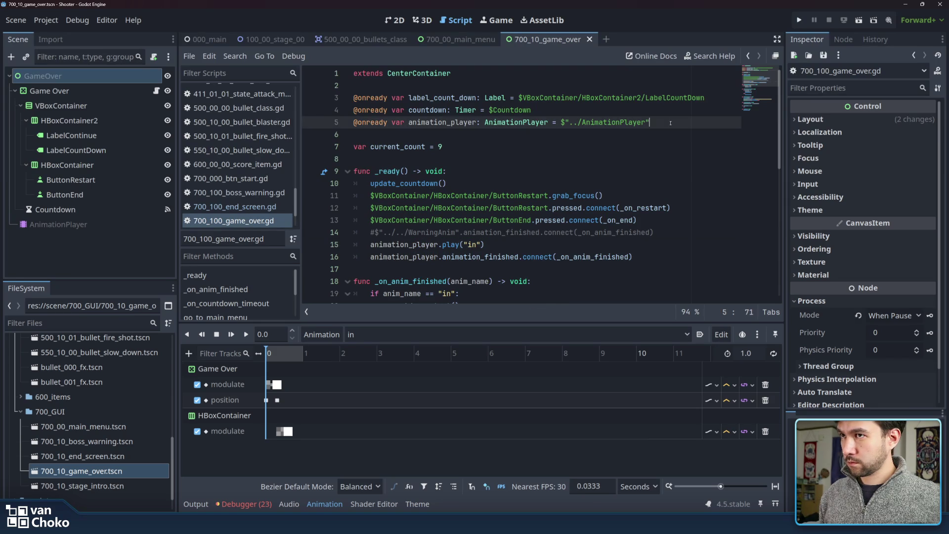
# Run the game, press Start to reproduce the null 'play' error, then inspect the debugger and AnimationPlayer.
pyautogui.click(799, 20)
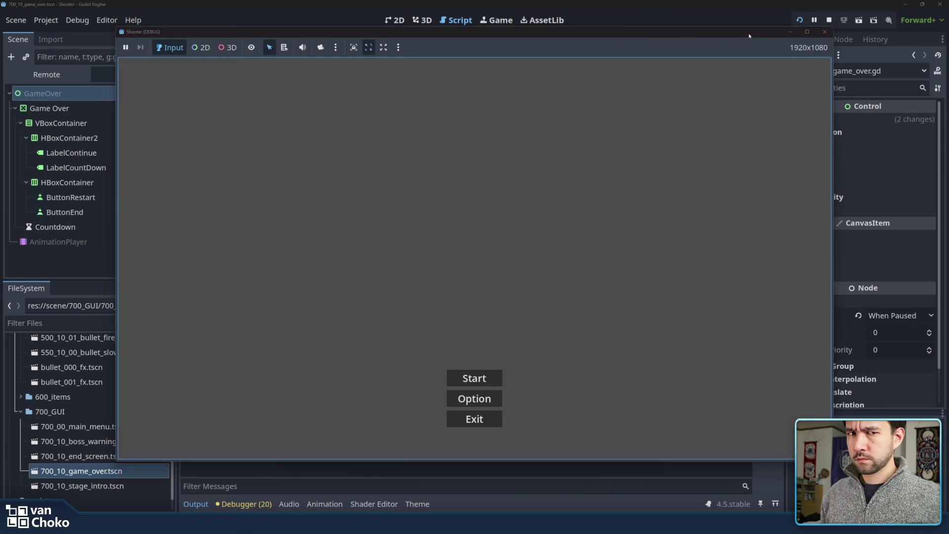
pyautogui.click(472, 379)
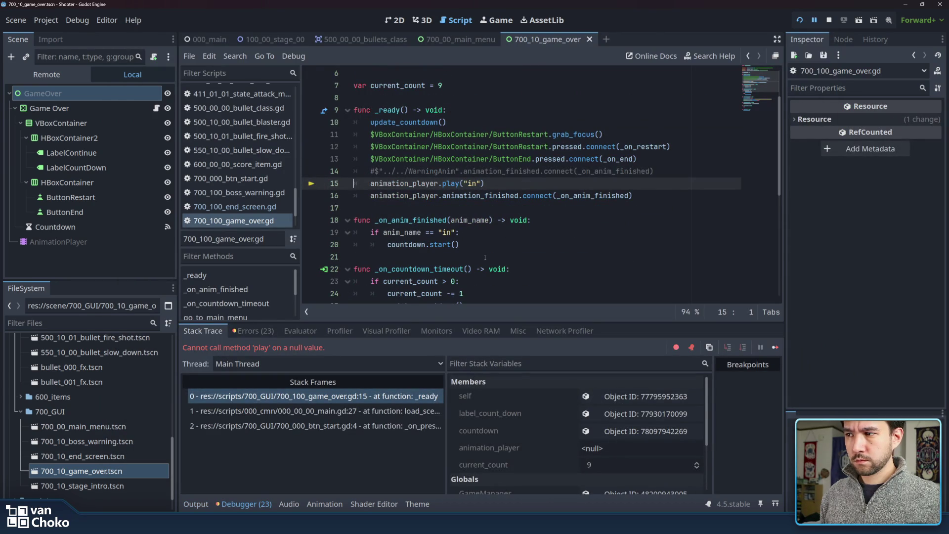
pyautogui.click(486, 258)
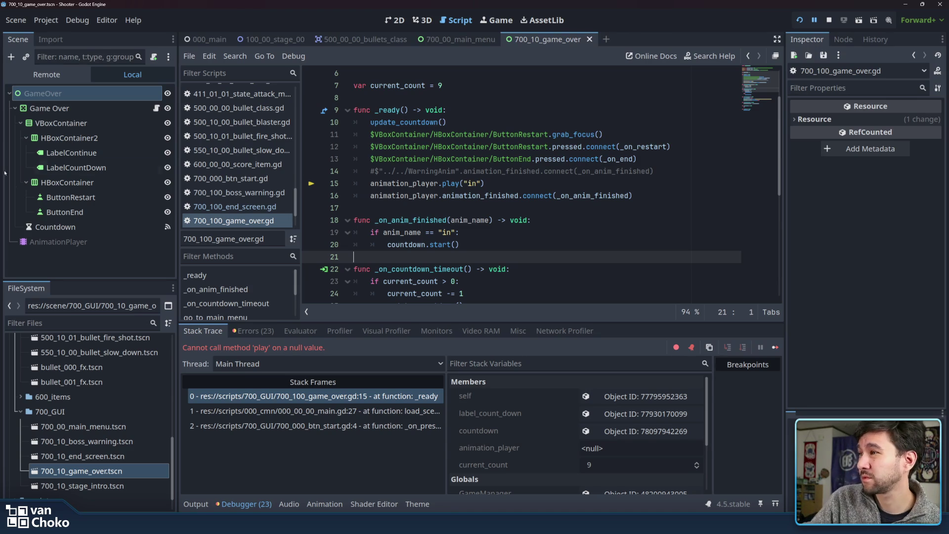
pyautogui.click(255, 331)
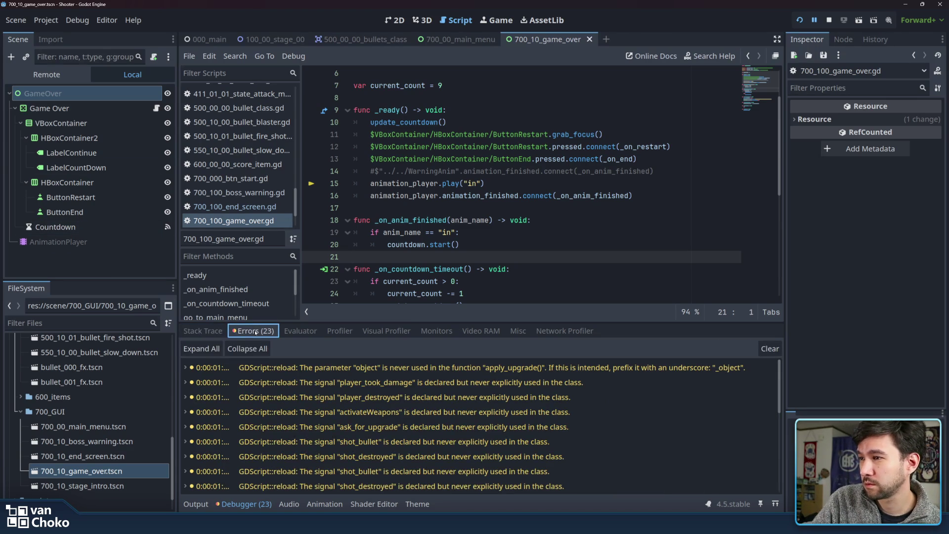
pyautogui.click(203, 331)
pyautogui.click(467, 245)
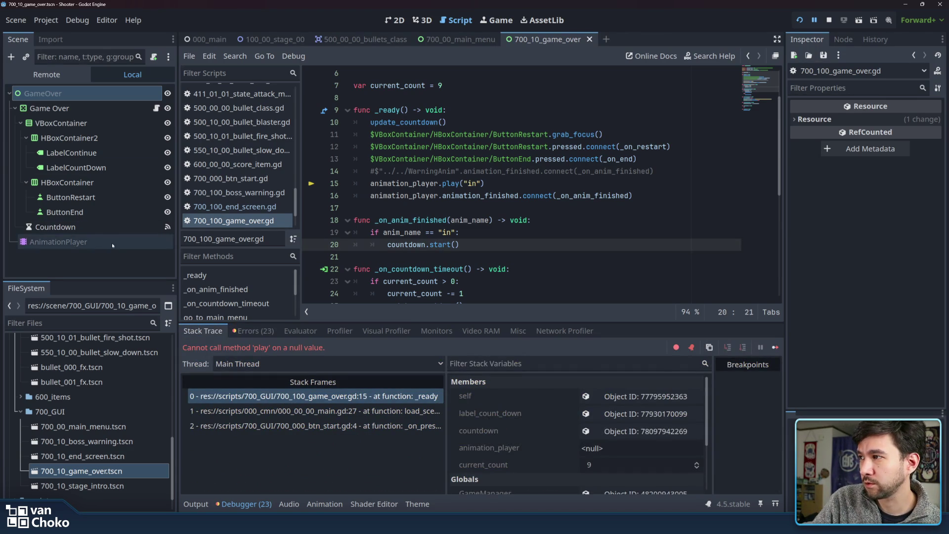
pyautogui.click(112, 242)
pyautogui.click(128, 75)
pyautogui.click(829, 20)
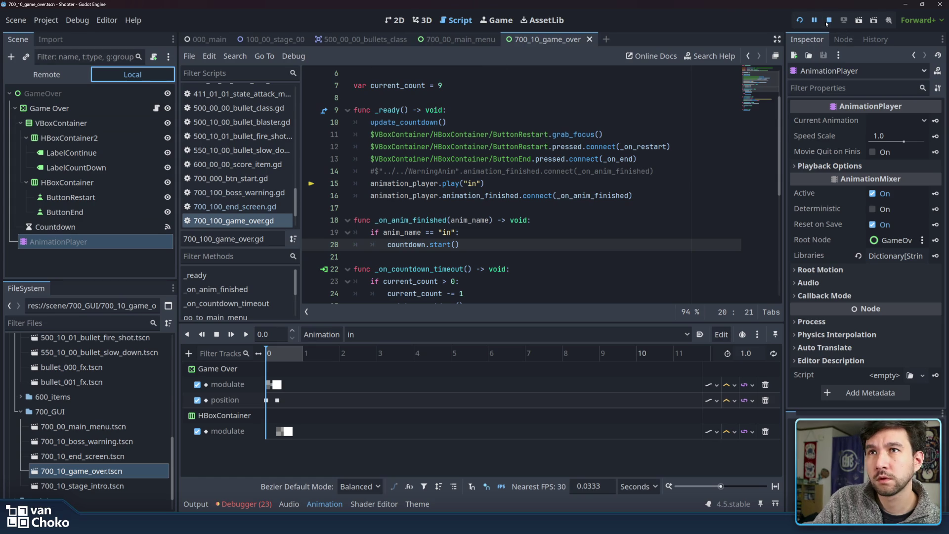
# Switch to the 2D view and check the Game Over scene's AnimationPlayer and GameOver root nodes.
pyautogui.click(98, 89)
pyautogui.click(98, 77)
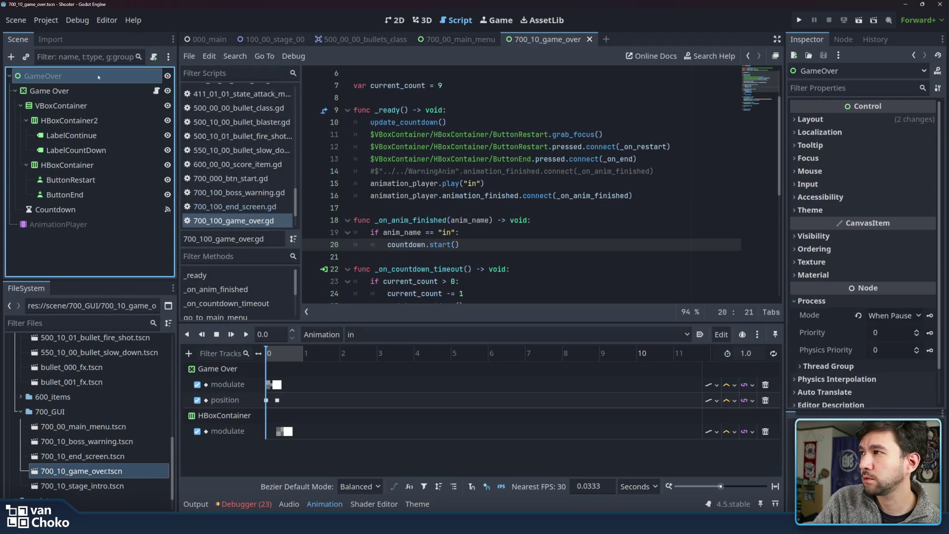
pyautogui.click(385, 22)
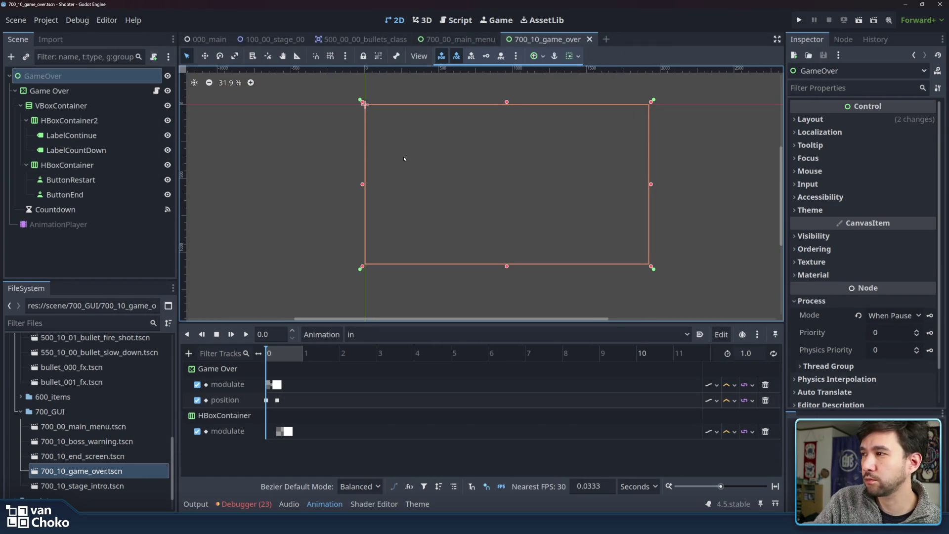
pyautogui.click(55, 209)
pyautogui.click(59, 224)
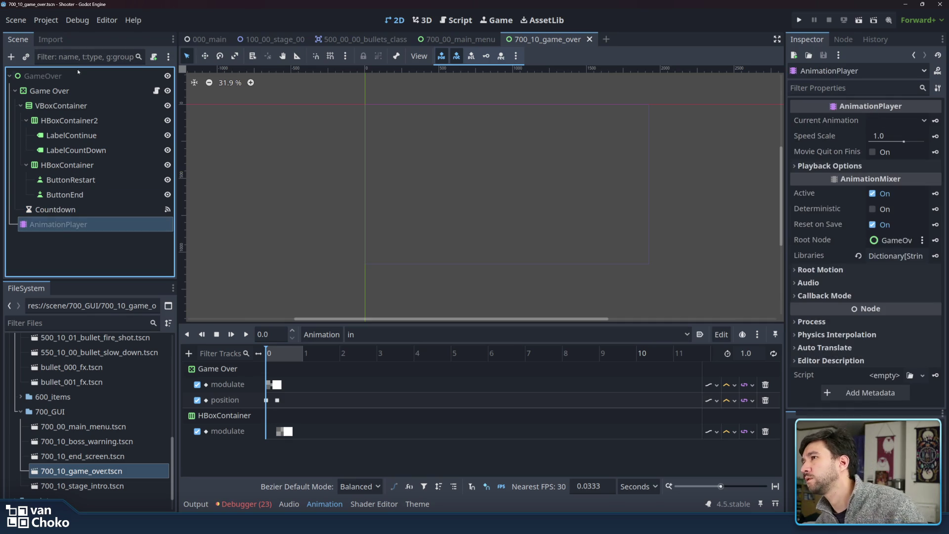
pyautogui.click(51, 77)
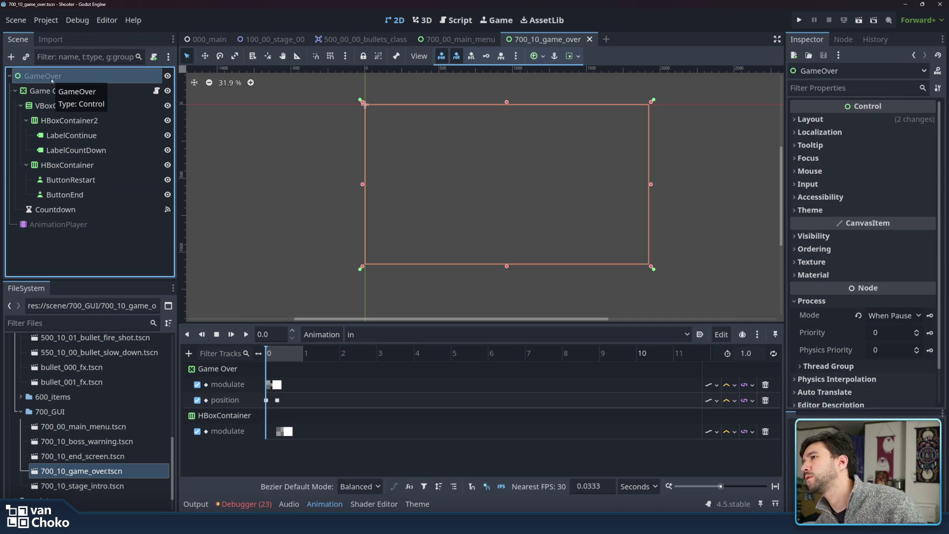
# Close the 700_10_game_over scene, reopen it from FileSystem, and open its Game Over script.
pyautogui.click(478, 40)
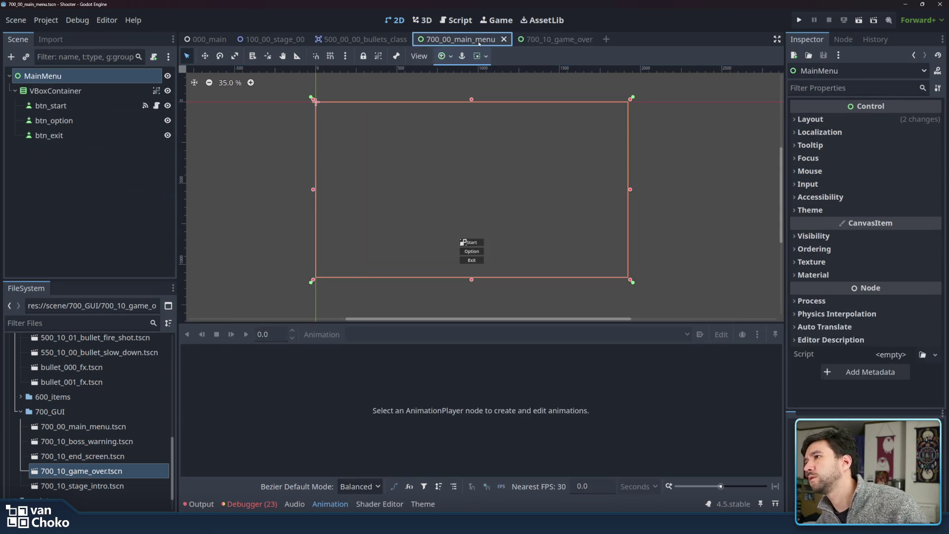
pyautogui.click(548, 39)
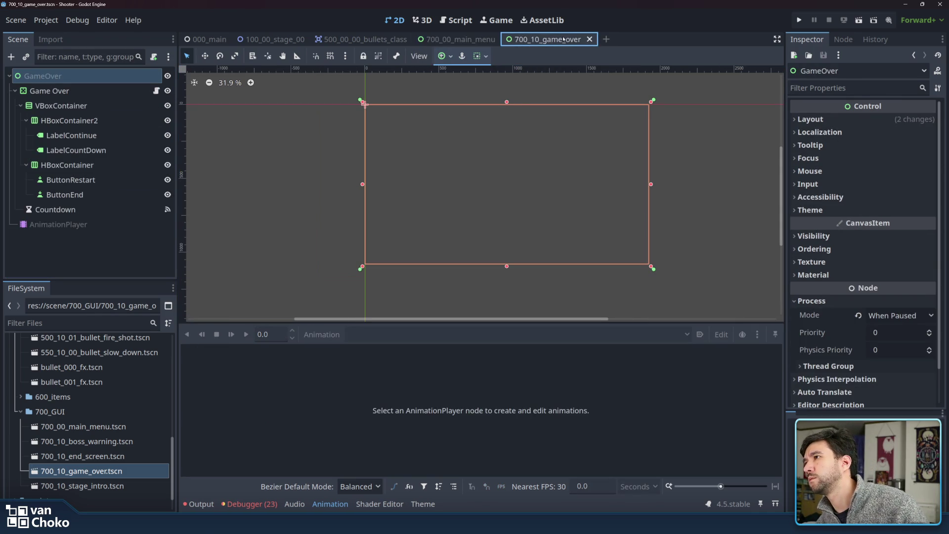
pyautogui.click(590, 40)
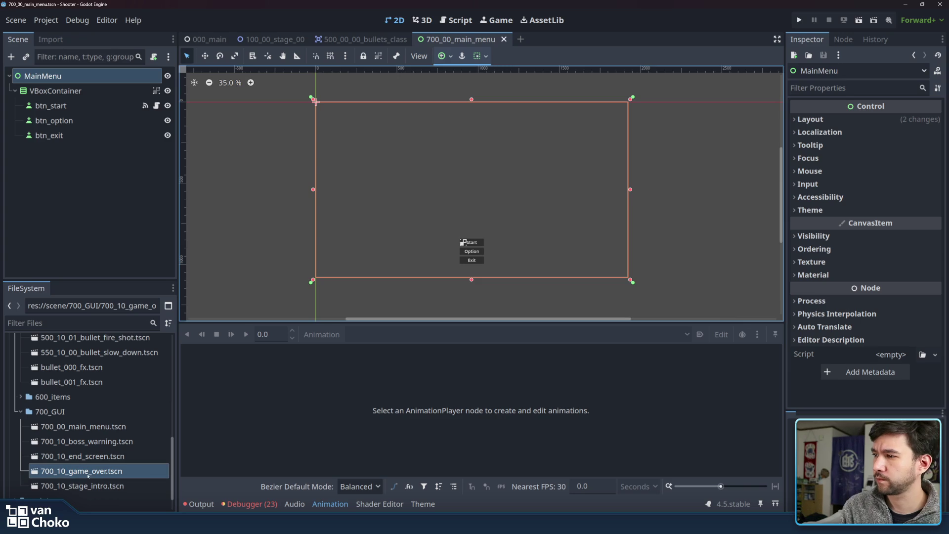
pyautogui.doubleClick(88, 476)
pyautogui.click(144, 257)
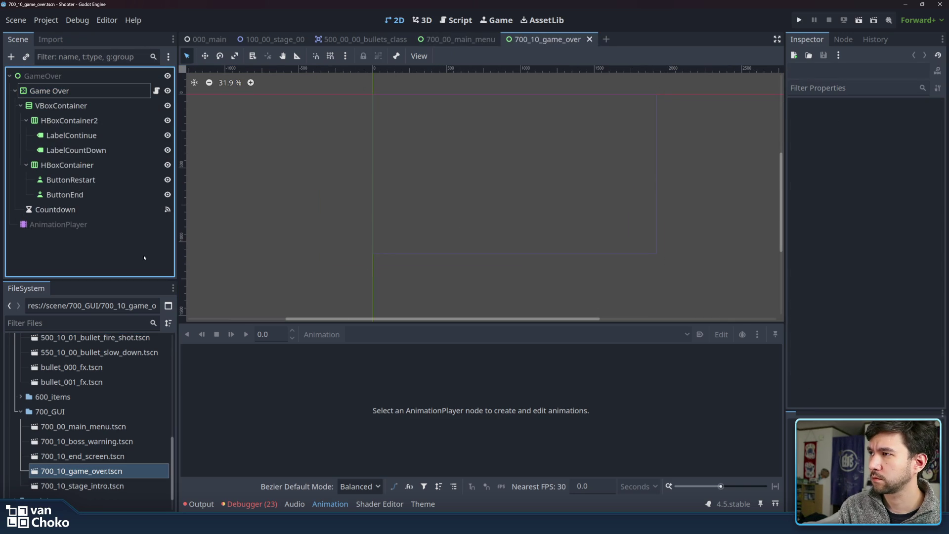
pyautogui.click(157, 91)
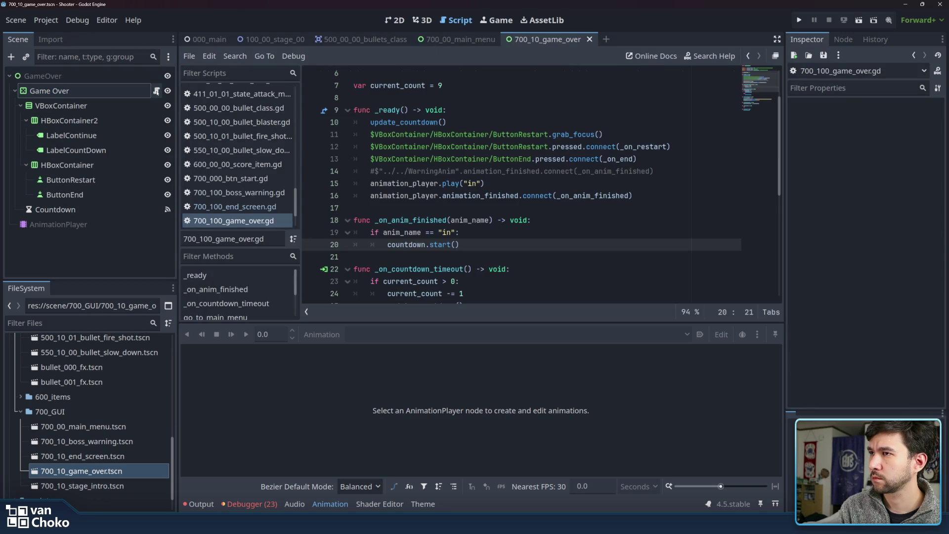
# Review the Game Over script and move AnimationPlayer up toward the GameOver root node.
pyautogui.scroll(2, 415, 154)
pyautogui.click(367, 87)
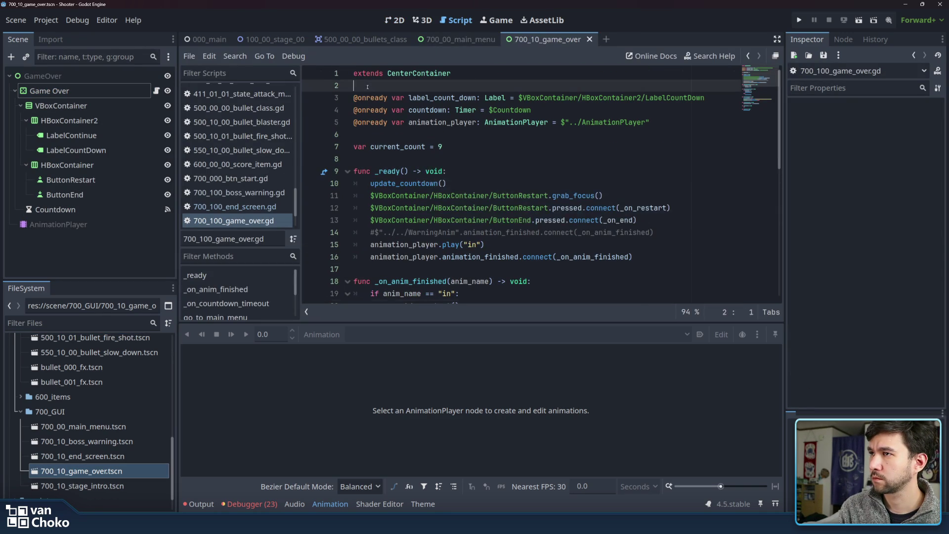
pyautogui.click(368, 141)
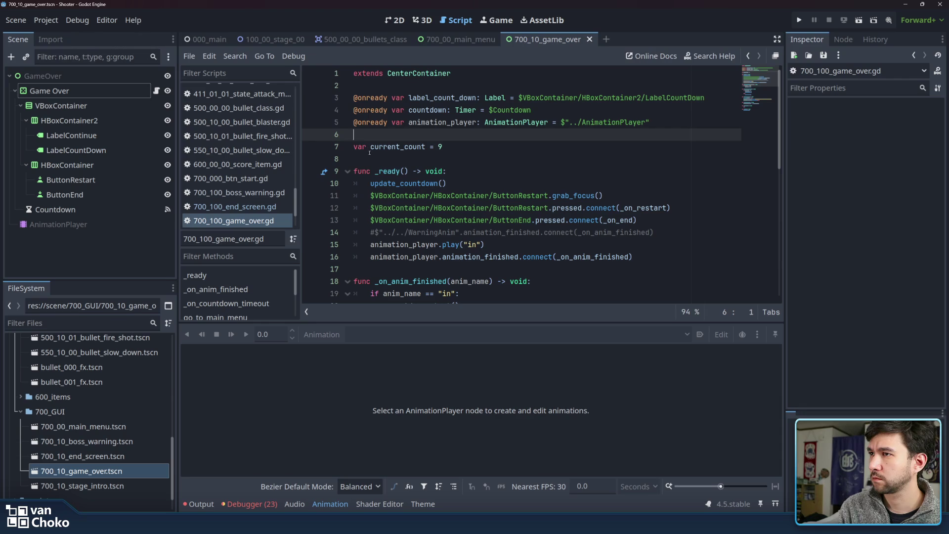
pyautogui.click(369, 156)
pyautogui.scroll(-7, 370, 156)
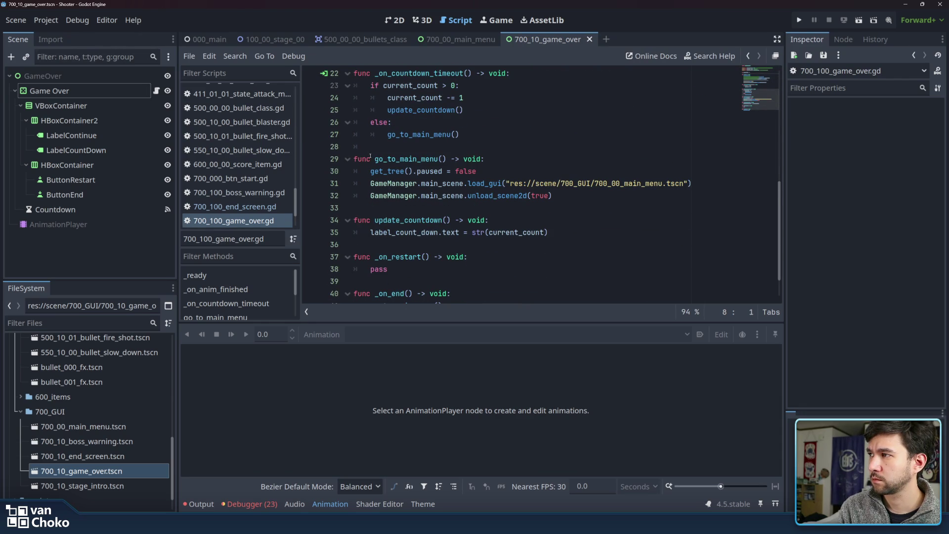
pyautogui.scroll(-1, 370, 156)
pyautogui.moveTo(59, 224); pyautogui.dragTo(114, 82)
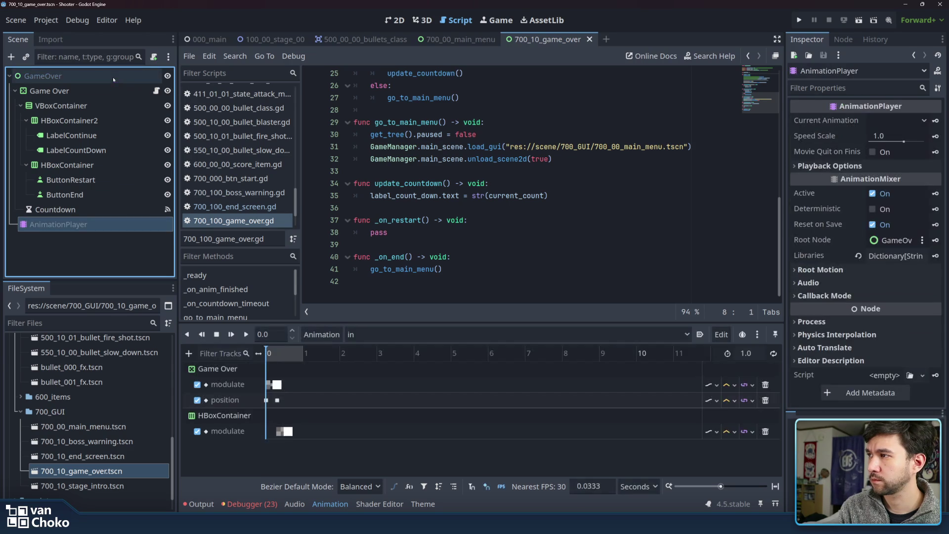
pyautogui.click(119, 210)
pyautogui.click(118, 224)
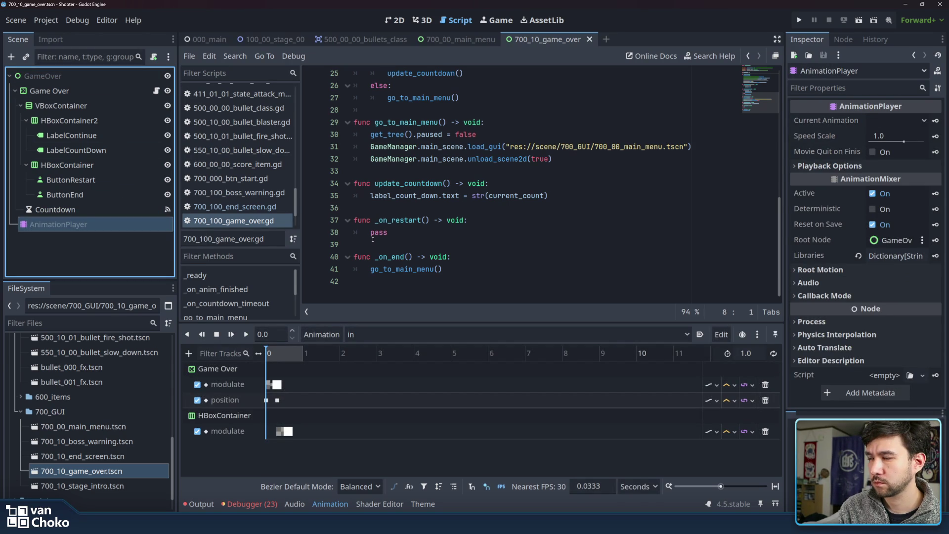
# Set the GameOver root node's Process Mode to Always in the Inspector and save the scene.
pyautogui.click(813, 322)
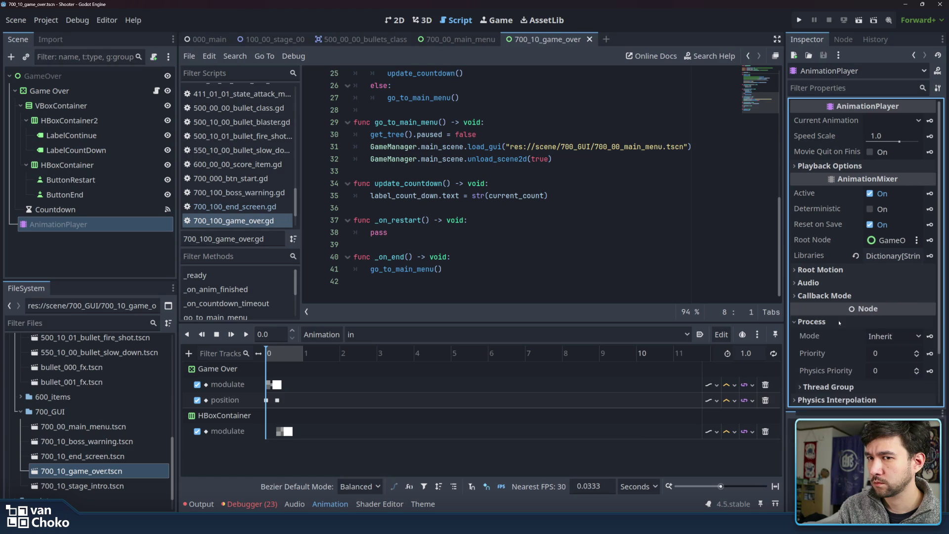
pyautogui.click(879, 337)
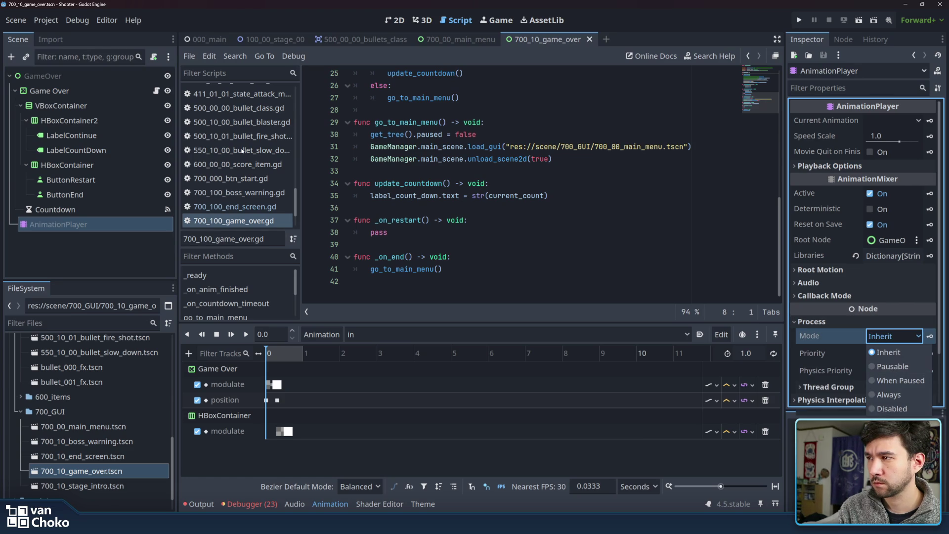
pyautogui.click(56, 75)
pyautogui.click(55, 75)
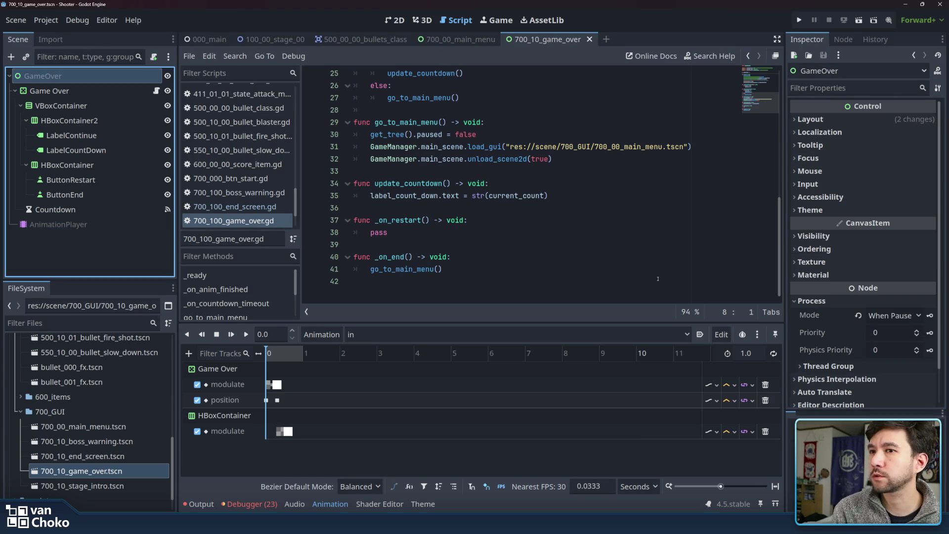
pyautogui.click(890, 315)
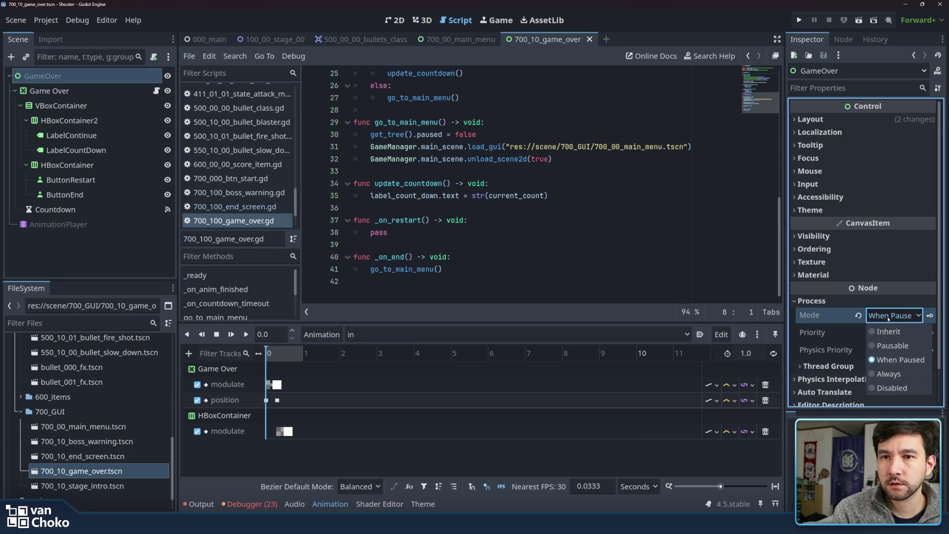
pyautogui.click(896, 346)
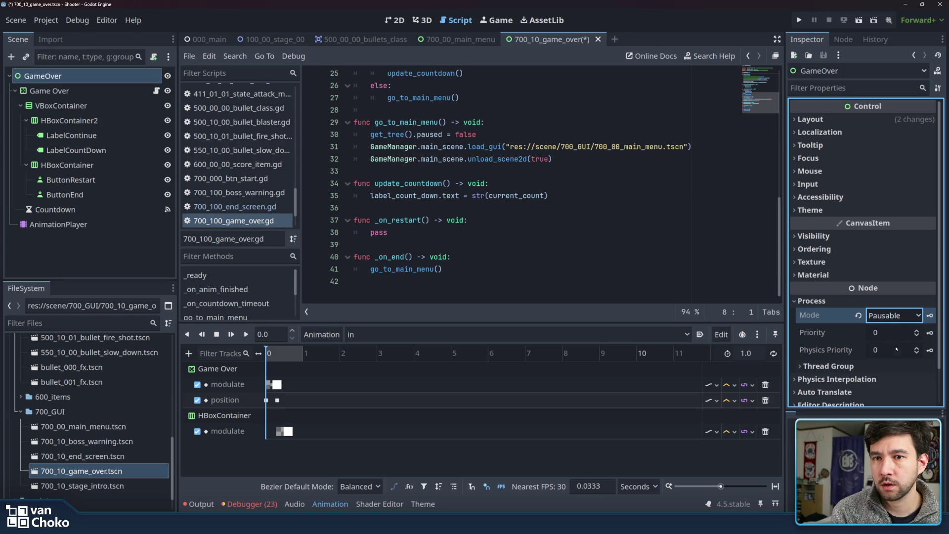
pyautogui.moveTo(839, 318)
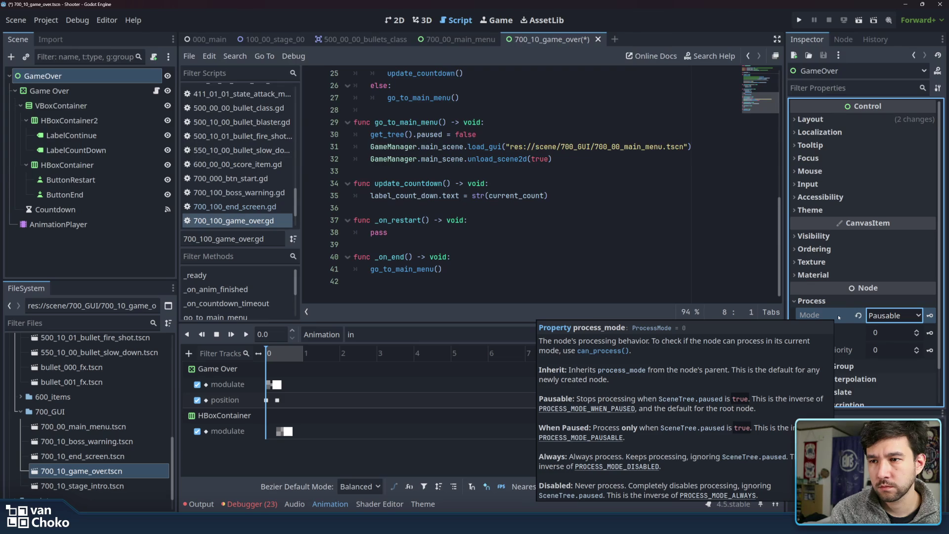
pyautogui.click(894, 315)
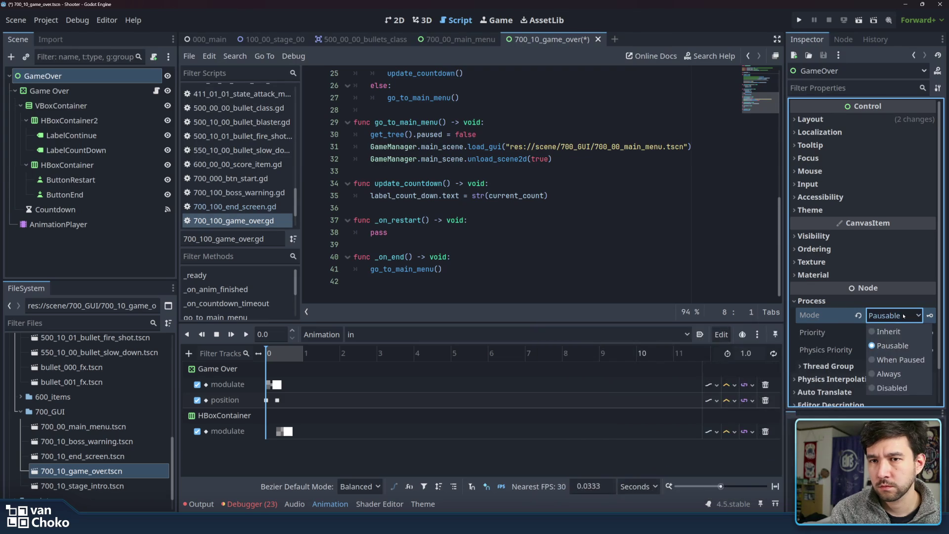
pyautogui.click(911, 375)
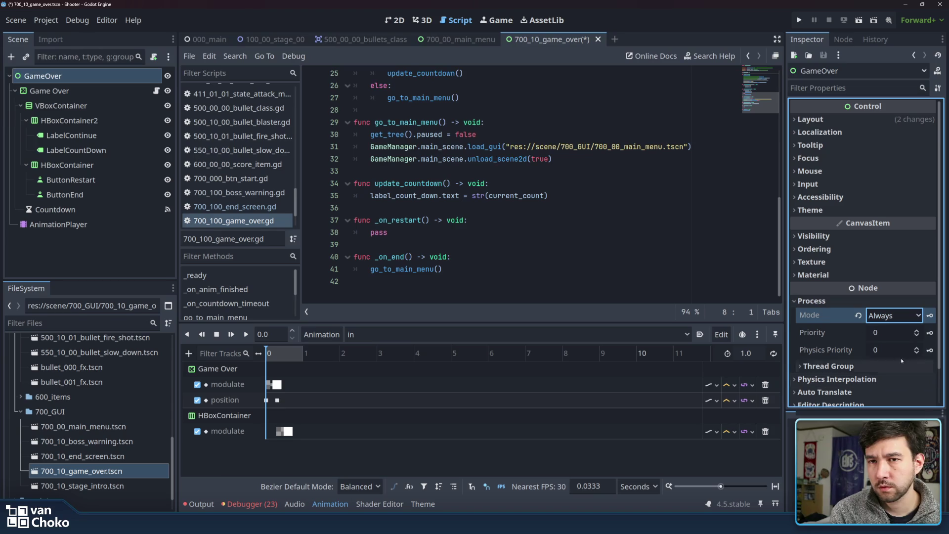
pyautogui.click(680, 256)
pyautogui.hotkey('ctrl', 's')
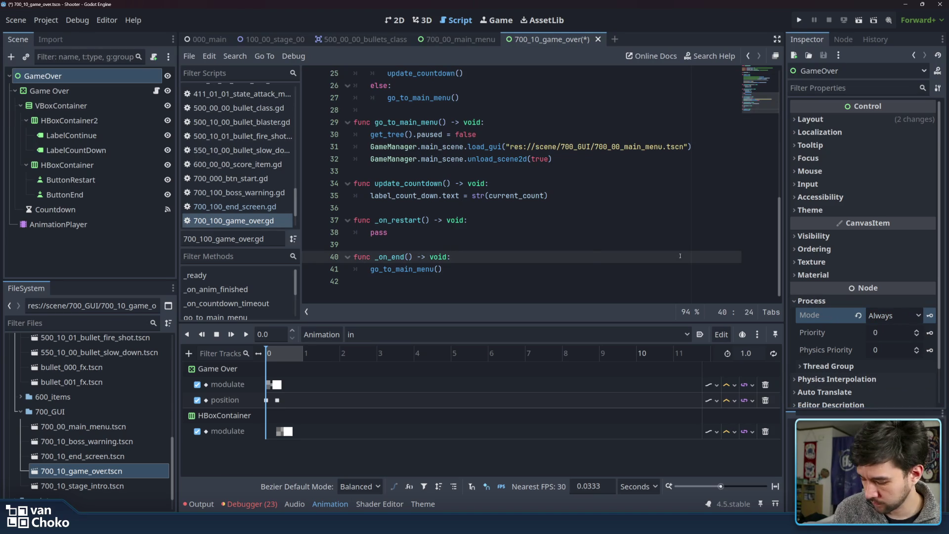
# Run the project, start a game to reproduce the crash, and stop it.
pyautogui.click(797, 19)
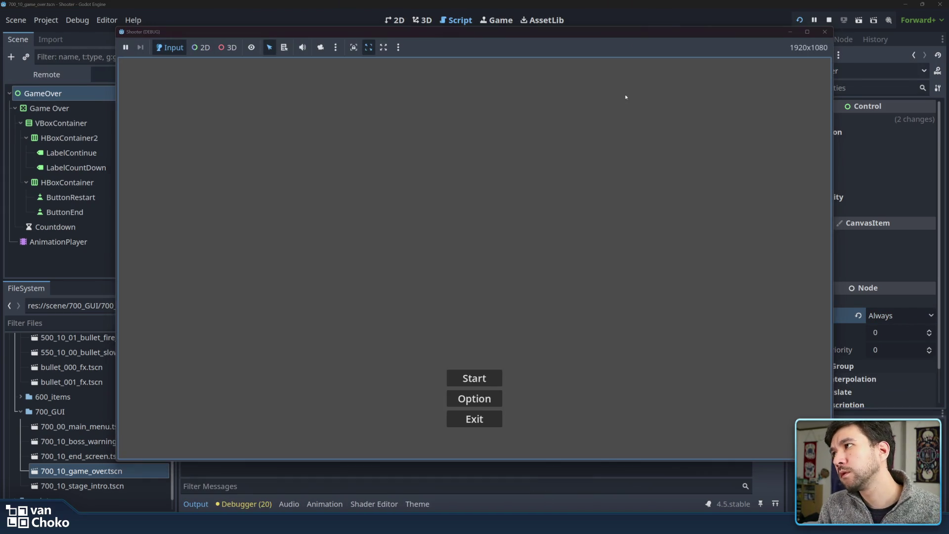
pyautogui.click(482, 378)
pyautogui.click(494, 281)
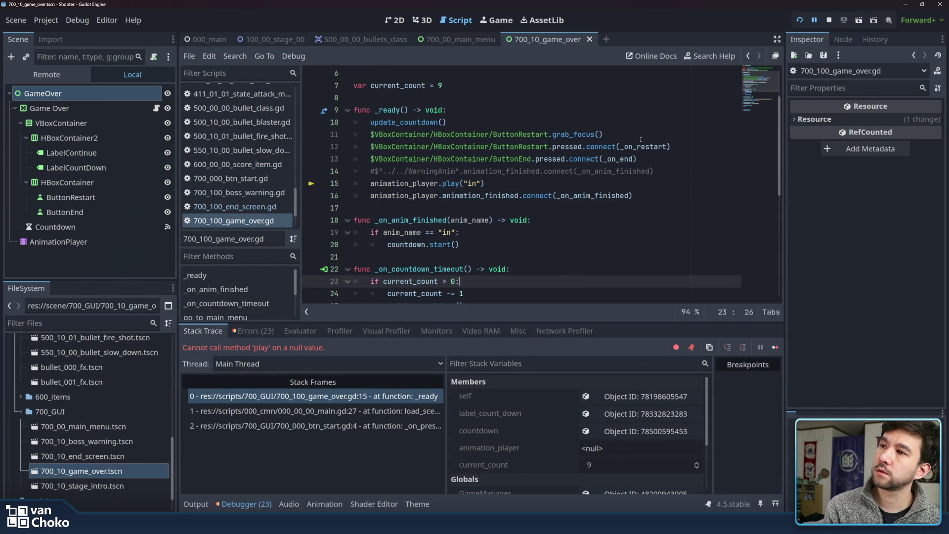
pyautogui.scroll(2, 600, 171)
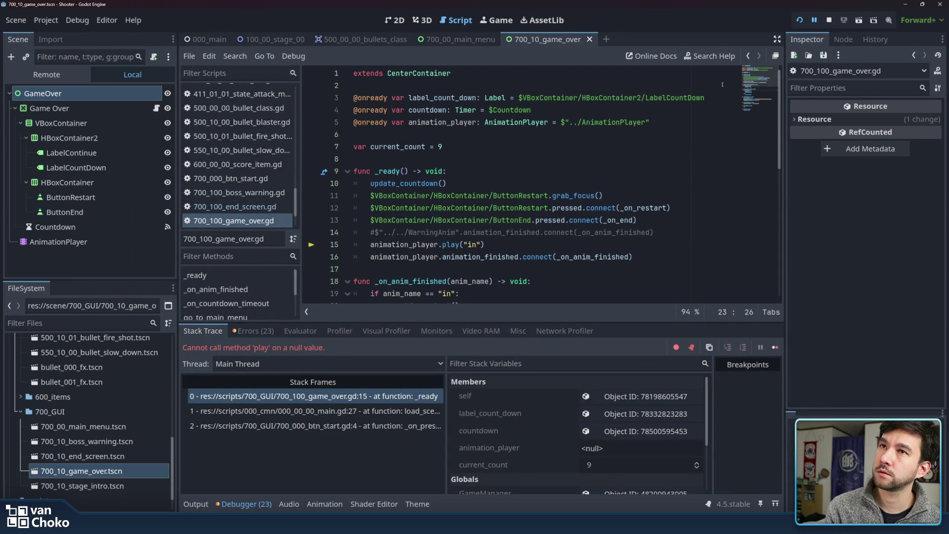
pyautogui.click(829, 20)
# Replace the line 5 animation_player declaration with a reference dragged from the AnimationPlayer node, then save.
pyautogui.click(569, 183)
pyautogui.moveTo(649, 122)
pyautogui.mouseDown()
pyautogui.moveTo(498, 110)
pyautogui.moveTo(349, 128)
pyautogui.mouseUp()
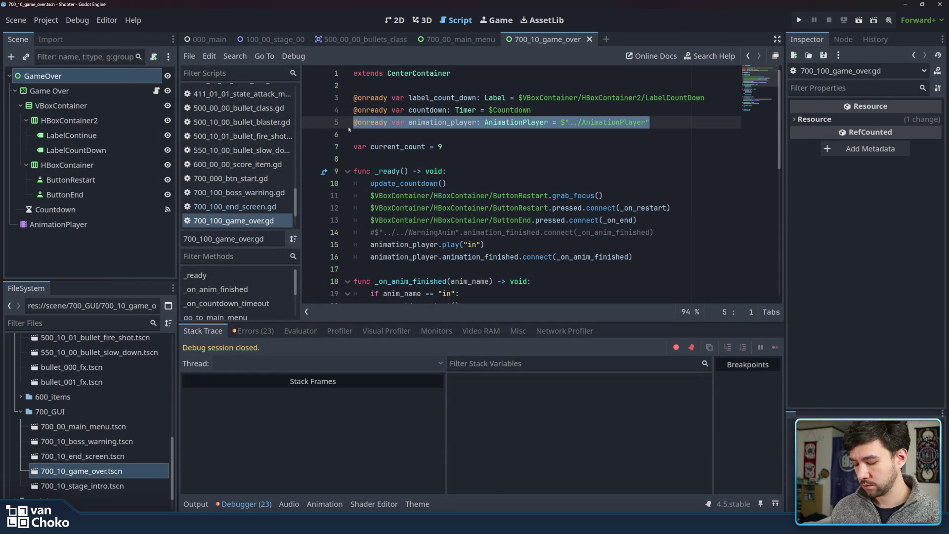
pyautogui.press('BackSpace')
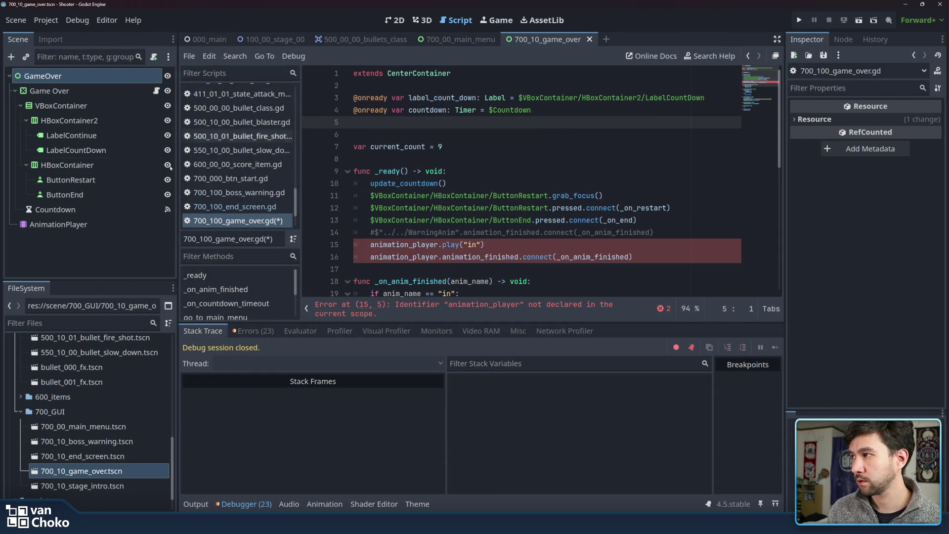
pyautogui.moveTo(91, 224); pyautogui.dragTo(423, 123)
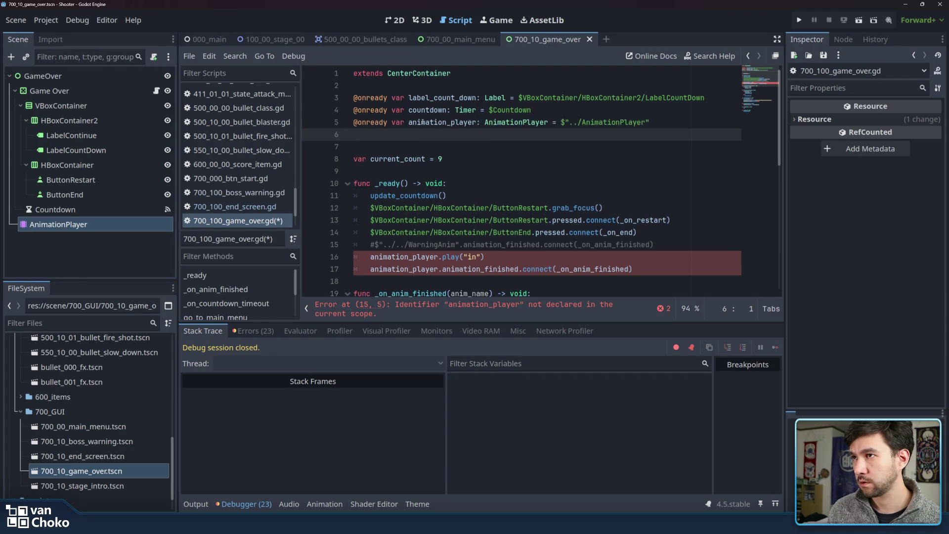
pyautogui.press('BackSpace')
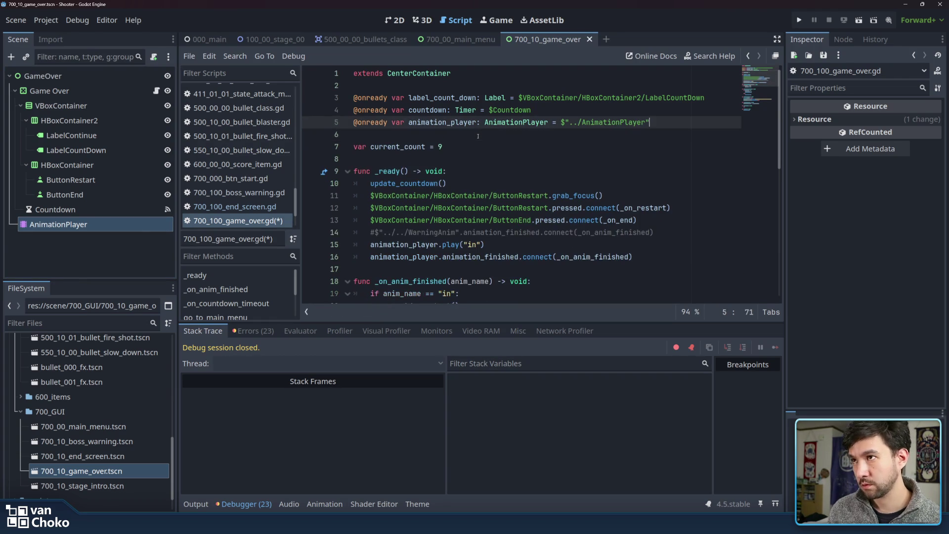
pyautogui.hotkey('ctrl', 's')
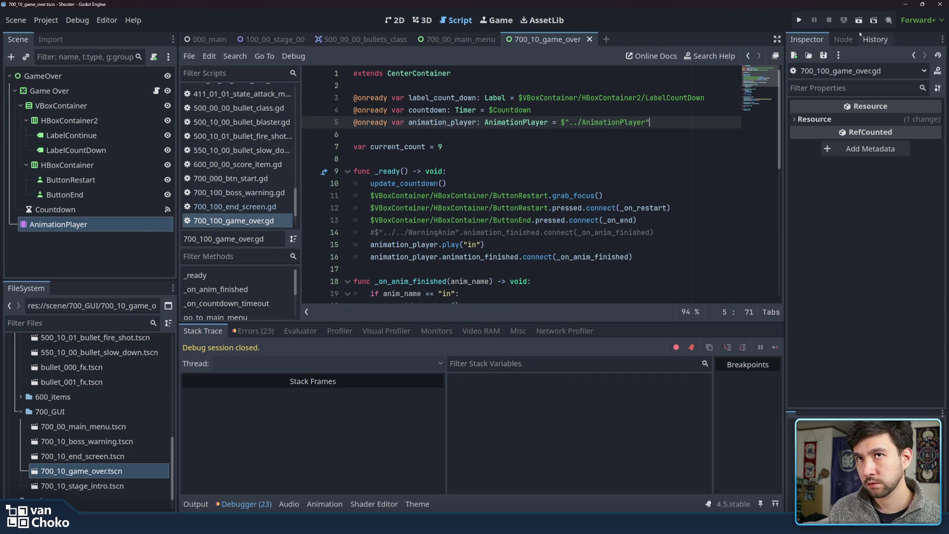
# Run the project again, start a game from the menu, and stop the crashed session.
pyautogui.click(799, 21)
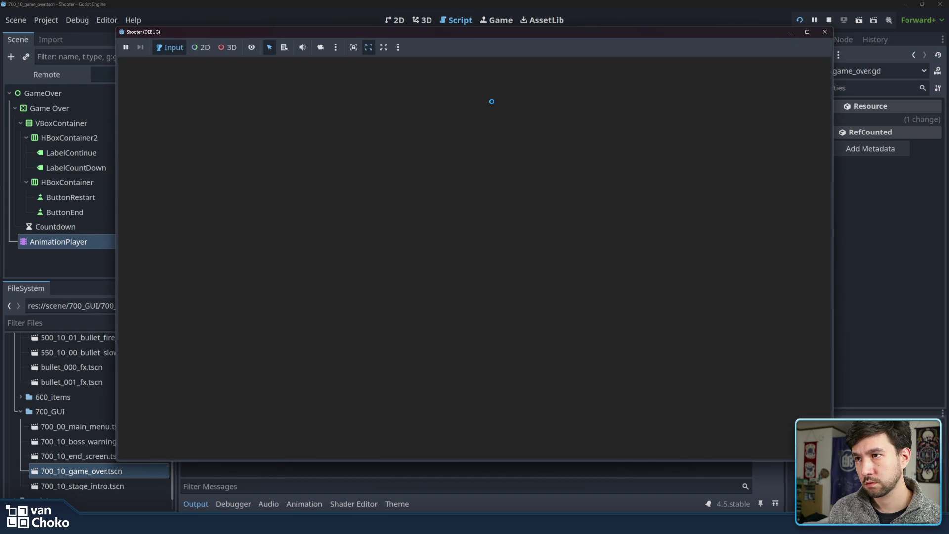
pyautogui.press('Down')
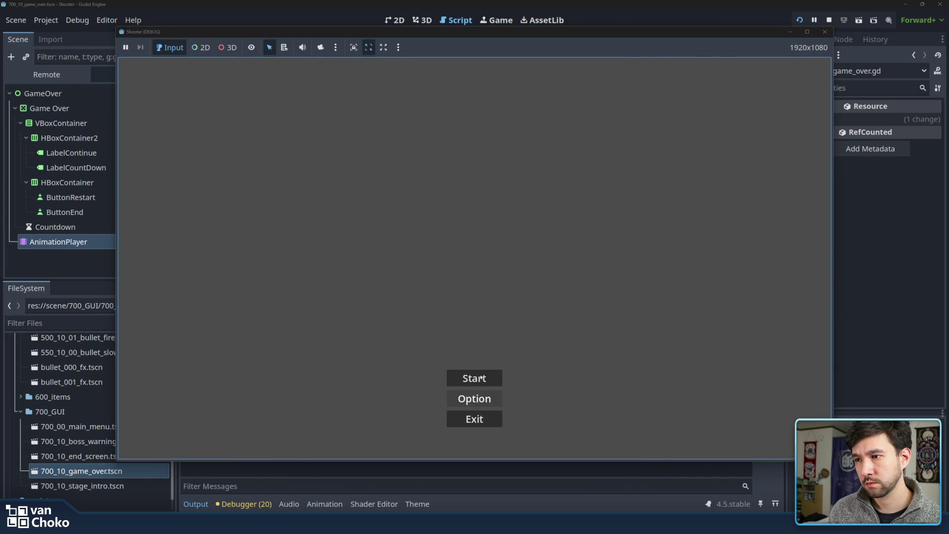
pyautogui.press('Up')
pyautogui.press('Return')
pyautogui.click(643, 203)
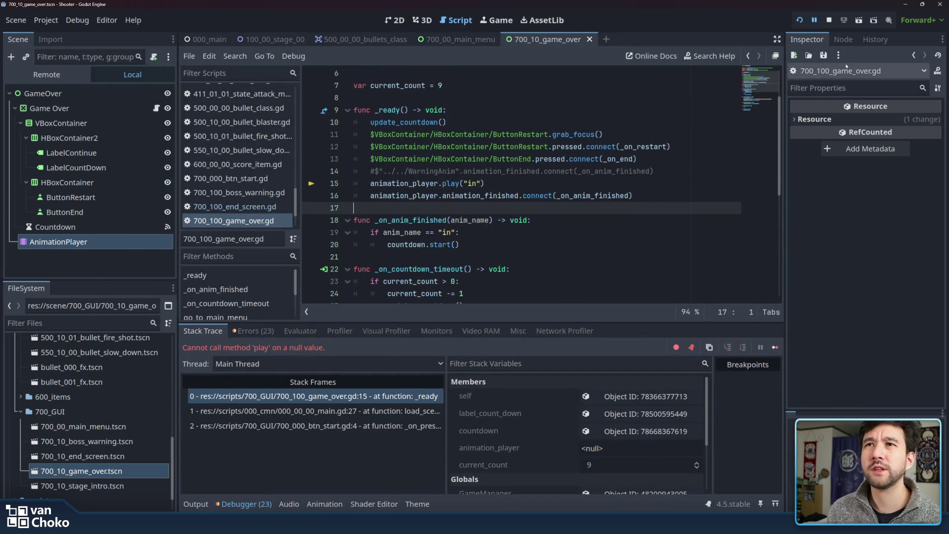
pyautogui.click(829, 21)
# Review the pressed signal on line 12 and line 15, then open 000_00_00_game_manager.gd.
pyautogui.click(579, 147)
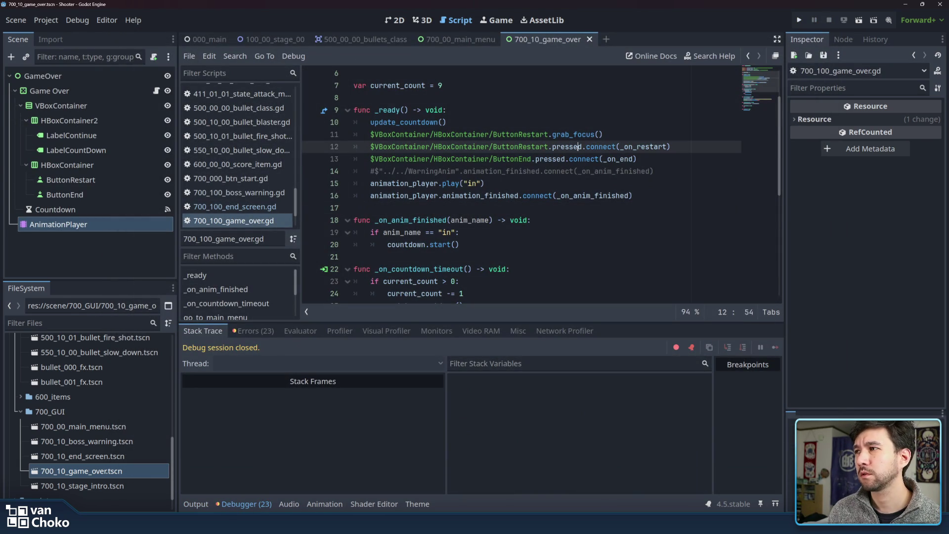
pyautogui.moveTo(578, 147)
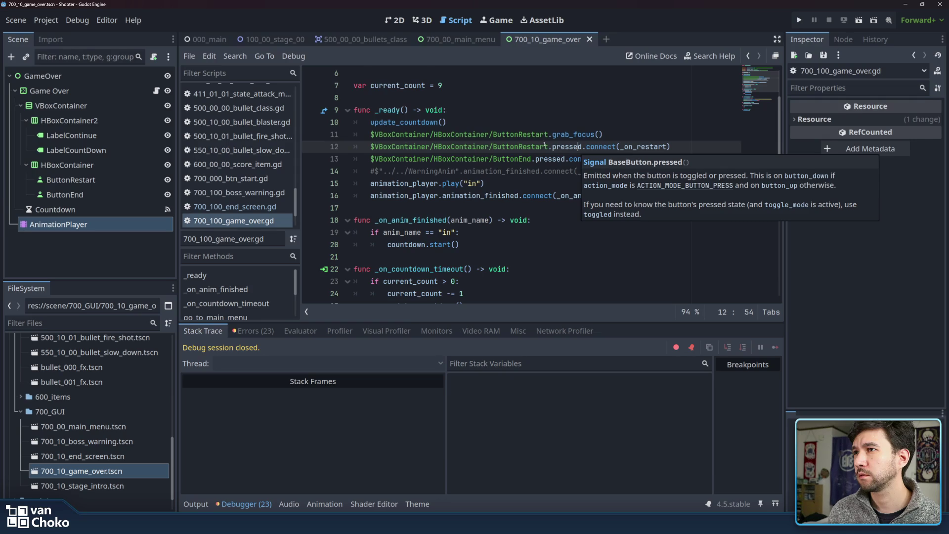
pyautogui.scroll(2, 543, 145)
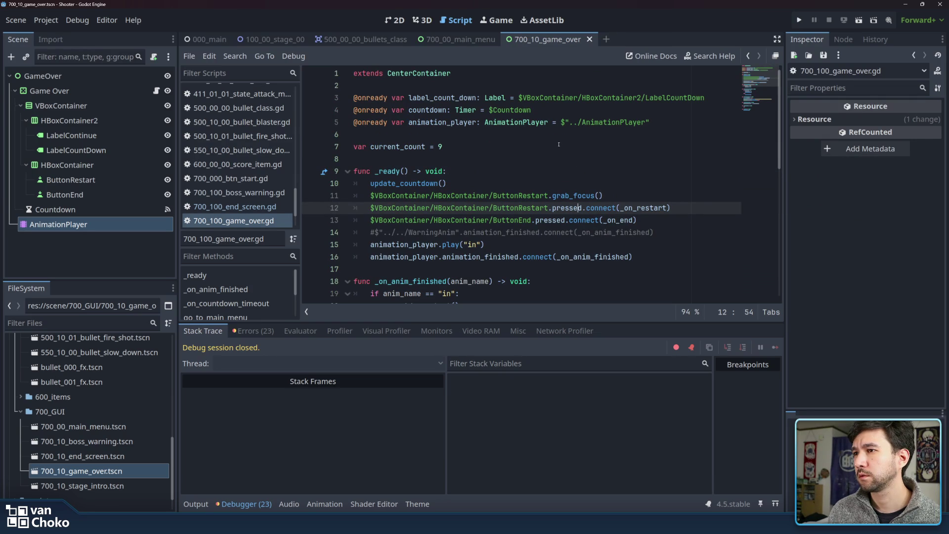
pyautogui.click(566, 246)
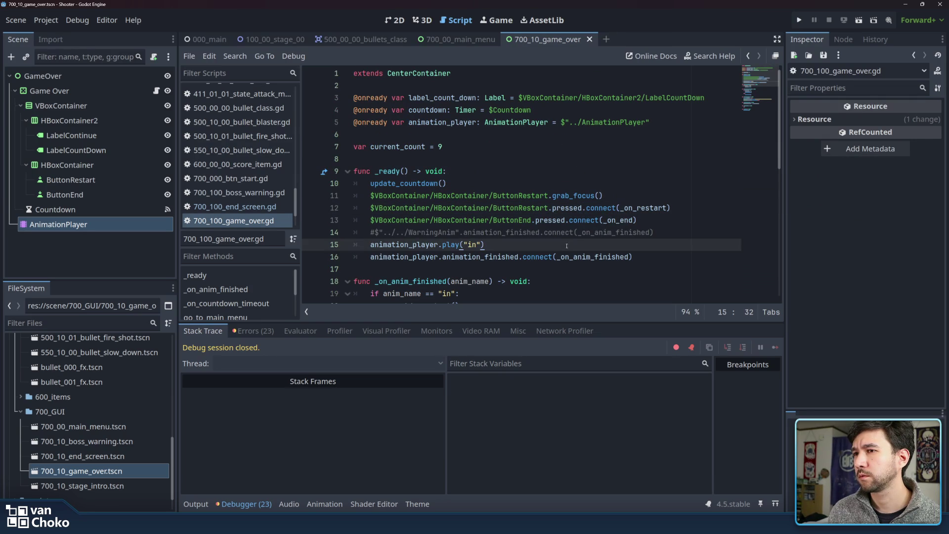
pyautogui.scroll(5, 242, 149)
pyautogui.scroll(10, 246, 135)
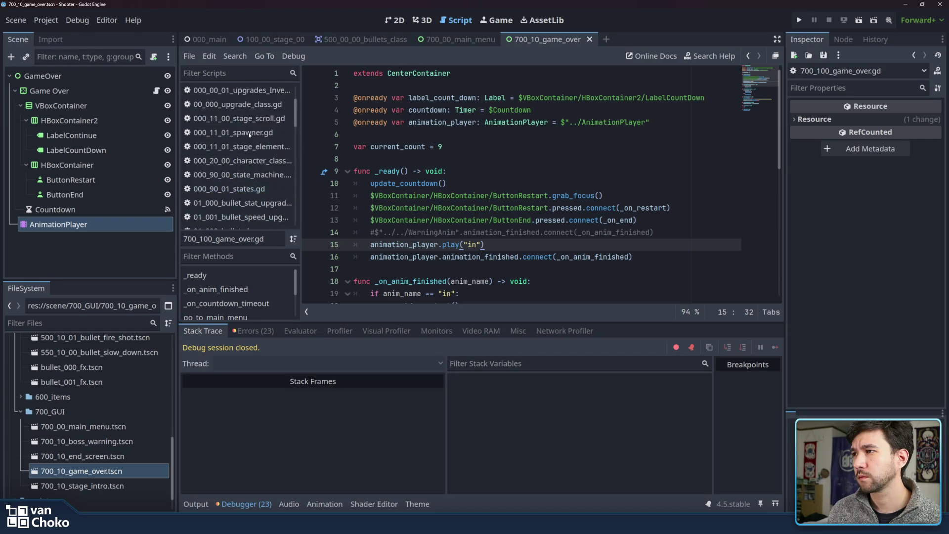
pyautogui.click(255, 97)
pyautogui.click(255, 106)
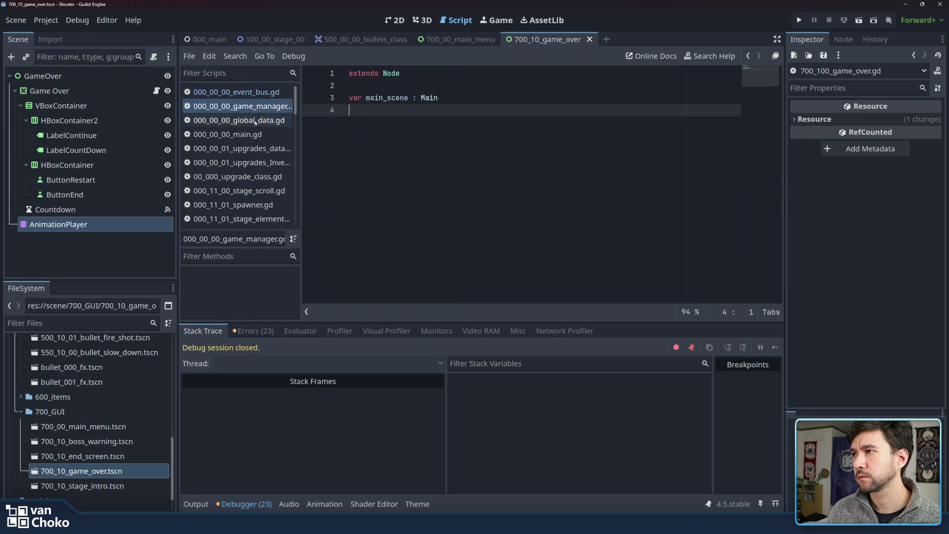
# Browse the main, global_data, state_machine and states scripts in the script list.
pyautogui.click(255, 134)
pyautogui.click(255, 121)
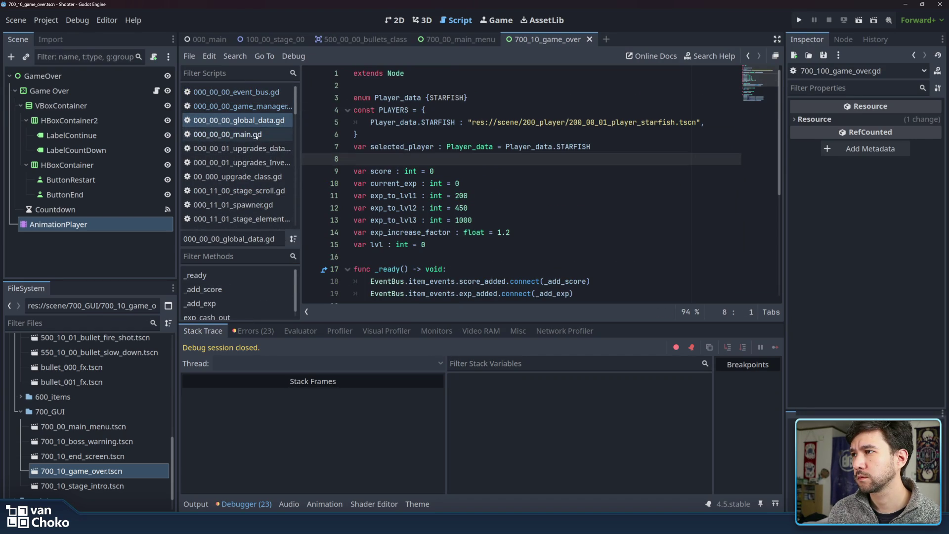
pyautogui.scroll(-1, 266, 176)
pyautogui.scroll(-1, 266, 176)
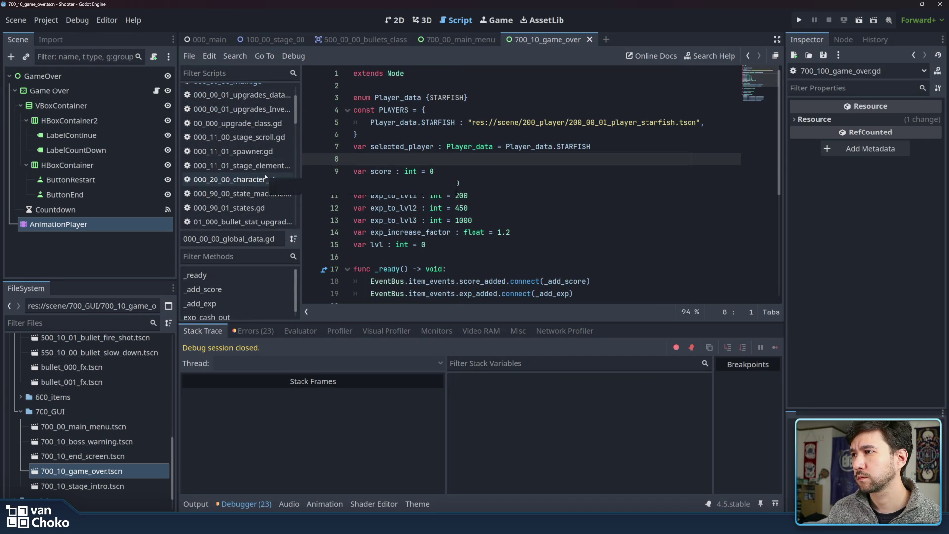
pyautogui.scroll(-1, 266, 177)
pyautogui.click(266, 176)
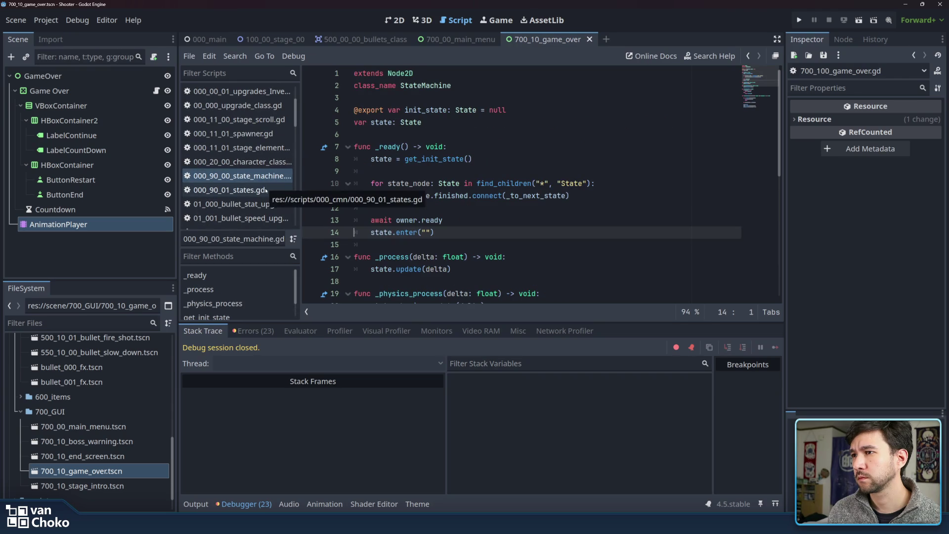
pyautogui.click(265, 191)
pyautogui.scroll(-1, 266, 190)
pyautogui.scroll(3, 266, 189)
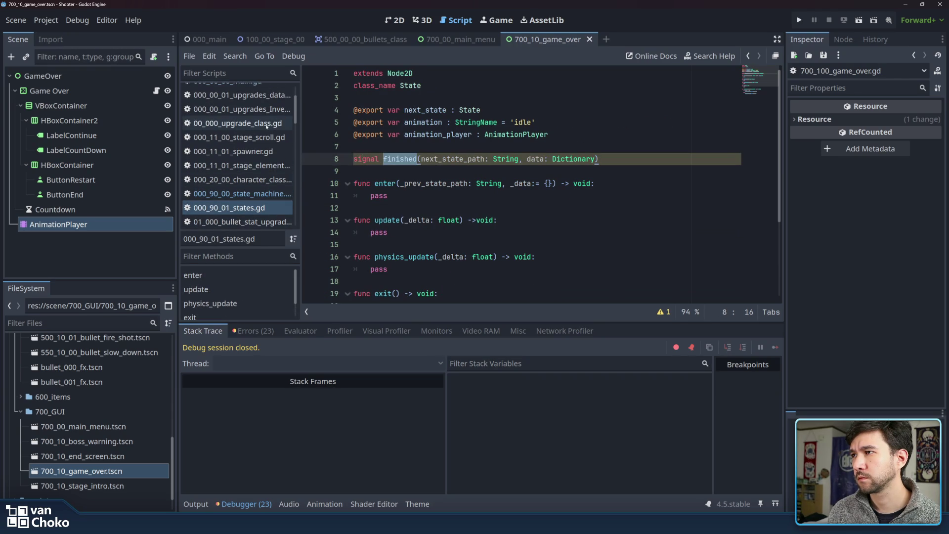
pyautogui.scroll(4, 266, 126)
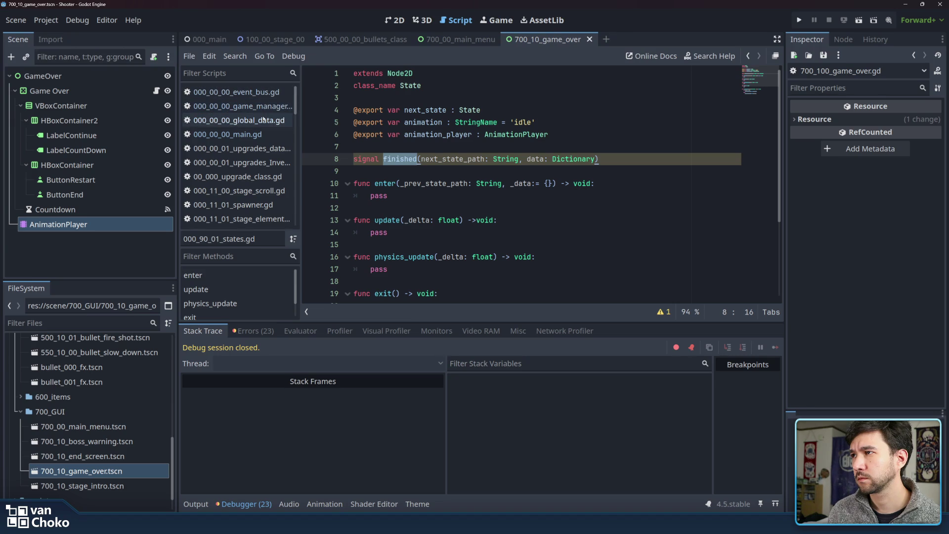
# Open 100_00_00_stage_test.gd and go to line 40 in _on_player_destroyed.
pyautogui.click(265, 135)
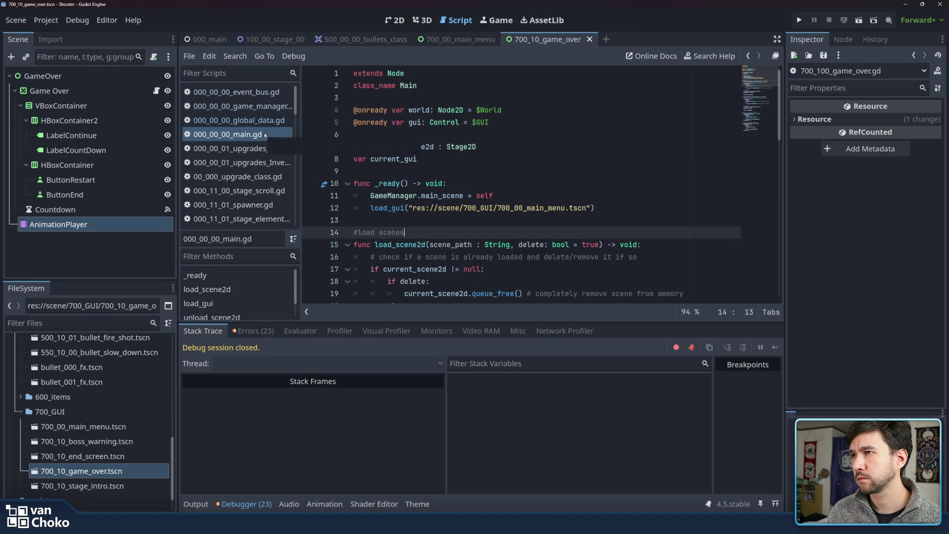
pyautogui.scroll(-1, 266, 143)
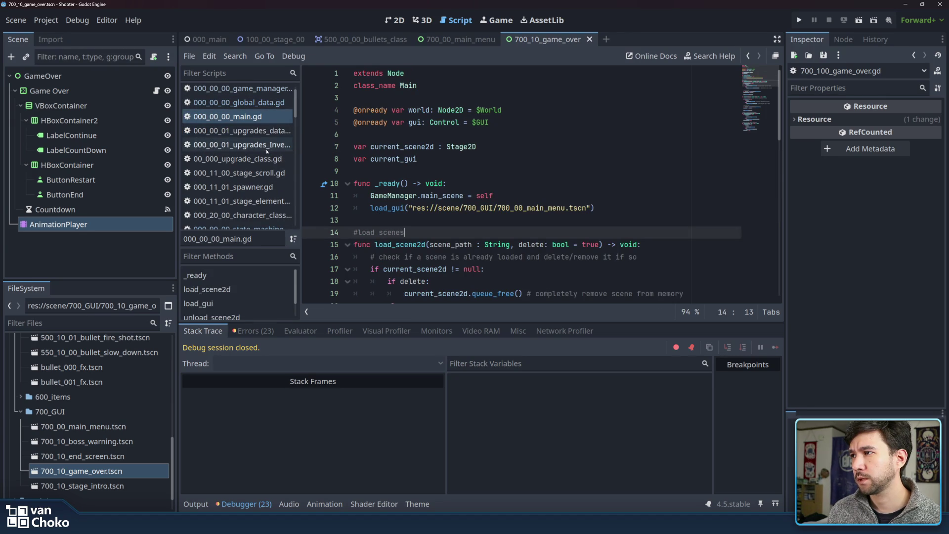
pyautogui.scroll(-6, 267, 153)
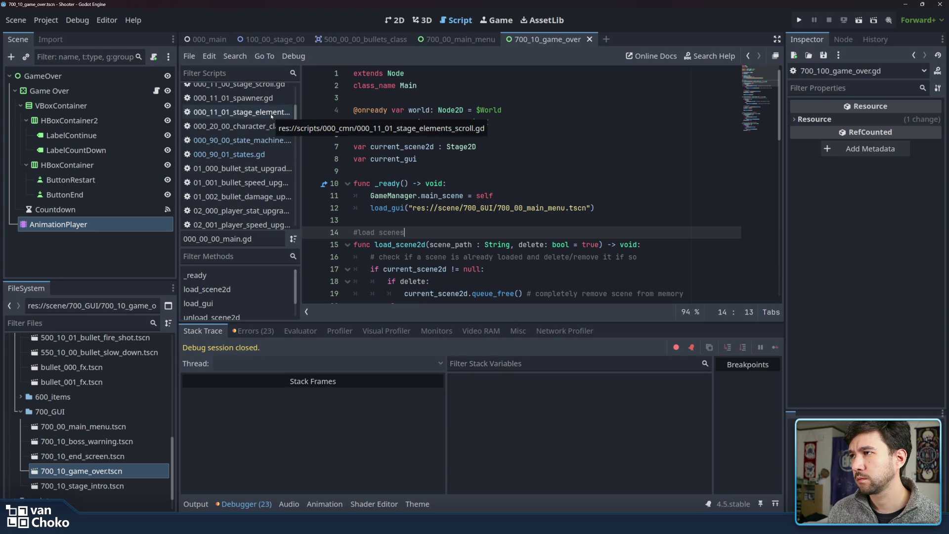
pyautogui.scroll(-8, 267, 139)
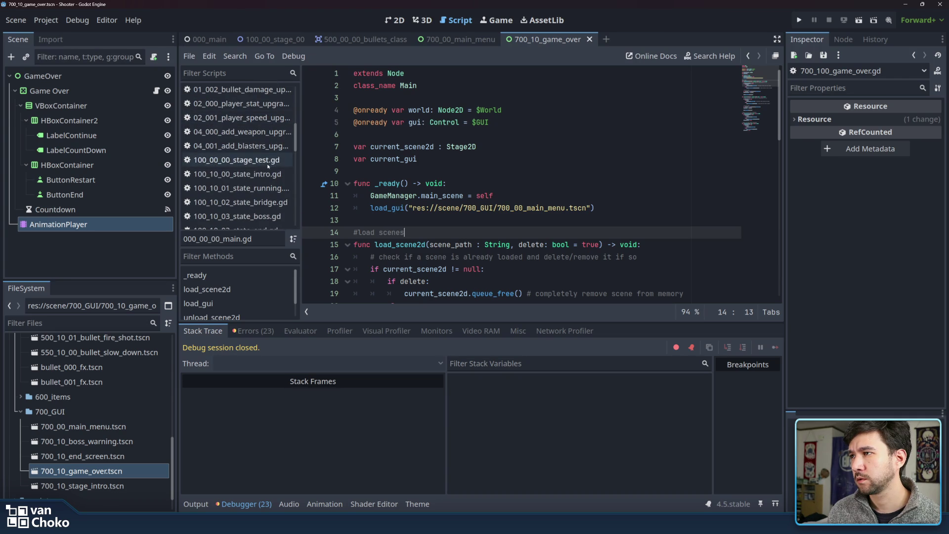
pyautogui.click(267, 166)
pyautogui.click(616, 155)
pyautogui.click(673, 290)
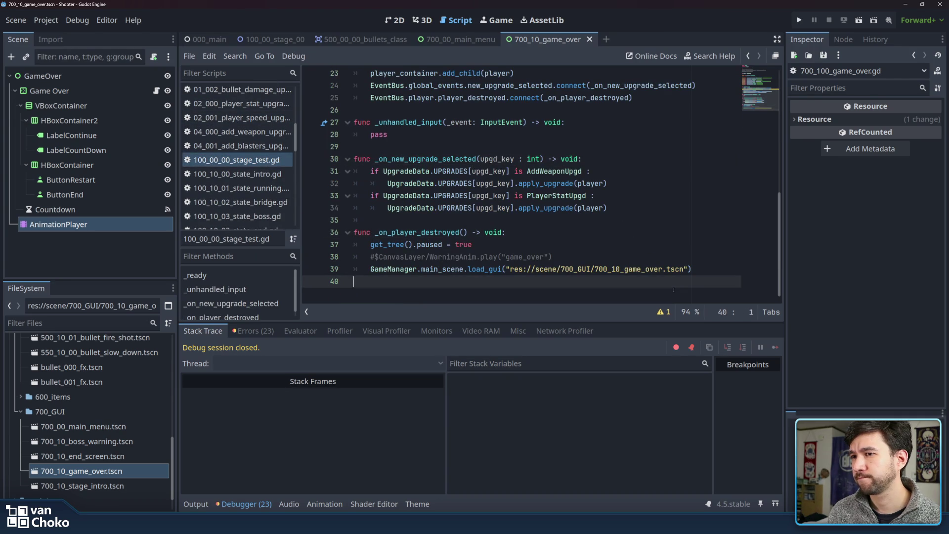
# Select the _on_player_destroyed function name in the stage test script.
pyautogui.doubleClick(427, 233)
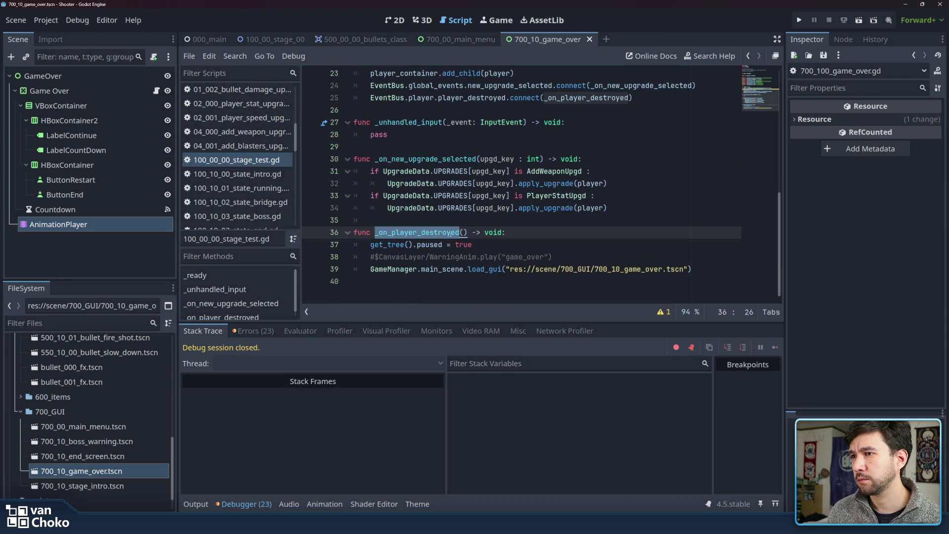
pyautogui.moveTo(467, 233); pyautogui.dragTo(378, 232)
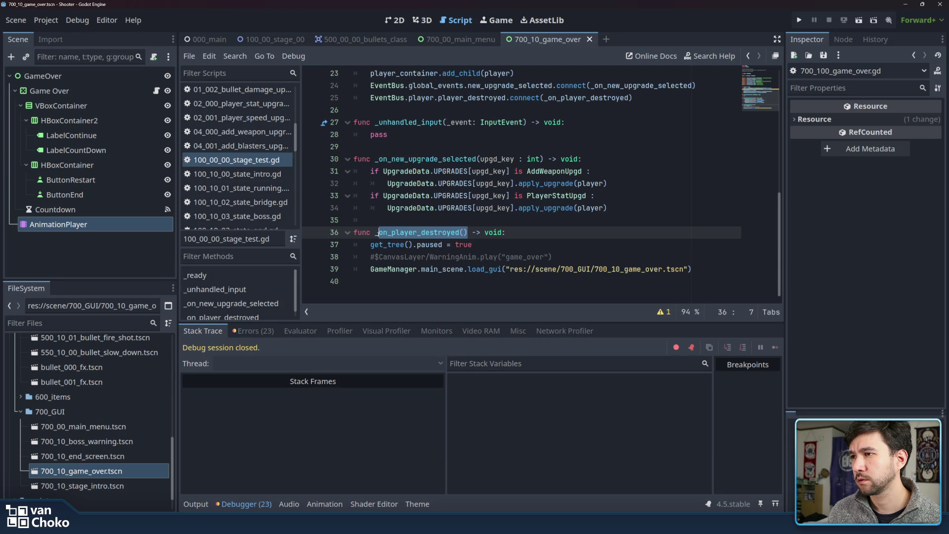
pyautogui.doubleClick(375, 232)
pyautogui.moveTo(461, 232); pyautogui.dragTo(467, 232)
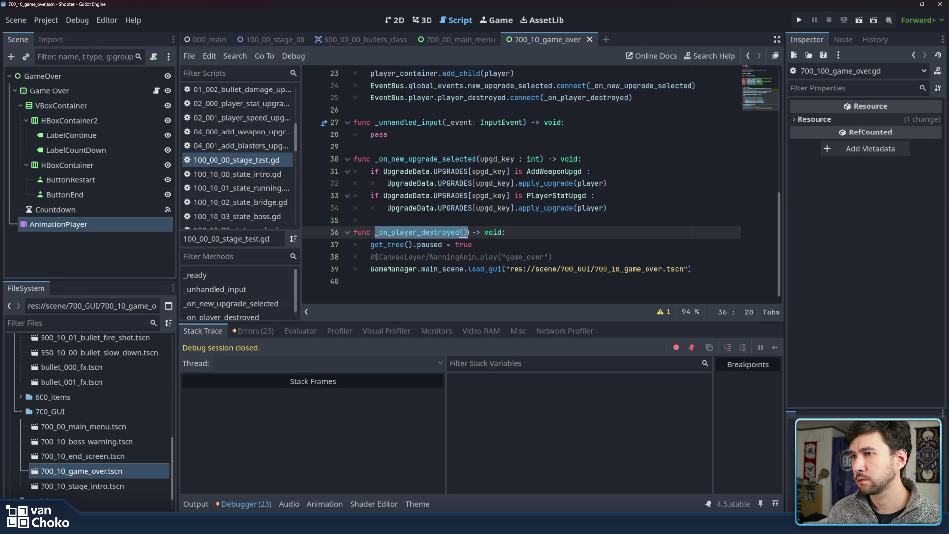
pyautogui.scroll(5, 468, 233)
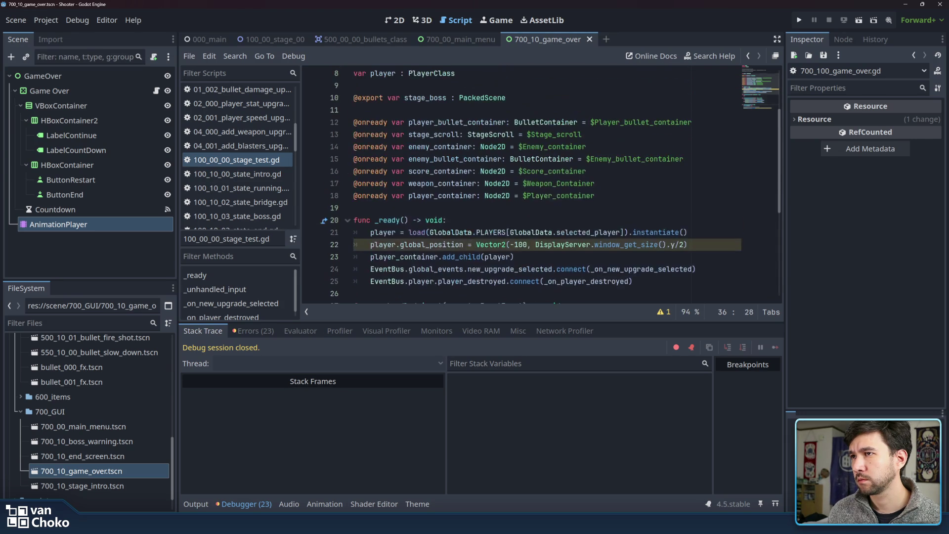
pyautogui.scroll(-5, 441, 240)
# Comment out the load_gui call on line 39 with Ctrl+K and run the project.
pyautogui.moveTo(370, 270); pyautogui.dragTo(693, 270)
pyautogui.click(701, 270)
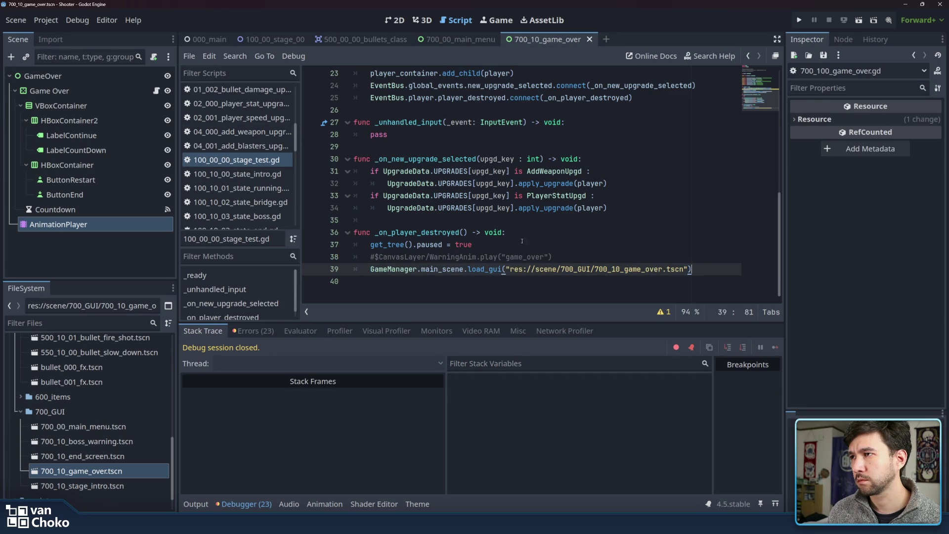
pyautogui.hotkey('ctrl', 'k')
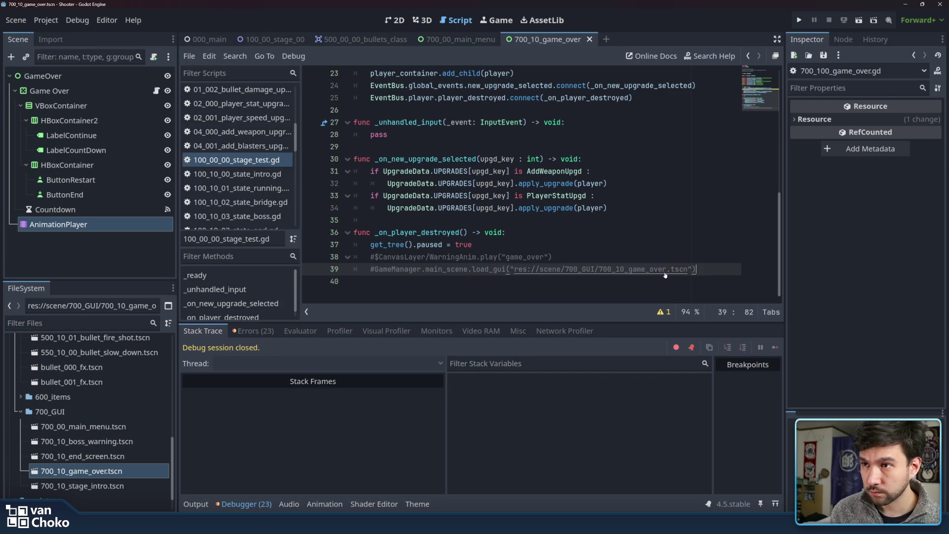
pyautogui.click(799, 20)
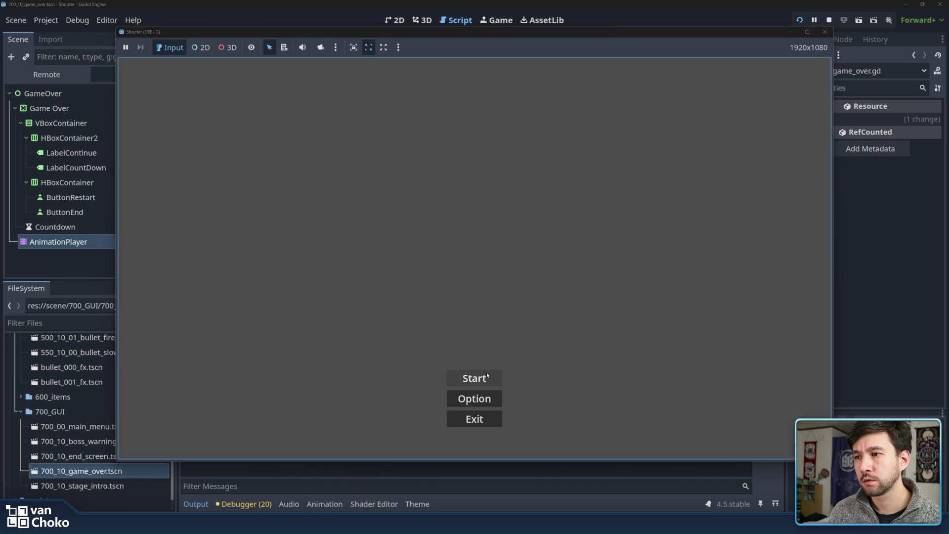
# Start a round, read the null 'play' error at line 15, and stop the game.
pyautogui.click(487, 377)
pyautogui.click(583, 216)
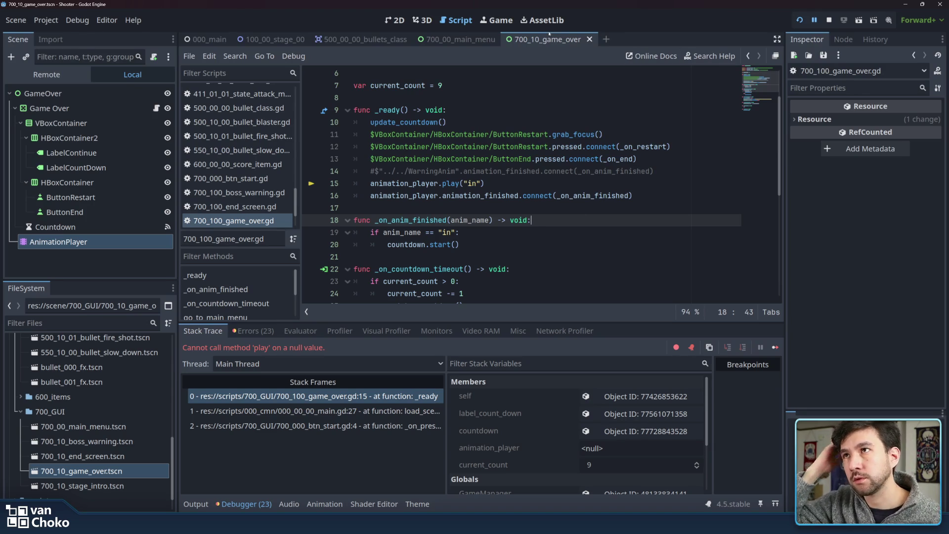
pyautogui.click(829, 20)
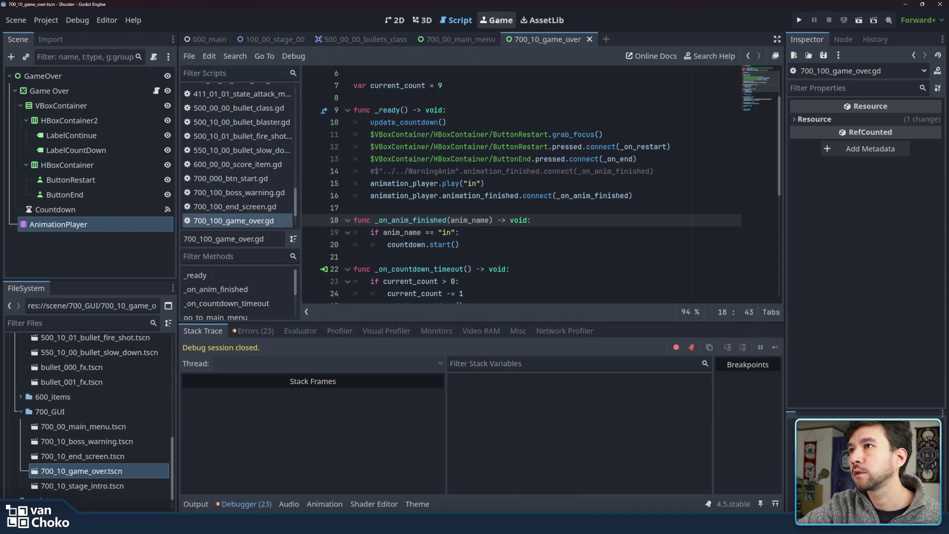
# Open the 100_00_stage_00 scene and delete the Warnings node with its children.
pyautogui.click(393, 20)
pyautogui.click(272, 39)
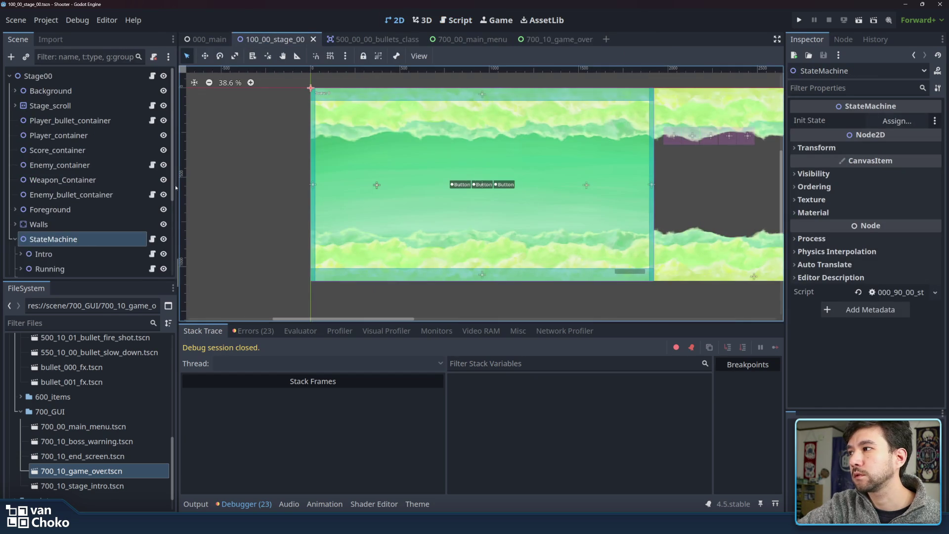
pyautogui.scroll(-3, 100, 126)
pyautogui.click(34, 253)
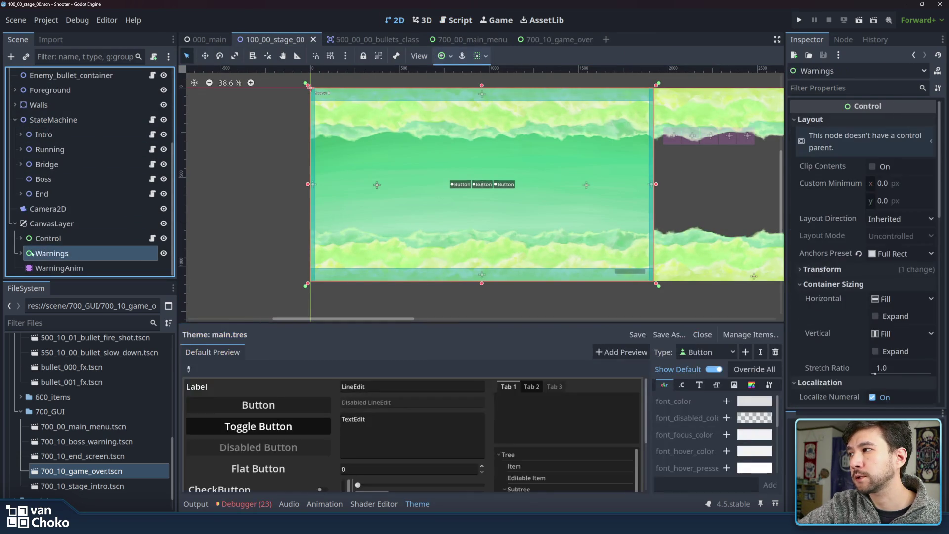
pyautogui.scroll(-1, 96, 226)
pyautogui.rightClick(90, 242)
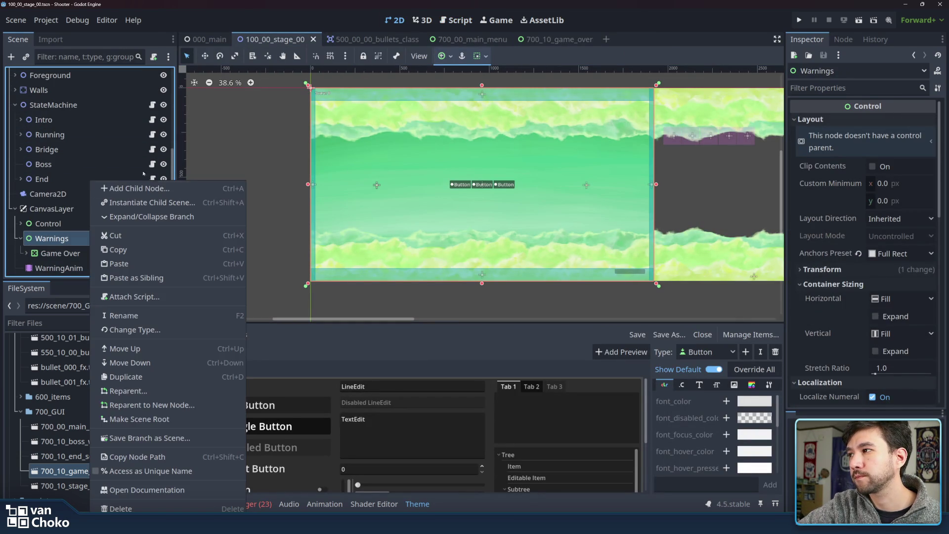
pyautogui.click(121, 509)
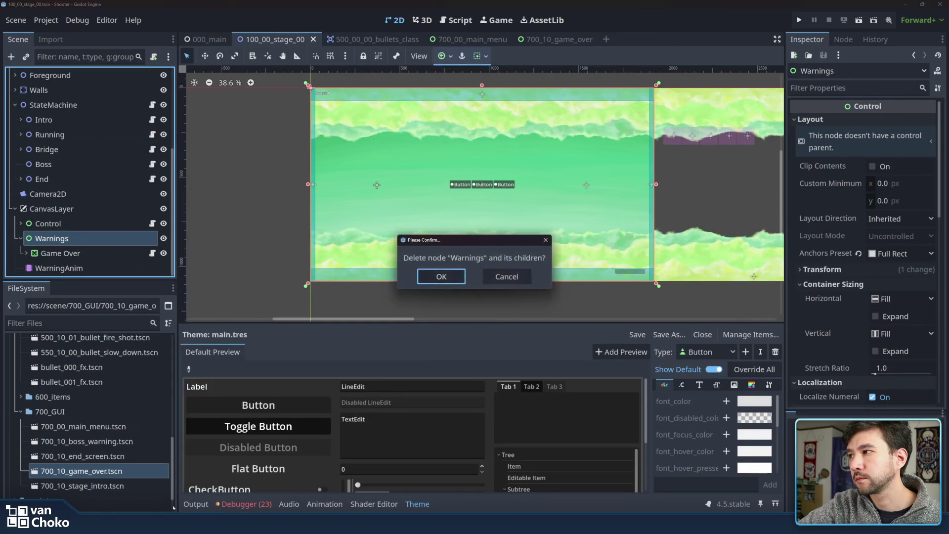
pyautogui.click(444, 278)
# Check WarningAnim's animations, then delete the WarningAnim node.
pyautogui.click(59, 268)
pyautogui.rightClick(112, 268)
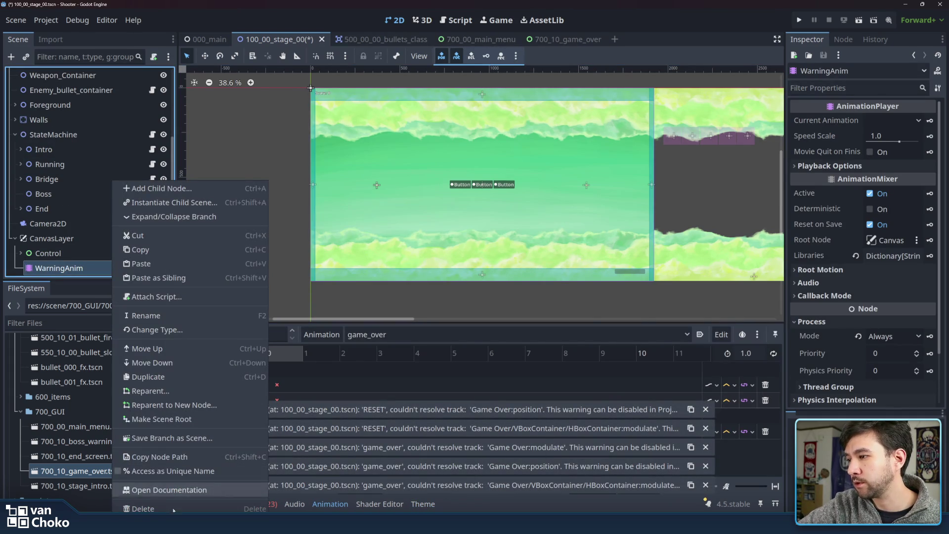
pyautogui.click(143, 509)
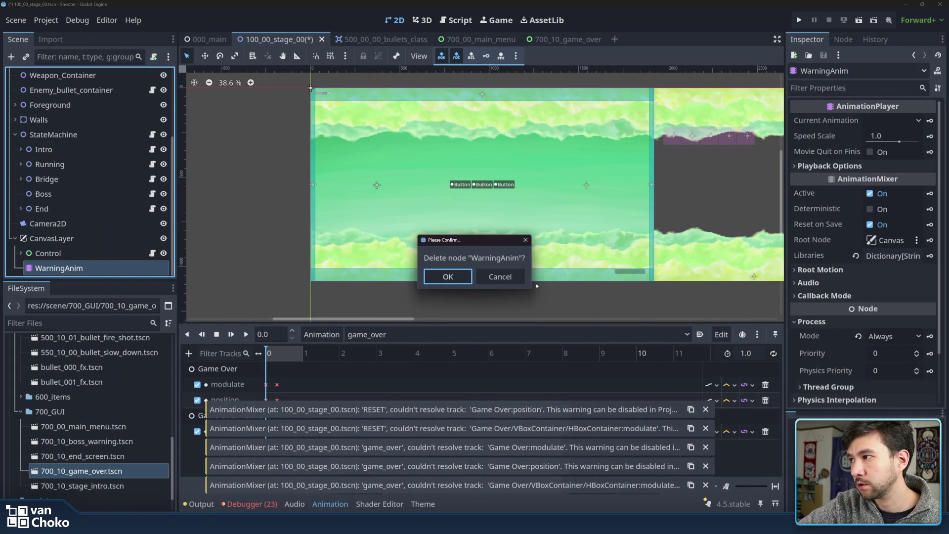
pyautogui.click(502, 278)
pyautogui.click(412, 327)
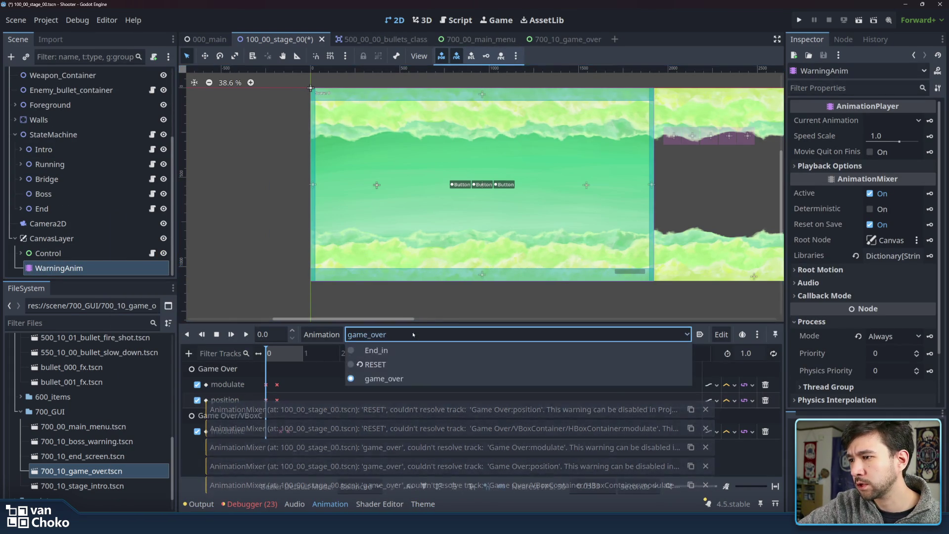
pyautogui.click(412, 331)
pyautogui.rightClick(100, 268)
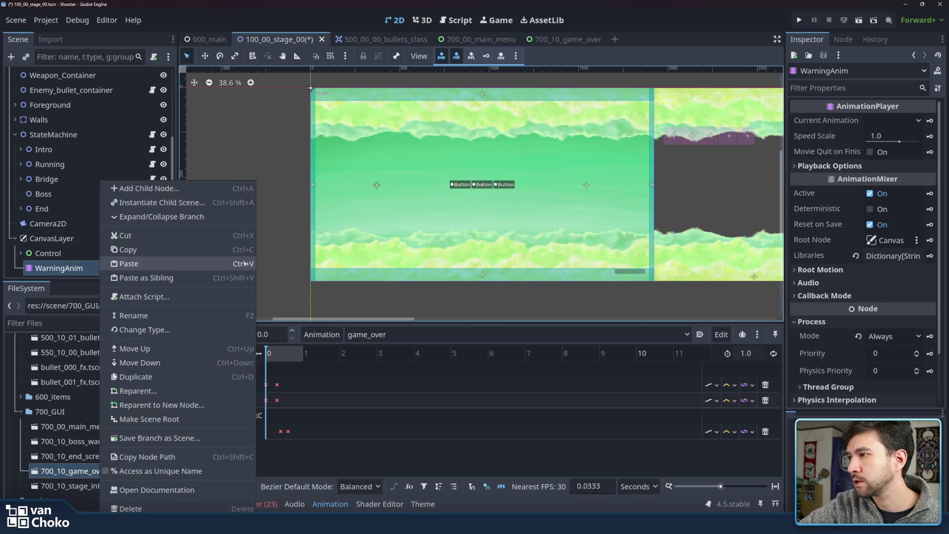
pyautogui.click(118, 506)
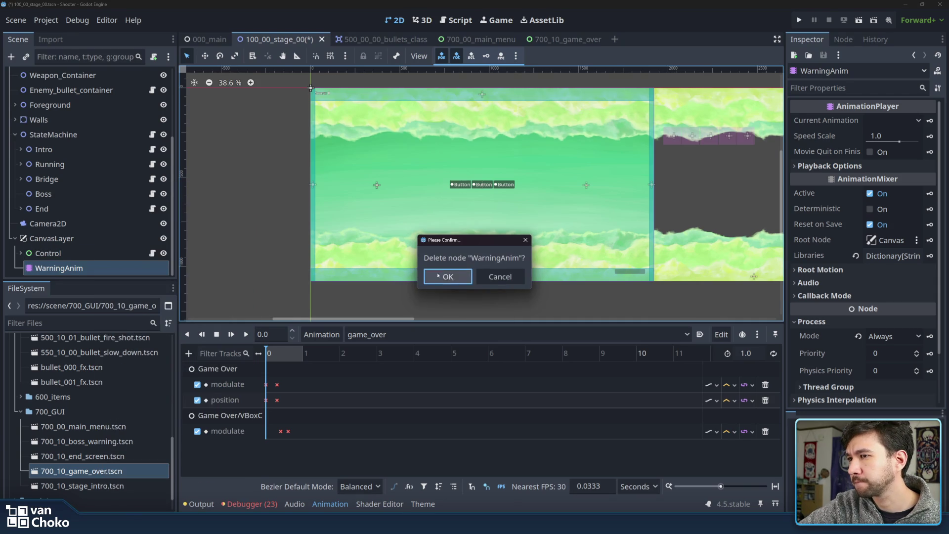
pyautogui.click(433, 273)
# Uncomment the load_gui line in the stage script, save, and run the project.
pyautogui.scroll(4, 128, 210)
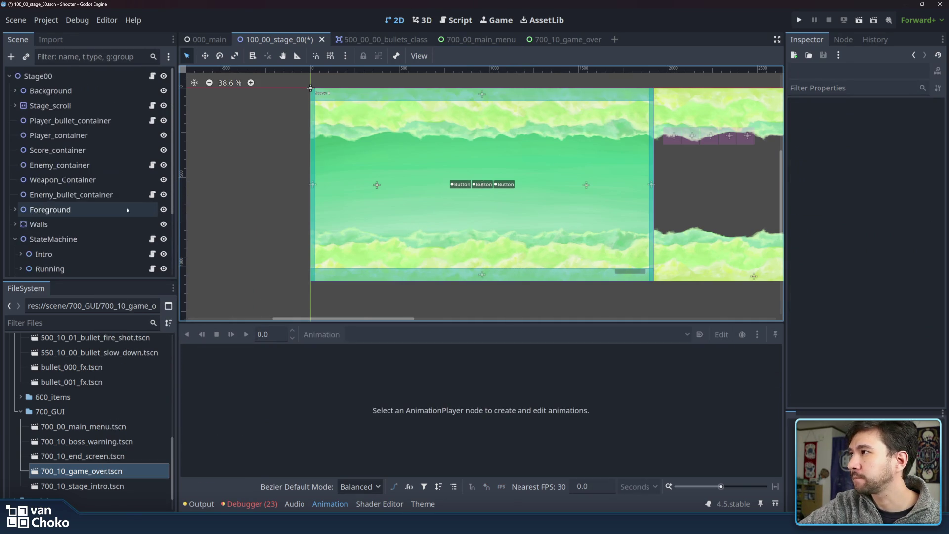
pyautogui.click(152, 75)
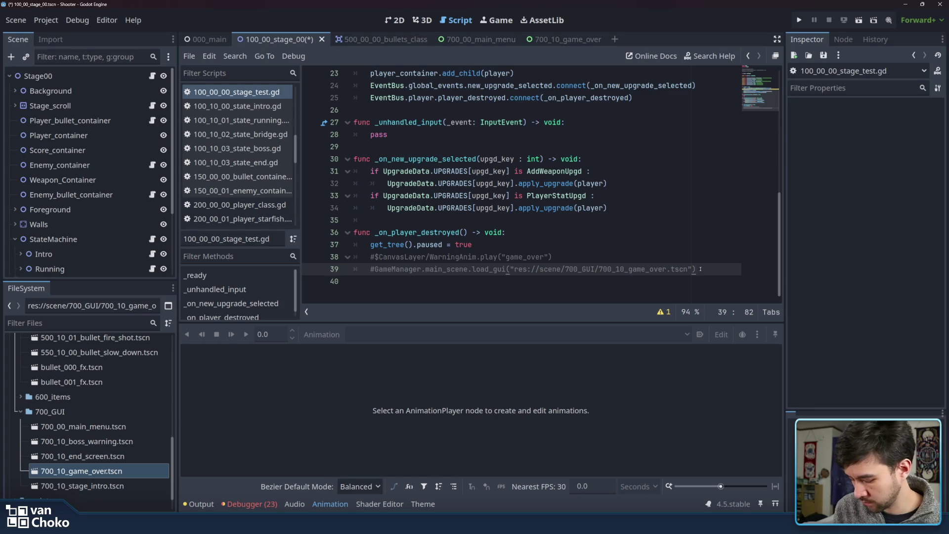
pyautogui.hotkey('ctrl', 'k')
pyautogui.hotkey('ctrl', 's')
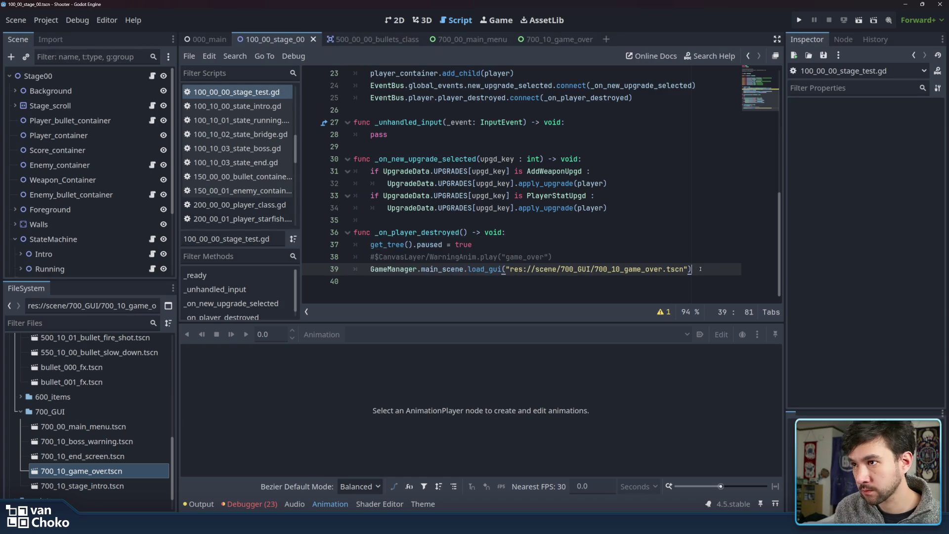
pyautogui.click(799, 21)
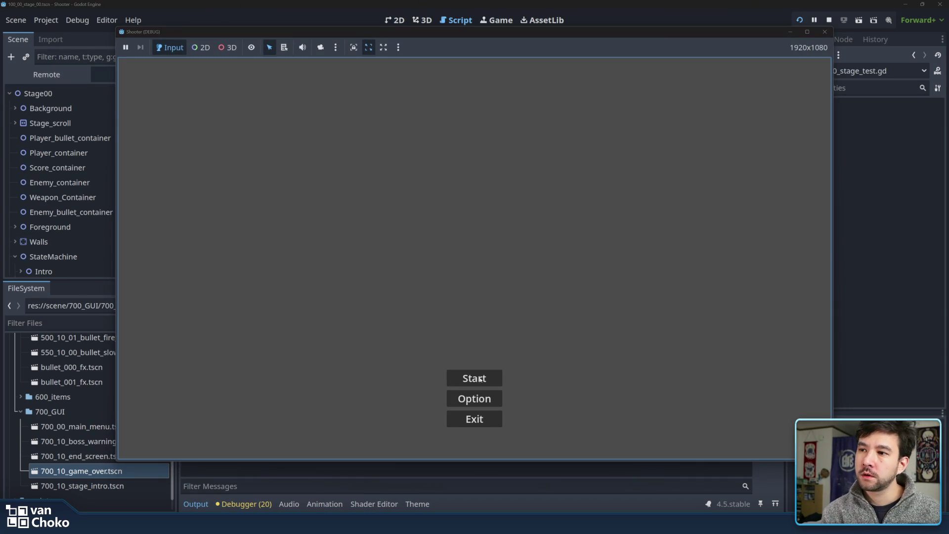
# Start the game and fly through Stage 1 until the score hits 300 and Warning!!! appears.
pyautogui.click(480, 378)
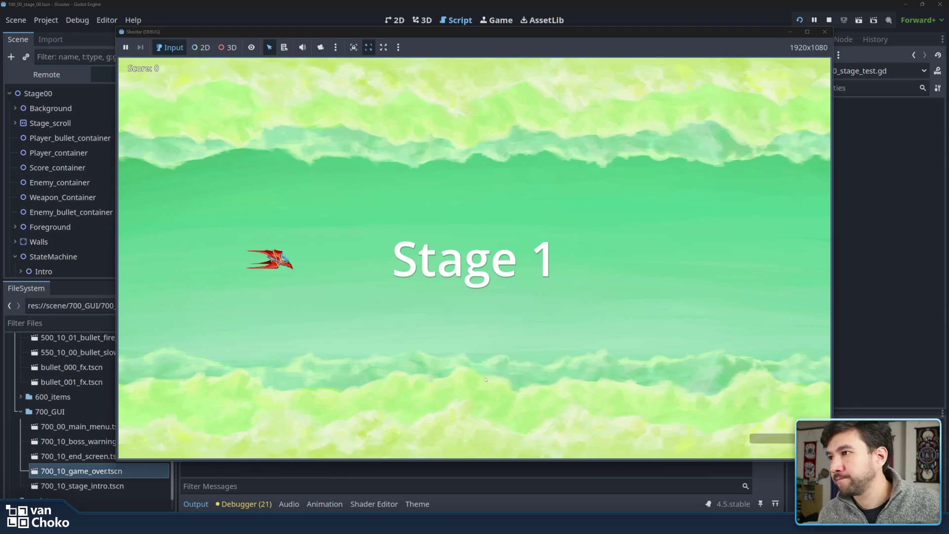
pyautogui.press('Up')
pyautogui.press('Right')
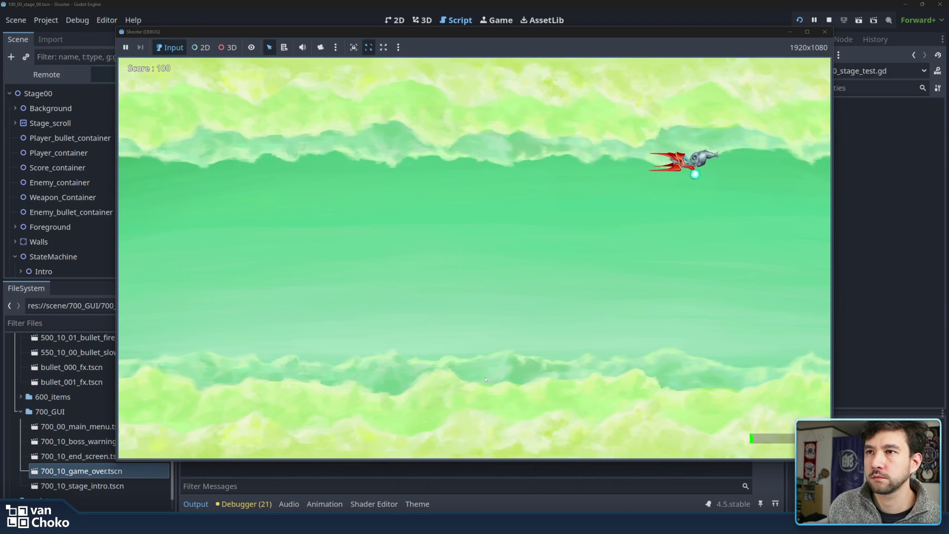
pyautogui.press('Right')
pyautogui.press('Down')
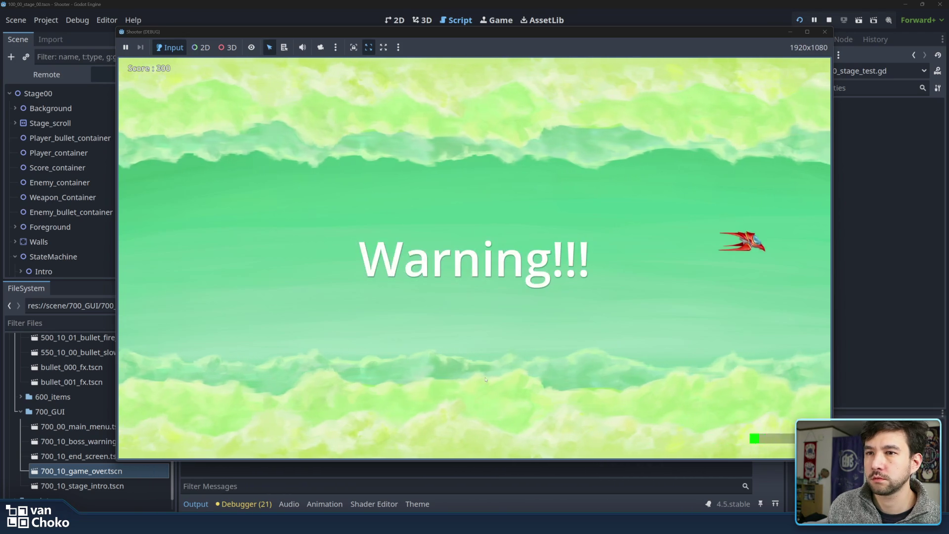
pyautogui.press('Left')
pyautogui.press('Down')
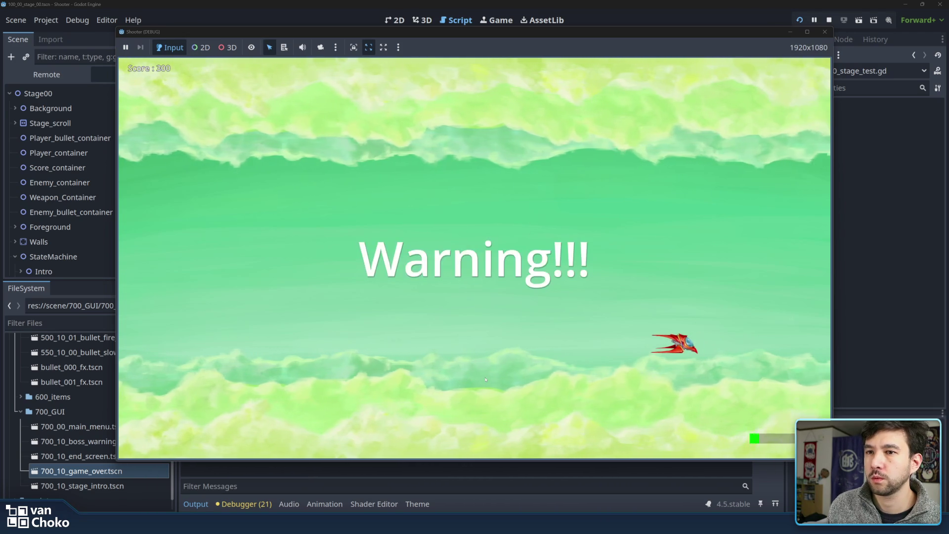
pyautogui.press('Up')
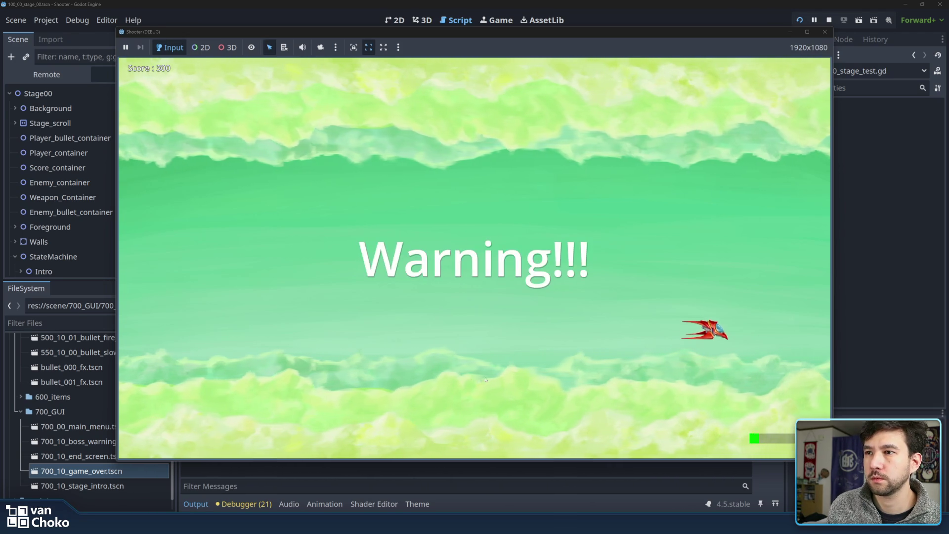
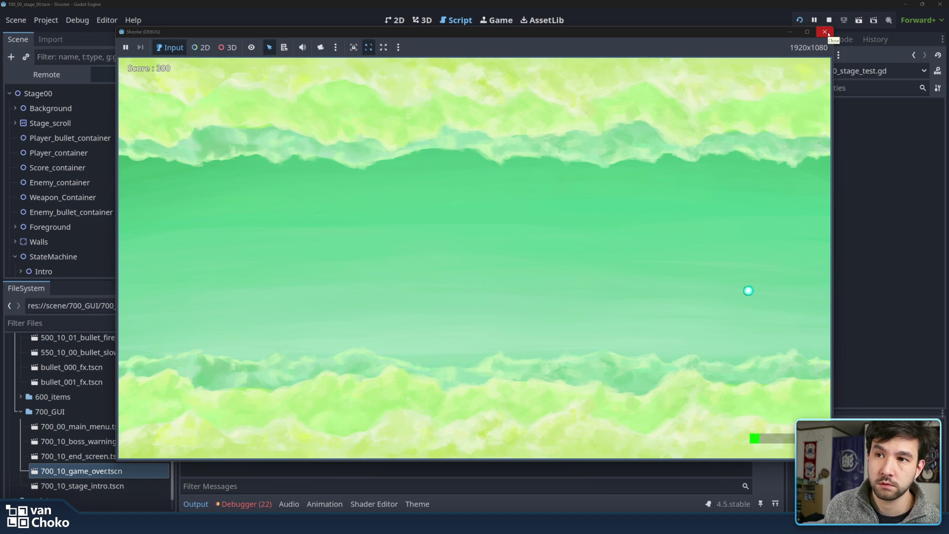
# Move 'get_tree().paused = true' below the load_gui line and delete the leftover blank line.
pyautogui.click(824, 32)
pyautogui.moveTo(471, 244); pyautogui.dragTo(363, 246)
pyautogui.hotkey('ctrl', 'c')
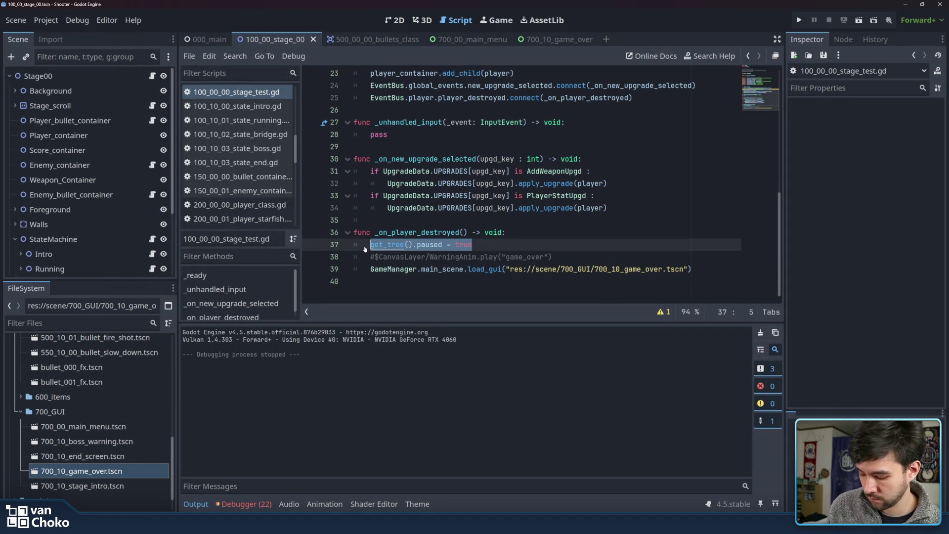
pyautogui.press('BackSpace')
pyautogui.click(705, 269)
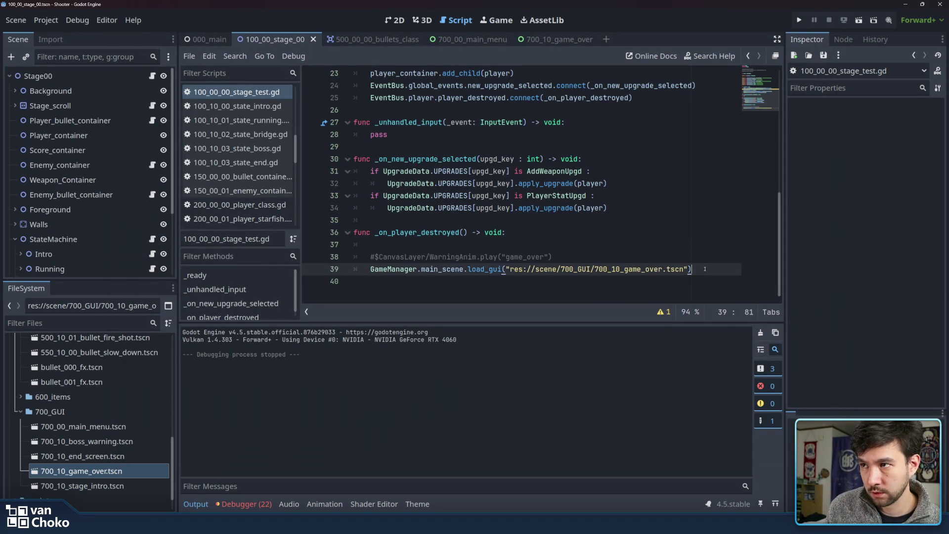
pyautogui.press('Return')
pyautogui.hotkey('ctrl', 'v')
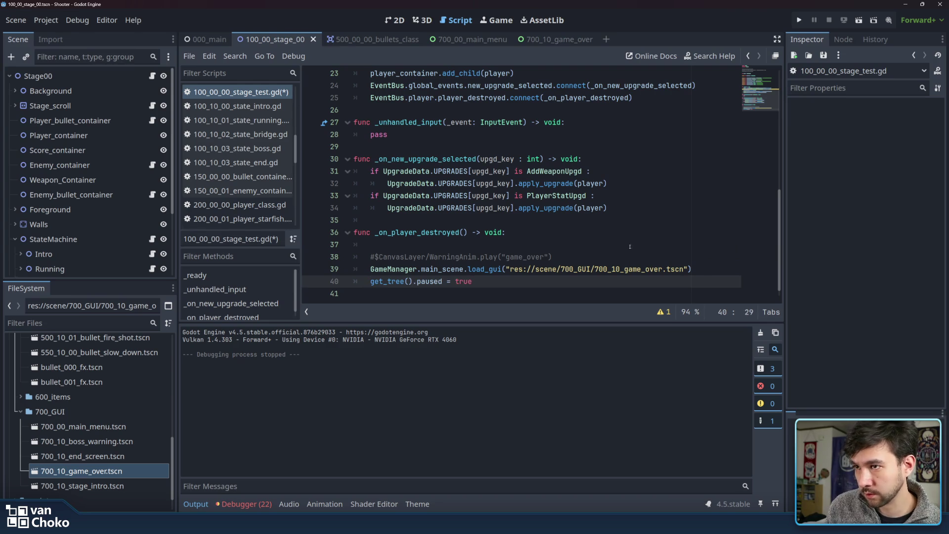
pyautogui.click(623, 249)
pyautogui.press('BackSpace')
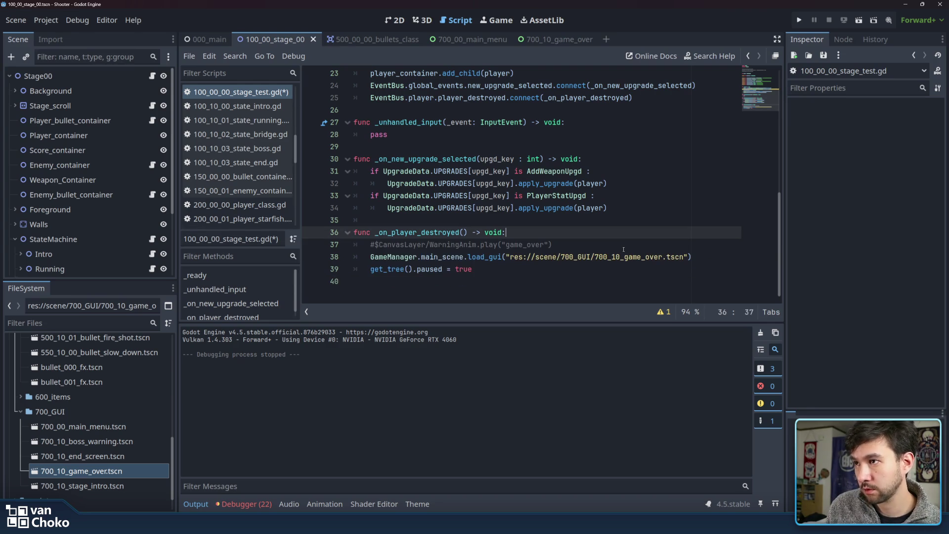
# Save the stage script and relaunch the game to test the change.
pyautogui.hotkey('ctrl', 's')
pyautogui.click(623, 250)
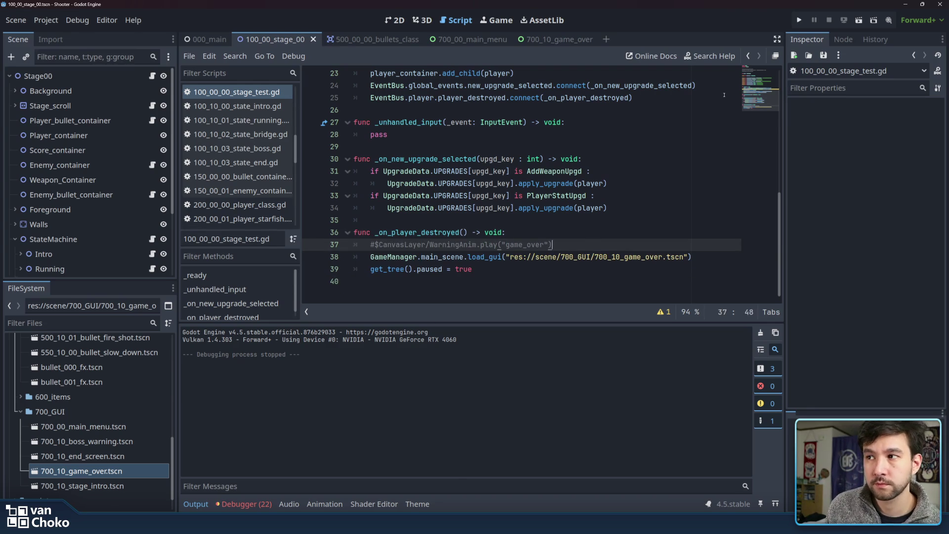
pyautogui.click(798, 20)
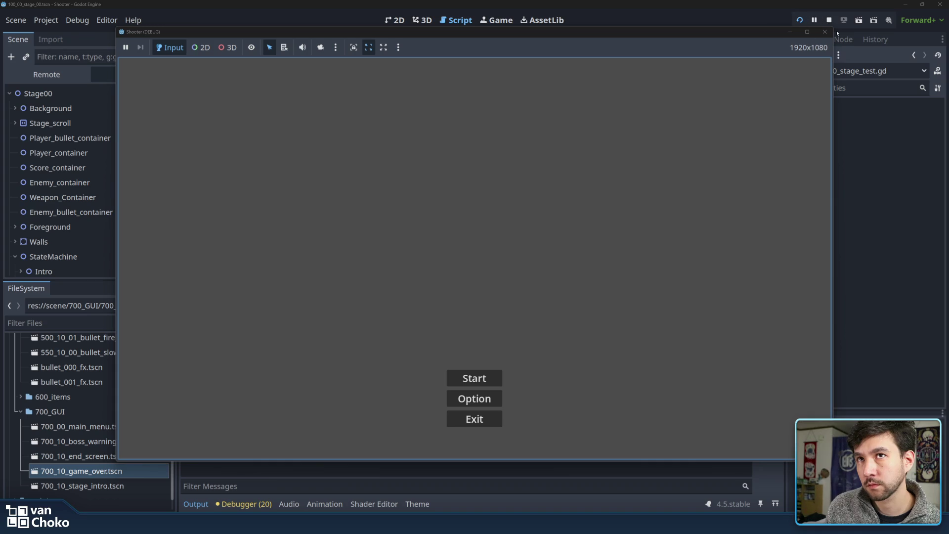
# Stop the game and select the Running state's RunTimer node in the Scene dock.
pyautogui.click(824, 31)
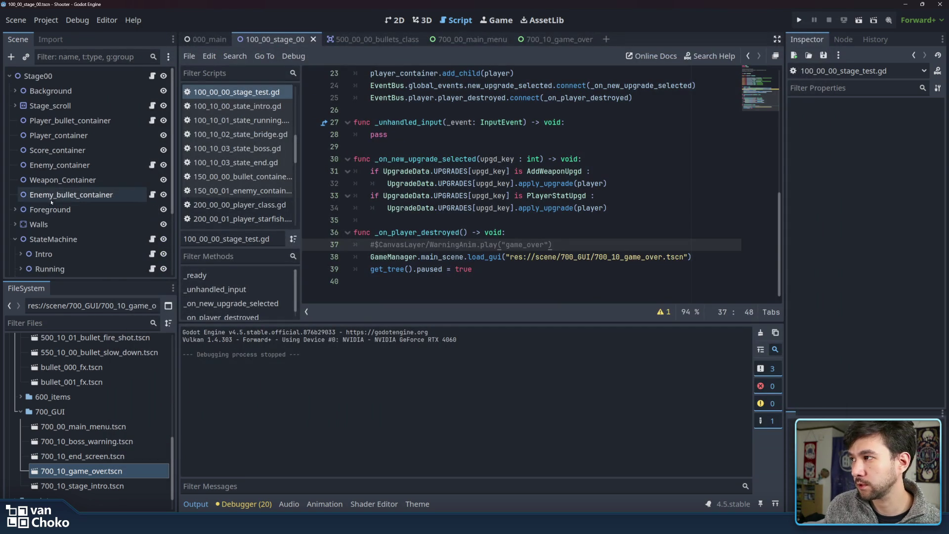
pyautogui.click(69, 194)
pyautogui.click(74, 208)
pyautogui.scroll(-3, 75, 198)
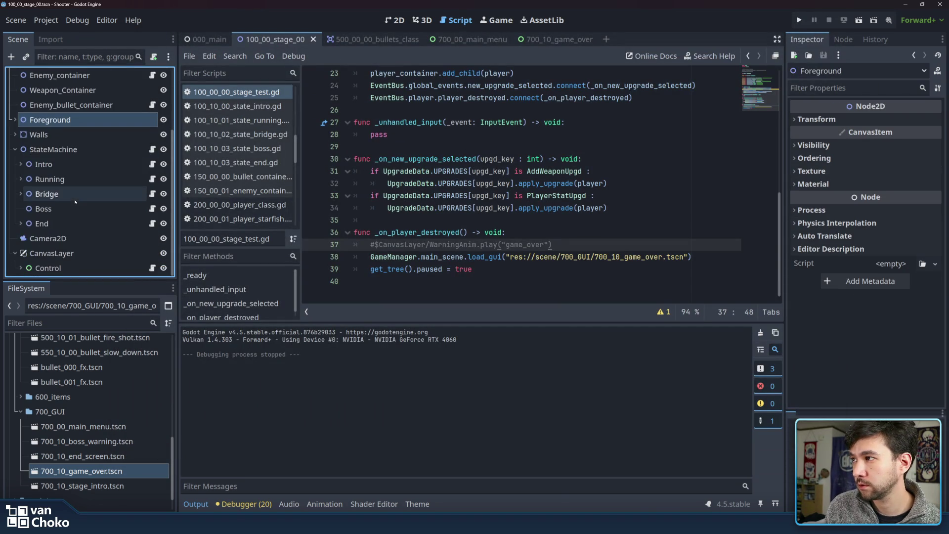
pyautogui.click(28, 182)
pyautogui.click(21, 179)
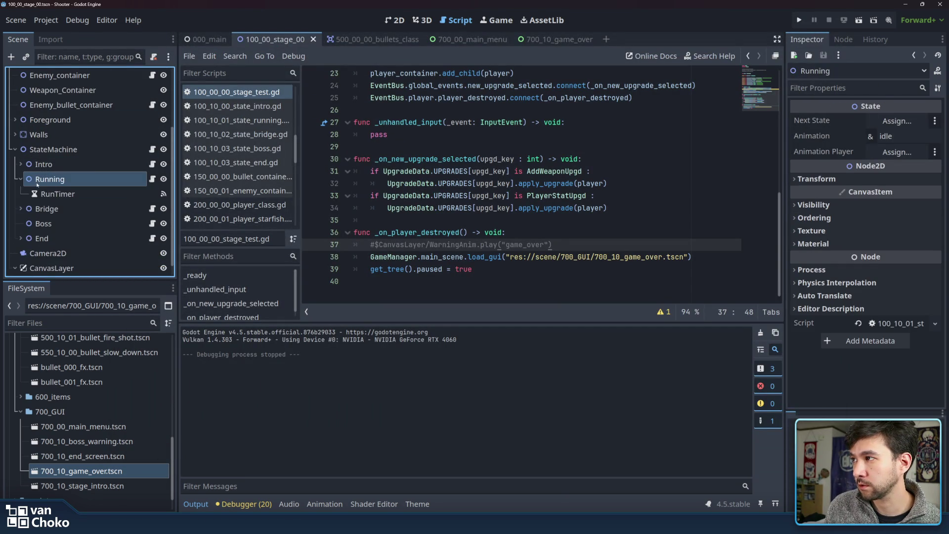
pyautogui.click(79, 192)
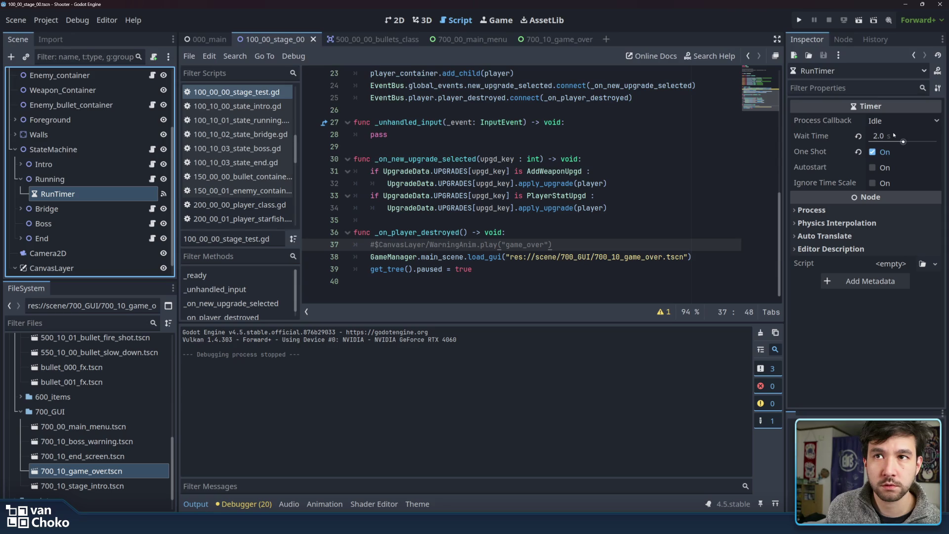
# Set the RunTimer Wait Time to 5 seconds and relaunch the game.
pyautogui.click(894, 135)
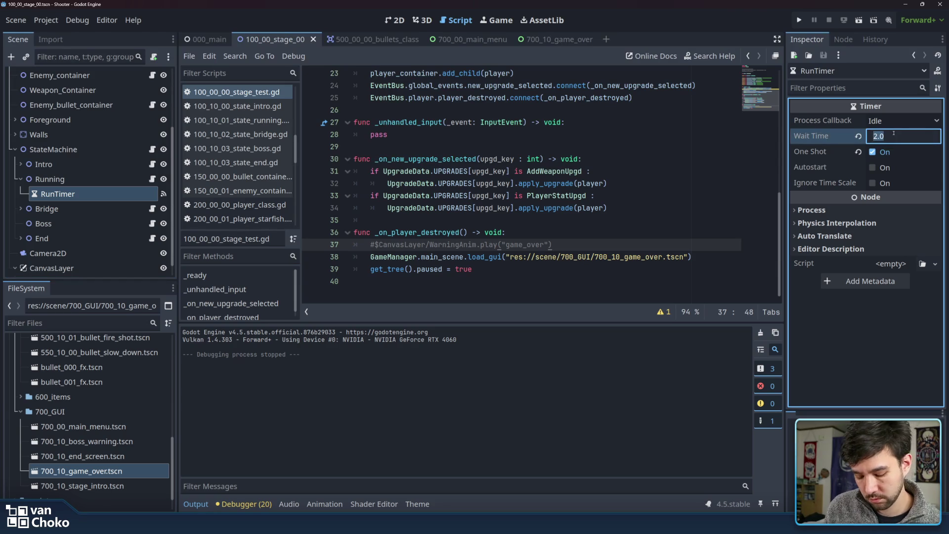
pyautogui.write('5')
pyautogui.press('Return')
pyautogui.click(579, 159)
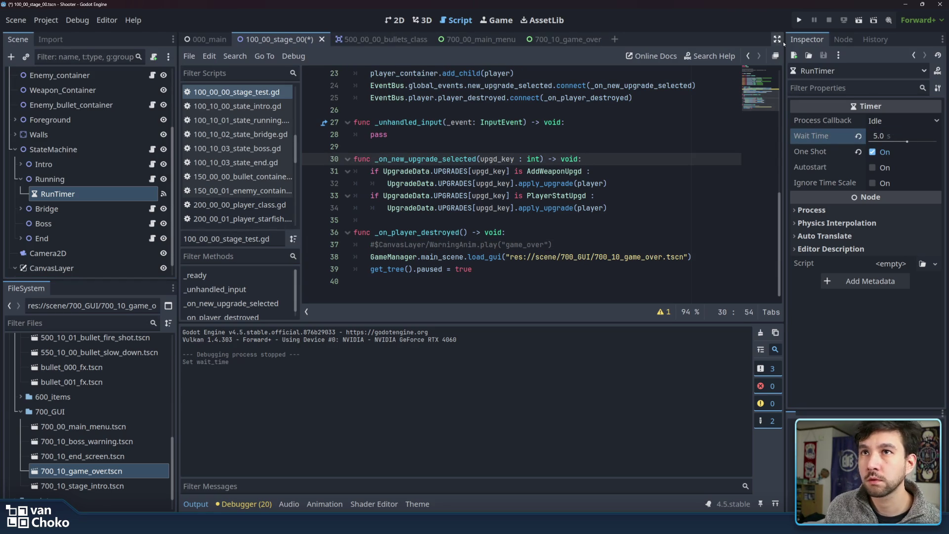
pyautogui.click(799, 20)
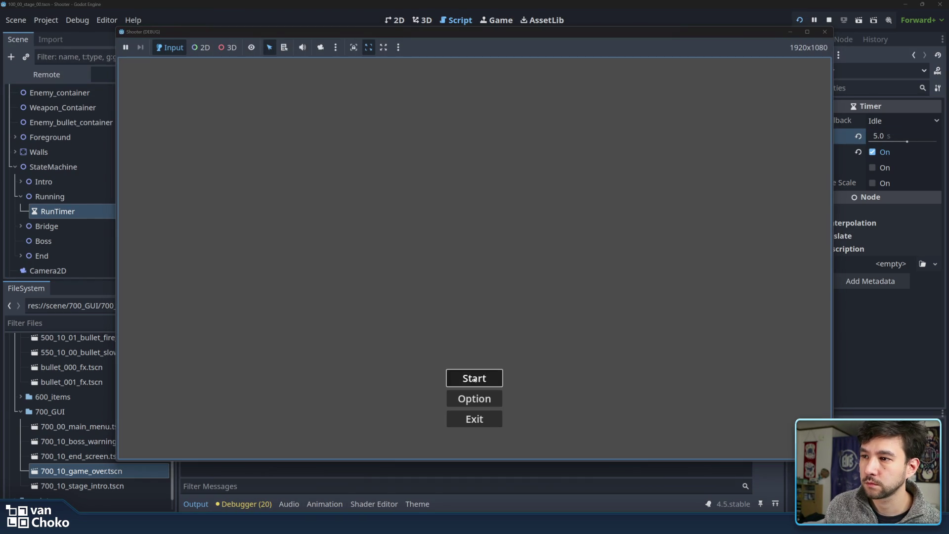
# Start a new game and fly the ship right toward the enemies until it dies.
pyautogui.click(474, 380)
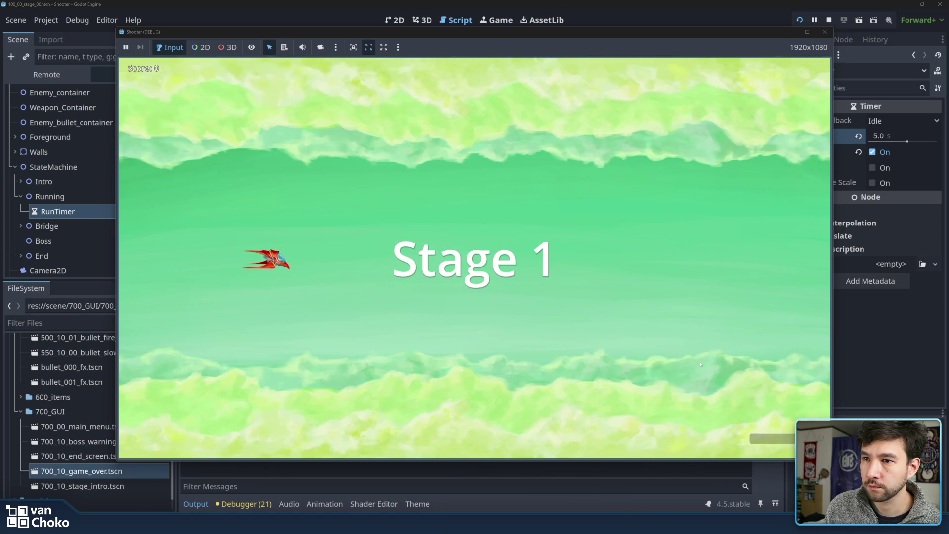
pyautogui.press('Up')
pyautogui.press('Right')
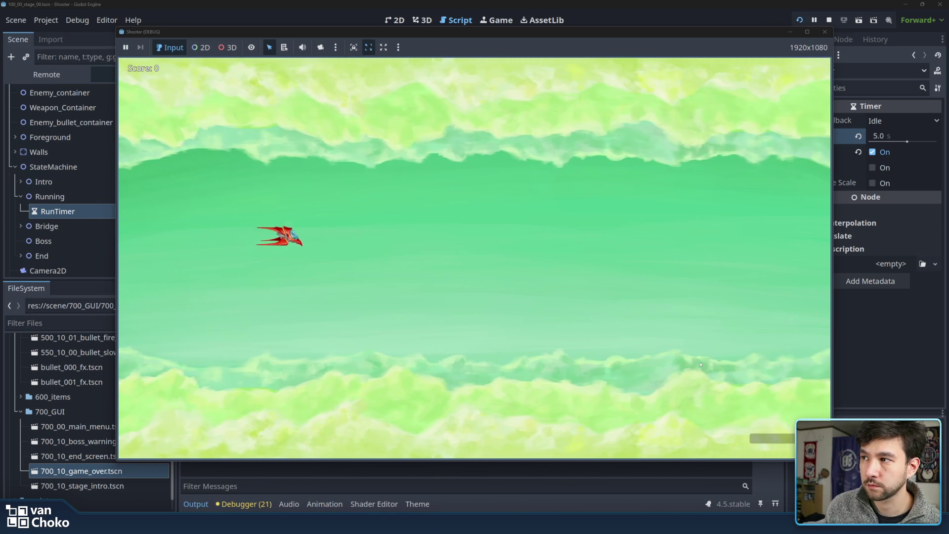
pyautogui.press('Right')
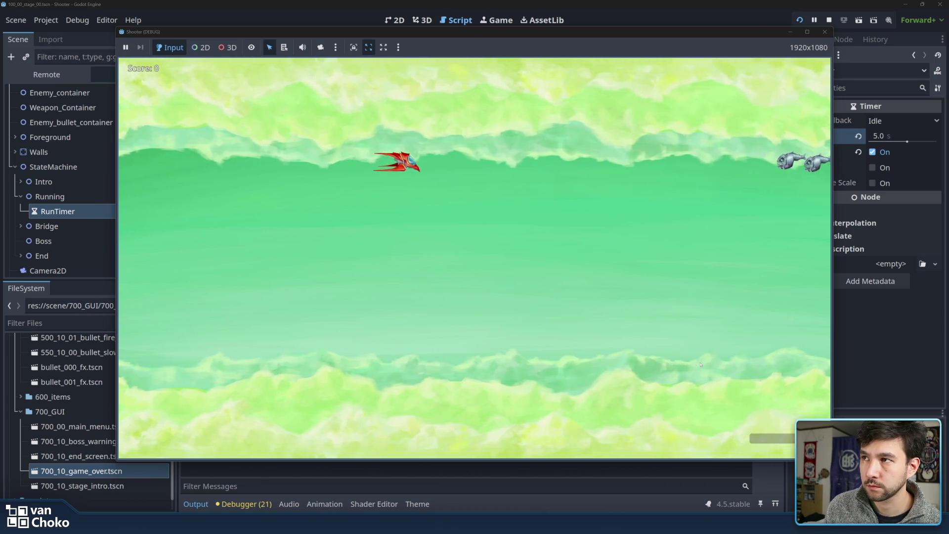
pyautogui.press('Right')
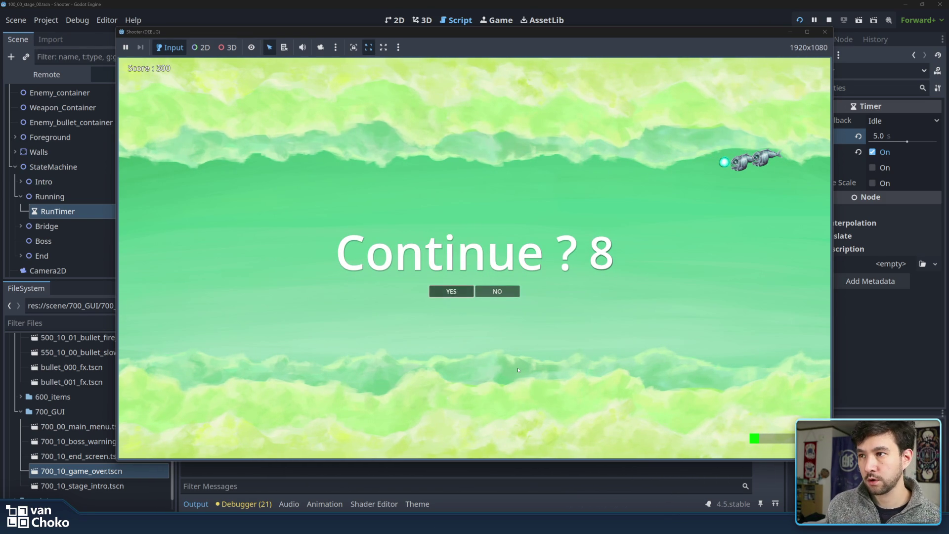
# Choose NO at the Continue prompt and start another game from the main menu.
pyautogui.press('Right')
pyautogui.press('Return')
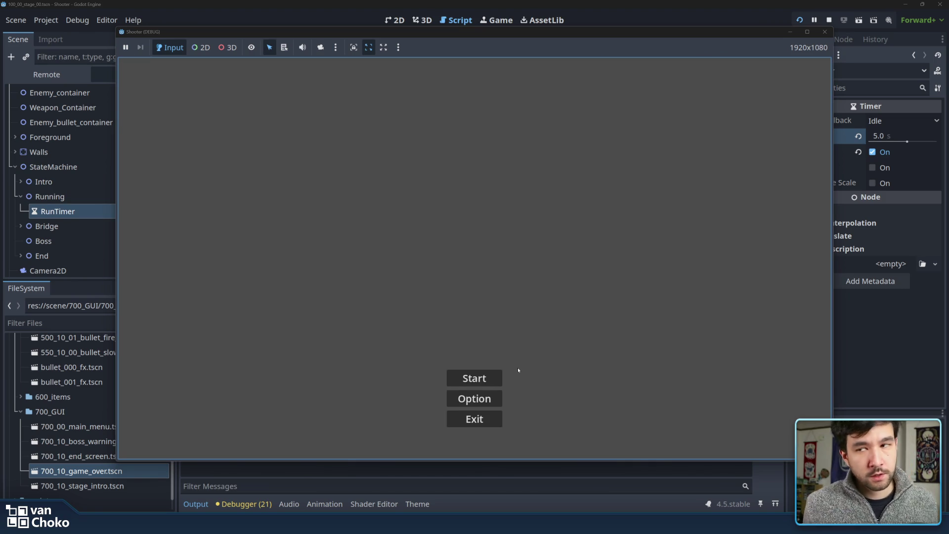
pyautogui.click(495, 375)
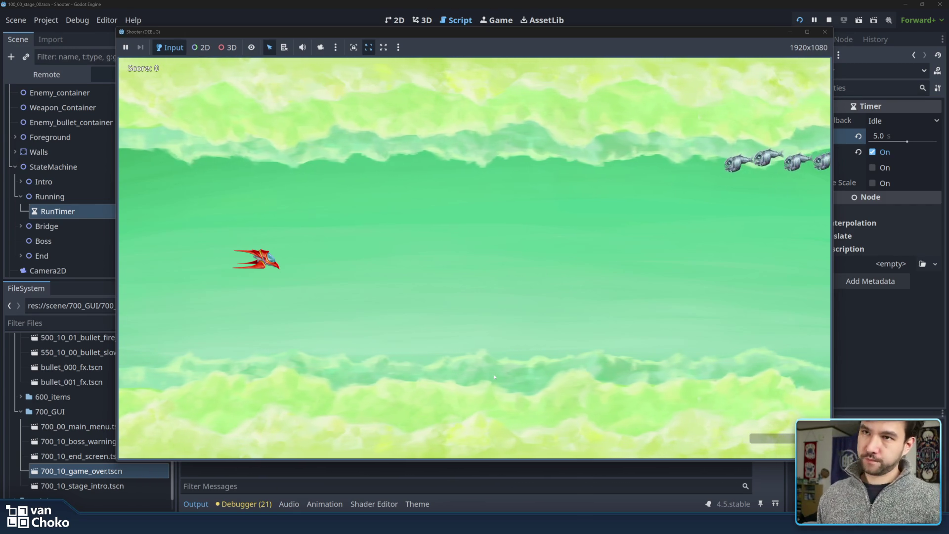
# Fly through the enemy waves with the arrow keys, firing with Space.
pyautogui.press('Up')
pyautogui.press('Right')
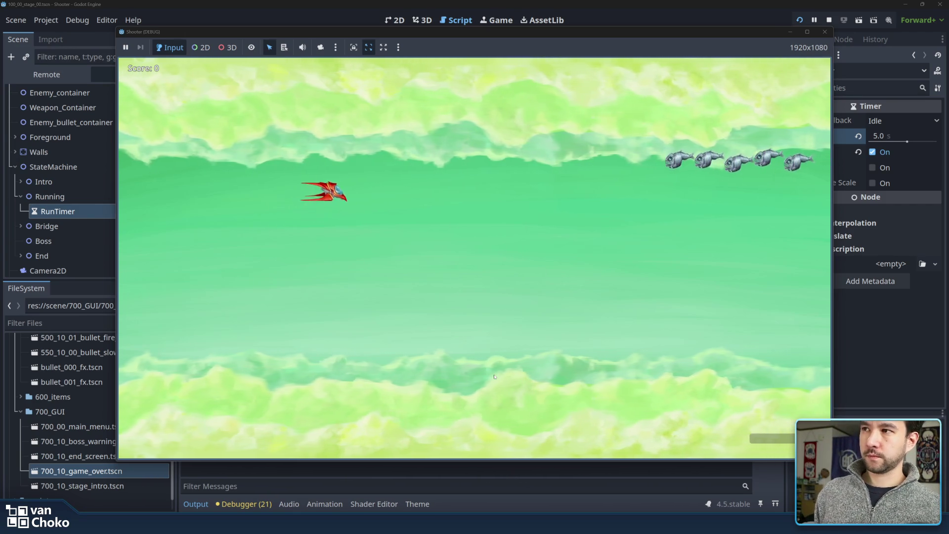
pyautogui.press('Right')
pyautogui.press('space')
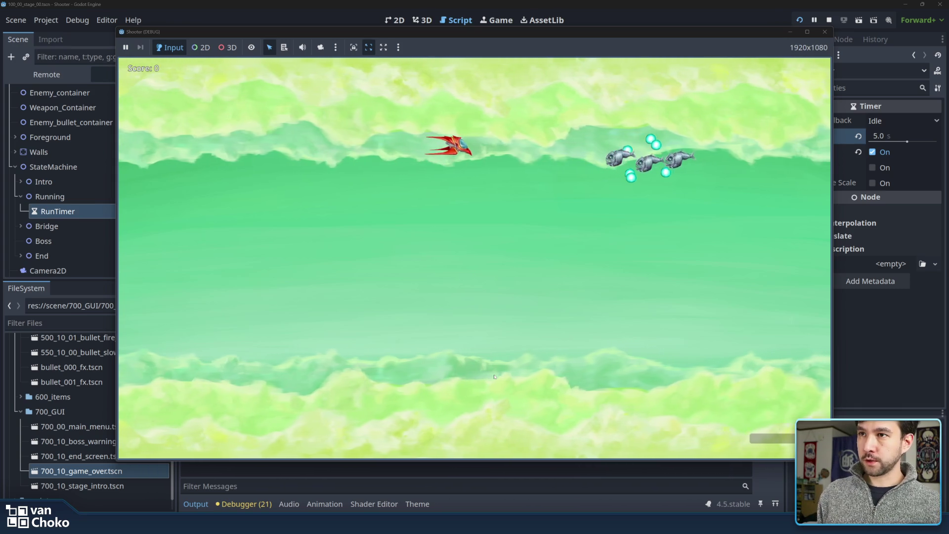
pyautogui.press('Right')
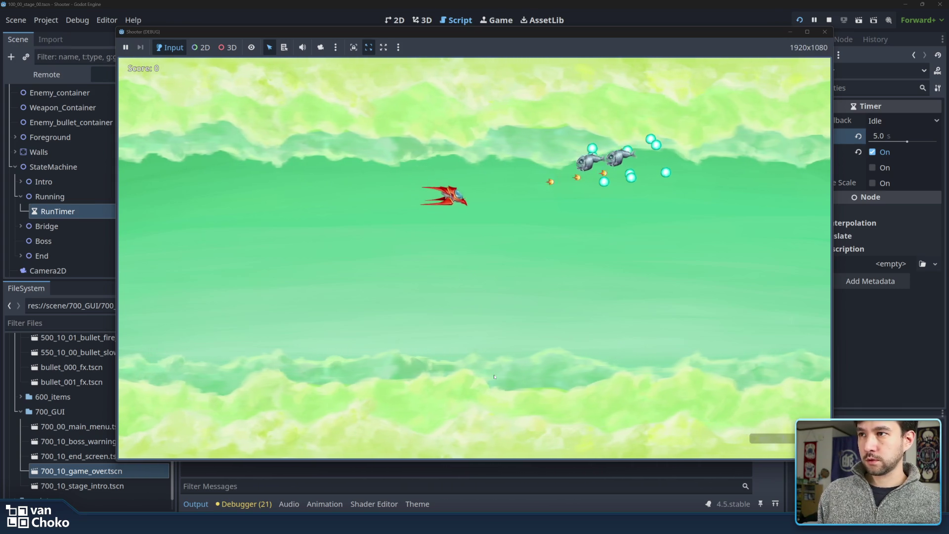
pyautogui.press('space')
pyautogui.press('Up')
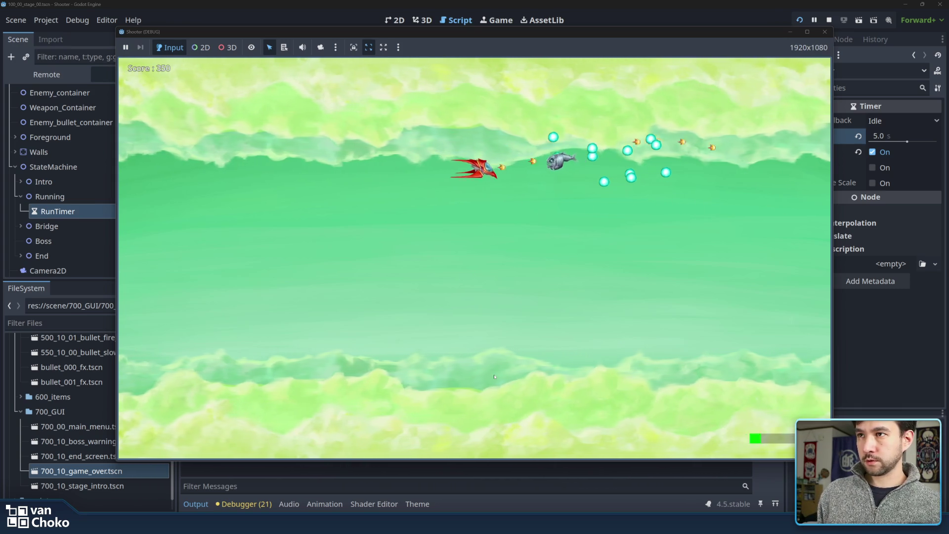
pyautogui.press('Left')
pyautogui.press('space')
pyautogui.press('Right')
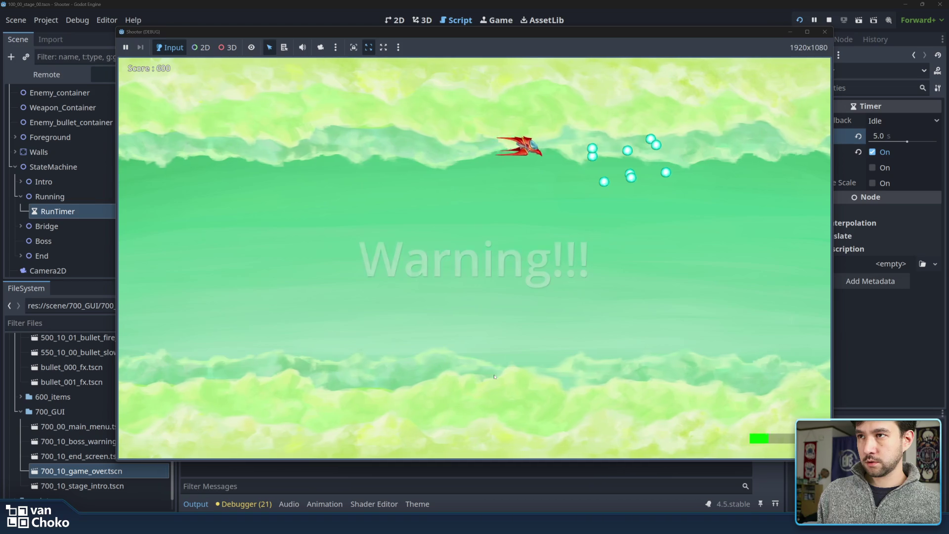
pyautogui.press('Down')
pyautogui.press('Left')
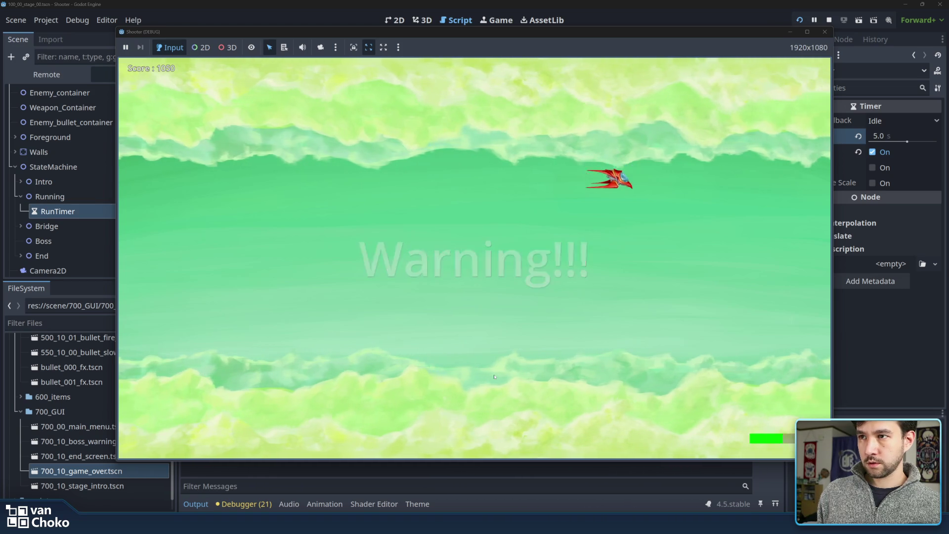
pyautogui.press('Left')
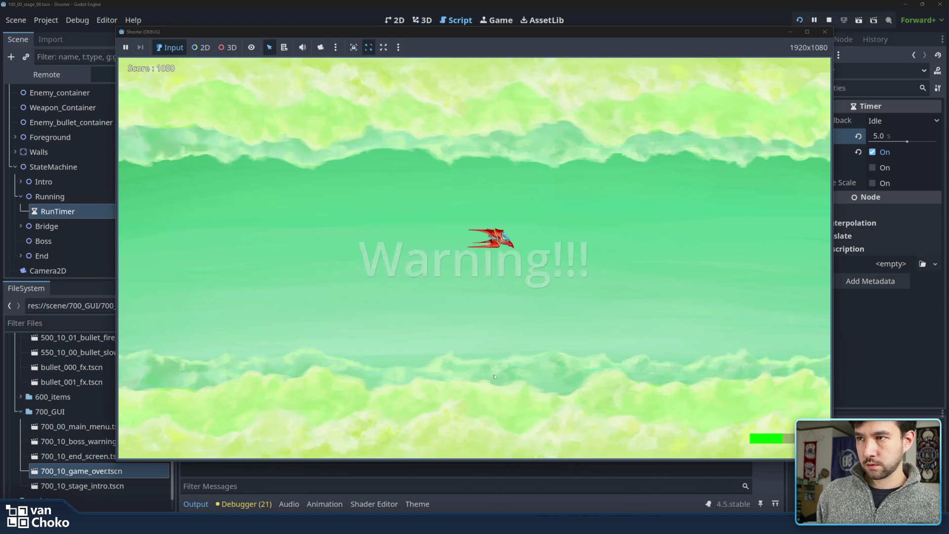
pyautogui.press('Up')
pyautogui.press('space')
pyautogui.press('Down')
pyautogui.press('Left')
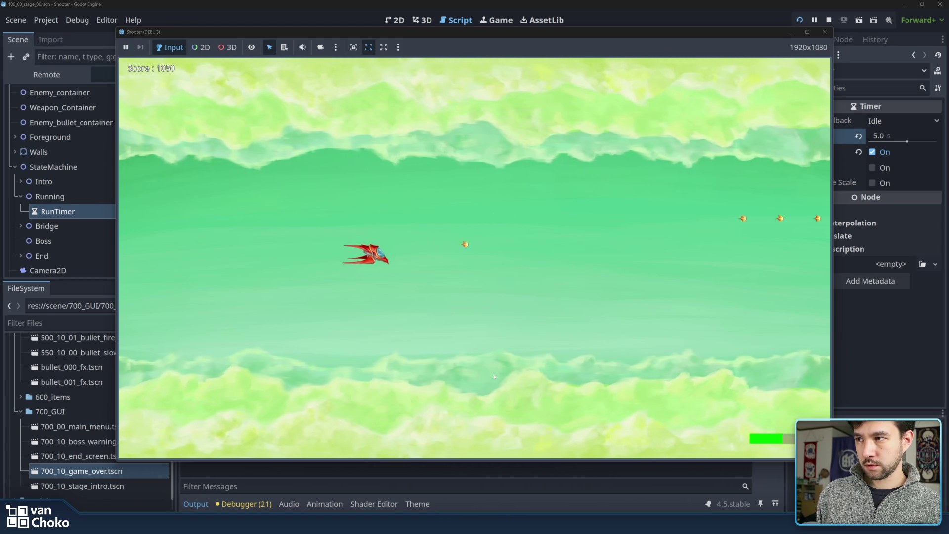
pyautogui.press('Down')
pyautogui.press('Left')
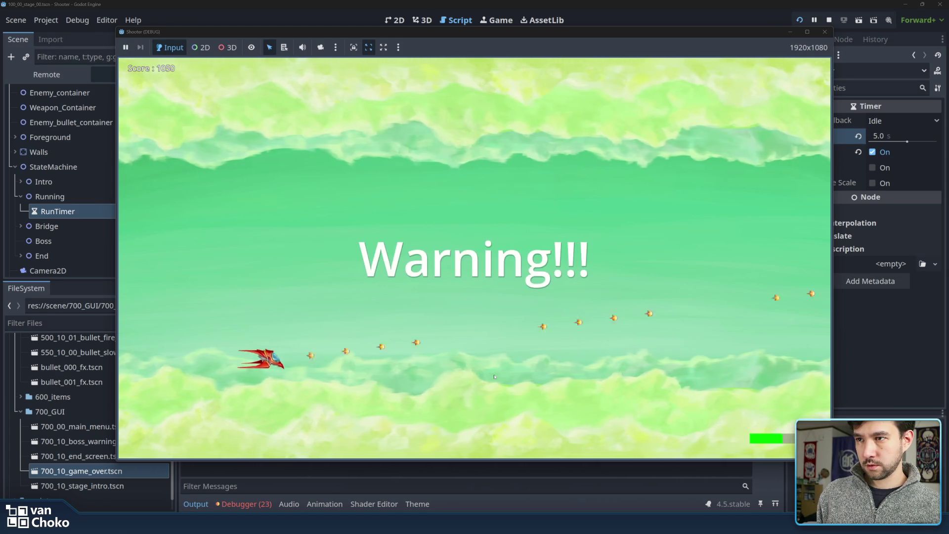
pyautogui.press('Up')
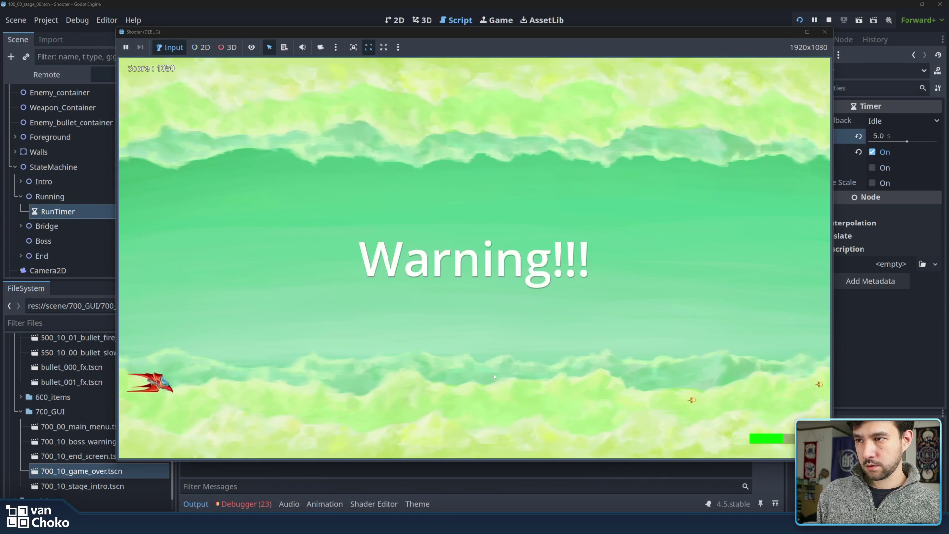
pyautogui.press('Right')
pyautogui.press('Up')
pyautogui.press('Right')
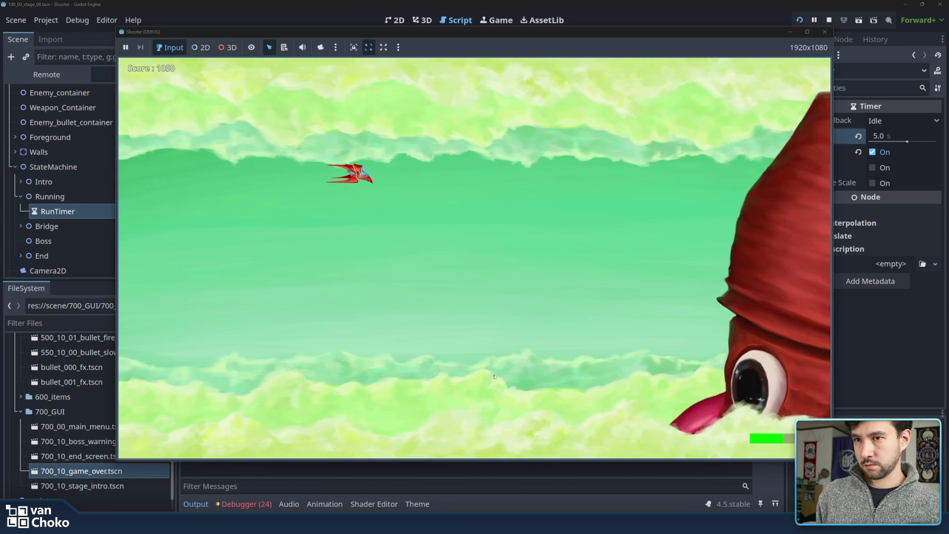
# Fight the boss until Congratulations appears, then stop the running game.
pyautogui.press('Down')
pyautogui.press('Left')
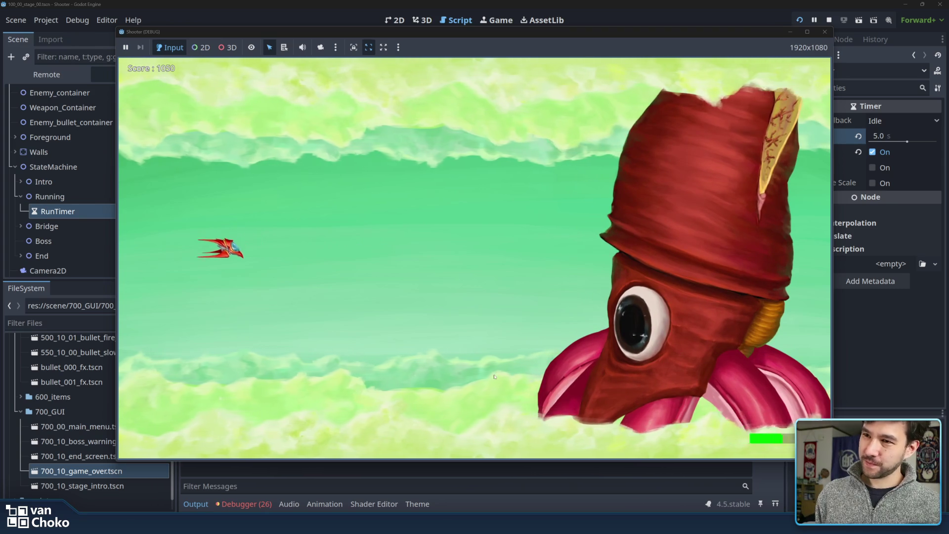
pyautogui.press('Right')
pyautogui.press('space')
pyautogui.press('Left')
pyautogui.press('Down')
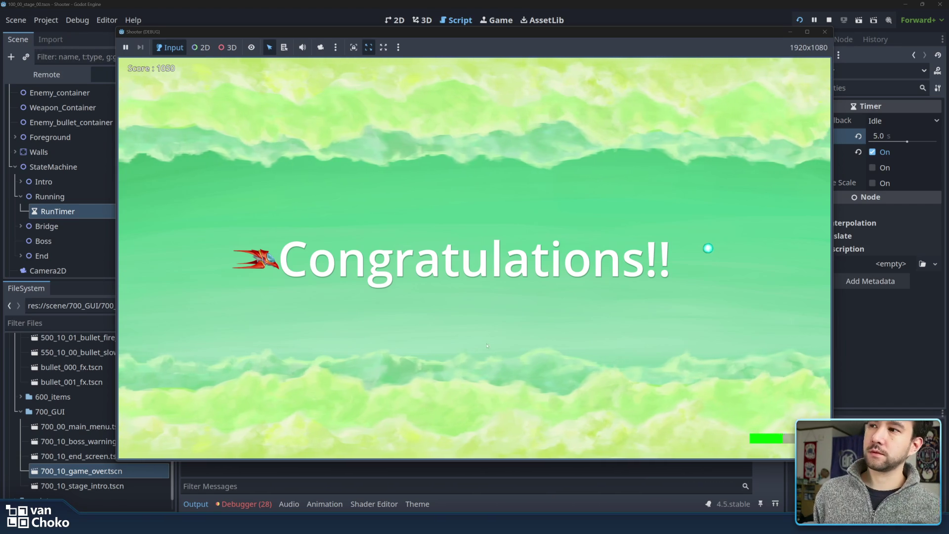
pyautogui.click(825, 32)
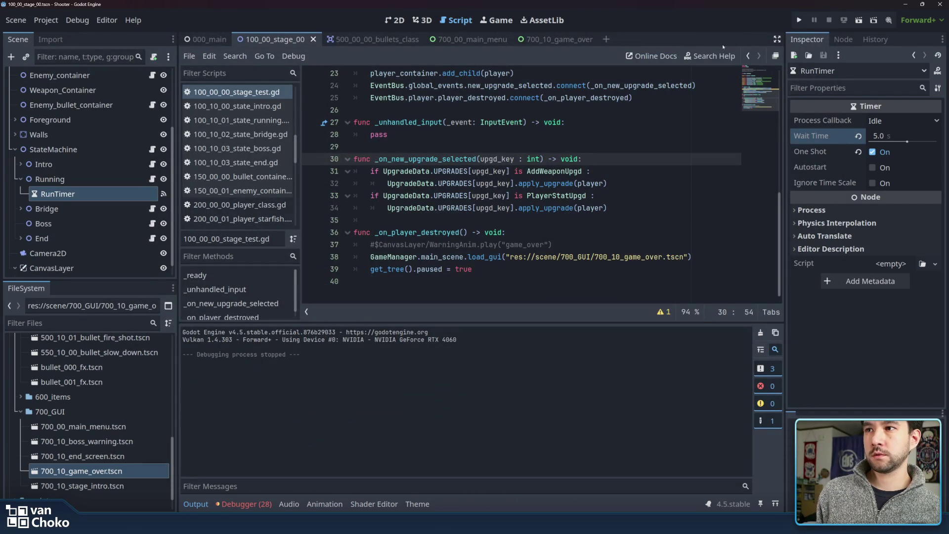
# Save the scene and close the 700_10_game_over and 700_00_main_menu tabs.
pyautogui.click(632, 198)
pyautogui.hotkey('ctrl', 's')
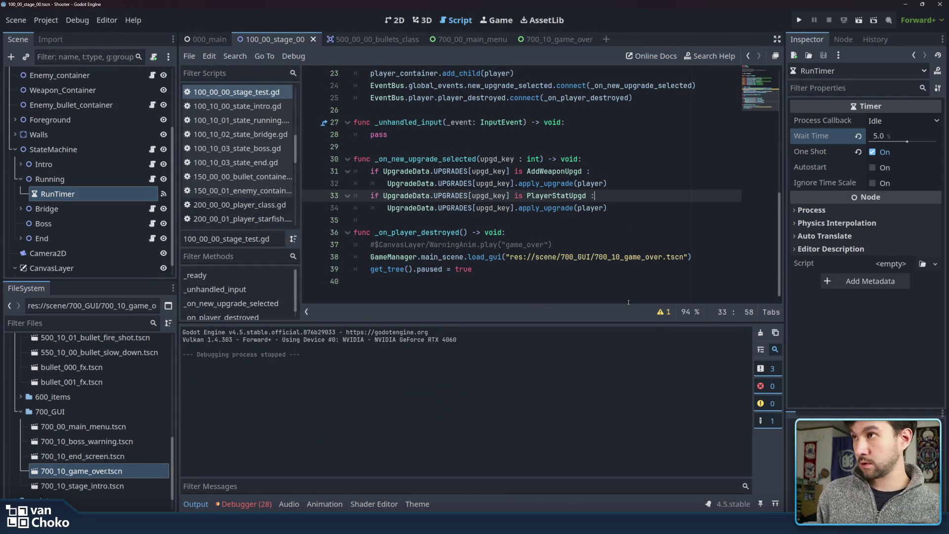
pyautogui.middleClick(553, 40)
pyautogui.middleClick(479, 38)
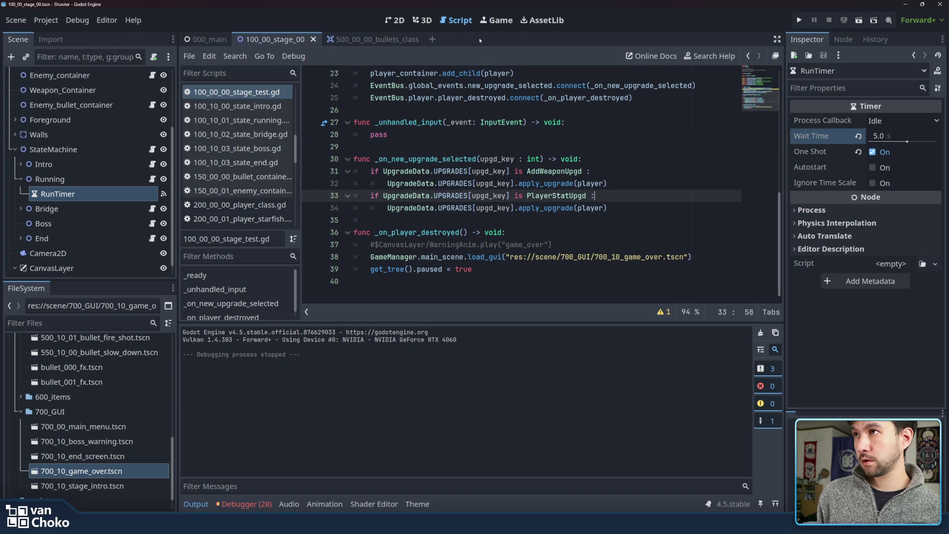
# Return to the 2D stage view with nothing selected and bring up the Chrome browser.
pyautogui.click(395, 21)
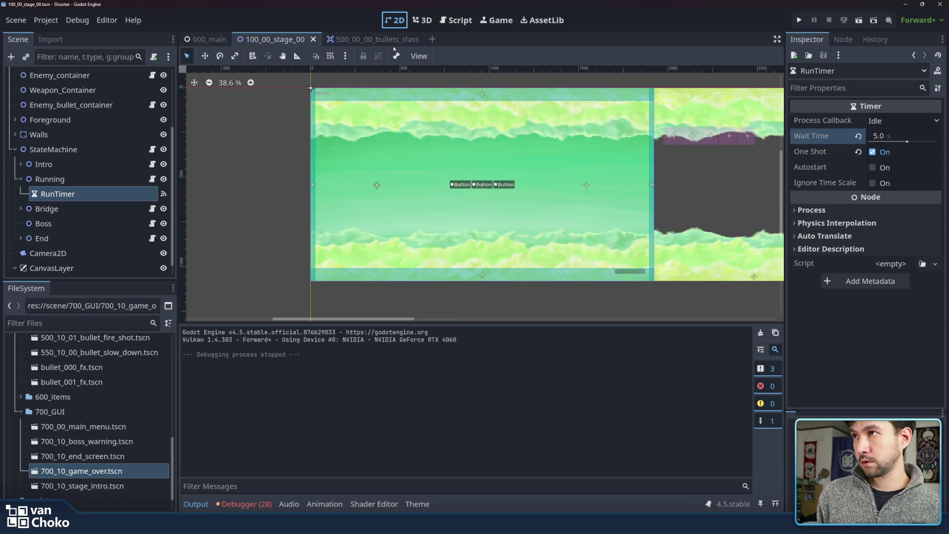
pyautogui.click(263, 38)
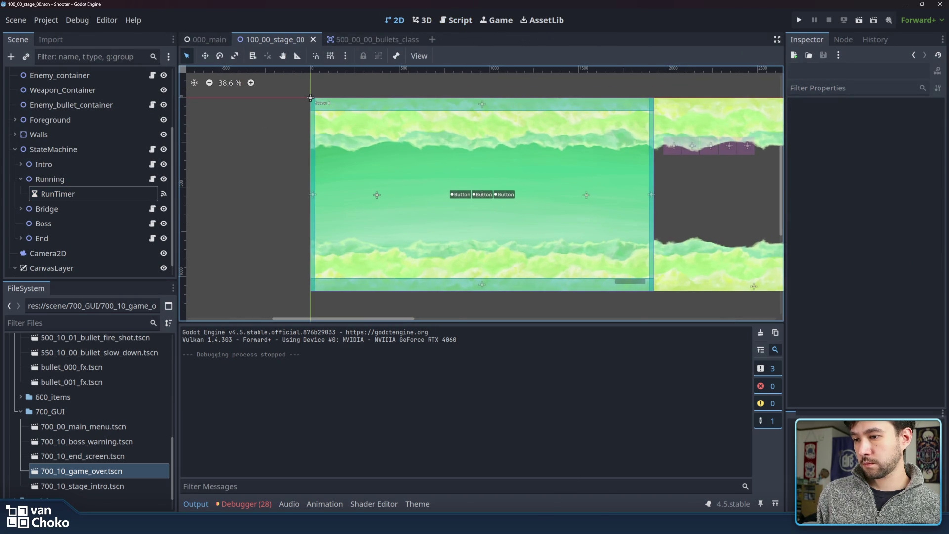
pyautogui.moveTo(527, 523)
pyautogui.click(567, 488)
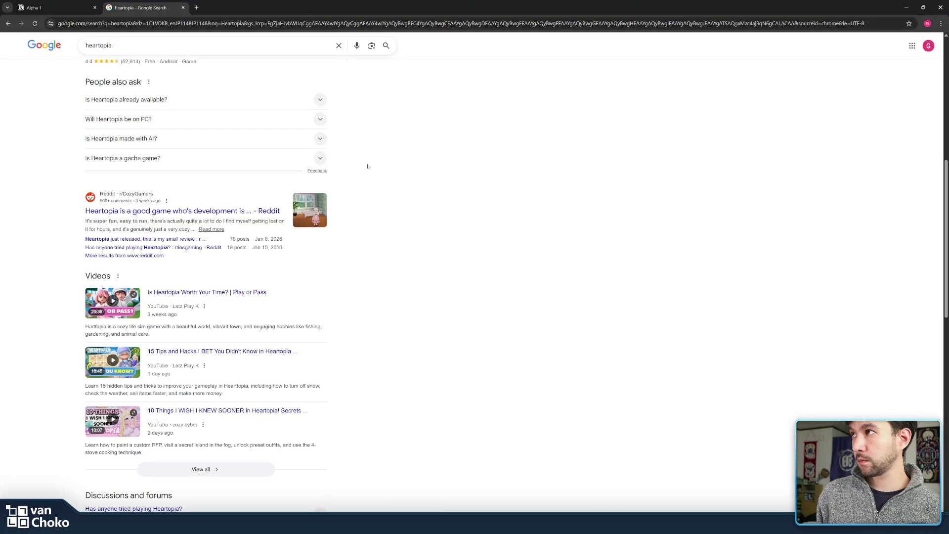
# Move the BUG: Game Over Focus card to Done, glance at UI - Player Data, and return to Godot.
pyautogui.hotkey('ctrl', 'w')
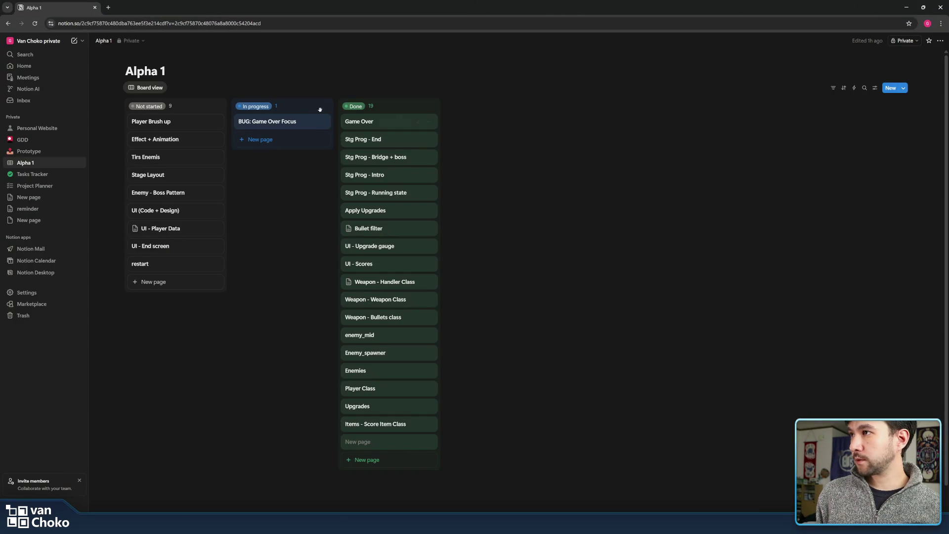
pyautogui.moveTo(295, 127); pyautogui.dragTo(393, 122)
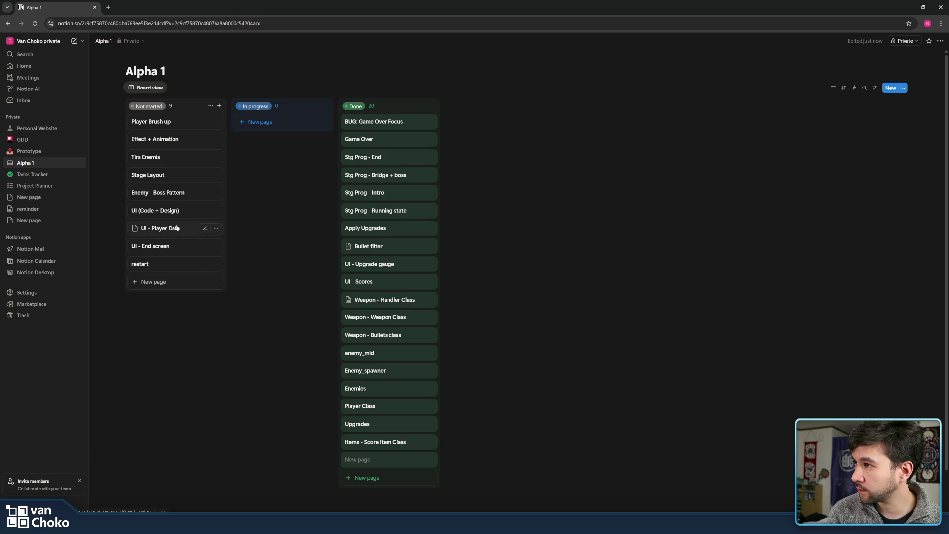
pyautogui.click(176, 227)
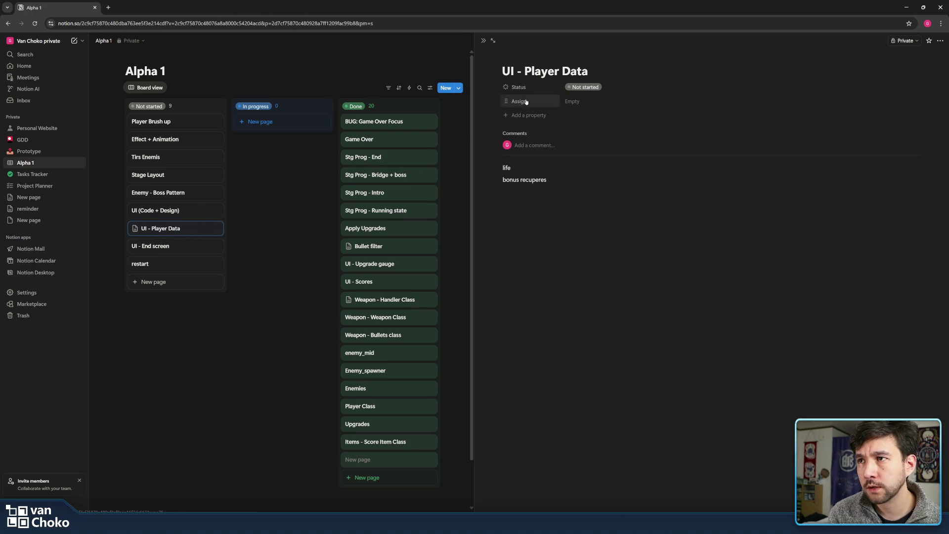
pyautogui.click(483, 41)
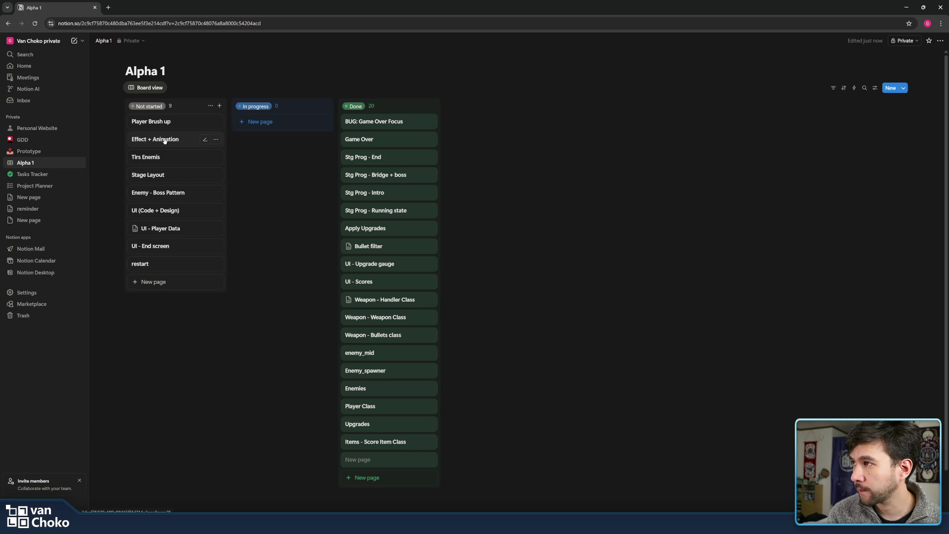
pyautogui.hotkey('alt', 'Tab')
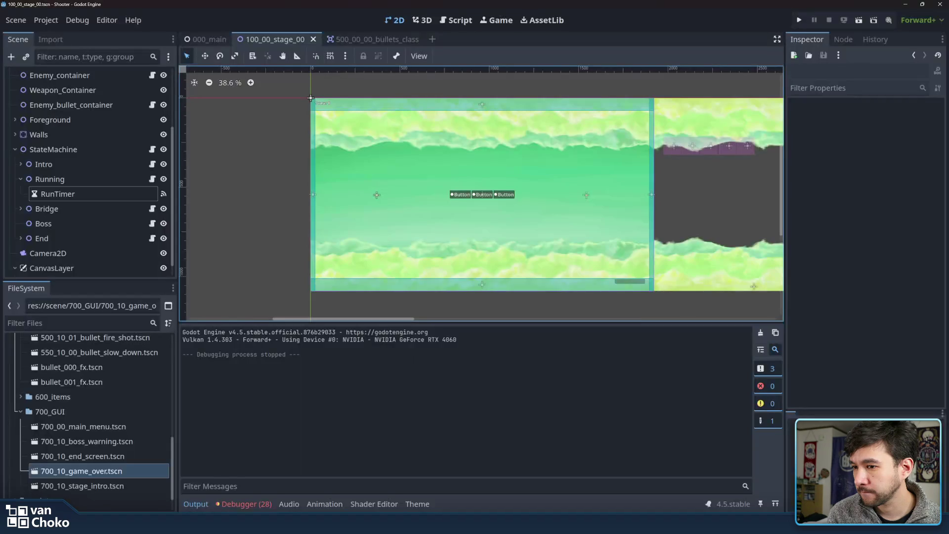
# Select the Running state's RunTimer node, then switch to the Notion Alpha 1 board in Chrome.
pyautogui.click(74, 194)
pyautogui.click(72, 181)
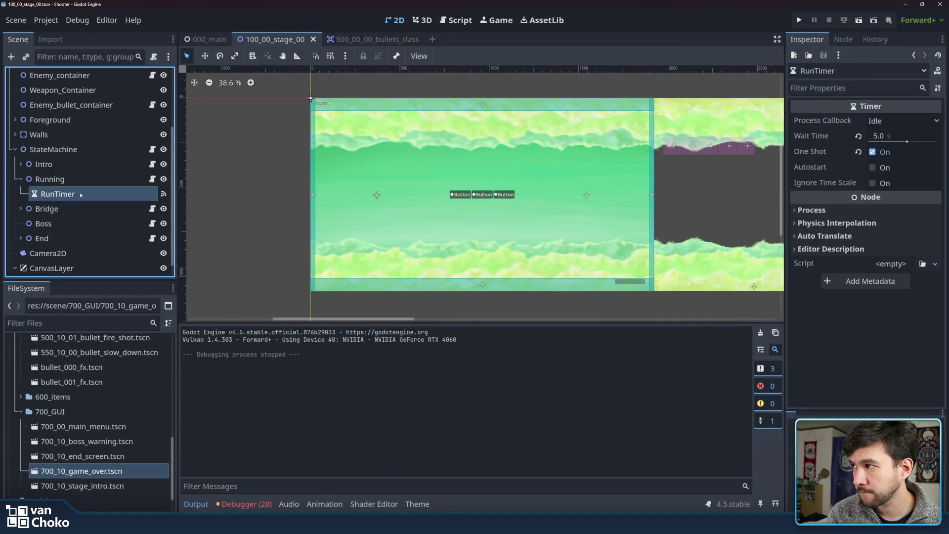
pyautogui.moveTo(72, 181); pyautogui.dragTo(72, 180)
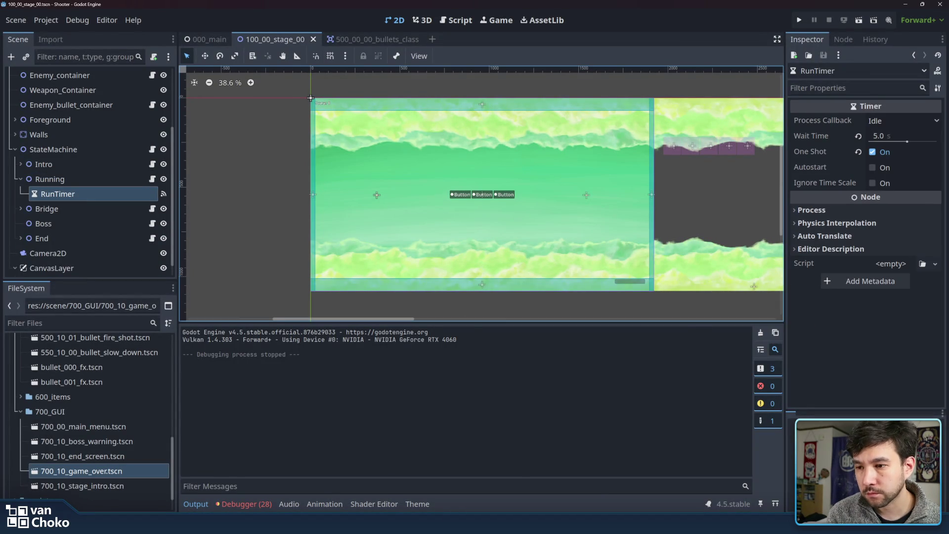
pyautogui.moveTo(560, 524)
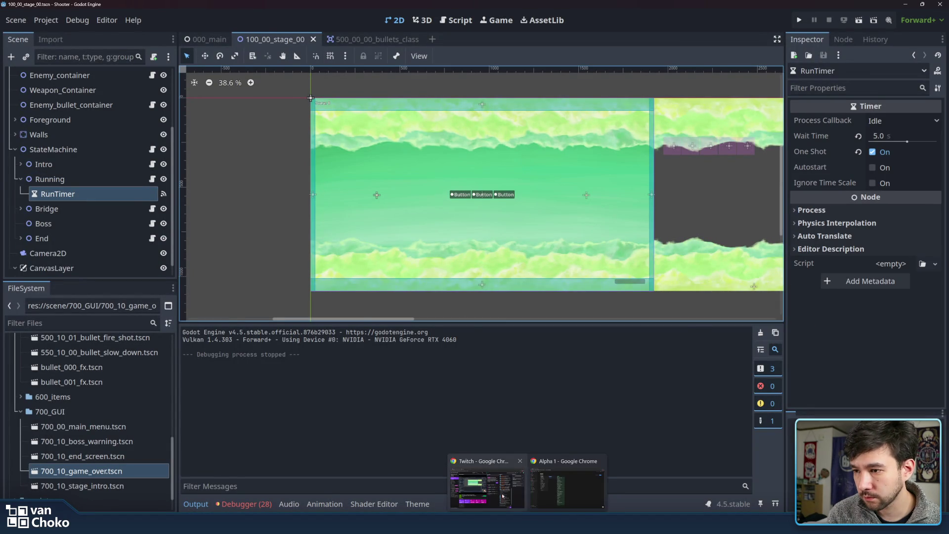
pyautogui.click(568, 484)
# Add an 'Effets Sonores' card under Not started, remove the empty extra card, and minimize the browser.
pyautogui.click(173, 282)
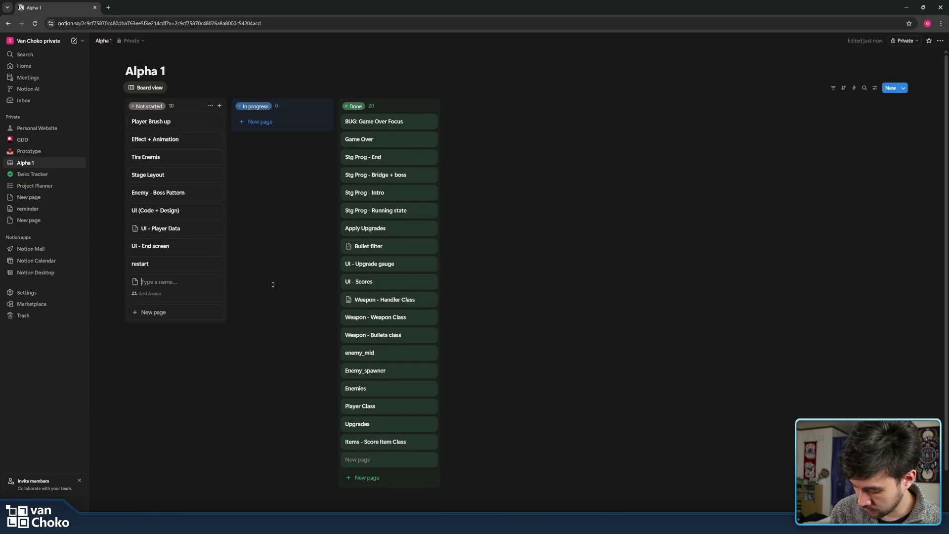
pyautogui.write('Effets Sonores')
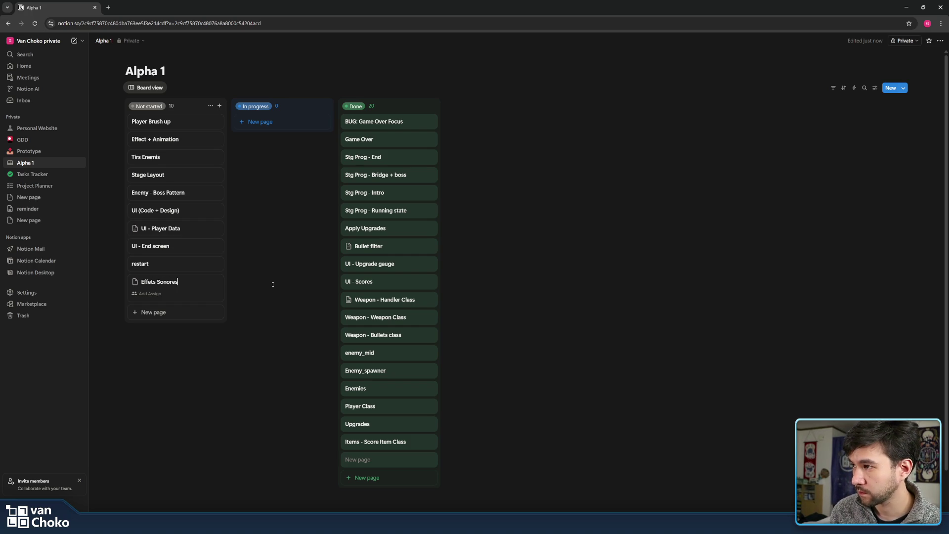
pyautogui.press('Return')
pyautogui.click(293, 277)
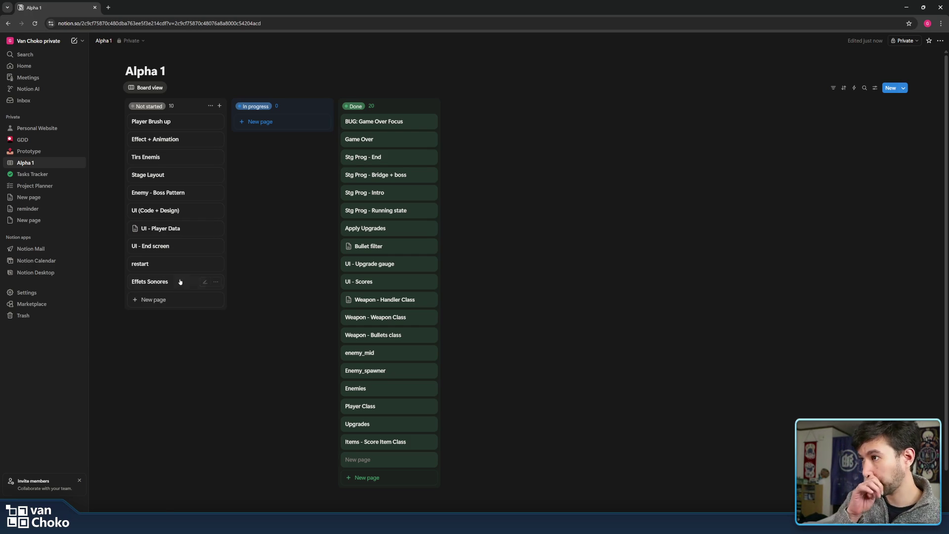
pyautogui.moveTo(181, 281)
pyautogui.mouseDown()
pyautogui.moveTo(176, 213)
pyautogui.moveTo(178, 278)
pyautogui.mouseUp()
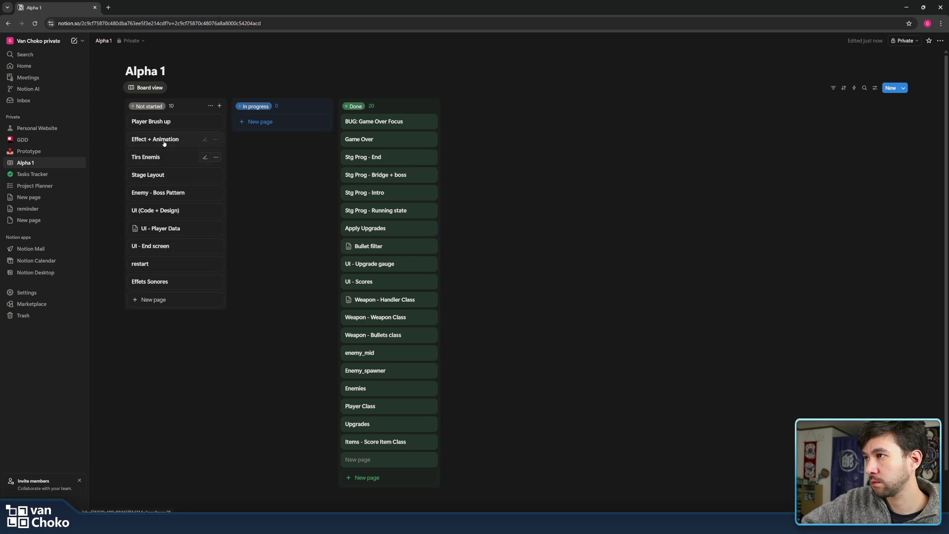
pyautogui.click(907, 7)
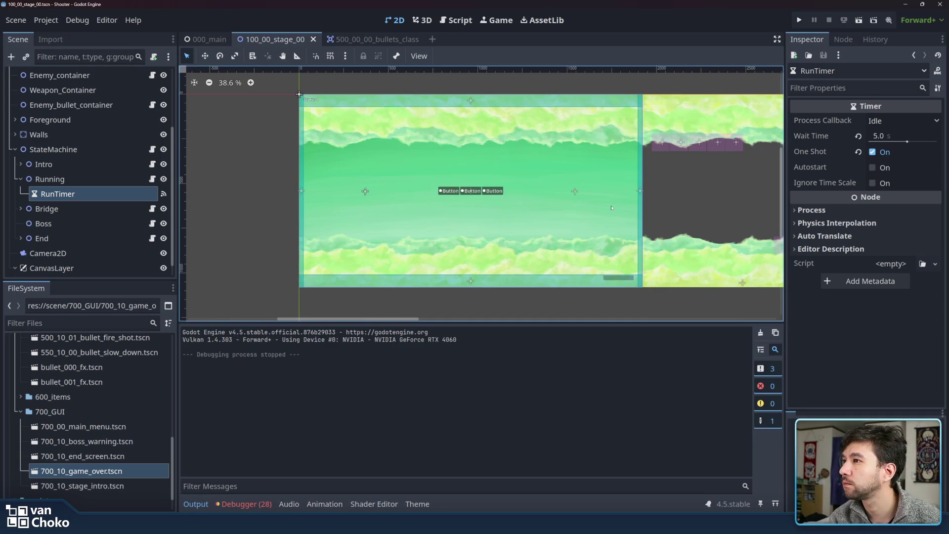
# Collapse the Running, StateMachine, Background and Stage_scroll branches in the Scene dock.
pyautogui.click(21, 179)
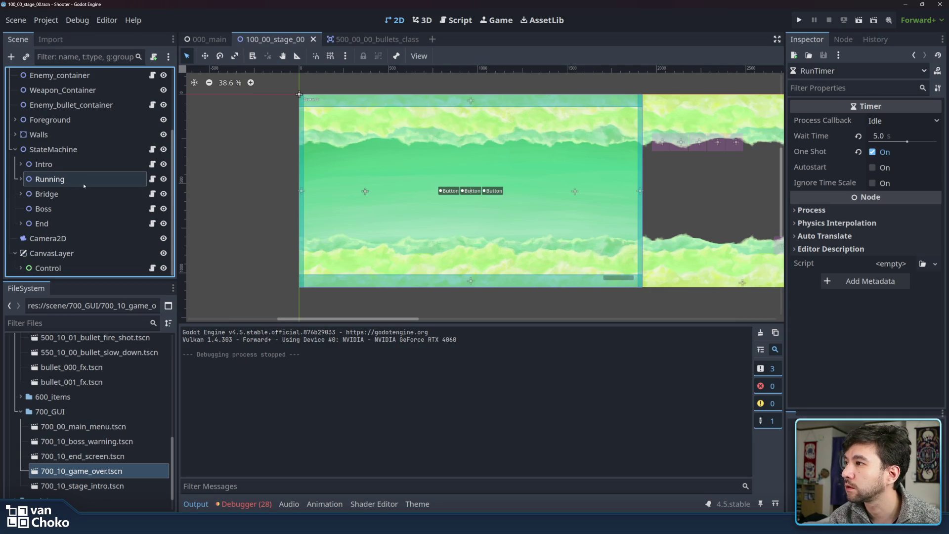
pyautogui.click(84, 149)
pyautogui.press('Left')
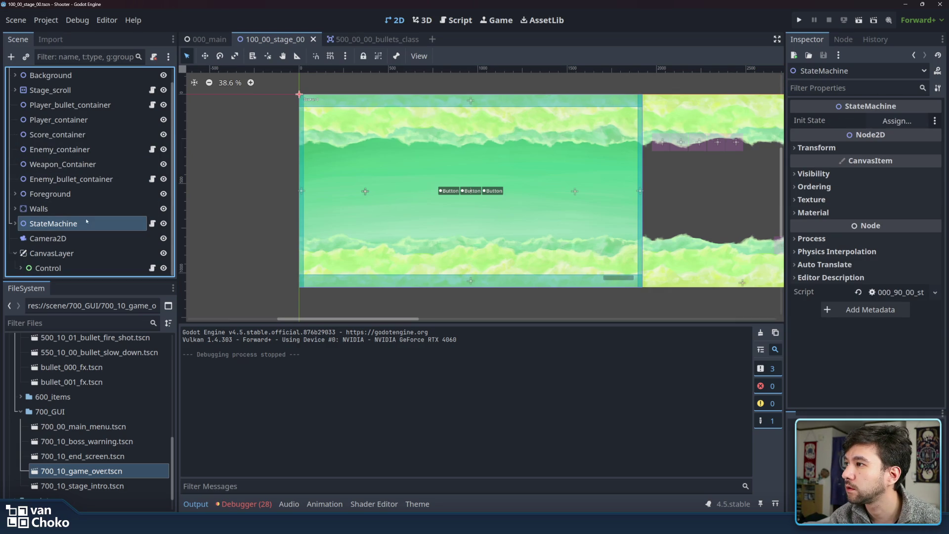
pyautogui.scroll(1, 99, 204)
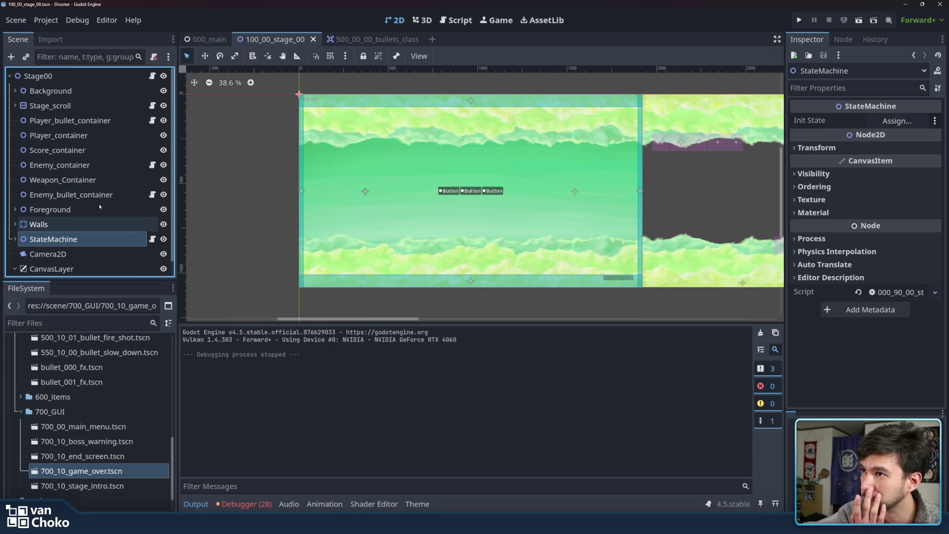
pyautogui.scroll(-1, 105, 178)
pyautogui.scroll(1, 105, 178)
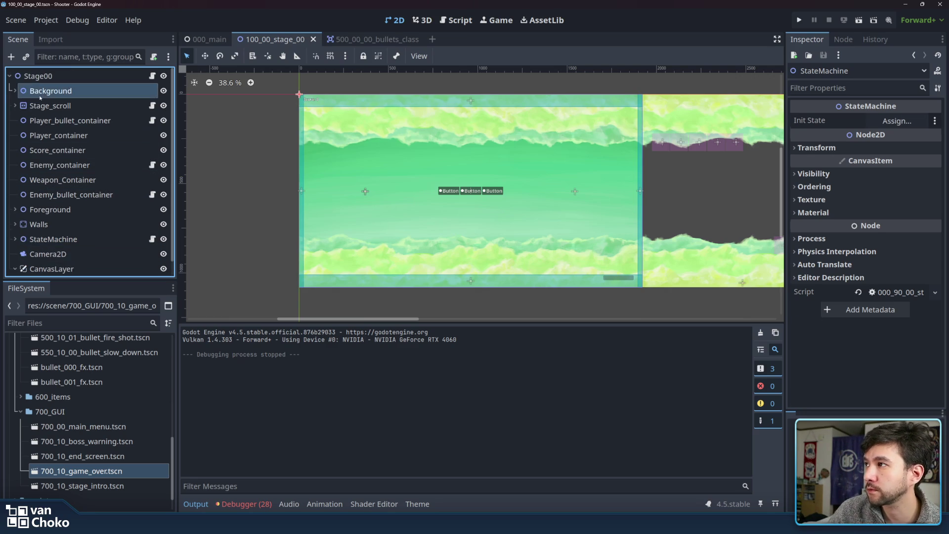
pyautogui.click(21, 90)
pyautogui.click(14, 91)
pyautogui.click(15, 91)
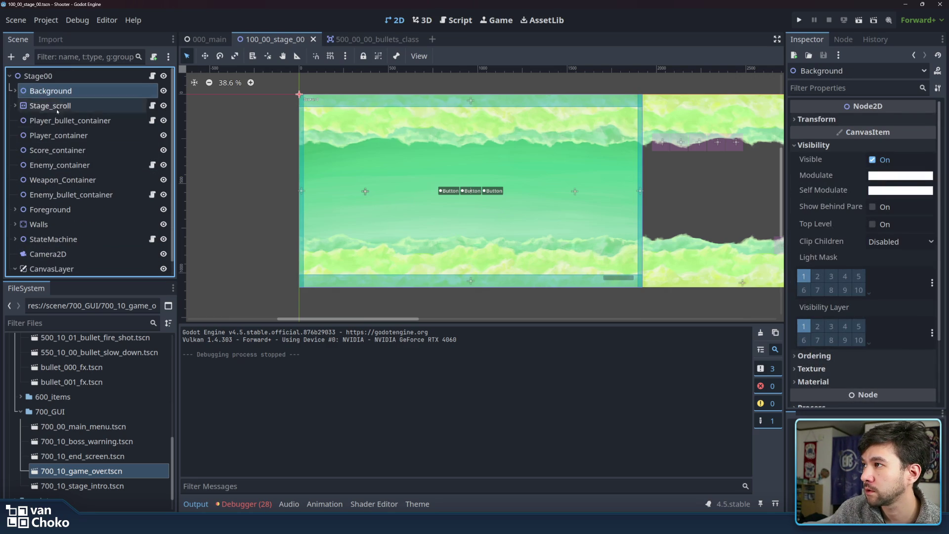
pyautogui.click(18, 106)
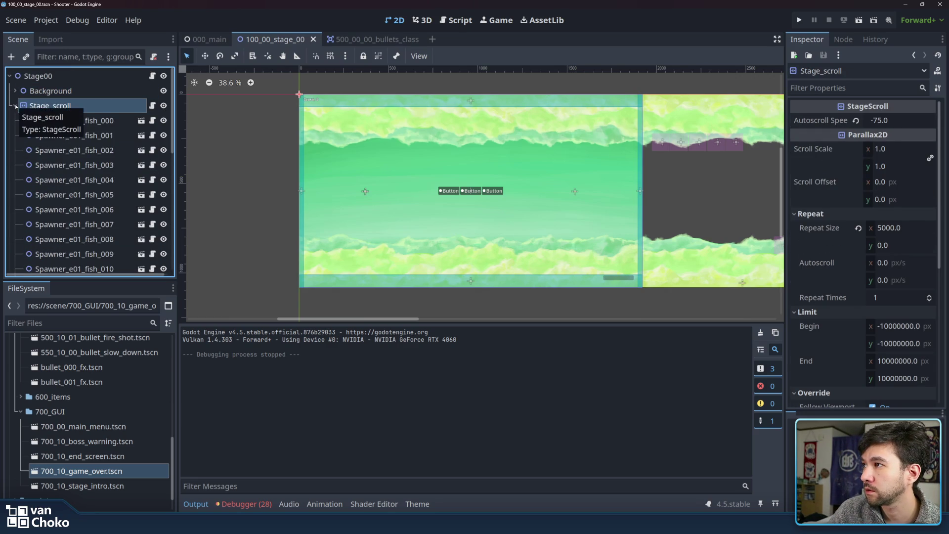
pyautogui.scroll(-5, 95, 116)
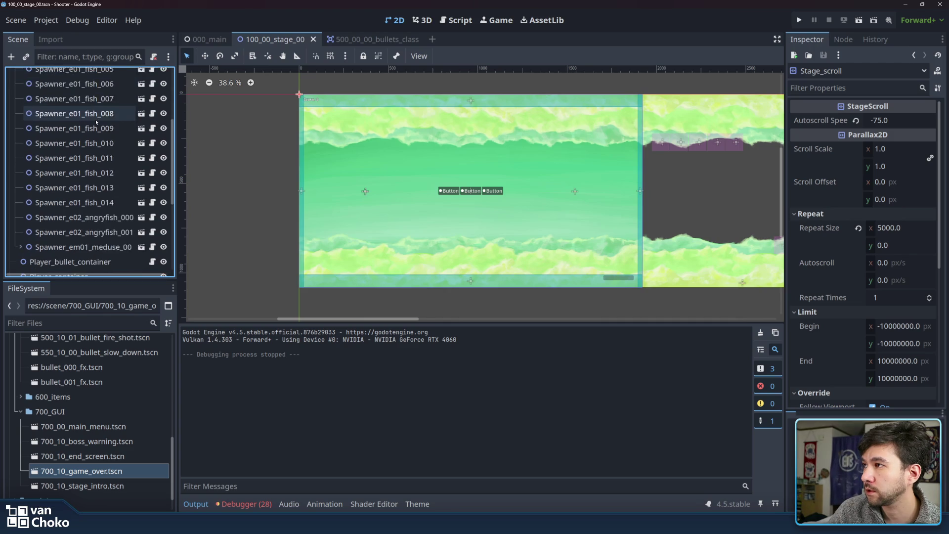
pyautogui.scroll(4, 96, 122)
pyautogui.scroll(1, 97, 122)
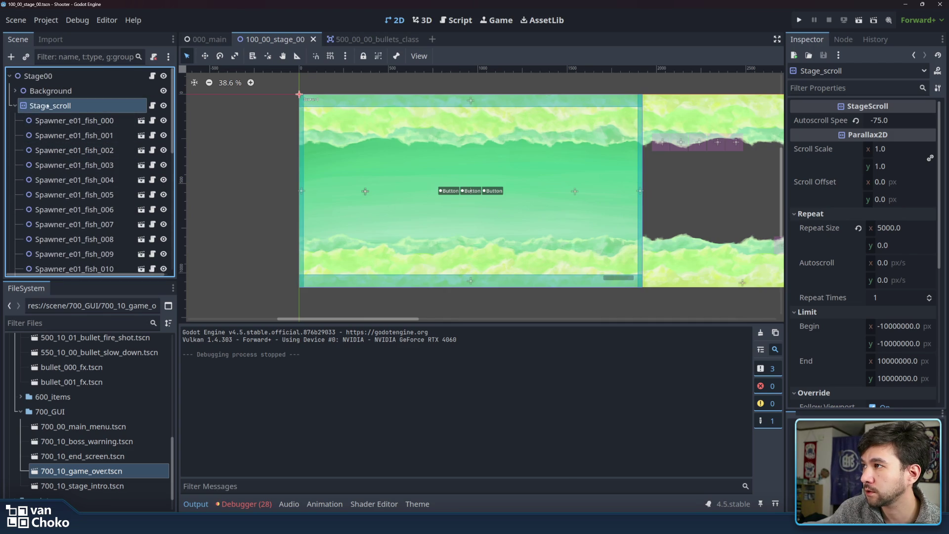
pyautogui.click(15, 107)
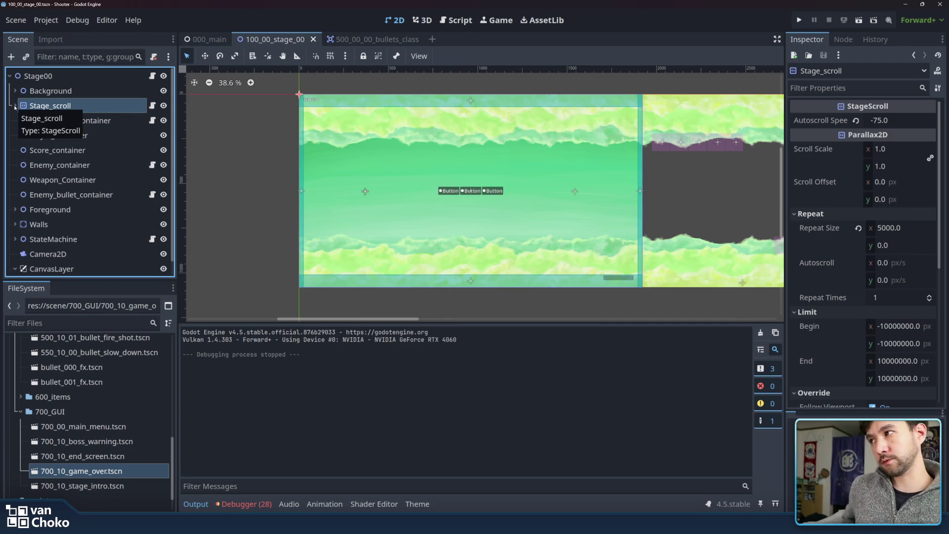
# Check the Camera2D and CanvasLayer nodes, collapse CanvasLayer, select the Stage00 root, and launch the game.
pyautogui.scroll(-1, 15, 106)
pyautogui.click(40, 224)
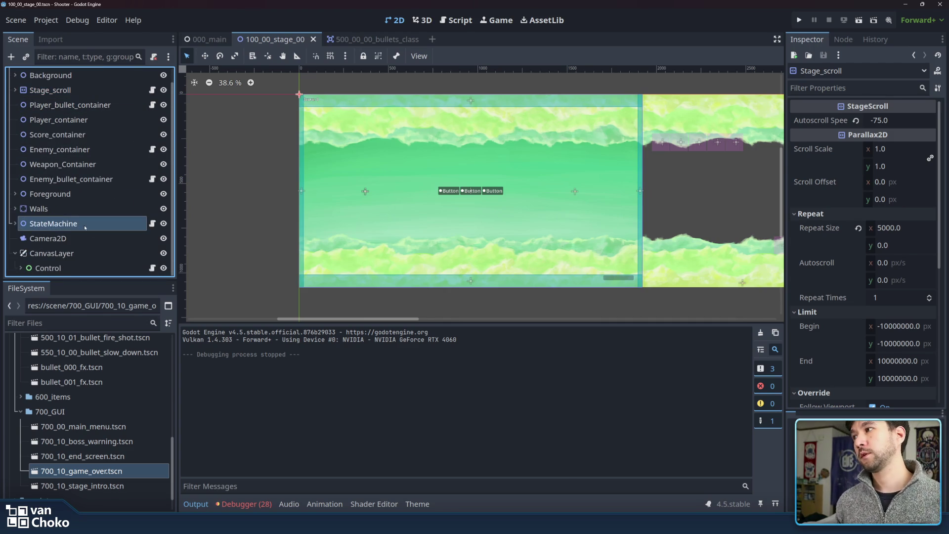
pyautogui.click(34, 239)
pyautogui.click(42, 268)
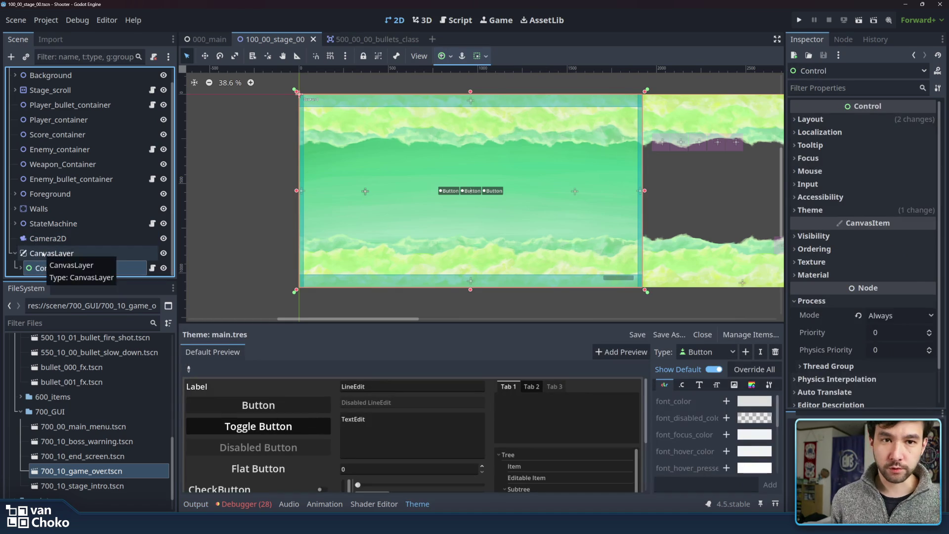
pyautogui.click(43, 253)
pyautogui.click(15, 253)
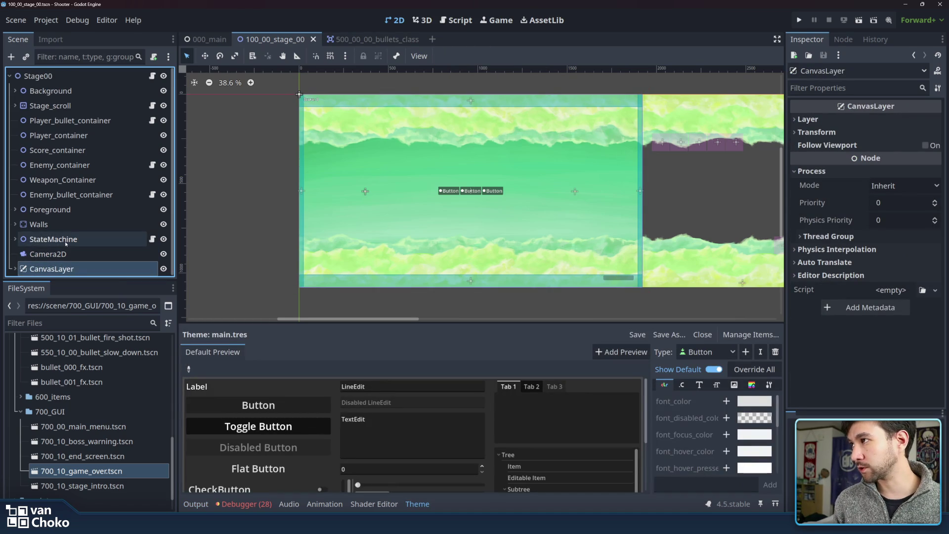
pyautogui.click(39, 76)
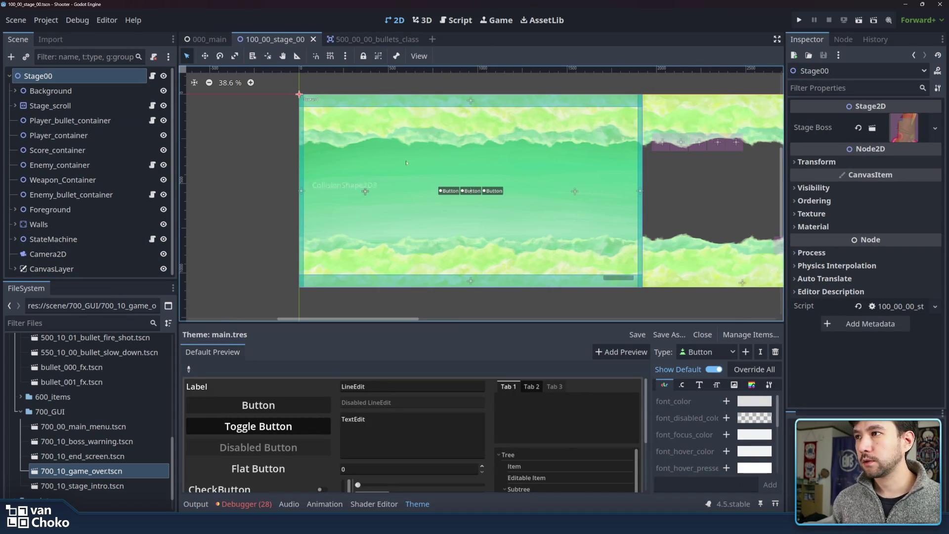
pyautogui.scroll(2, 522, 153)
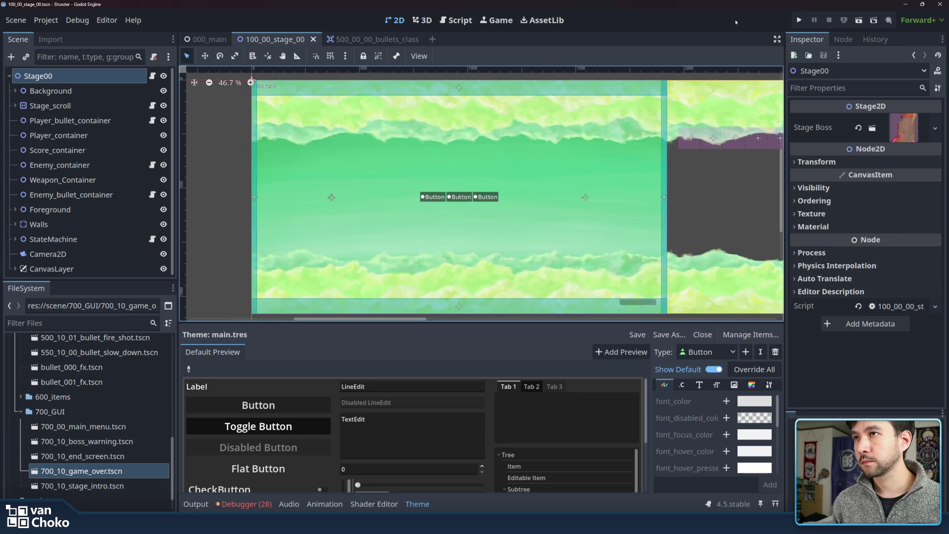
pyautogui.click(800, 21)
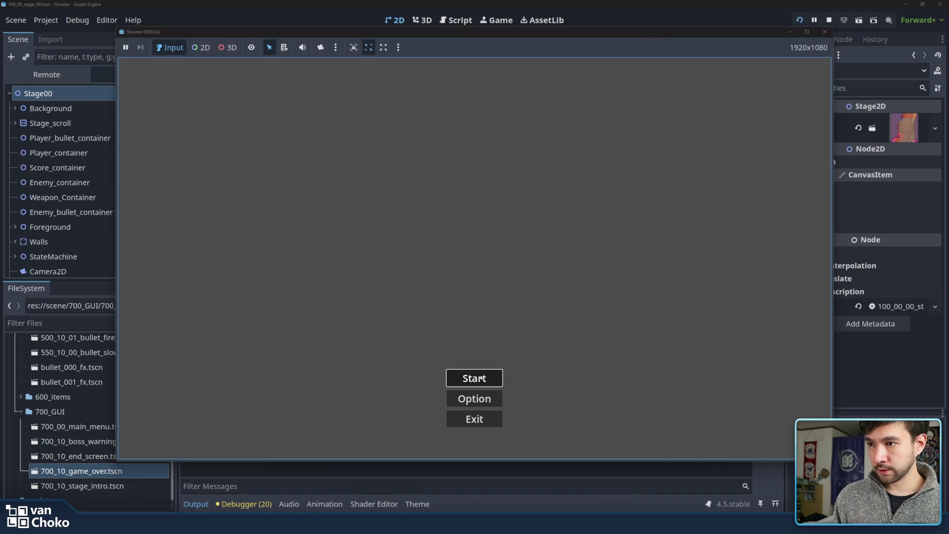
# Start Stage 1 and steer the ship through the first enemy waves with the arrow keys.
pyautogui.click(480, 378)
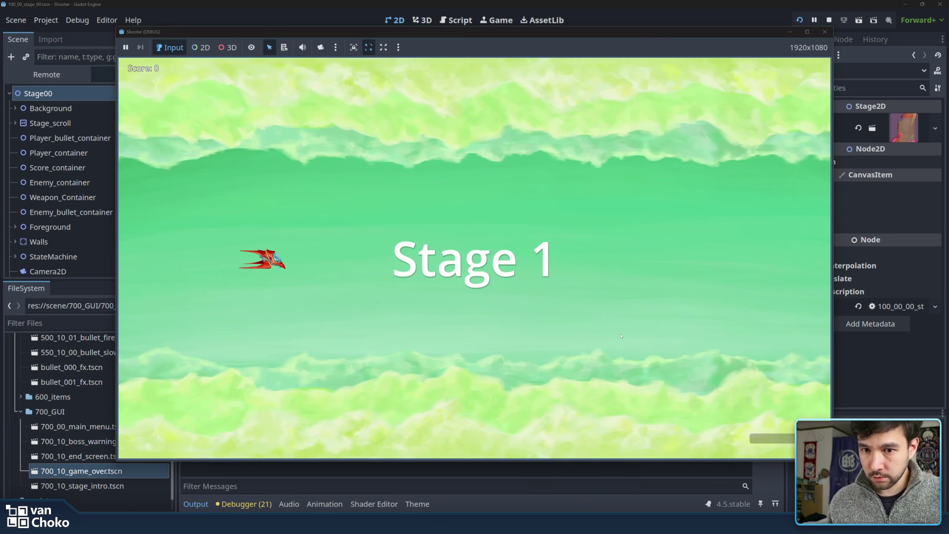
pyautogui.press('Up')
pyautogui.press('Right')
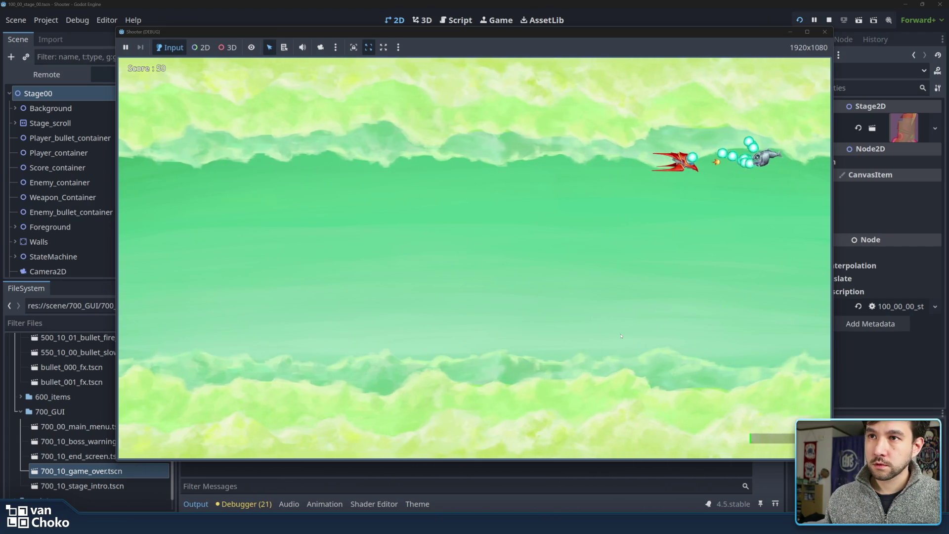
pyautogui.press('Right')
pyautogui.press('Down')
pyautogui.press('Left')
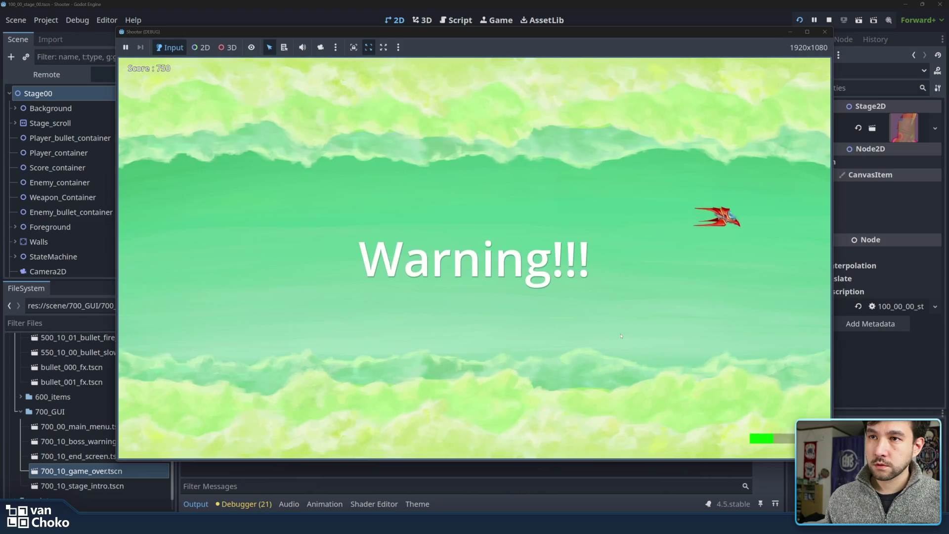
pyautogui.press('Down')
pyautogui.press('Left')
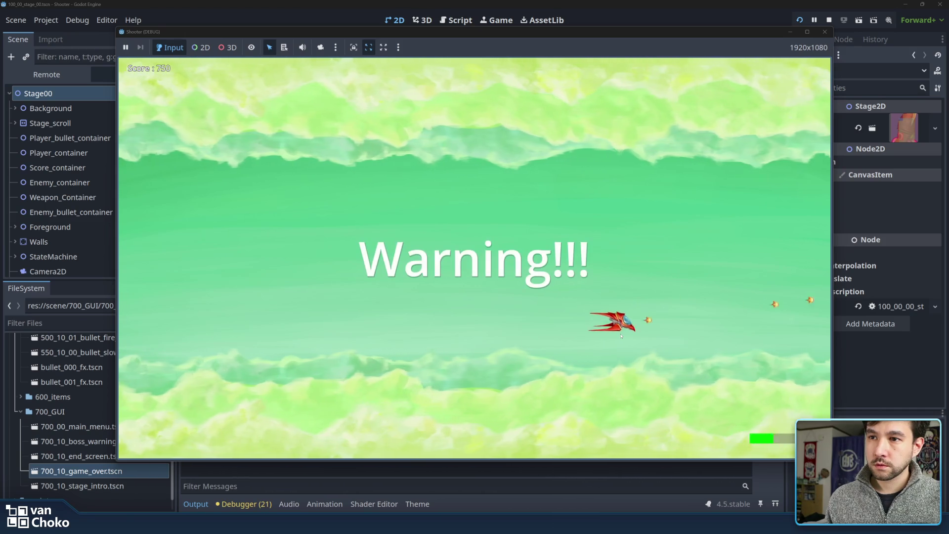
pyautogui.press('Down')
pyautogui.press('Left')
pyautogui.press('Left')
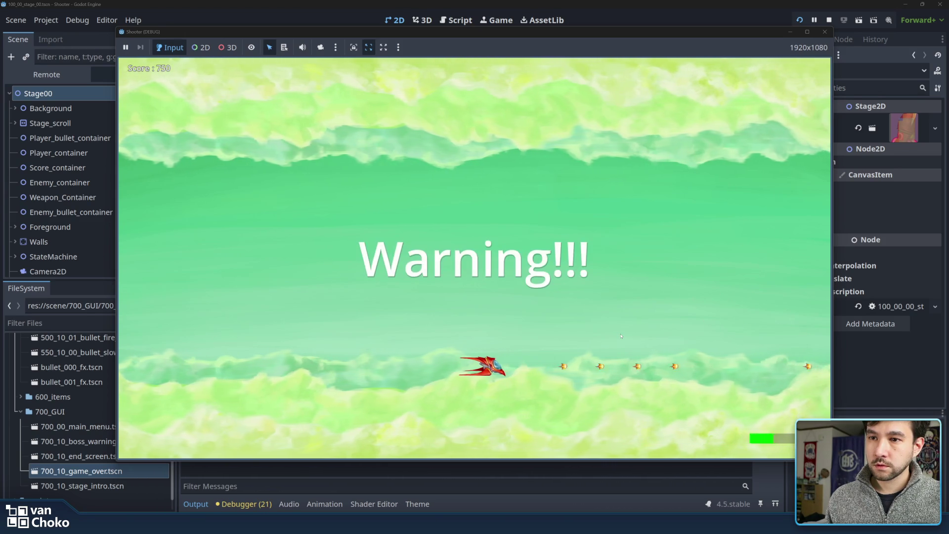
pyautogui.press('Left')
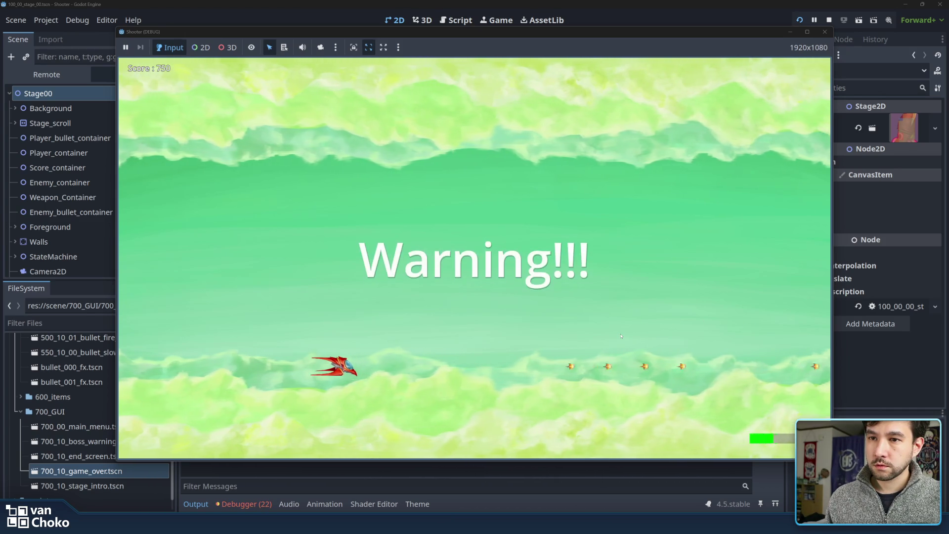
# Dodge through the boss fight to the Congratulations screen, then stop the game.
pyautogui.press('Up')
pyautogui.press('Up')
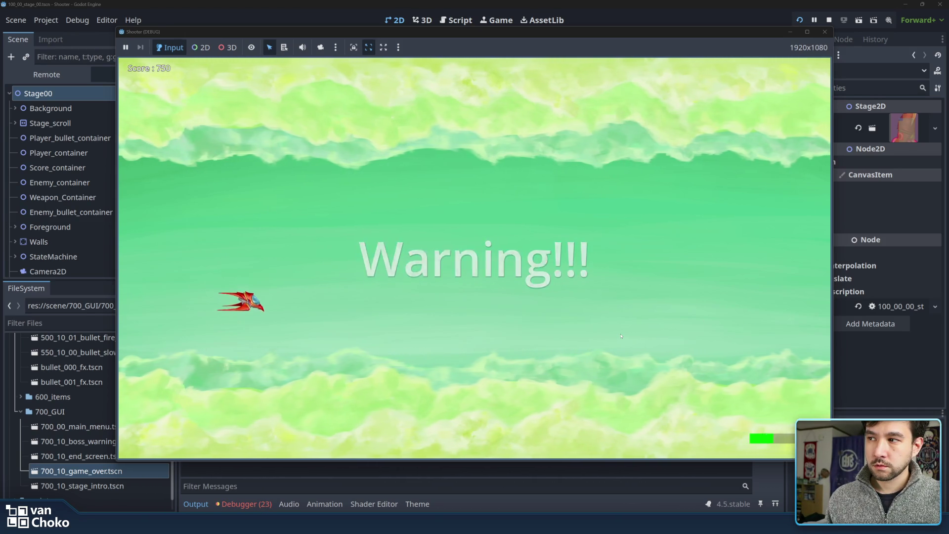
pyautogui.press('Right')
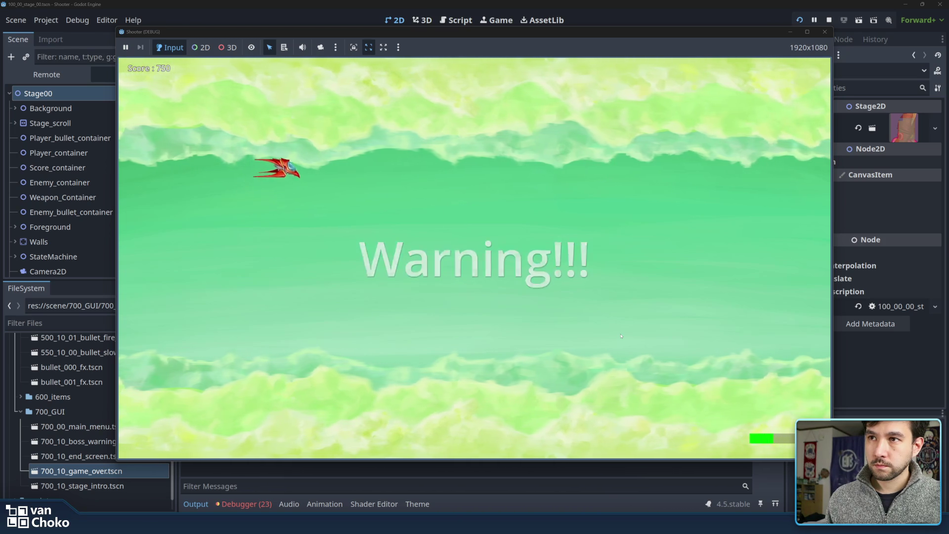
pyautogui.press('Down')
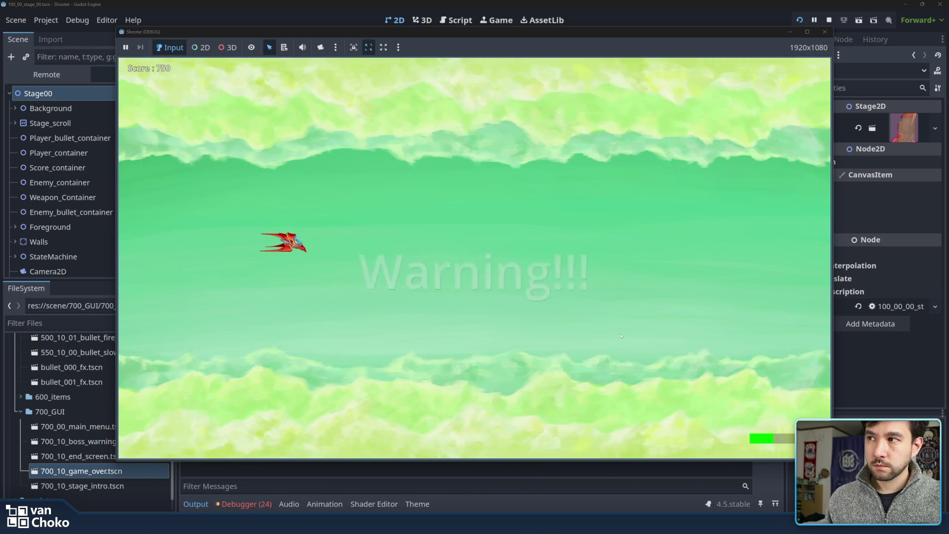
pyautogui.press('Left')
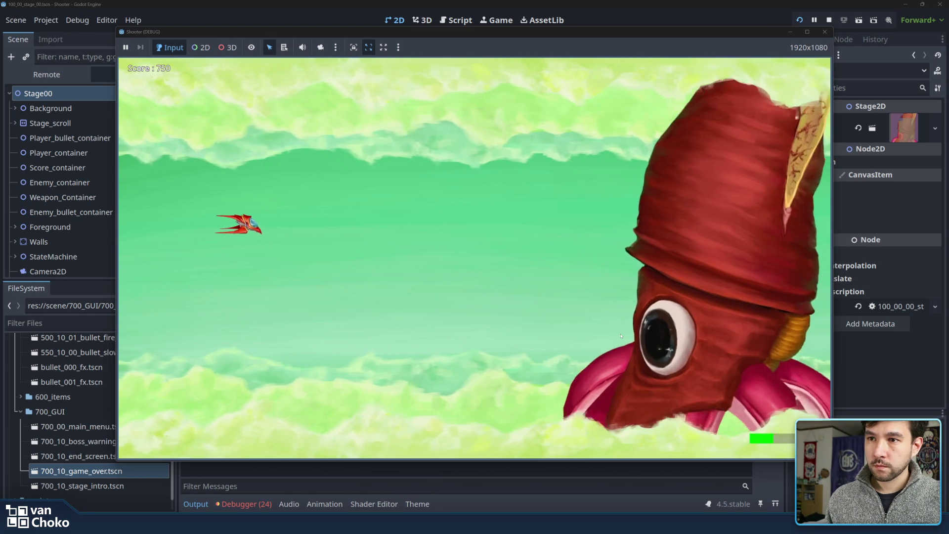
pyautogui.press('Down')
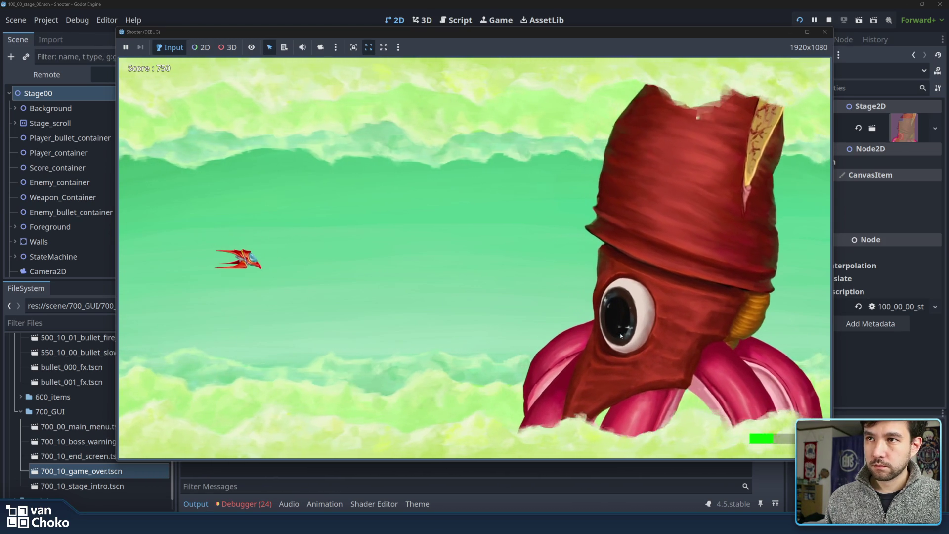
pyautogui.press('Up')
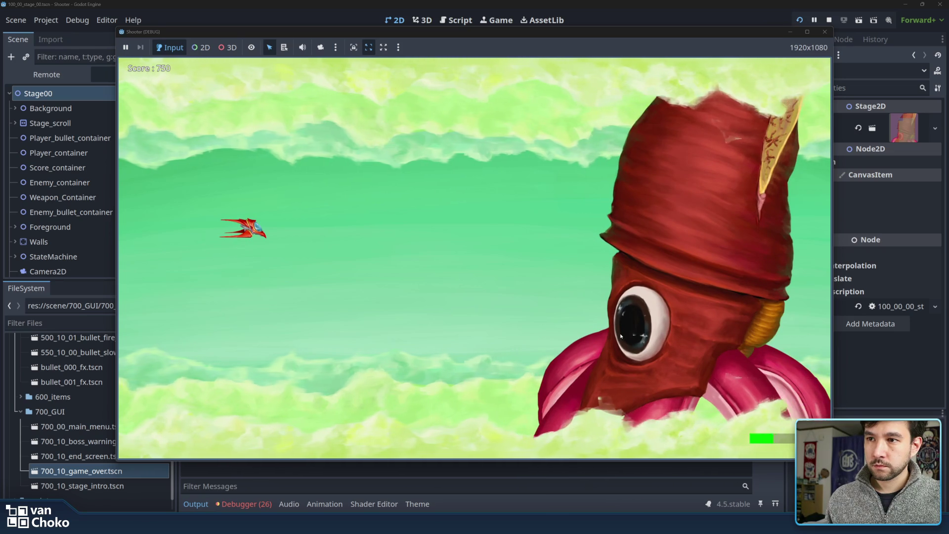
pyautogui.press('Down')
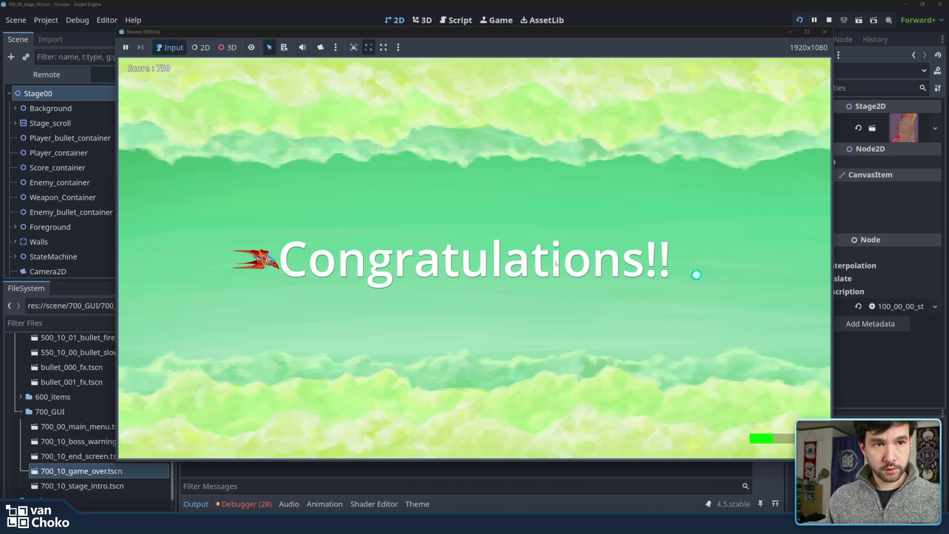
pyautogui.click(829, 20)
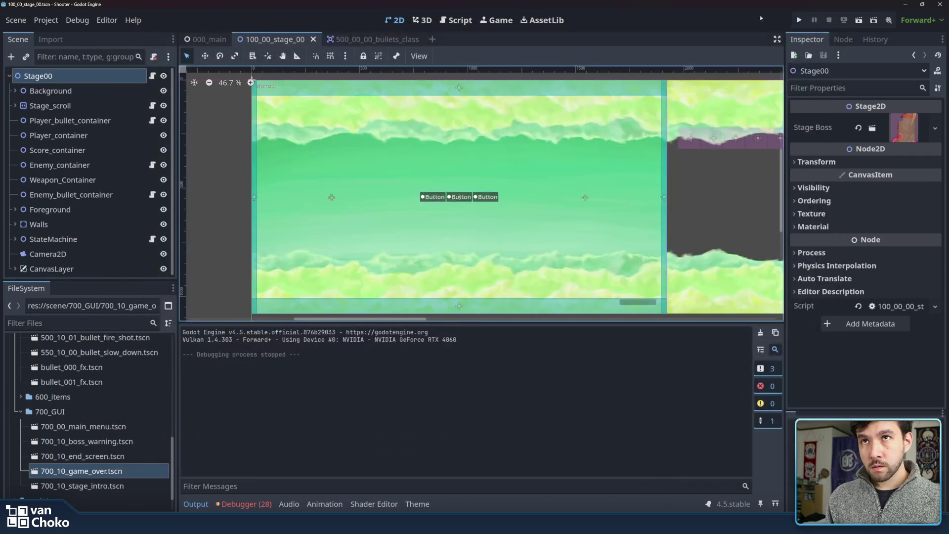
# Show Godot's Debugger panel, whose Stack Trace reports the debug session closed after the test run.
pyautogui.moveTo(538, 130); pyautogui.dragTo(554, 126)
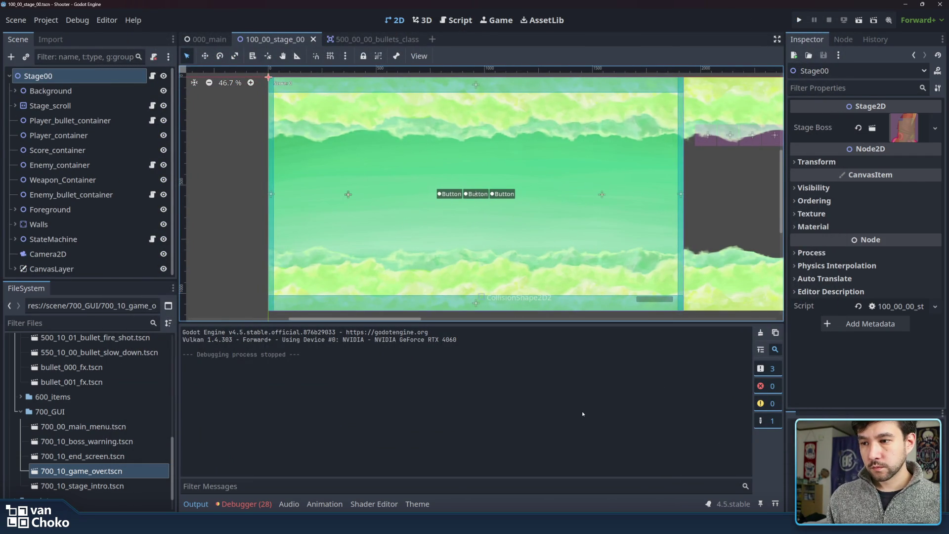
pyautogui.click(859, 390)
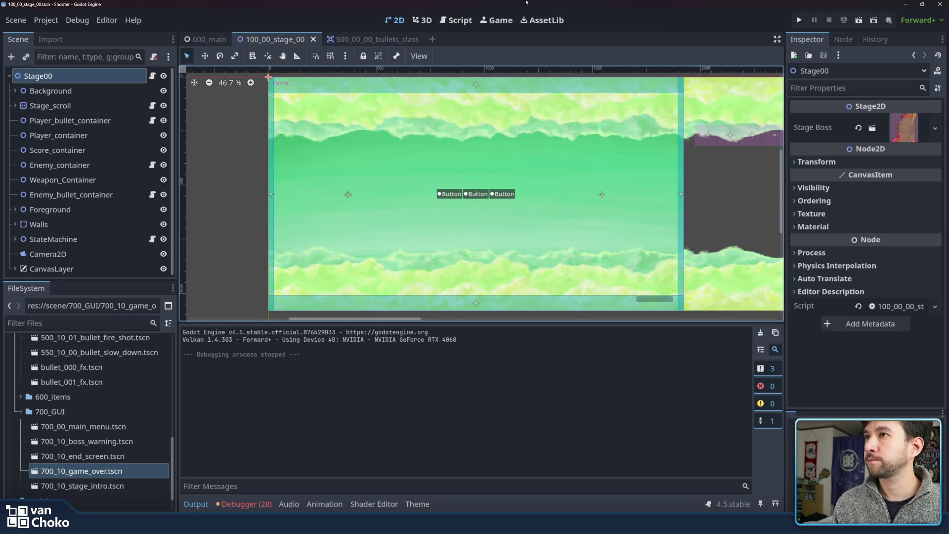
pyautogui.moveTo(560, 525)
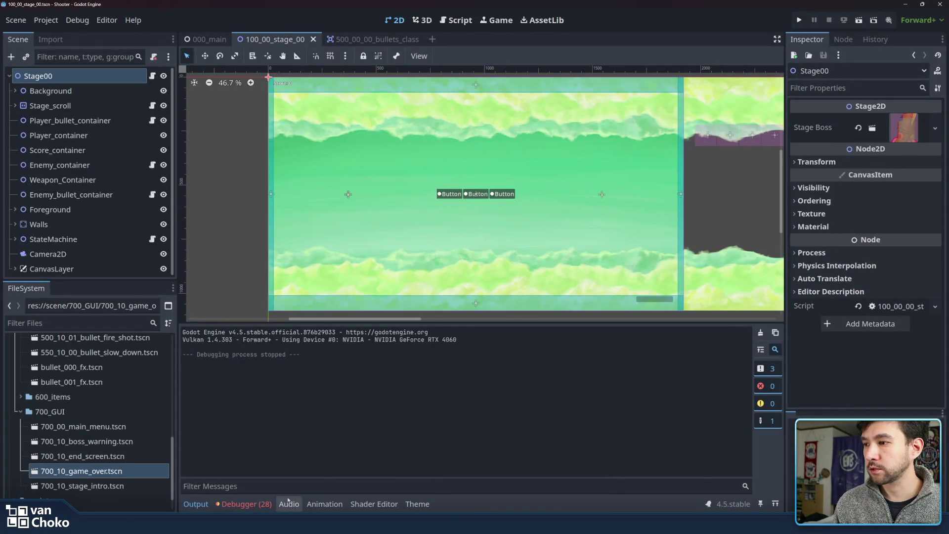
pyautogui.click(245, 504)
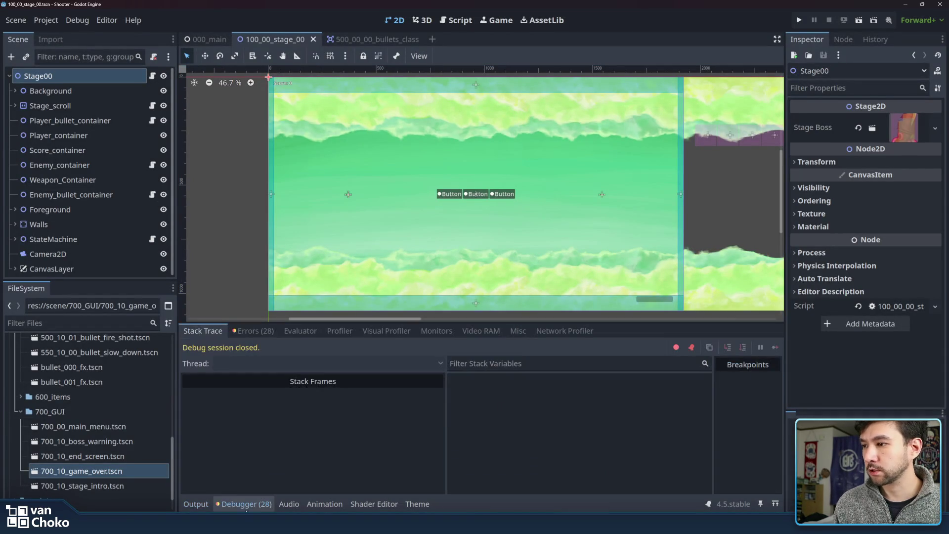
# List the 28 logged errors and jump to the signal error in 100_10_02_state_bridge.gd.
pyautogui.click(253, 331)
pyautogui.scroll(-10, 375, 395)
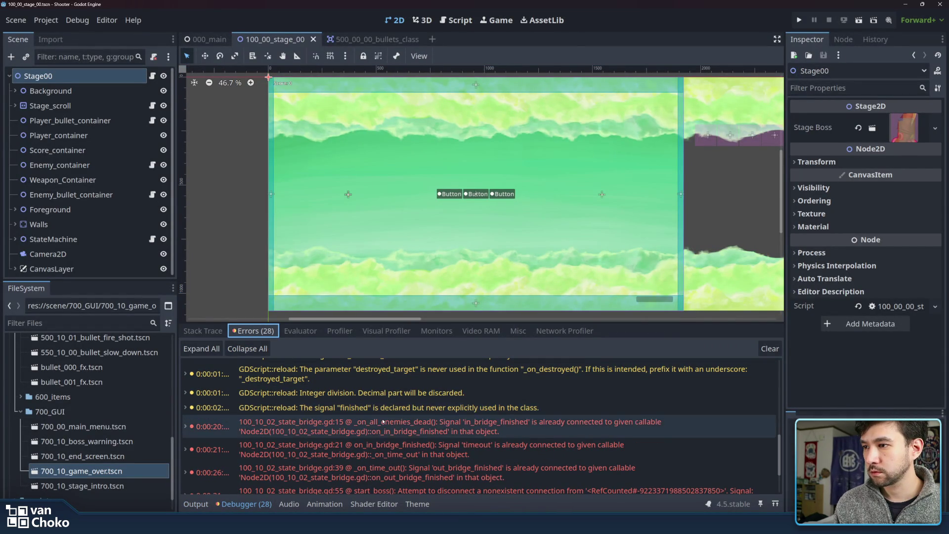
pyautogui.doubleClick(383, 422)
# Clear all the logged errors and return to the Output log.
pyautogui.scroll(-2, 489, 440)
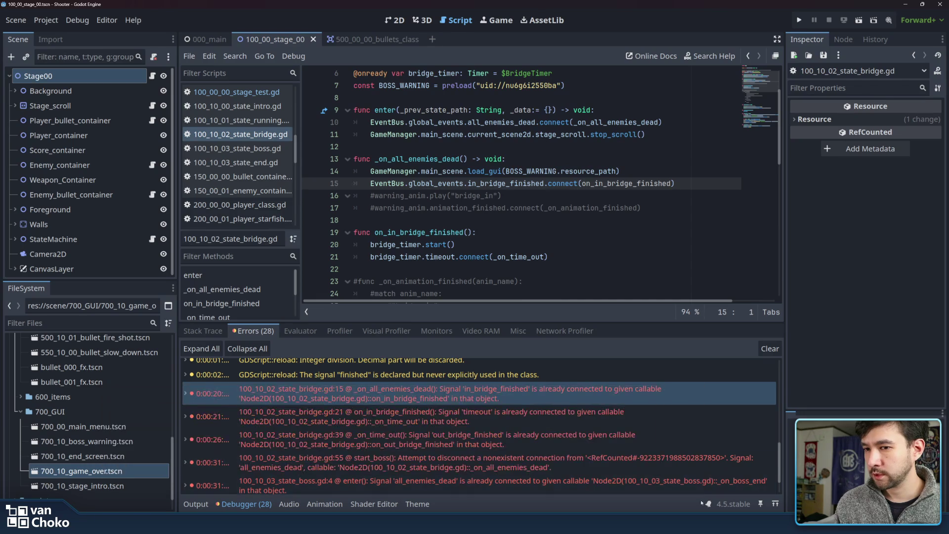
pyautogui.scroll(-2, 738, 418)
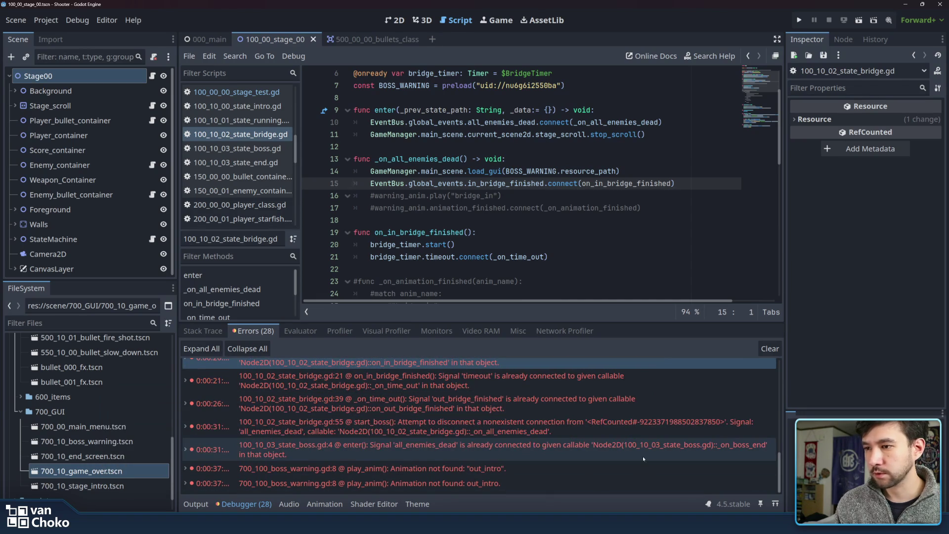
pyautogui.click(770, 348)
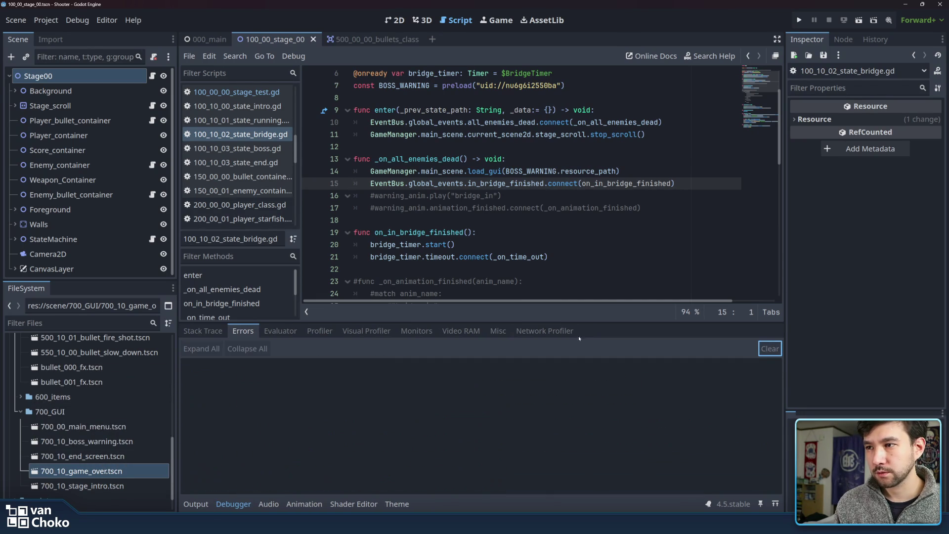
pyautogui.click(195, 504)
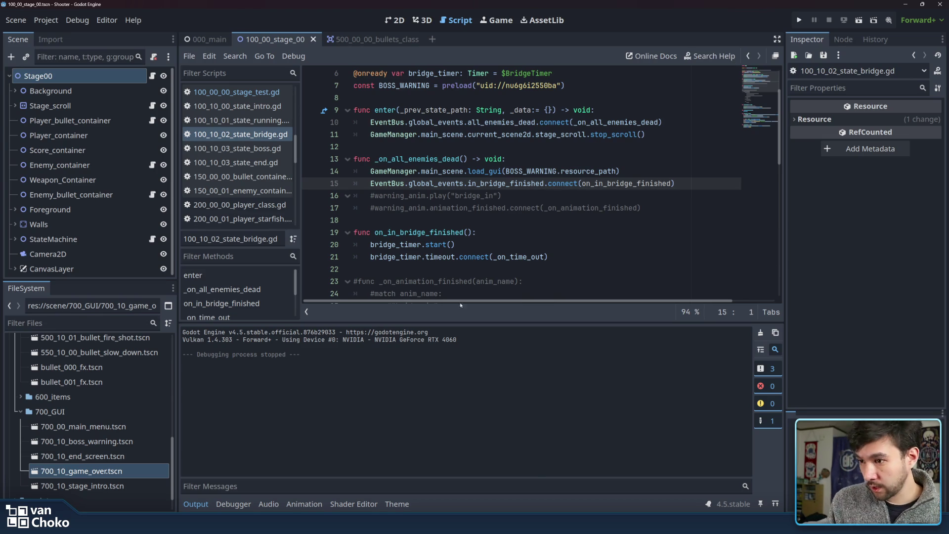
# Delete the commented-out _on_animation_finished block and the commented bridge_out animation line.
pyautogui.scroll(-5, 496, 257)
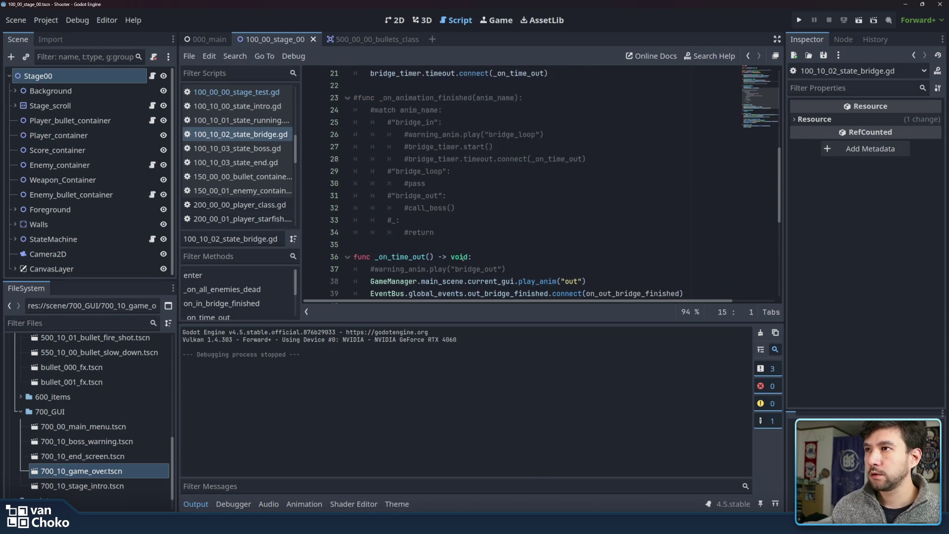
pyautogui.moveTo(464, 234)
pyautogui.mouseDown()
pyautogui.moveTo(356, 109)
pyautogui.moveTo(321, 100)
pyautogui.mouseUp()
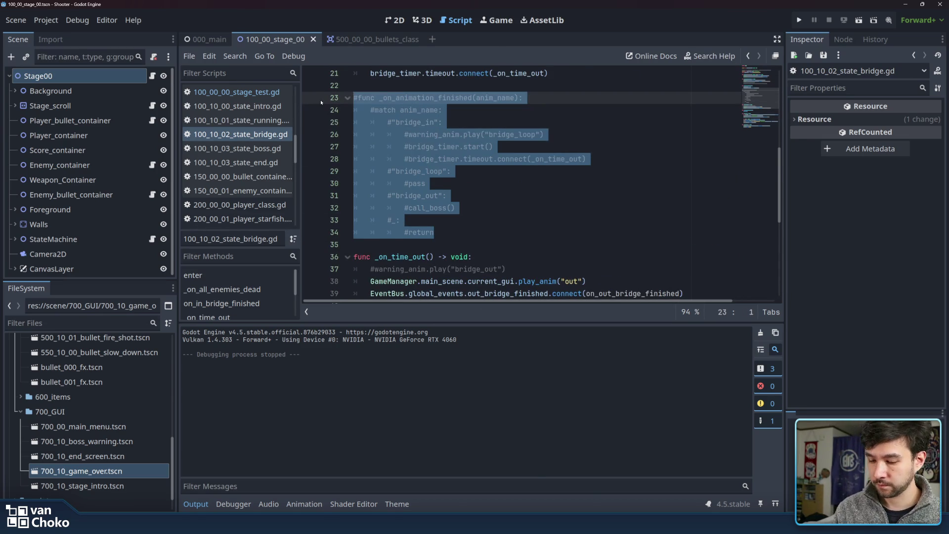
pyautogui.press('BackSpace')
pyautogui.press('BackSpace')
pyautogui.click(539, 124)
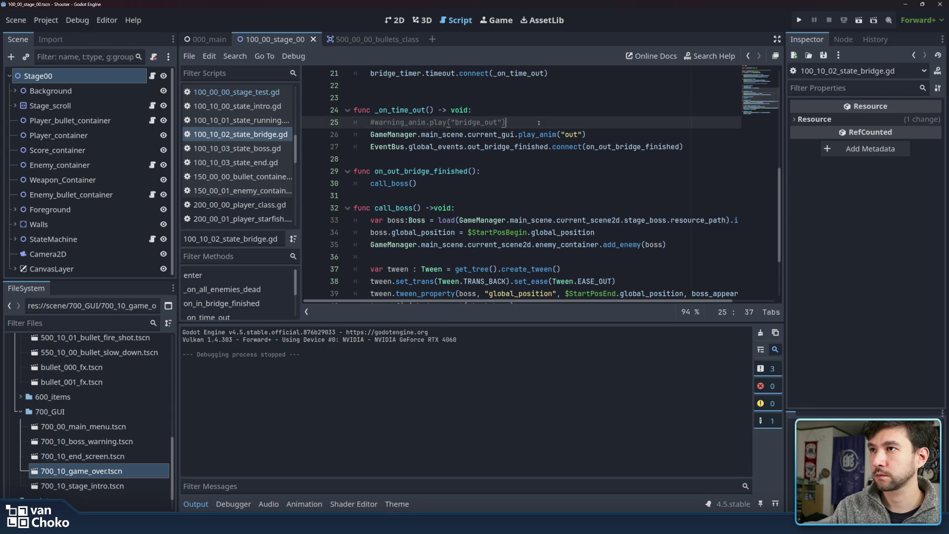
pyautogui.hotkey('shift', 'Home')
pyautogui.press('BackSpace')
pyautogui.press('BackSpace')
pyautogui.press('BackSpace')
pyautogui.scroll(6, 534, 221)
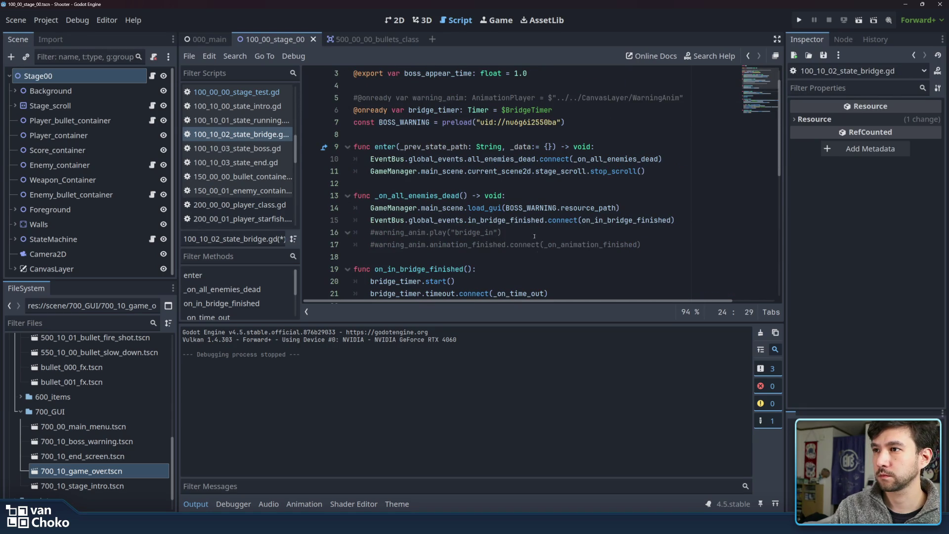
pyautogui.moveTo(662, 246); pyautogui.dragTo(675, 221)
pyautogui.press('BackSpace')
pyautogui.scroll(1, 694, 225)
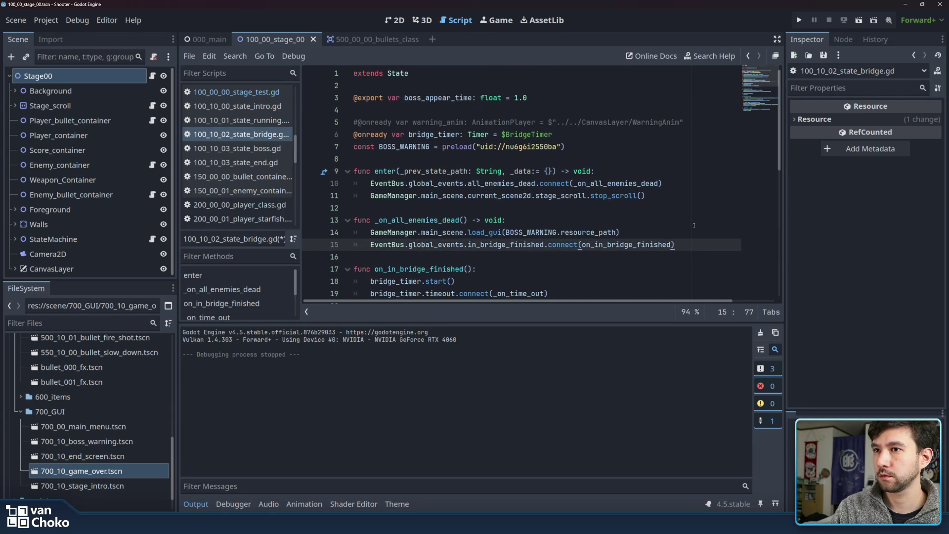
pyautogui.moveTo(690, 123); pyautogui.dragTo(682, 110)
pyautogui.press('BackSpace')
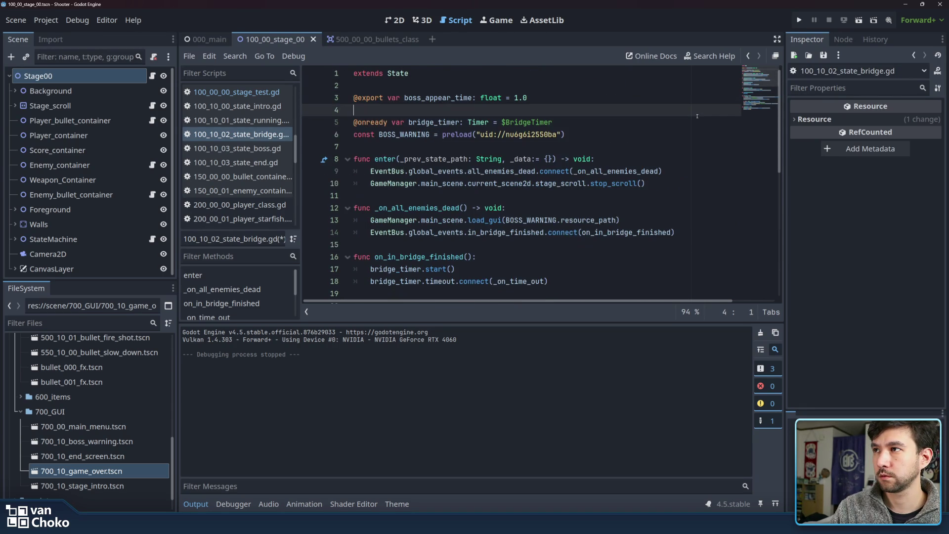
pyautogui.scroll(-8, 632, 176)
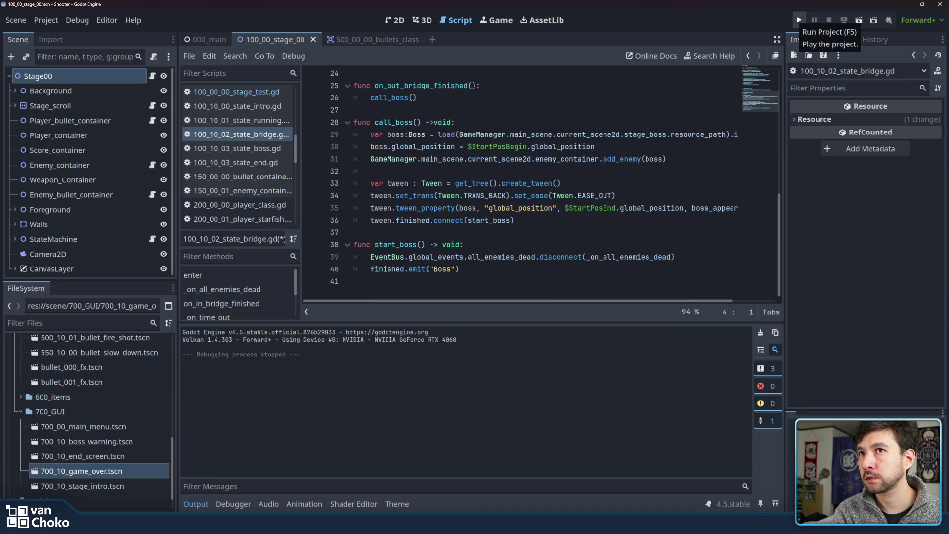
# Run the shooter project, start the game, and fly up while shooting at the incoming fish.
pyautogui.click(800, 20)
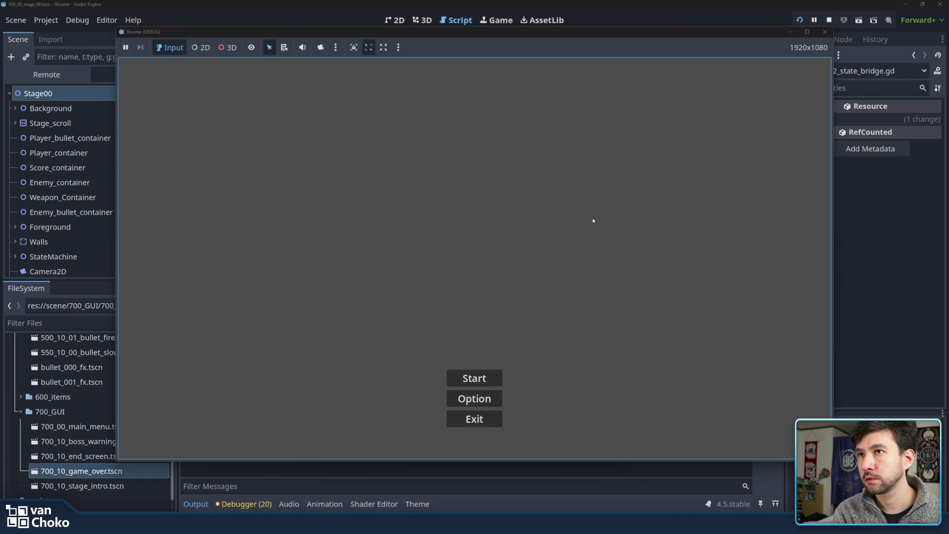
pyautogui.click(484, 379)
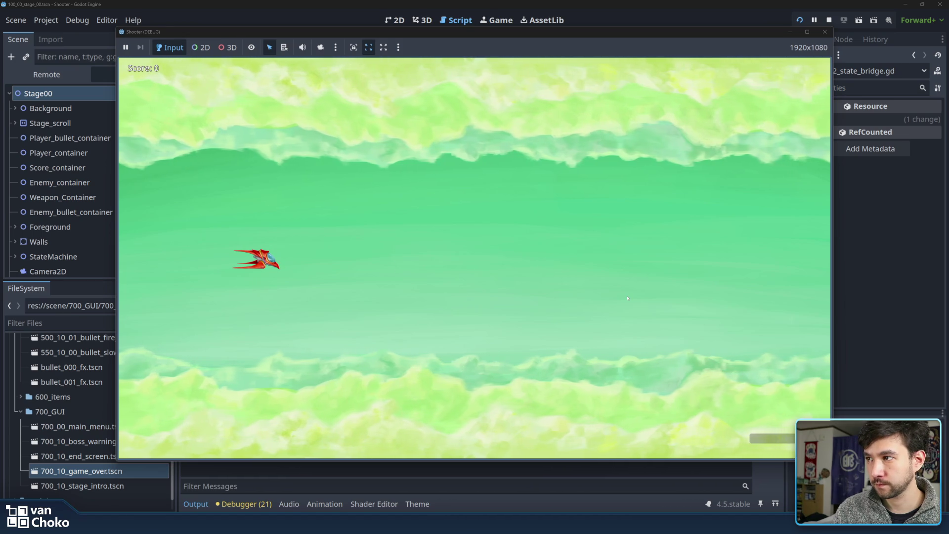
pyautogui.press('Up')
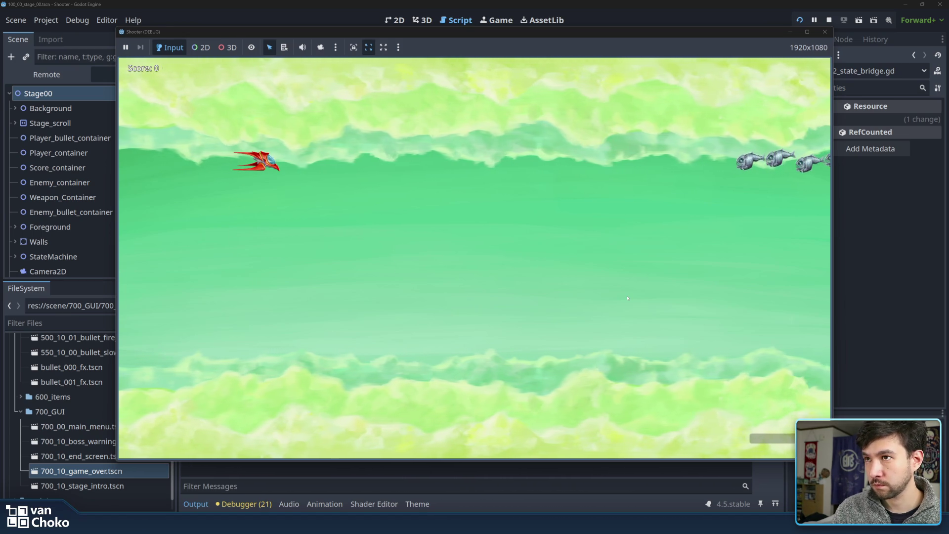
pyautogui.press('space')
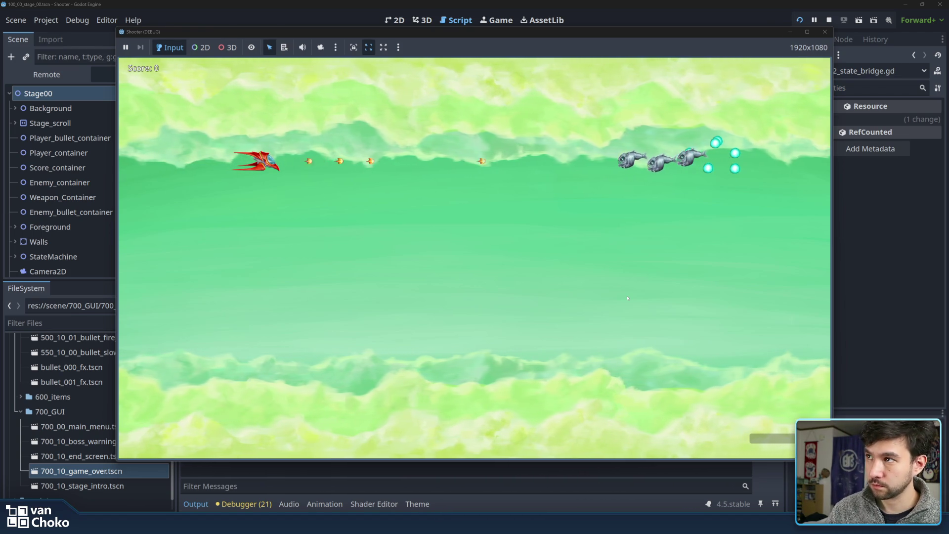
# Capture a screenshot of the whole game area, then close the running game.
pyautogui.press('super+shift+s')
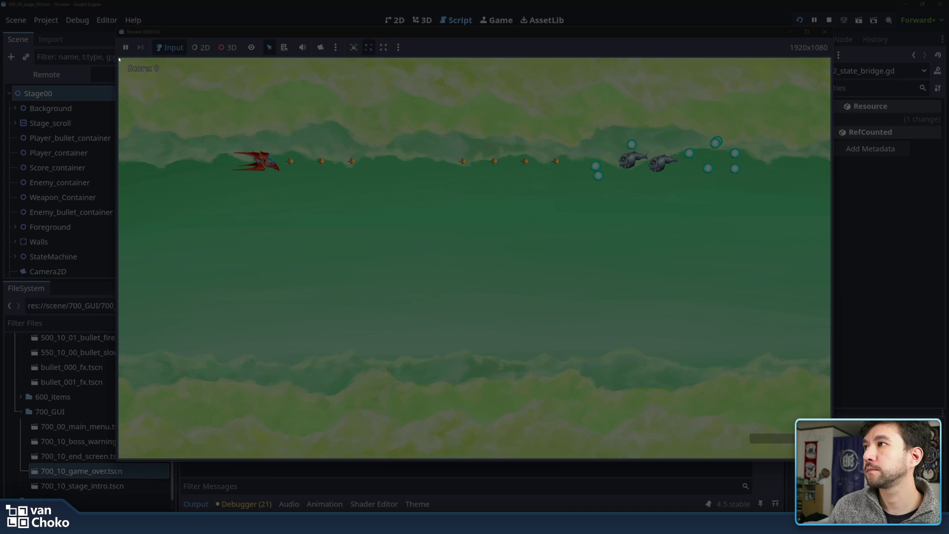
pyautogui.moveTo(322, 184)
pyautogui.mouseDown()
pyautogui.moveTo(377, 242)
pyautogui.moveTo(786, 489)
pyautogui.moveTo(832, 461)
pyautogui.mouseUp()
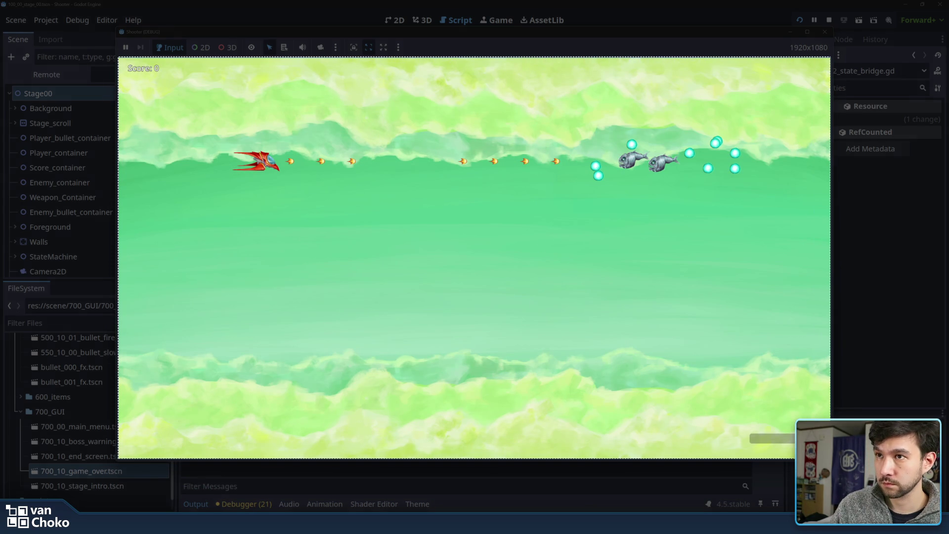
pyautogui.moveTo(832, 461); pyautogui.dragTo(831, 461)
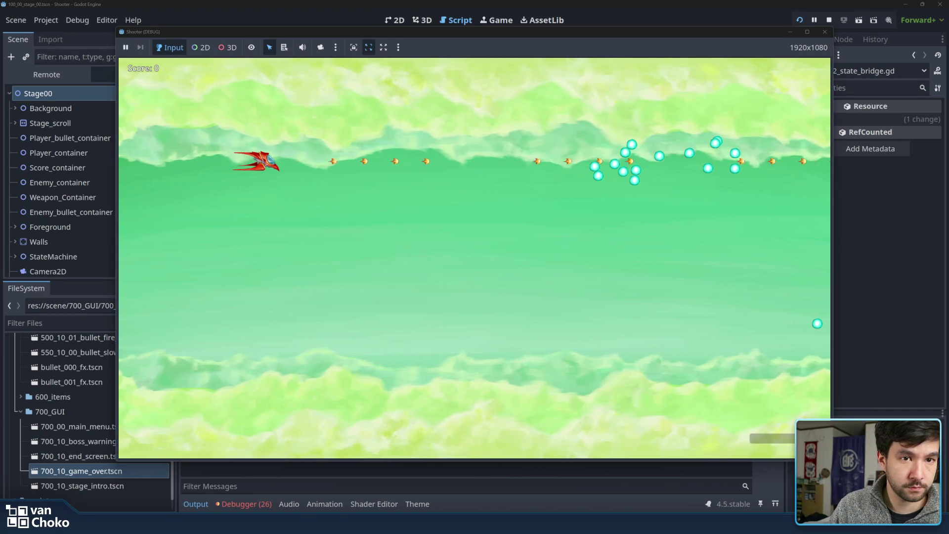
pyautogui.press('Down')
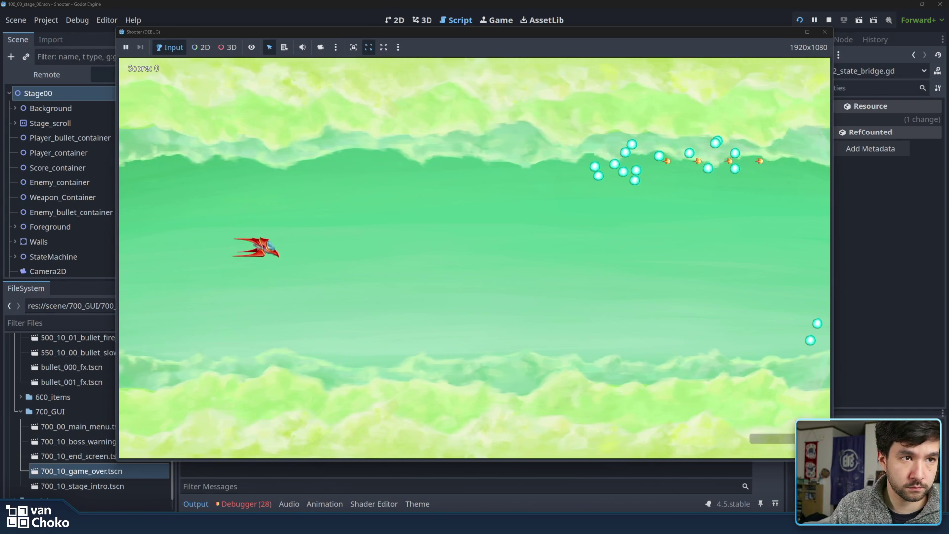
pyautogui.press('Down')
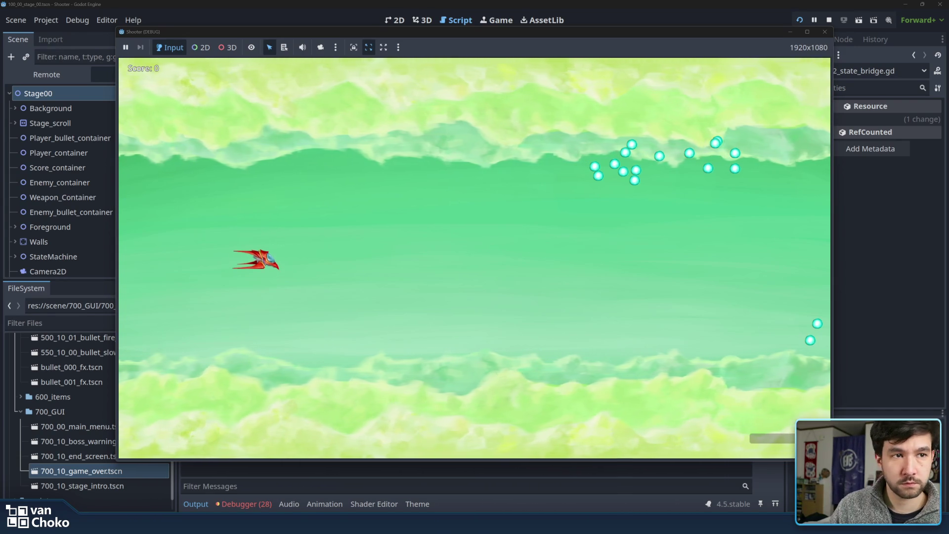
pyautogui.click(824, 32)
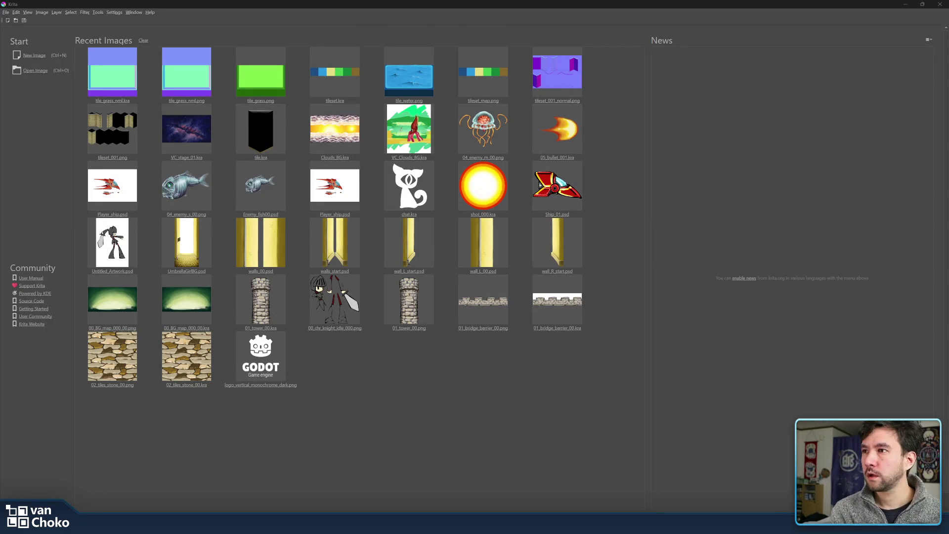
# Create a default-sized blank Krita document, then reopen the new document settings.
pyautogui.click(29, 57)
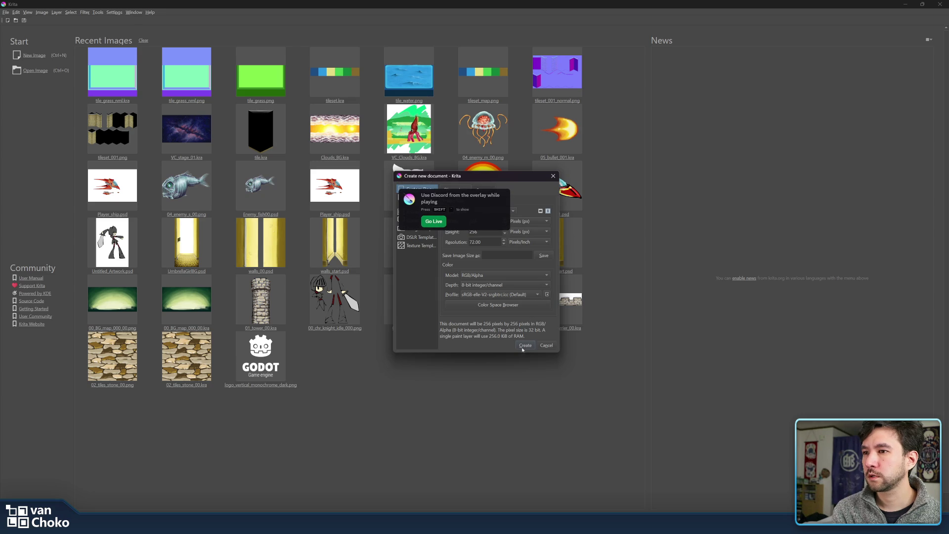
pyautogui.click(525, 345)
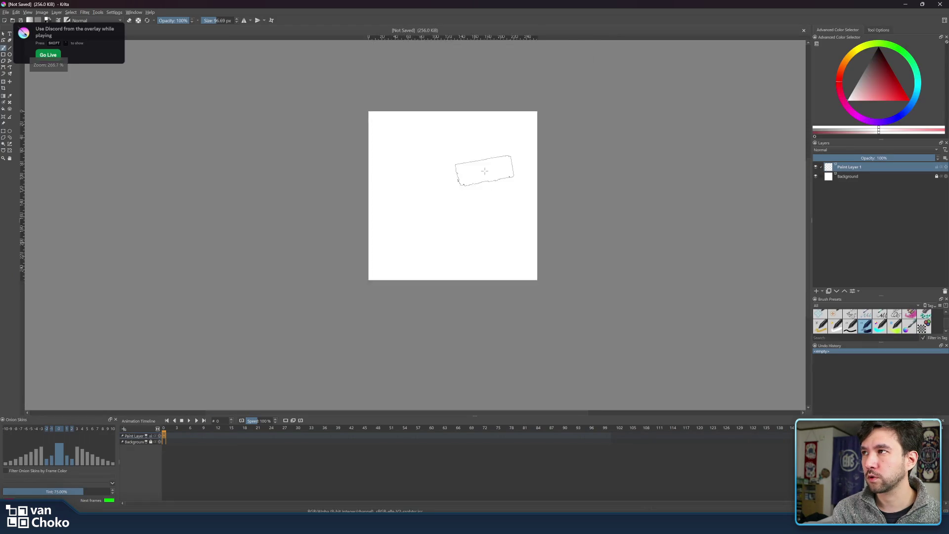
pyautogui.click(5, 12)
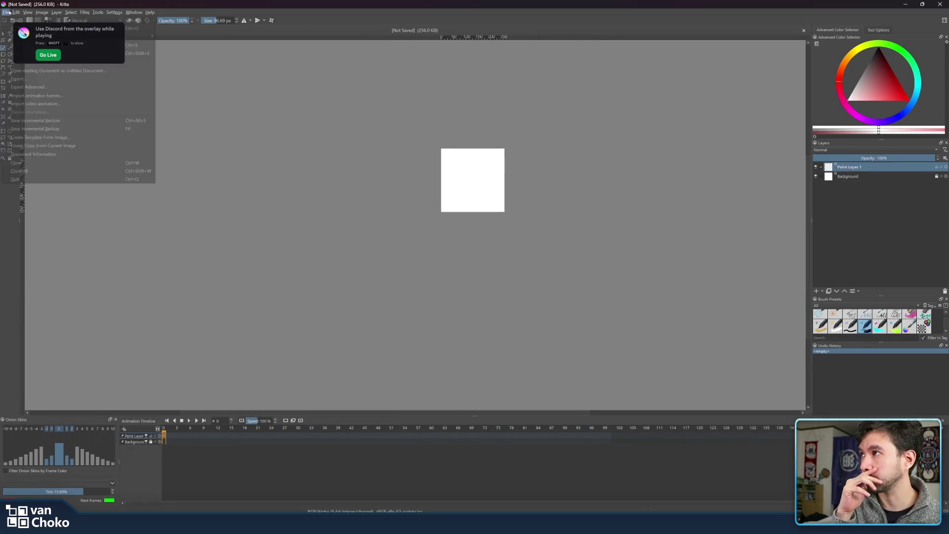
pyautogui.click(22, 20)
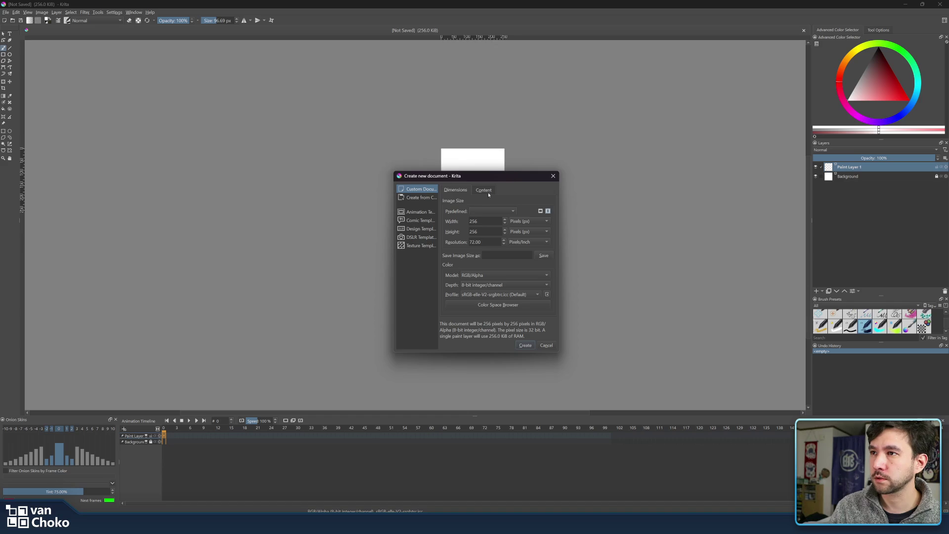
# Create a 1920 × 1080 px document and paste the captured gameplay screenshot into it.
pyautogui.doubleClick(487, 223)
pyautogui.write('1')
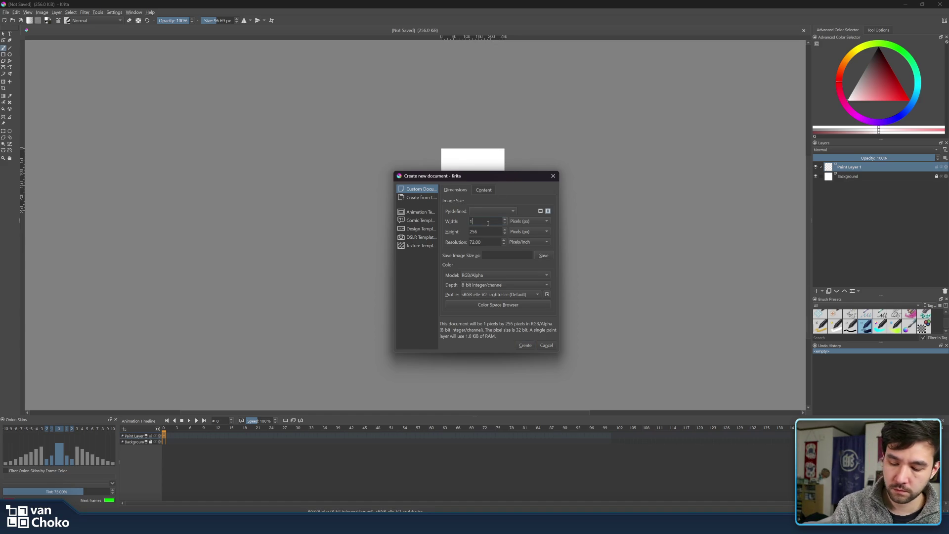
pyautogui.write('920')
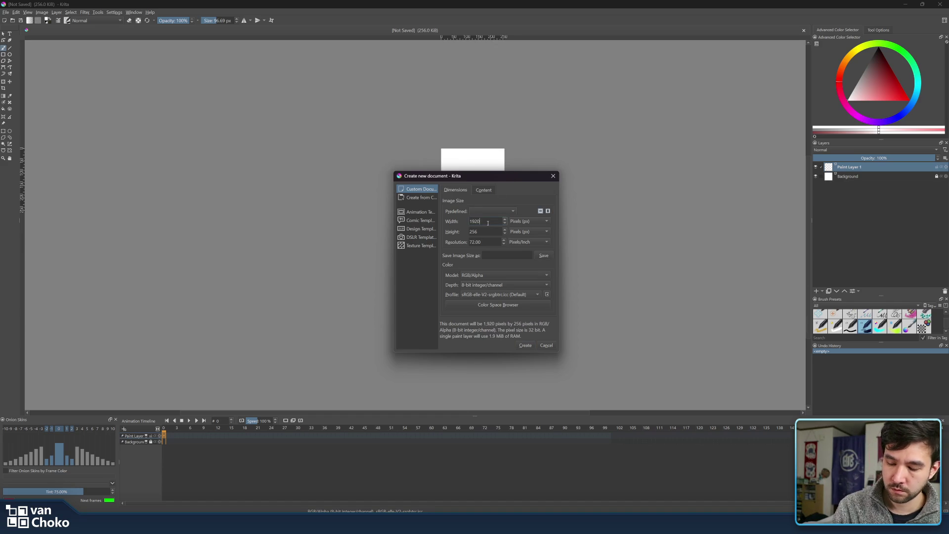
pyautogui.doubleClick(492, 231)
pyautogui.write('1080')
pyautogui.click(526, 345)
pyautogui.scroll(2, 385, 205)
pyautogui.hotkey('ctrl', 'v')
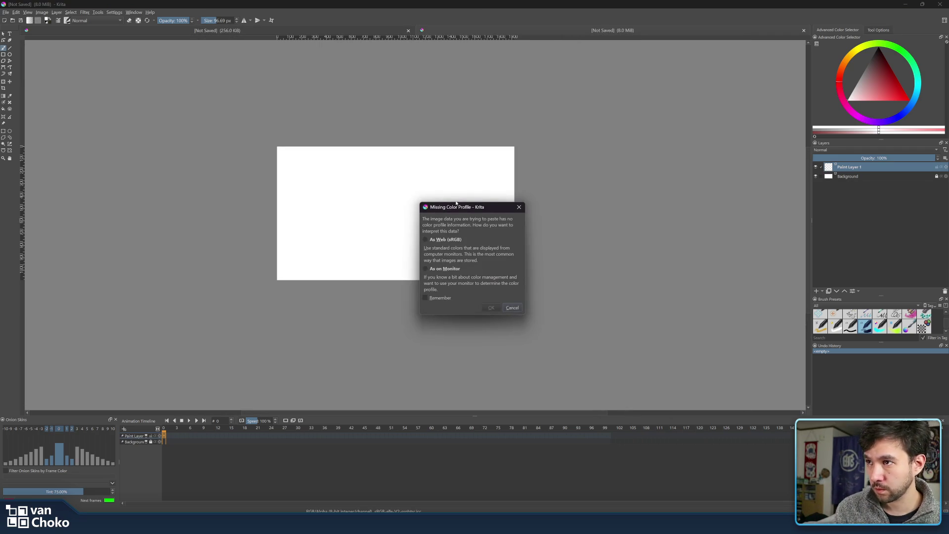
# Paste the screenshot with its colours interpreted as web sRGB, then look over the canvas.
pyautogui.moveTo(455, 203); pyautogui.dragTo(610, 205)
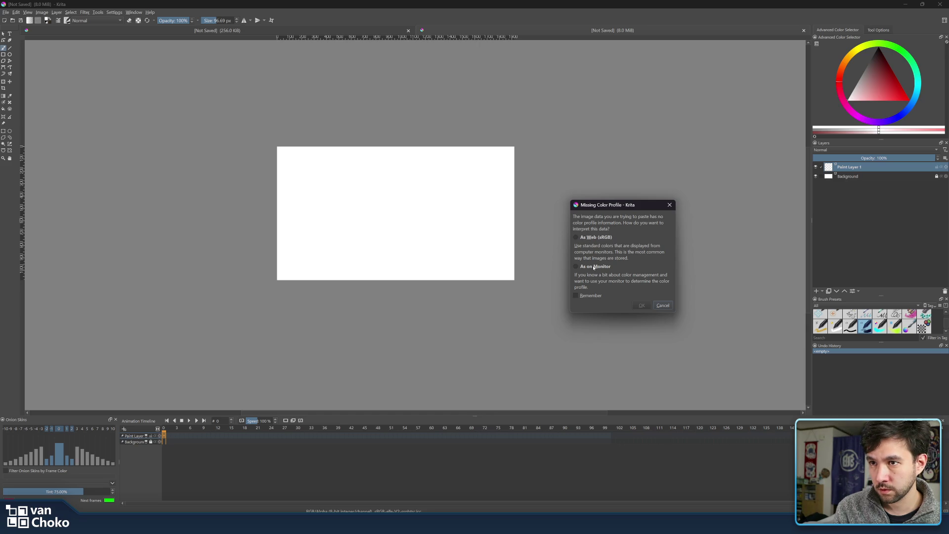
pyautogui.click(596, 238)
pyautogui.click(638, 304)
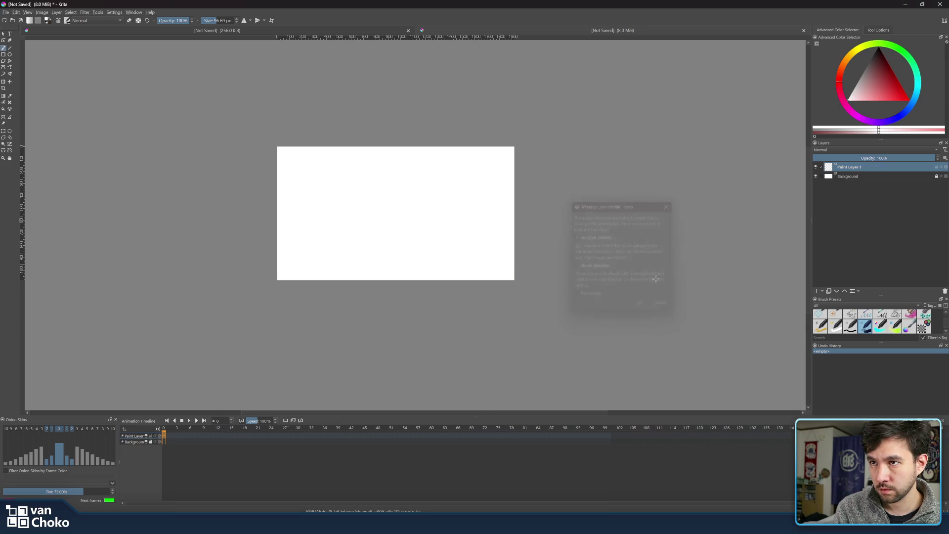
pyautogui.scroll(1, 462, 225)
pyautogui.scroll(3, 462, 225)
pyautogui.scroll(-3, 461, 222)
pyautogui.scroll(2, 460, 223)
pyautogui.moveTo(460, 222)
pyautogui.mouseDown()
pyautogui.moveTo(615, 278)
pyautogui.moveTo(592, 263)
pyautogui.mouseUp()
pyautogui.scroll(-6, 593, 263)
pyautogui.scroll(2, 593, 264)
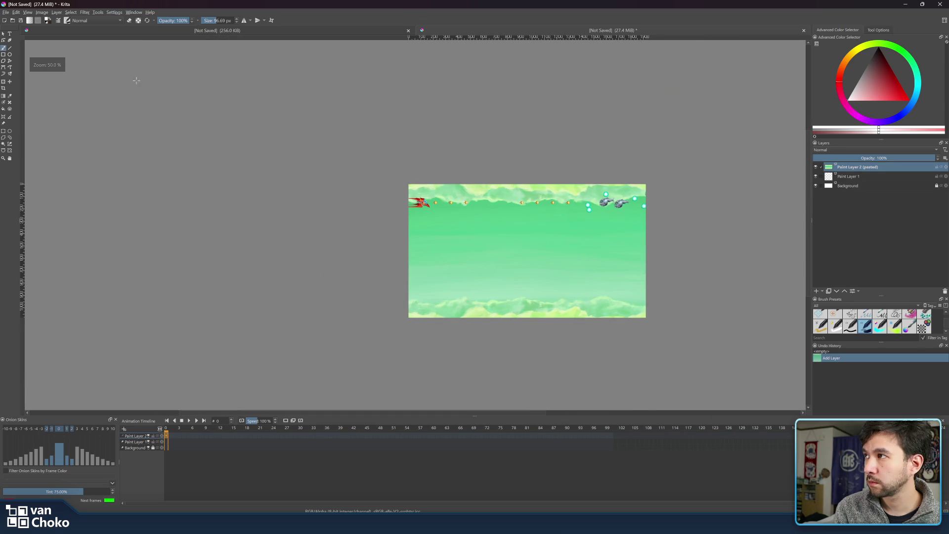
# With the Transform tool active, resize the whole image from the Image menu.
pyautogui.click(4, 82)
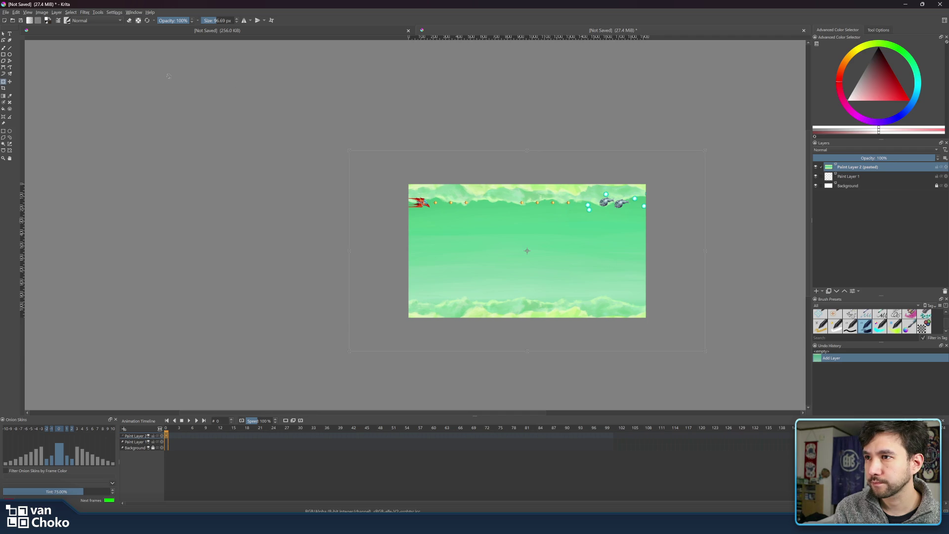
pyautogui.click(40, 13)
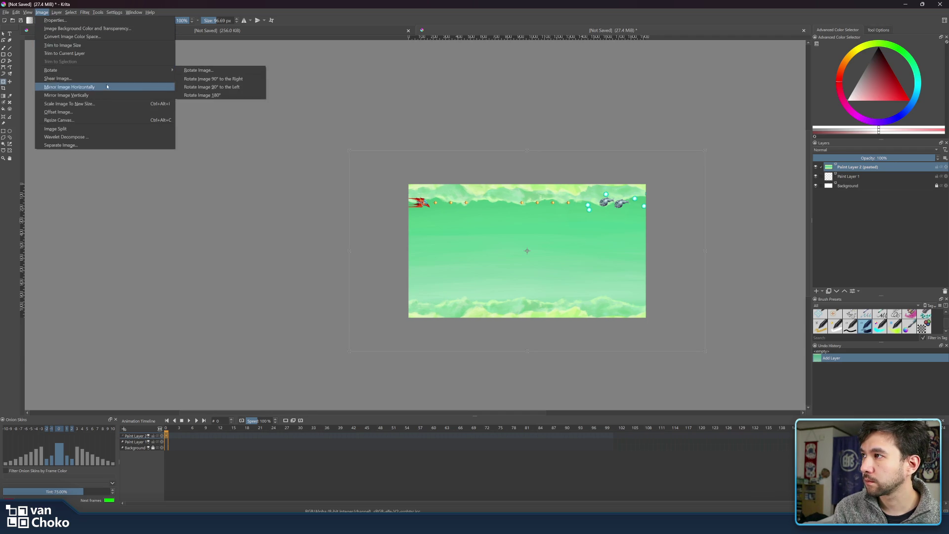
pyautogui.click(110, 119)
pyautogui.press('Return')
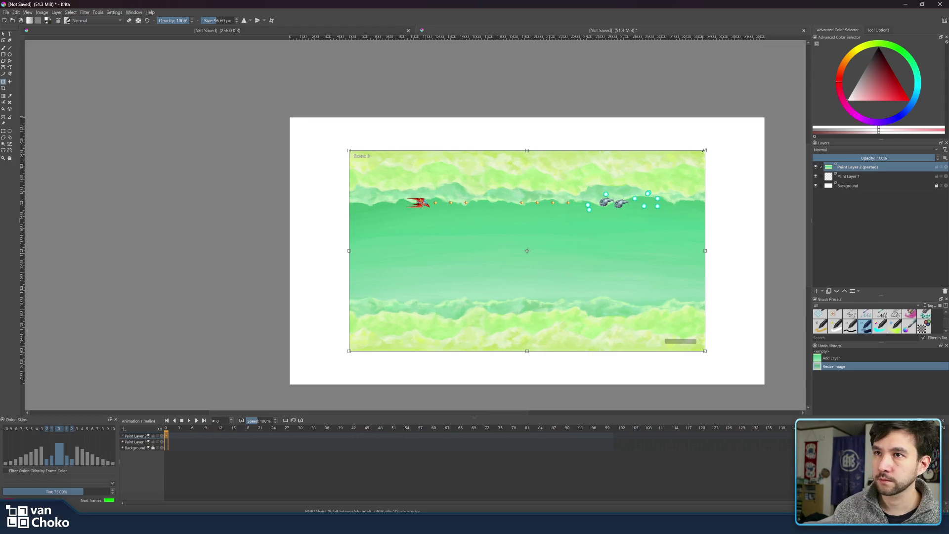
# Scale the pasted screenshot up to fill the canvas, apply it, and recentre the view.
pyautogui.moveTo(705, 150)
pyautogui.mouseDown()
pyautogui.moveTo(759, 138)
pyautogui.moveTo(760, 116)
pyautogui.moveTo(756, 168)
pyautogui.moveTo(771, 129)
pyautogui.mouseUp()
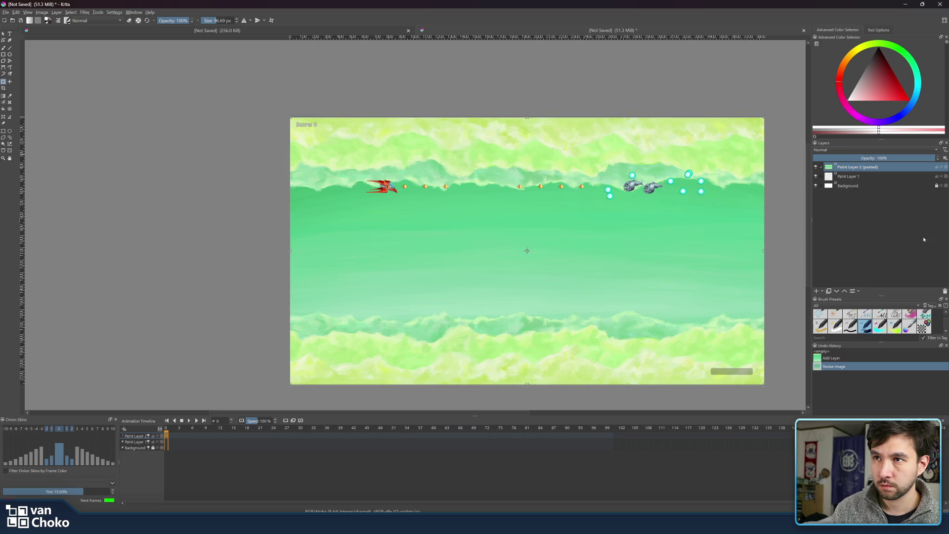
pyautogui.click(858, 177)
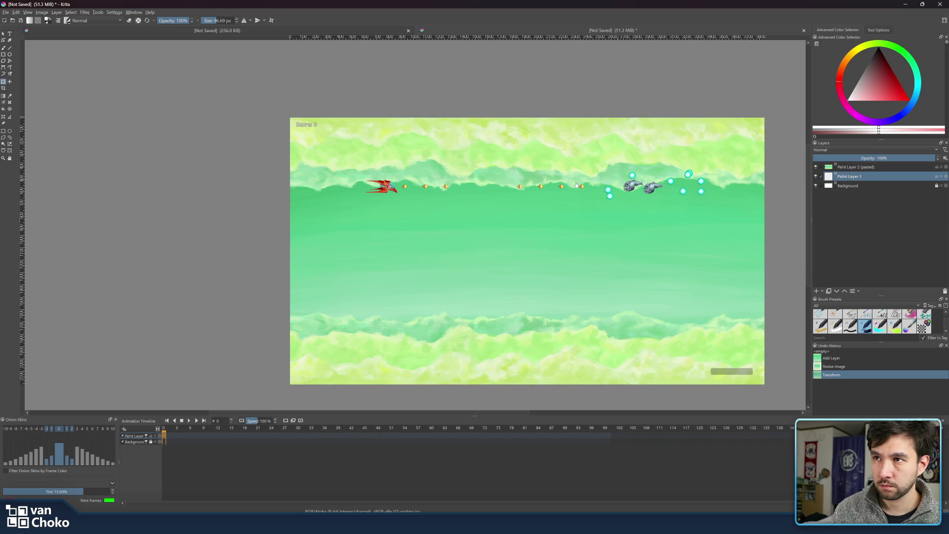
pyautogui.scroll(1, 582, 186)
pyautogui.scroll(2, 582, 186)
pyautogui.scroll(-3, 593, 193)
pyautogui.scroll(1, 618, 208)
pyautogui.scroll(-1, 631, 214)
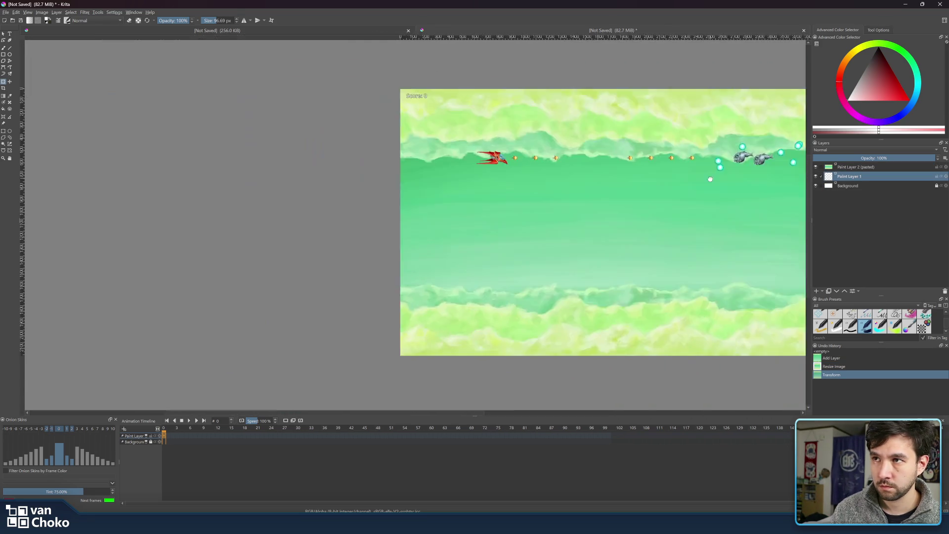
pyautogui.moveTo(711, 179); pyautogui.dragTo(555, 182)
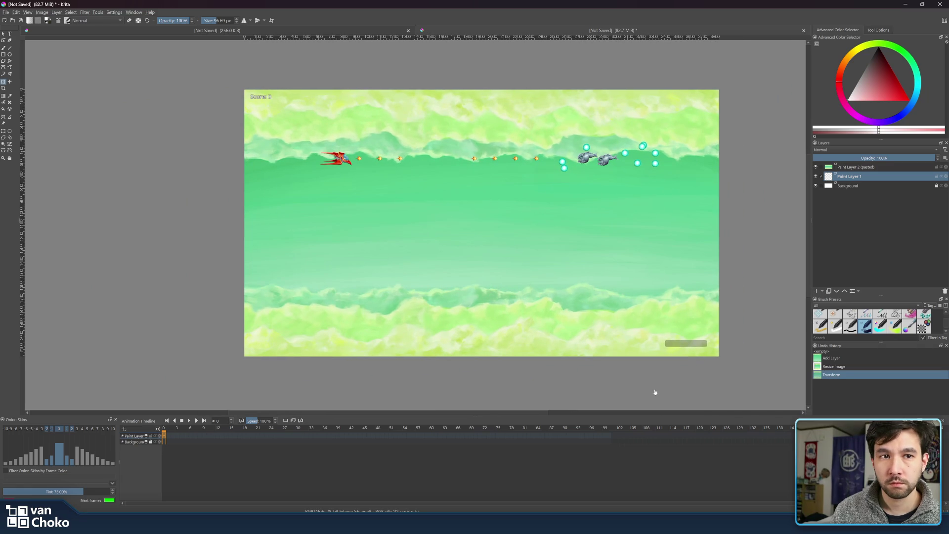
pyautogui.click(854, 168)
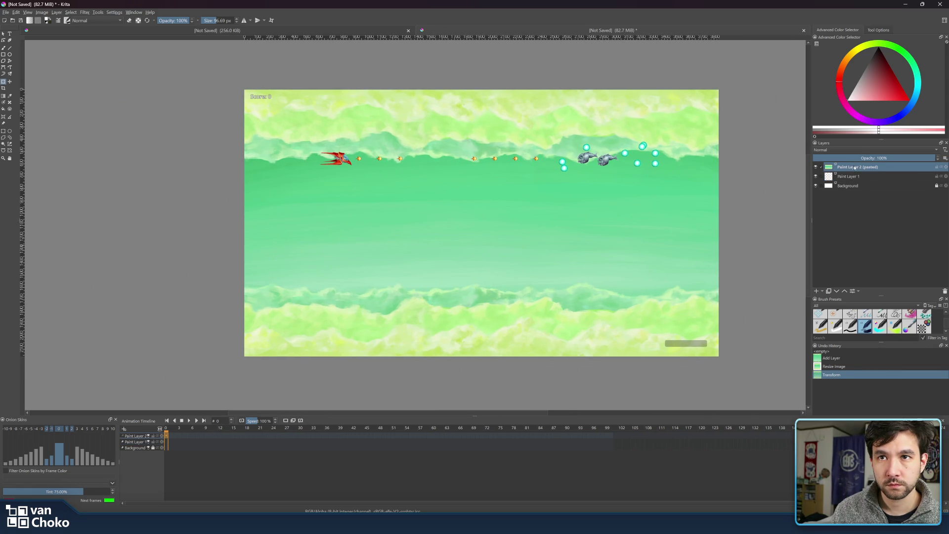
# Move Paint Layer 1 above the pasted screenshot layer and zoom in on the canvas.
pyautogui.moveTo(867, 175); pyautogui.dragTo(862, 169)
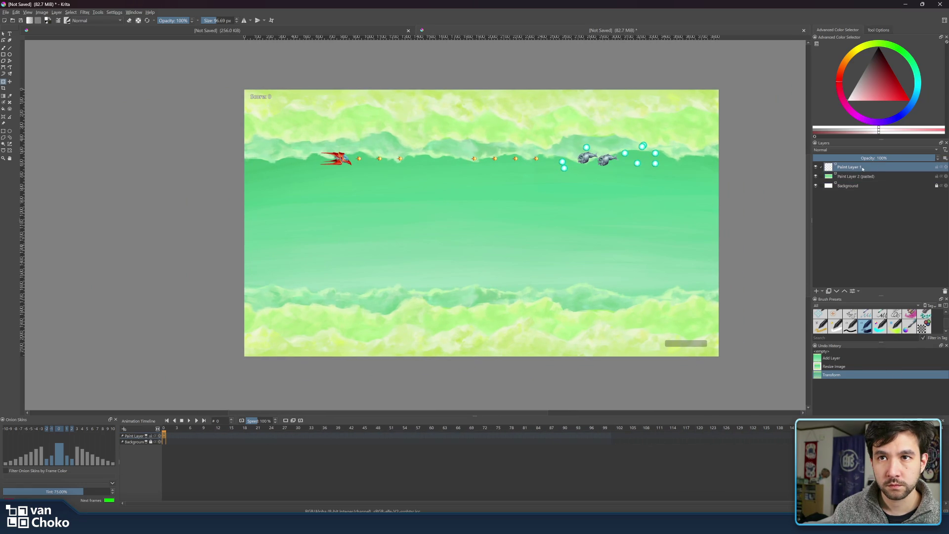
pyautogui.scroll(3, 543, 198)
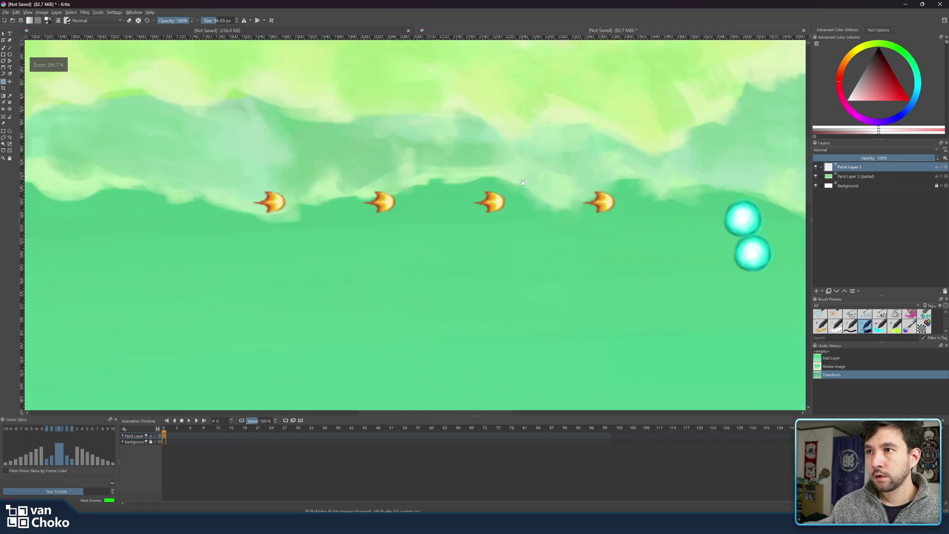
pyautogui.scroll(3, 523, 182)
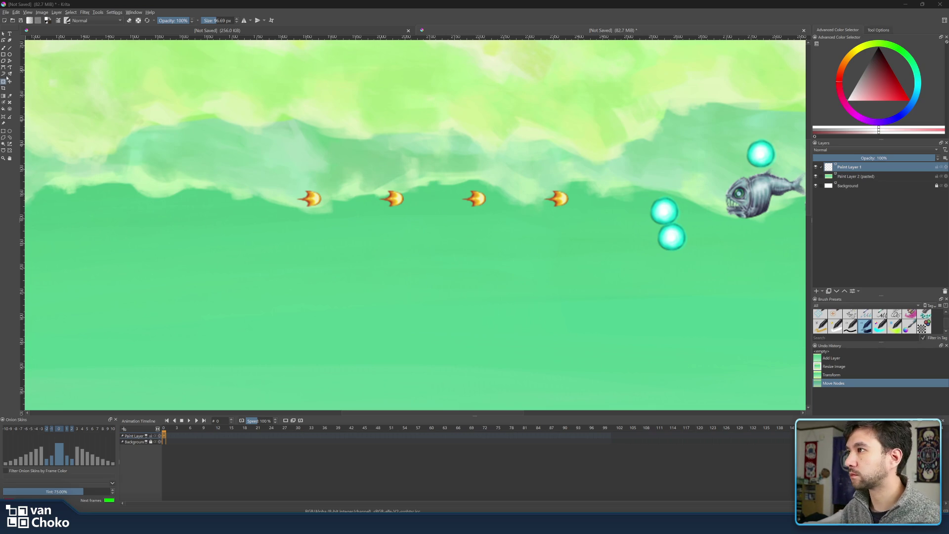
# Take the freehand brush at a small size and undo a test stroke near the fourth fireball.
pyautogui.click(3, 48)
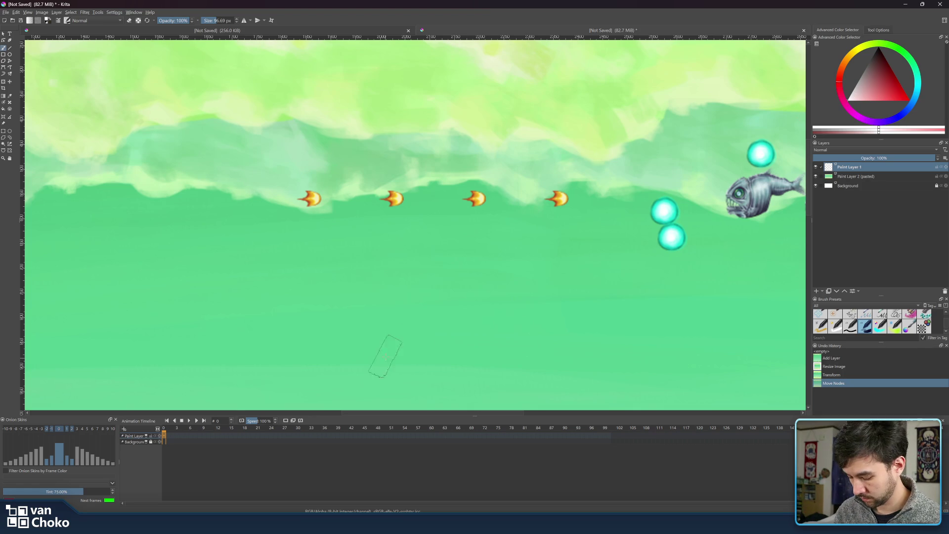
pyautogui.press(']')
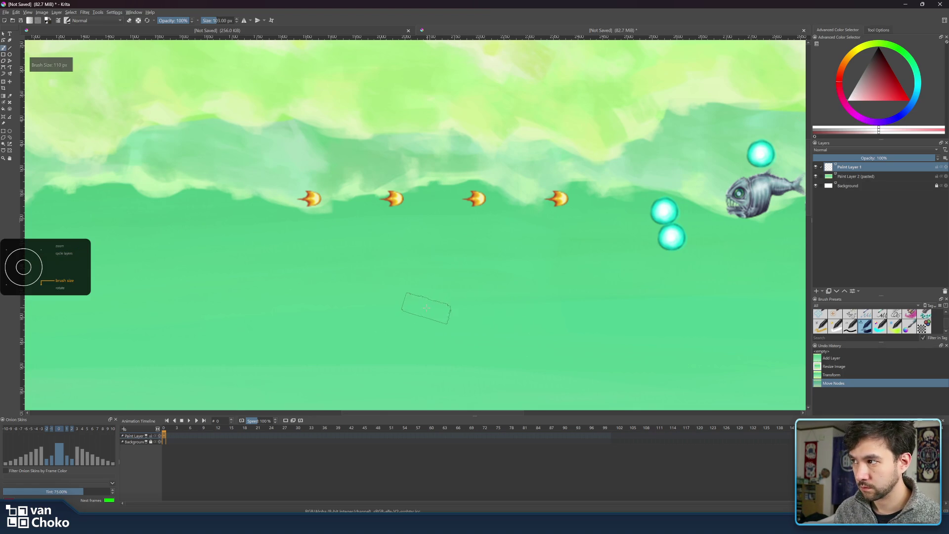
pyautogui.press('[')
pyautogui.press('[')
pyautogui.press('[')
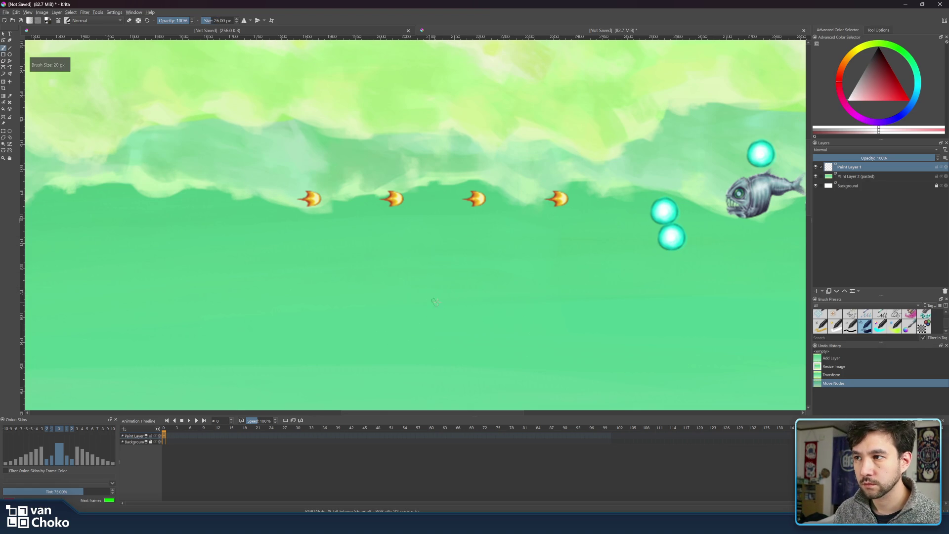
pyautogui.moveTo(578, 198); pyautogui.dragTo(562, 186)
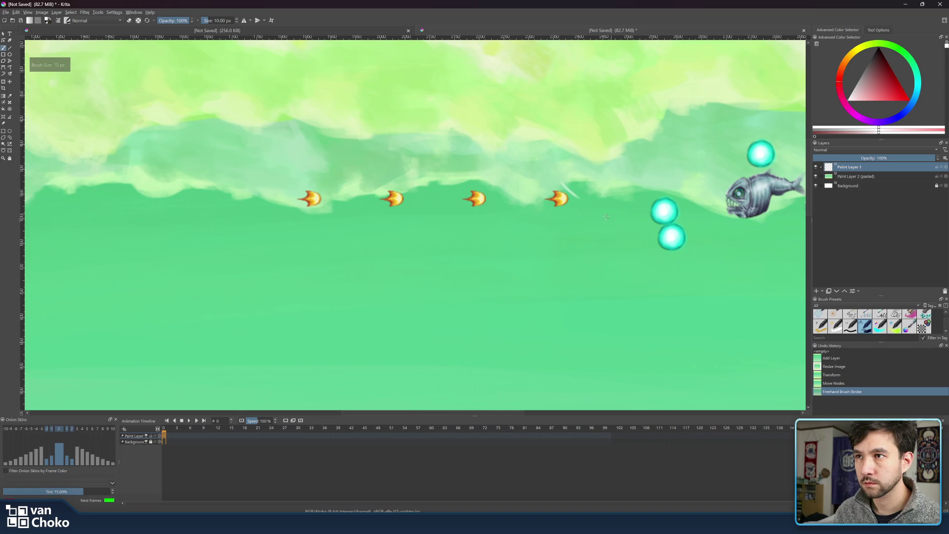
pyautogui.hotkey('ctrl', 'z')
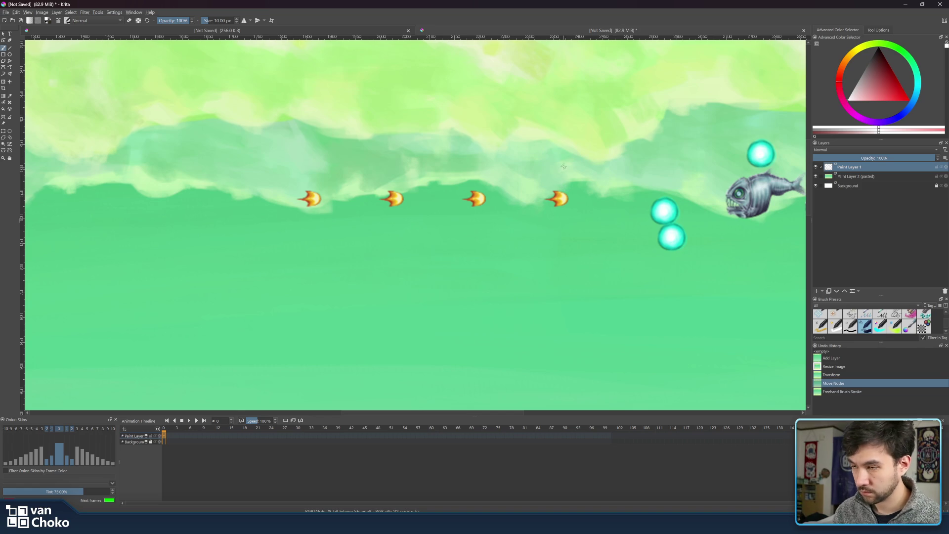
# Pick a different brush preset from the pop-up palette and shrink it to 14 px.
pyautogui.rightClick(572, 169)
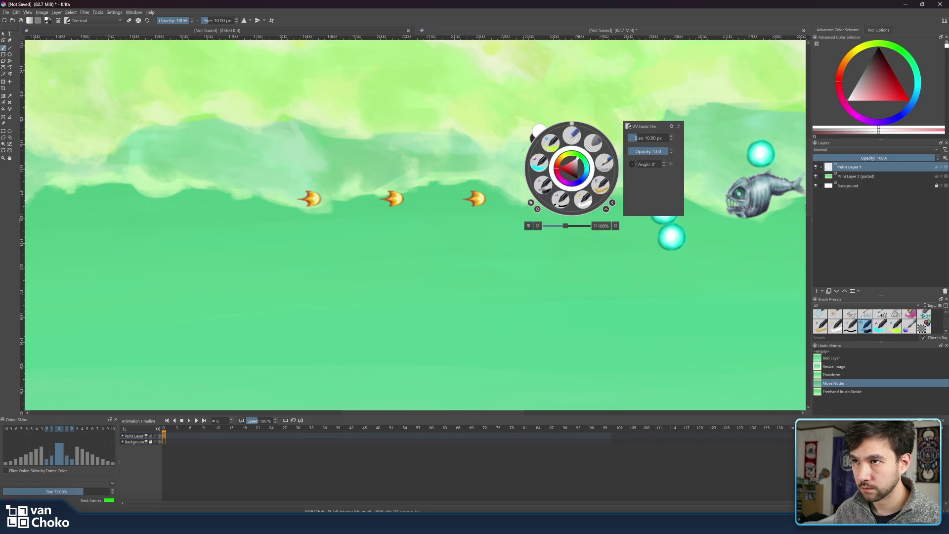
pyautogui.click(578, 200)
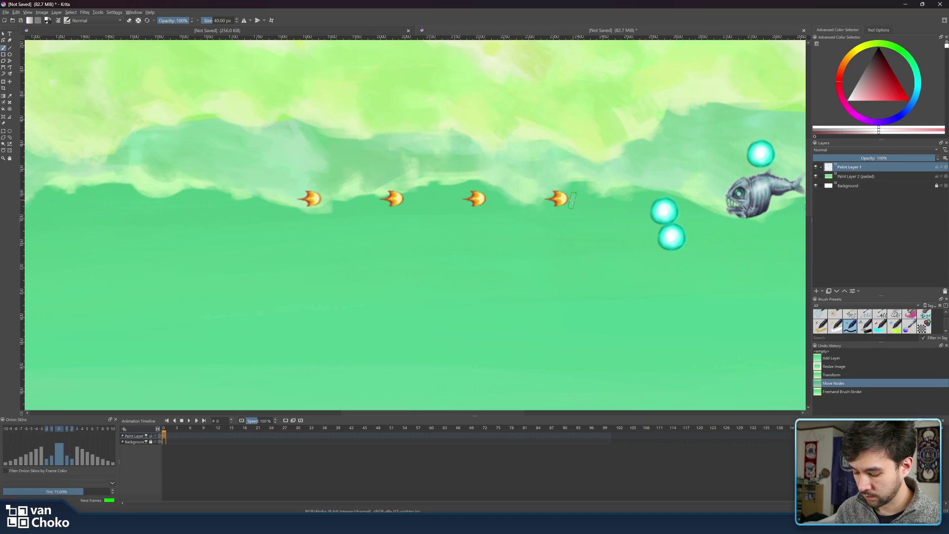
pyautogui.press('[')
pyautogui.press('[')
pyautogui.press('[')
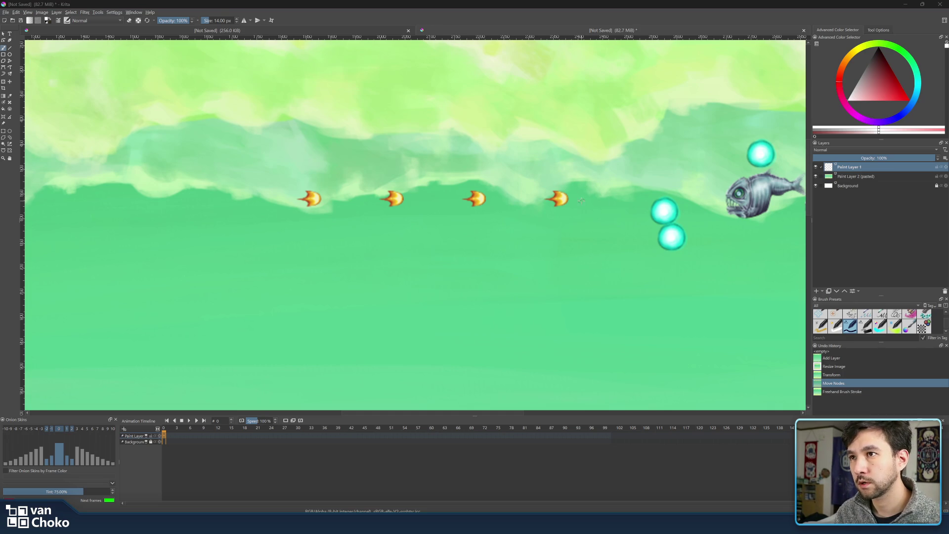
# Paint a thin white slash beside the fourth fireball and trim its tip with the eraser.
pyautogui.moveTo(560, 179)
pyautogui.mouseDown()
pyautogui.moveTo(578, 198)
pyautogui.moveTo(552, 169)
pyautogui.mouseUp()
pyautogui.press('e')
pyautogui.press('e')
pyautogui.press('e')
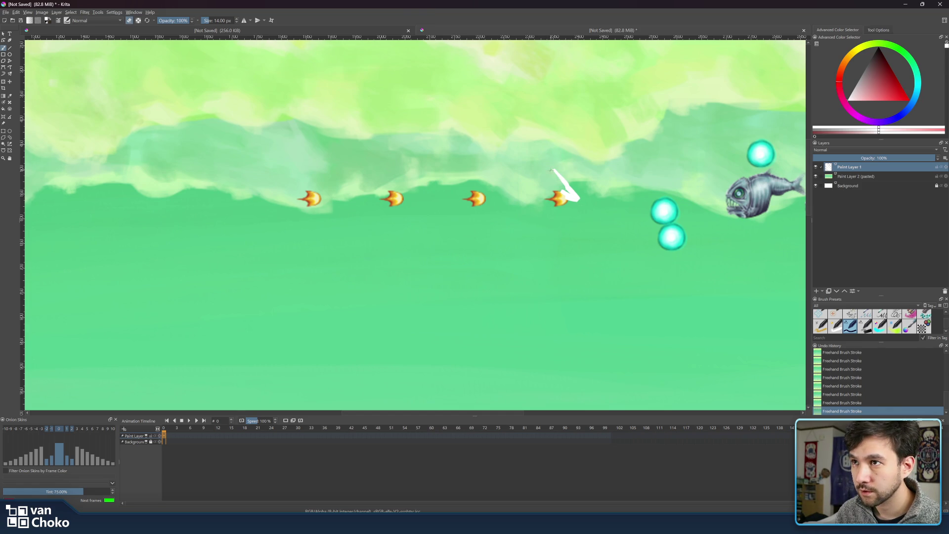
pyautogui.moveTo(563, 199); pyautogui.dragTo(579, 202)
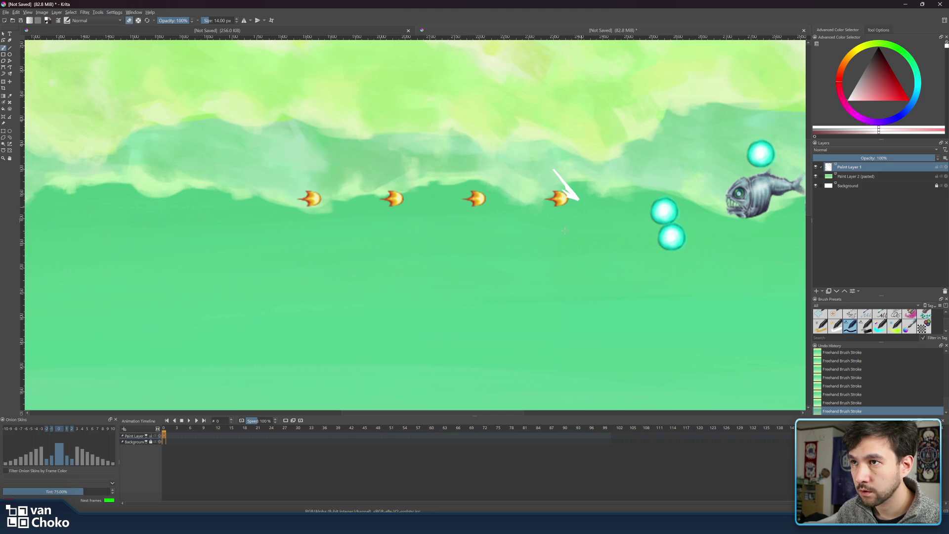
pyautogui.press('e')
pyautogui.press('e')
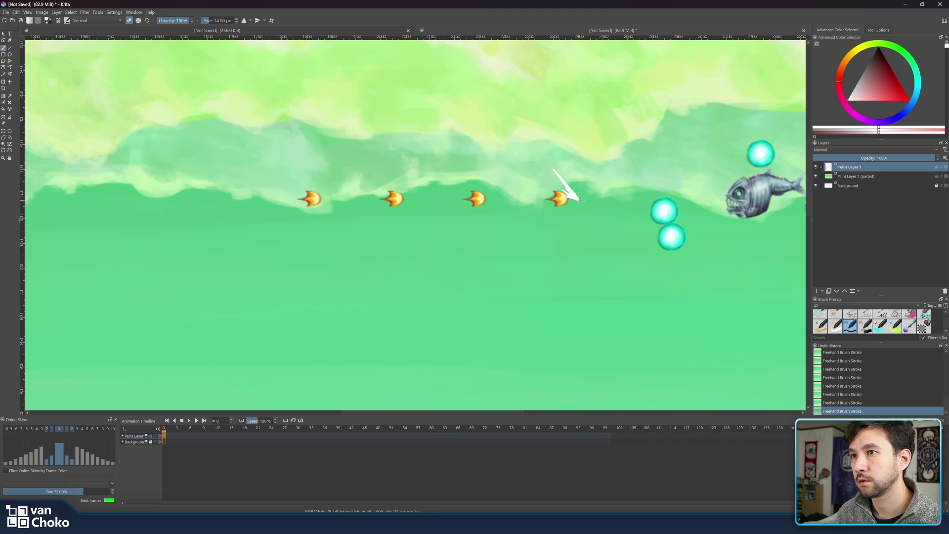
pyautogui.press('e')
pyautogui.moveTo(568, 184)
pyautogui.mouseDown()
pyautogui.moveTo(551, 166)
pyautogui.moveTo(567, 184)
pyautogui.mouseUp()
pyautogui.press('e')
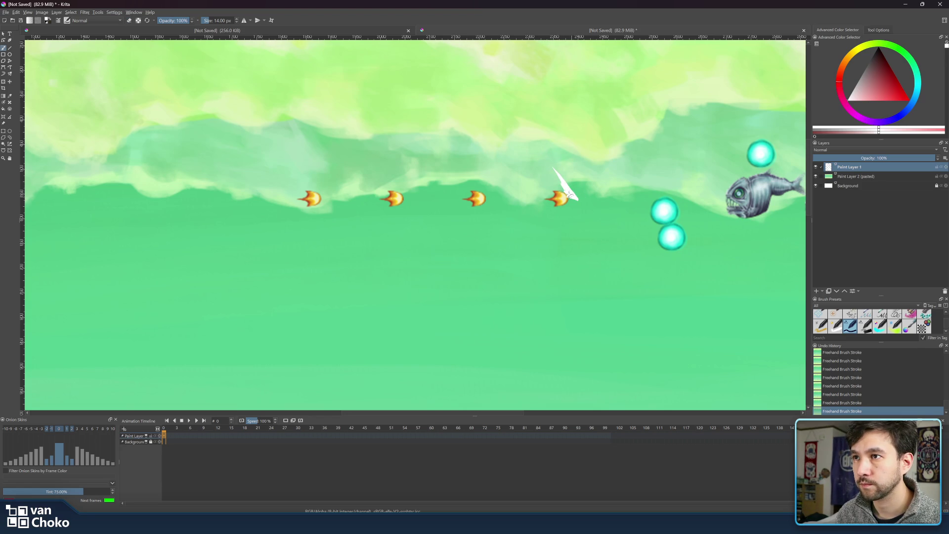
pyautogui.press('e')
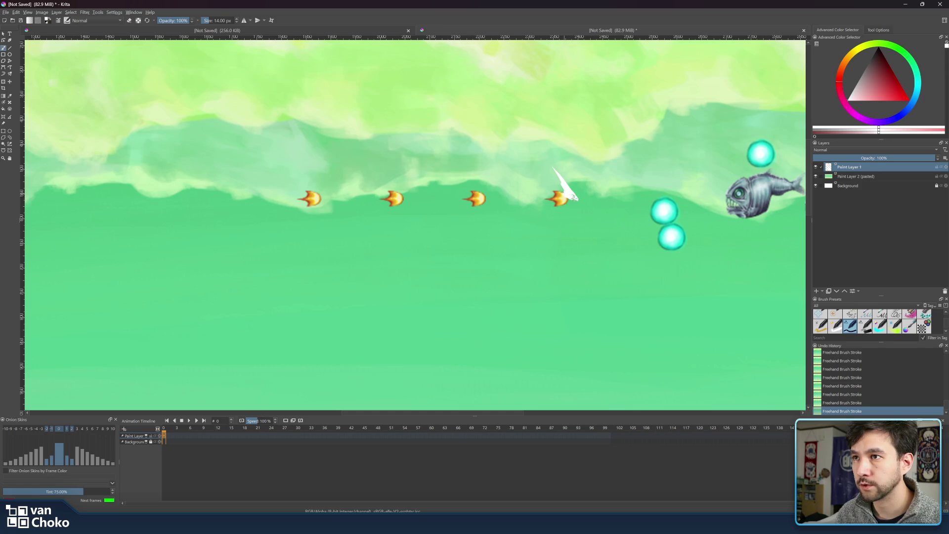
pyautogui.press('e')
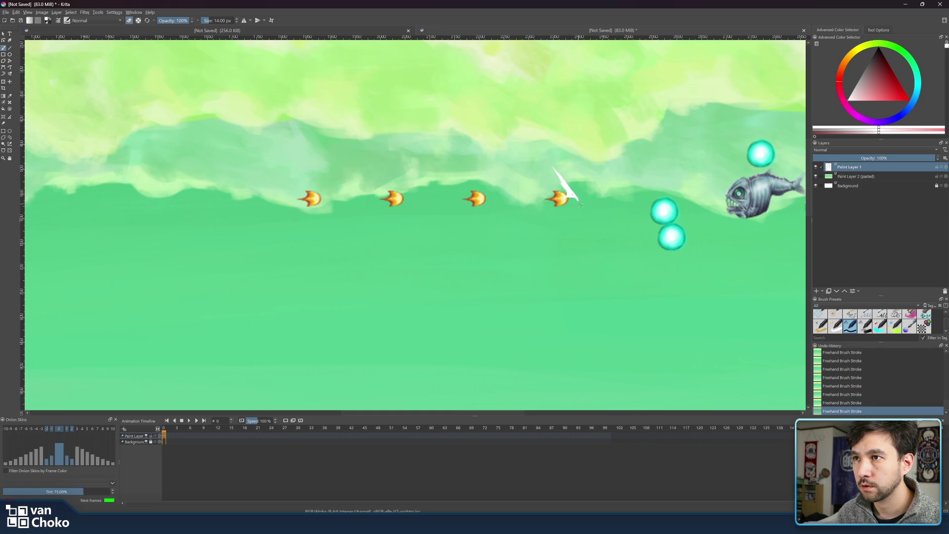
pyautogui.press('e')
pyautogui.press('e')
pyautogui.press('e')
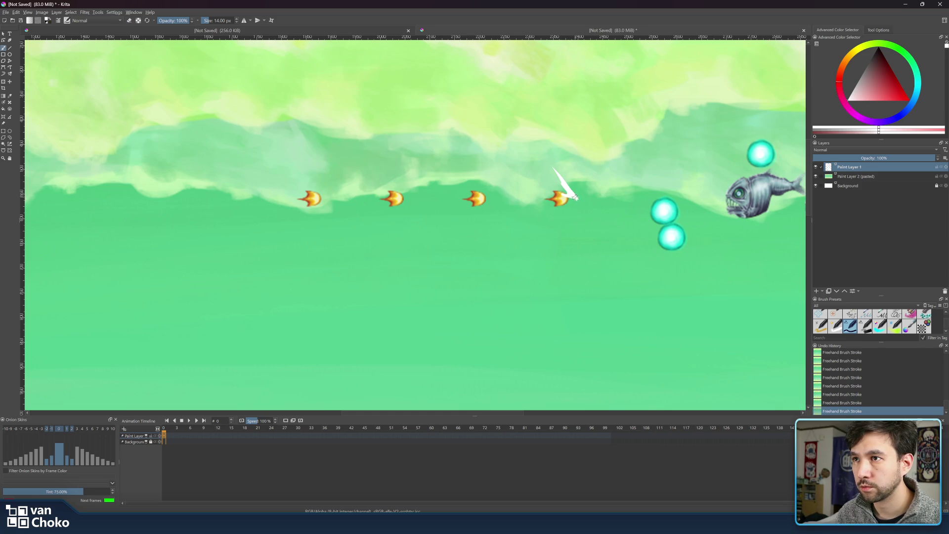
pyautogui.press('e')
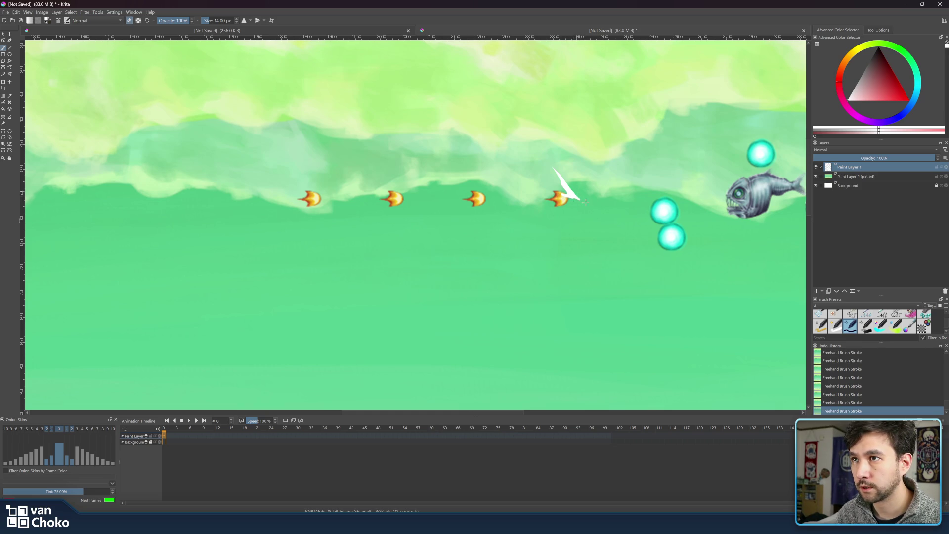
pyautogui.press('e')
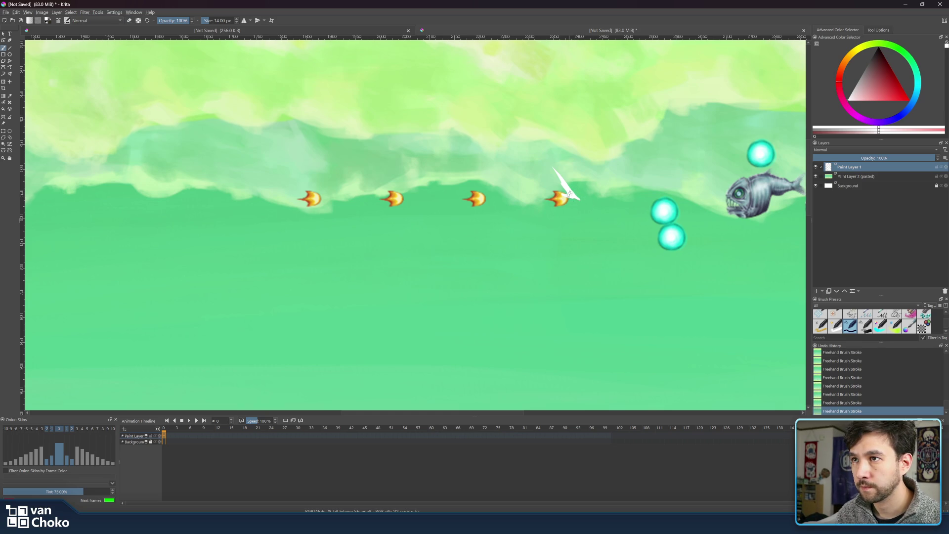
# Set the brush size to 7 px and switch to eraser mode.
pyautogui.press(']')
pyautogui.press('[')
pyautogui.press('[')
pyautogui.press('[')
pyautogui.press(']')
pyautogui.press(']')
pyautogui.press(']')
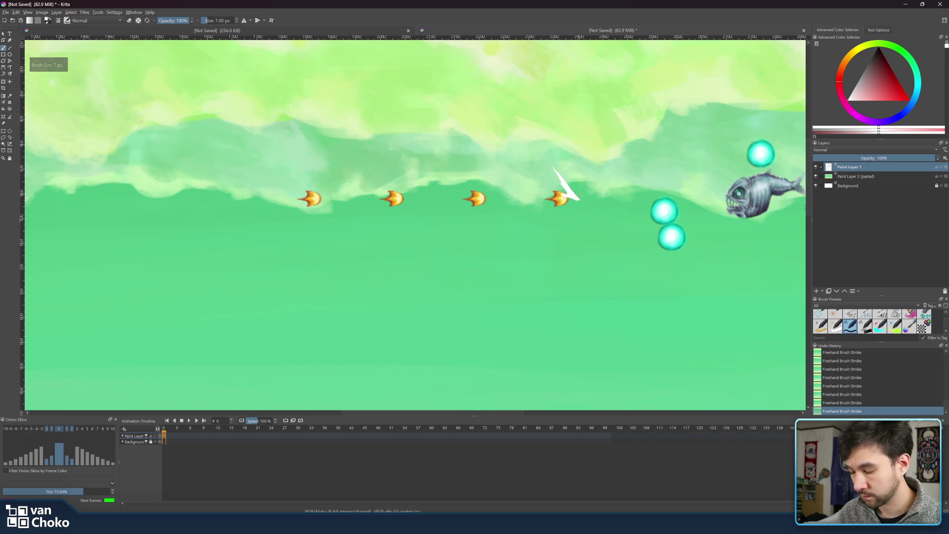
pyautogui.press('e')
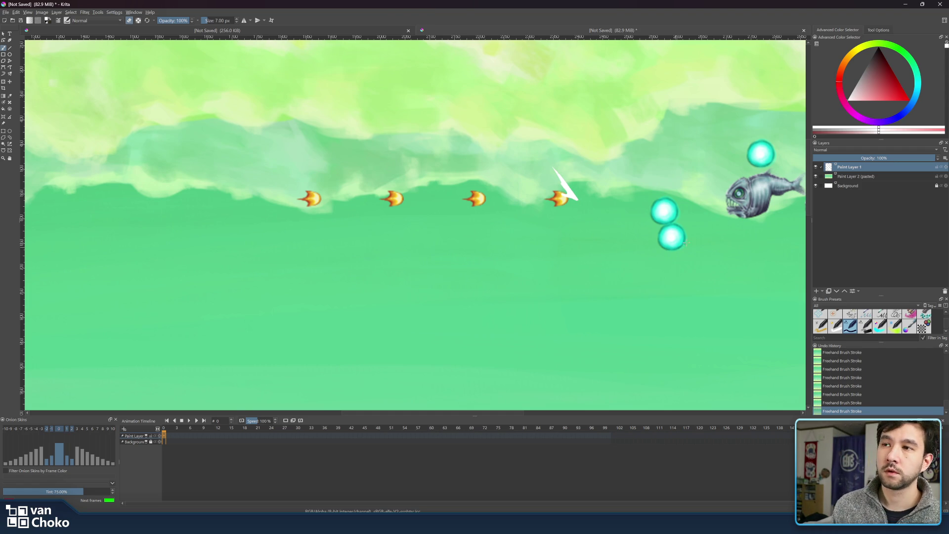
# Zoom out, measure the slash area with a rectangle selection, then switch to the sprite document.
pyautogui.press('2')
pyautogui.press('1')
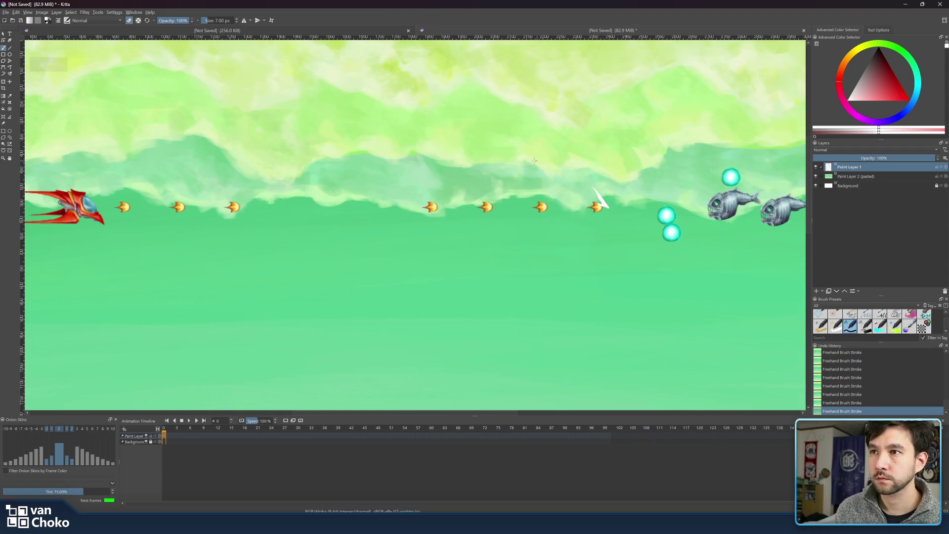
pyautogui.click(4, 131)
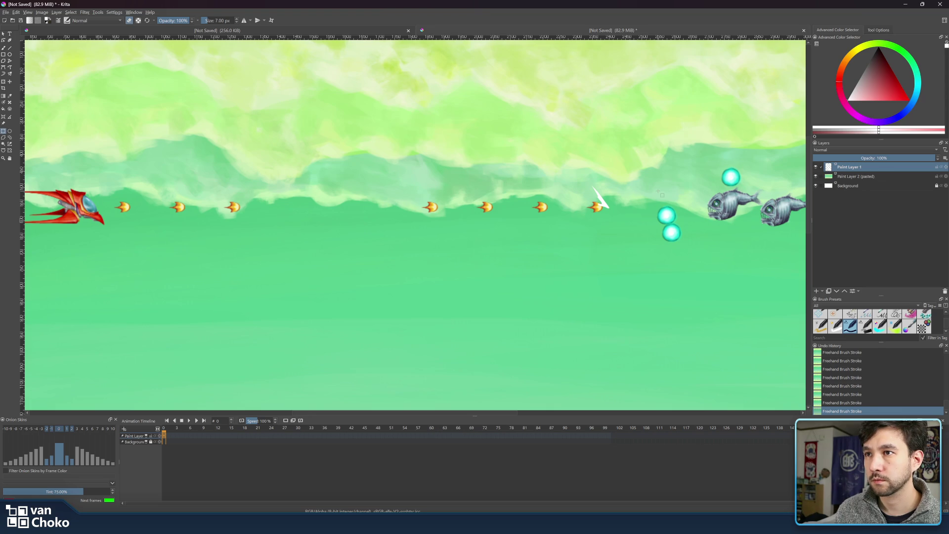
pyautogui.moveTo(614, 214); pyautogui.dragTo(589, 186)
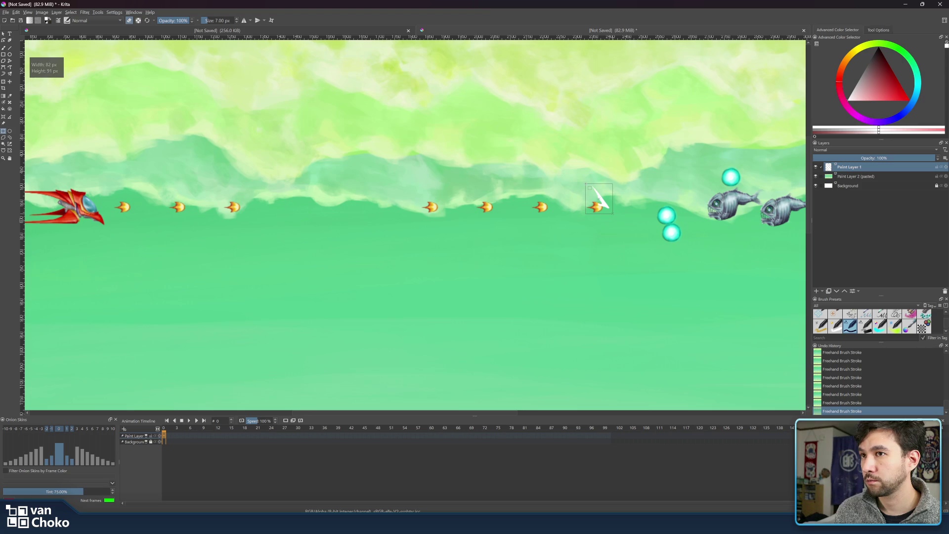
pyautogui.click(643, 140)
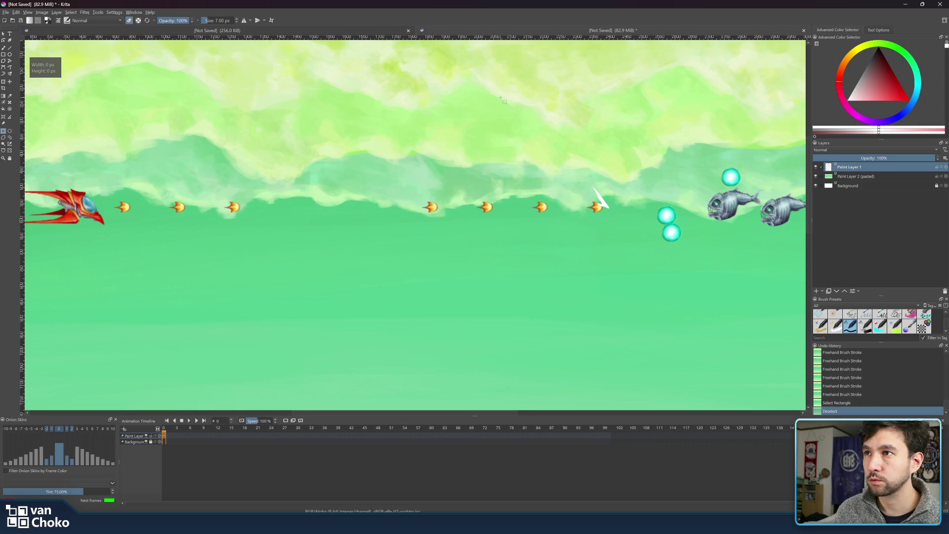
pyautogui.click(223, 31)
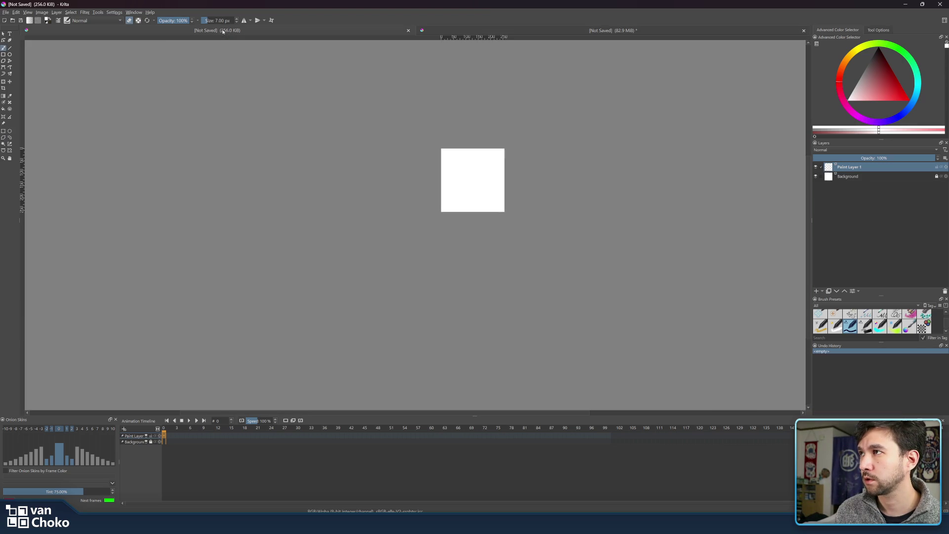
# Inspect the image properties, then close the dialog.
pyautogui.click(51, 12)
pyautogui.click(54, 19)
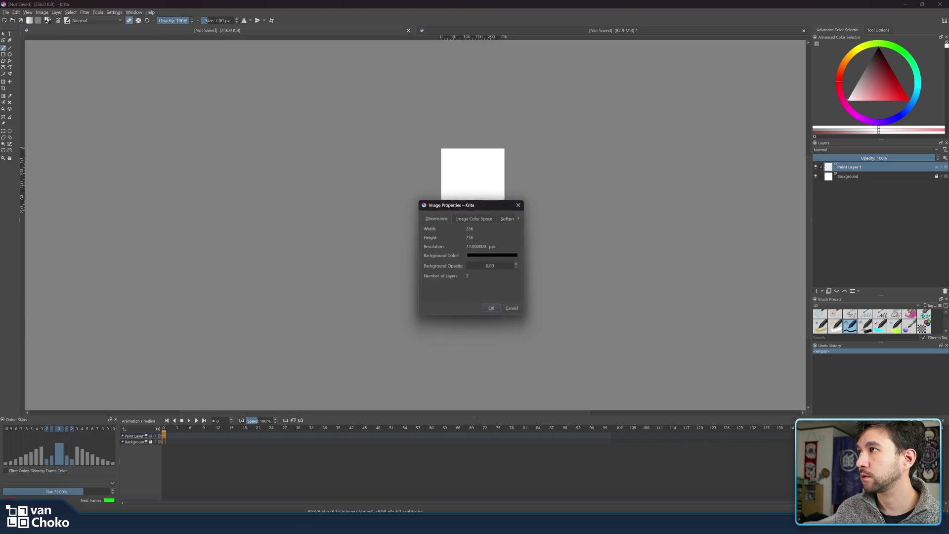
pyautogui.click(520, 204)
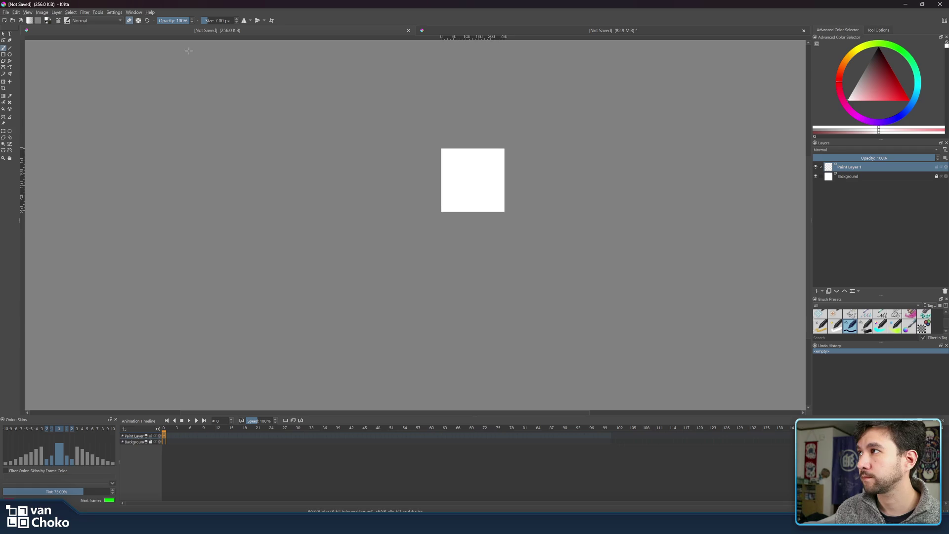
# Resize the canvas width from 256 to 128 px with proportions constrained, keeping it square.
pyautogui.click(56, 12)
pyautogui.moveTo(99, 53)
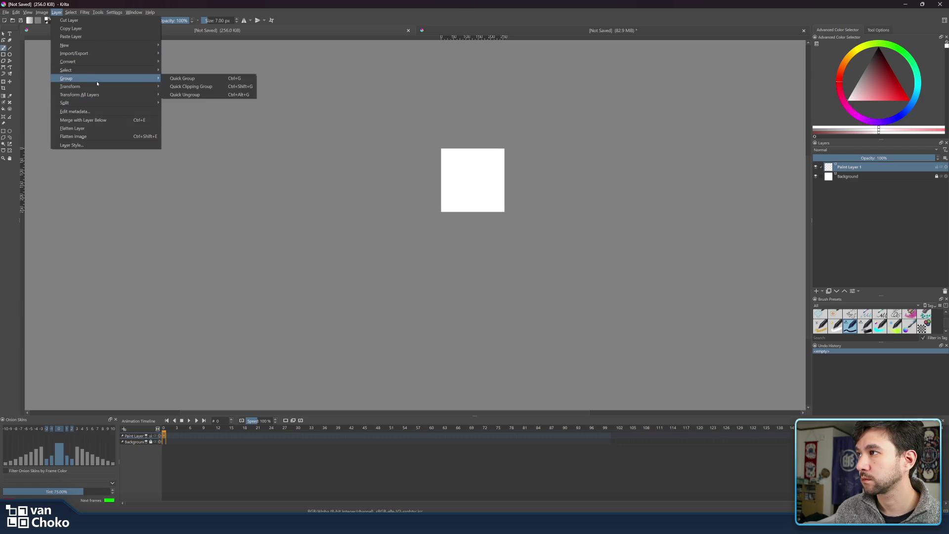
pyautogui.moveTo(97, 88)
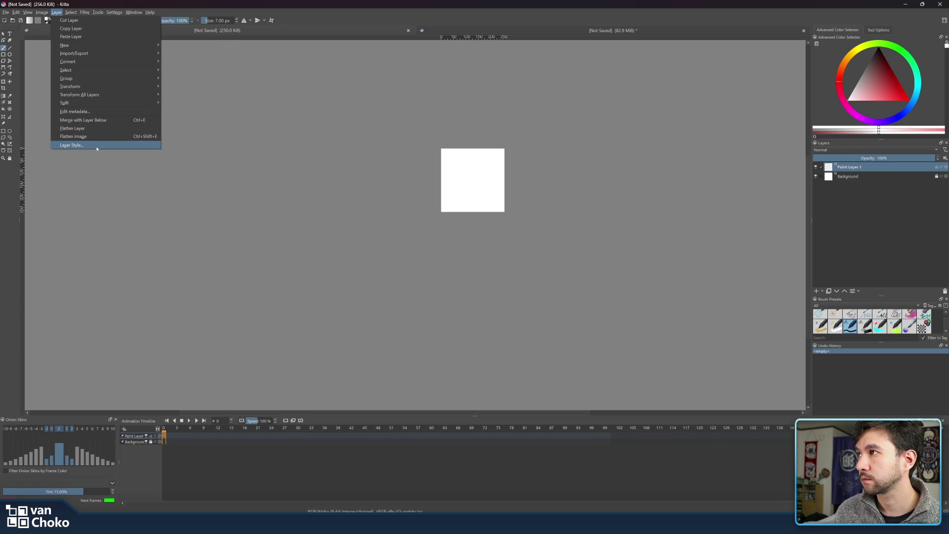
pyautogui.moveTo(41, 11)
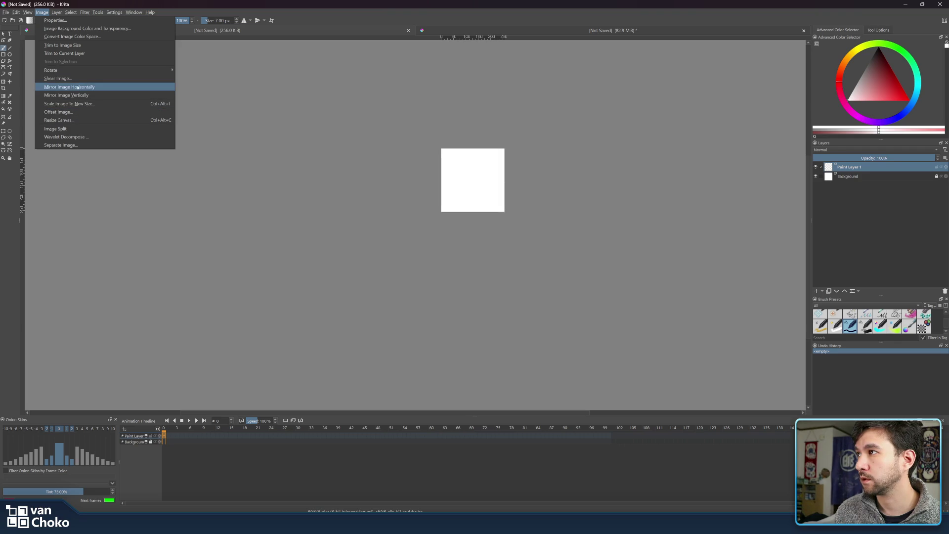
pyautogui.moveTo(77, 75)
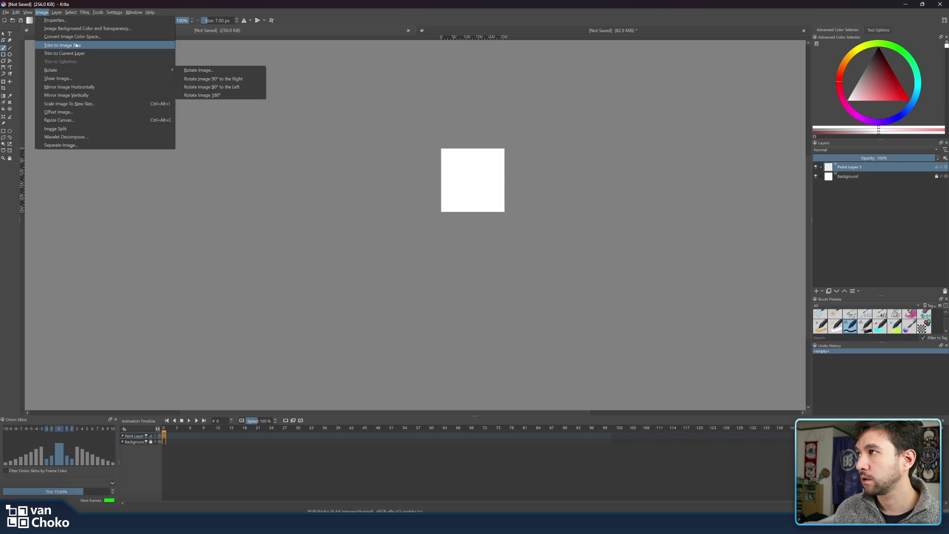
pyautogui.click(88, 121)
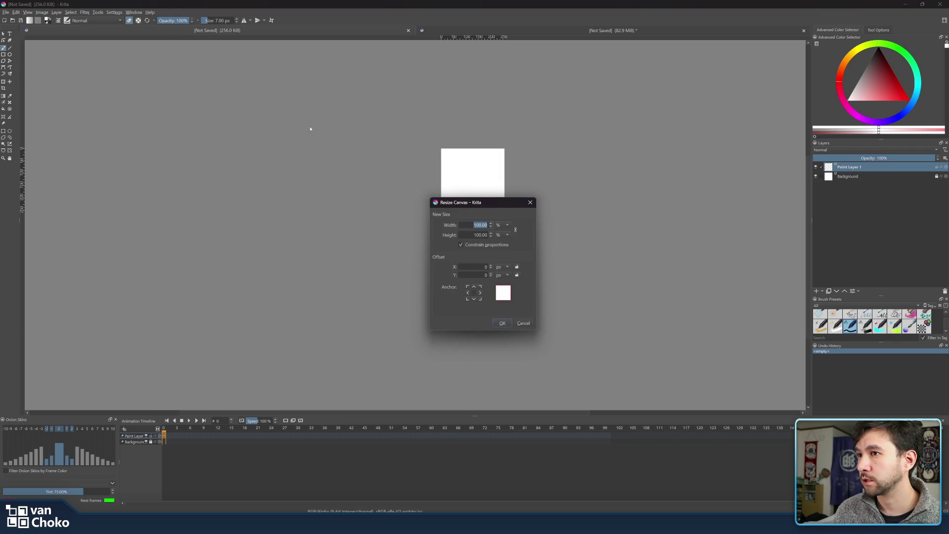
pyautogui.click(502, 226)
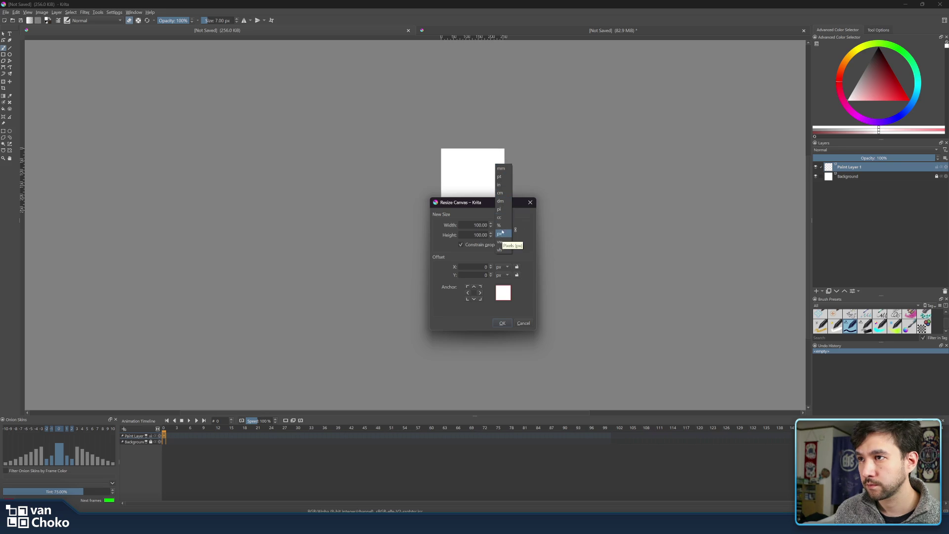
pyautogui.click(502, 233)
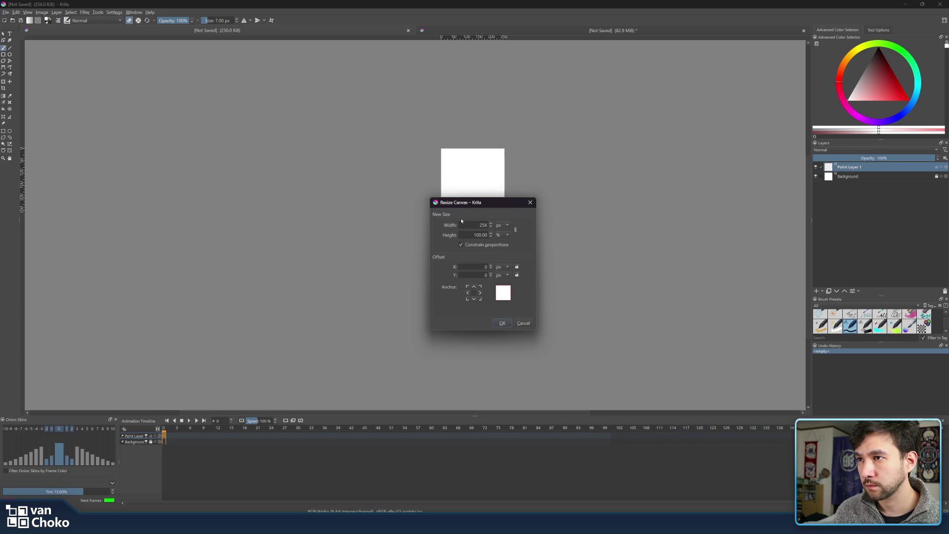
pyautogui.doubleClick(476, 225)
pyautogui.write('128')
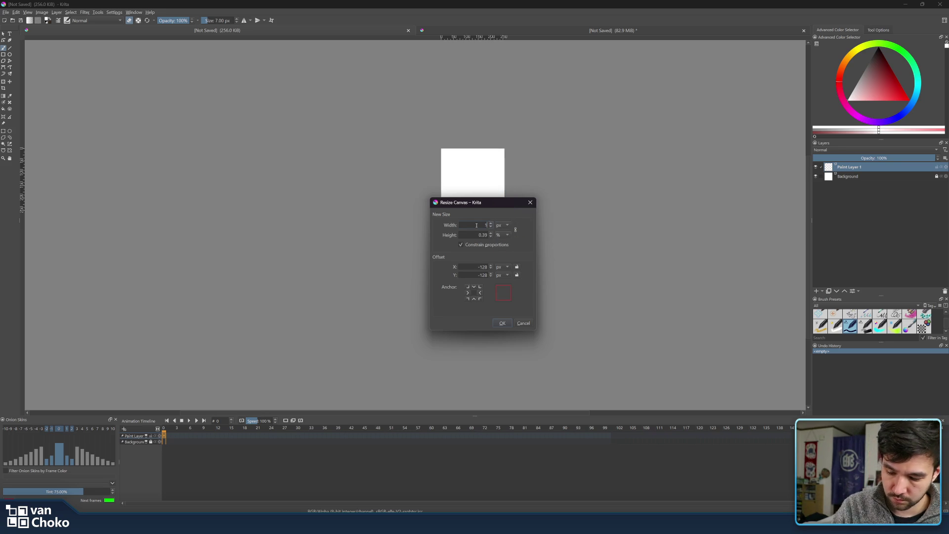
pyautogui.click(501, 323)
pyautogui.scroll(6, 495, 183)
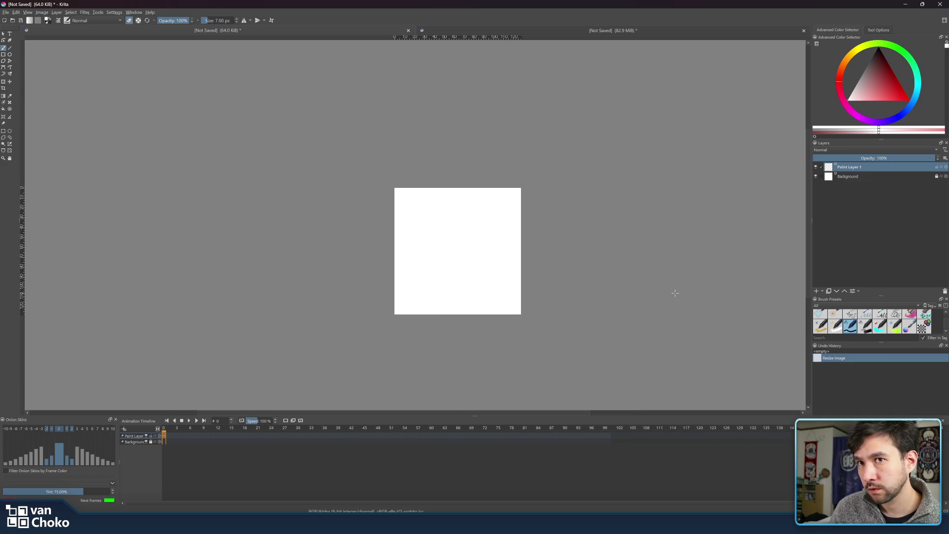
# Add a Fill Layer above Background coloured black (#000000) so the whole canvas shows black.
pyautogui.click(861, 176)
pyautogui.click(822, 292)
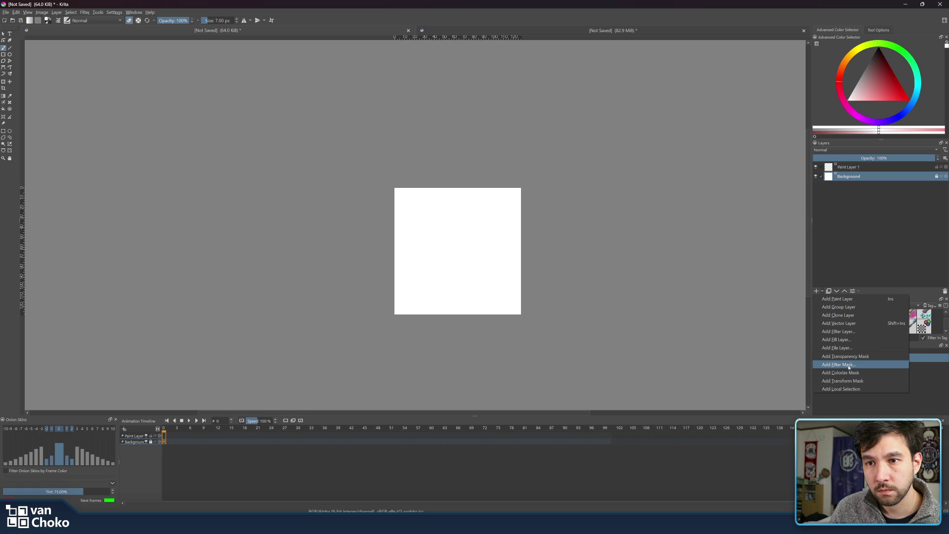
pyautogui.click(848, 340)
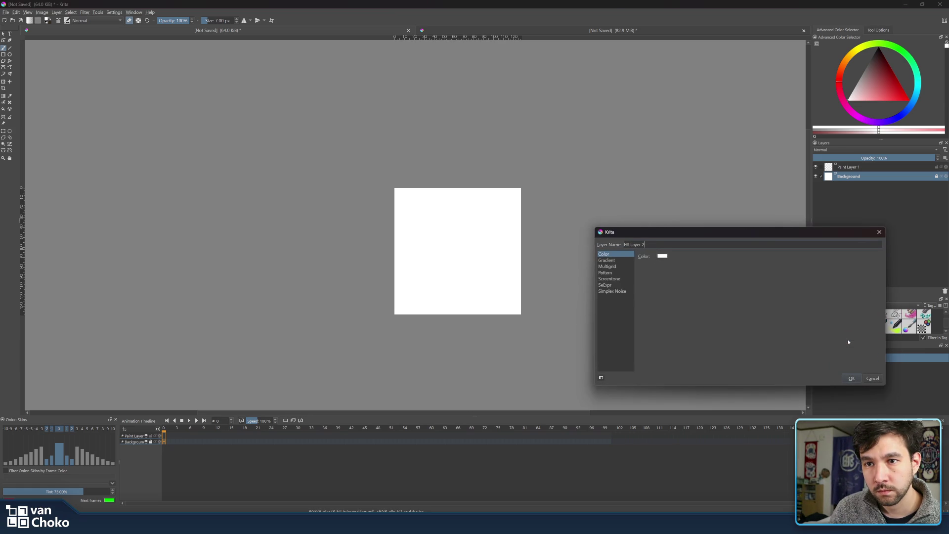
pyautogui.click(663, 256)
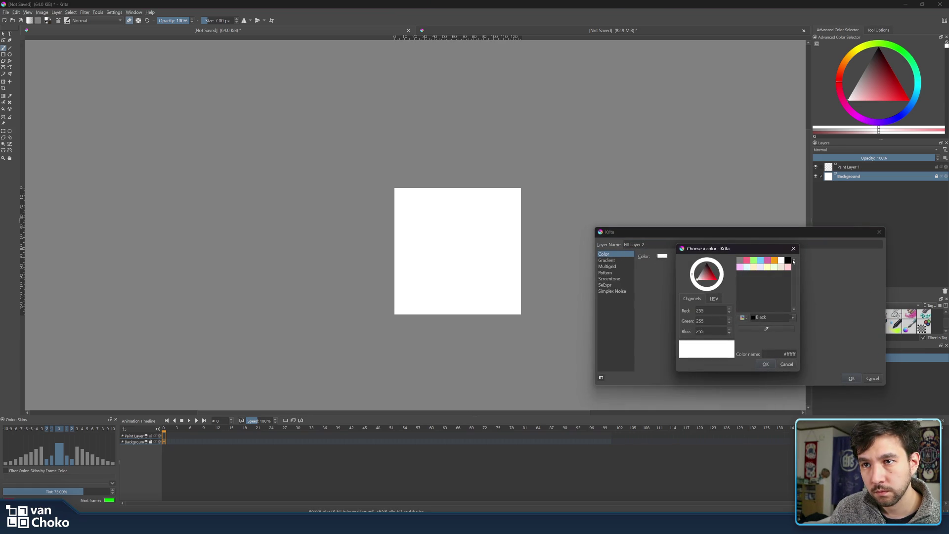
pyautogui.click(789, 260)
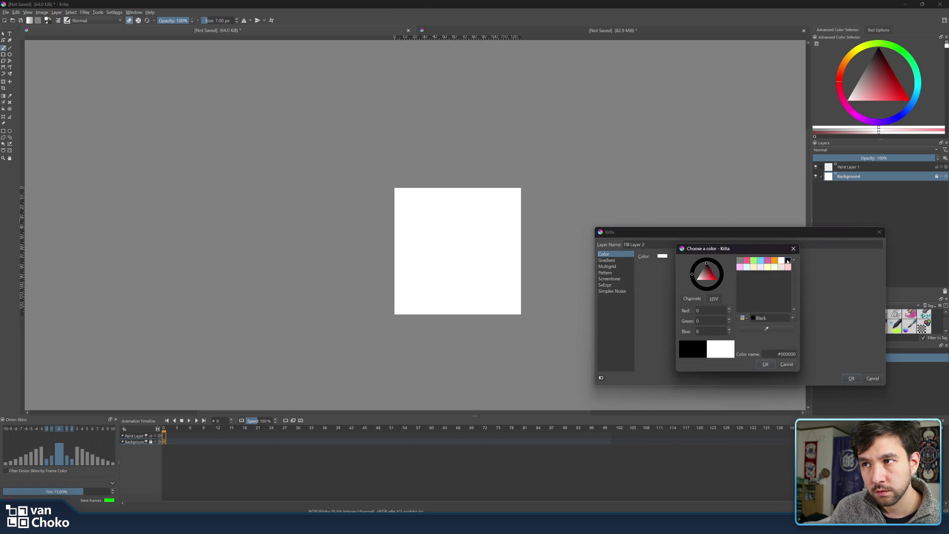
pyautogui.click(766, 365)
pyautogui.click(849, 378)
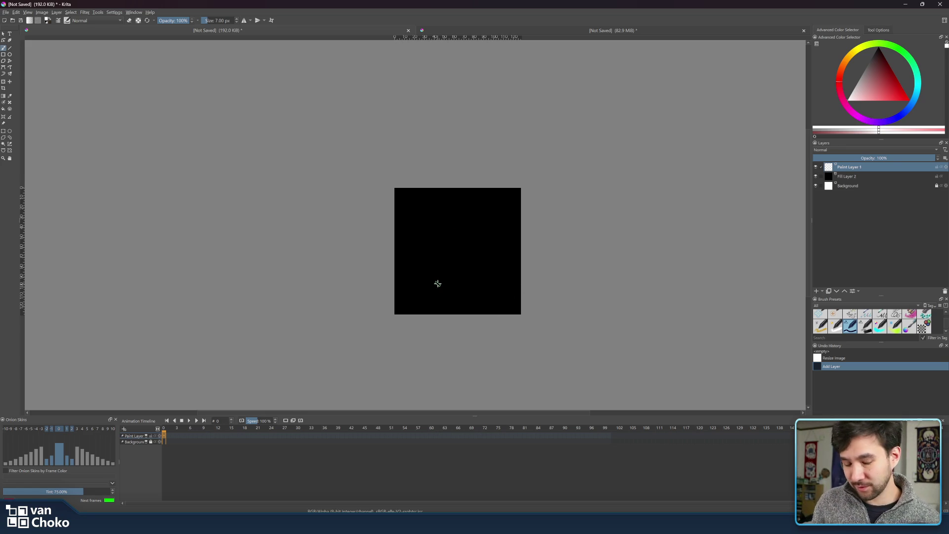
pyautogui.scroll(-3, 518, 278)
pyautogui.moveTo(483, 278)
pyautogui.mouseDown()
pyautogui.moveTo(503, 270)
pyautogui.moveTo(515, 239)
pyautogui.moveTo(542, 252)
pyautogui.mouseUp()
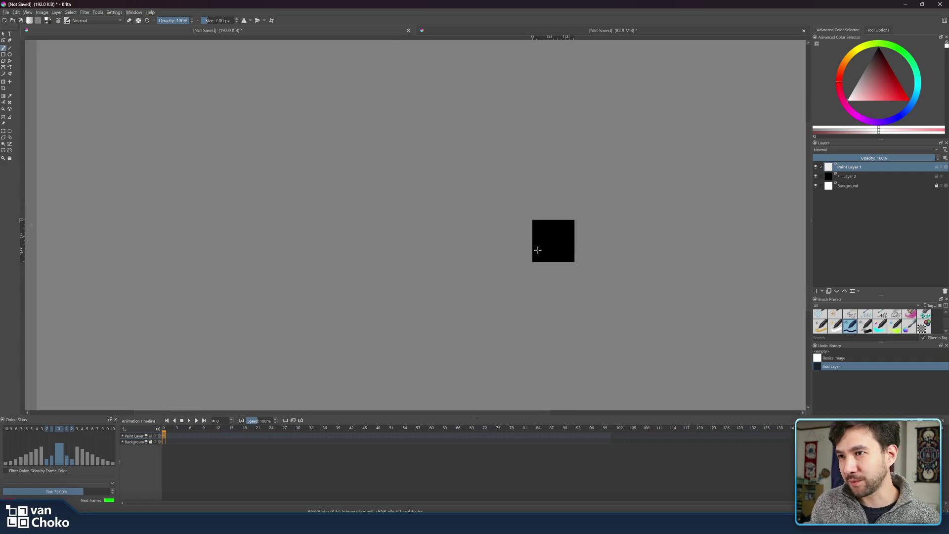
pyautogui.scroll(-2, 566, 251)
pyautogui.scroll(1, 566, 251)
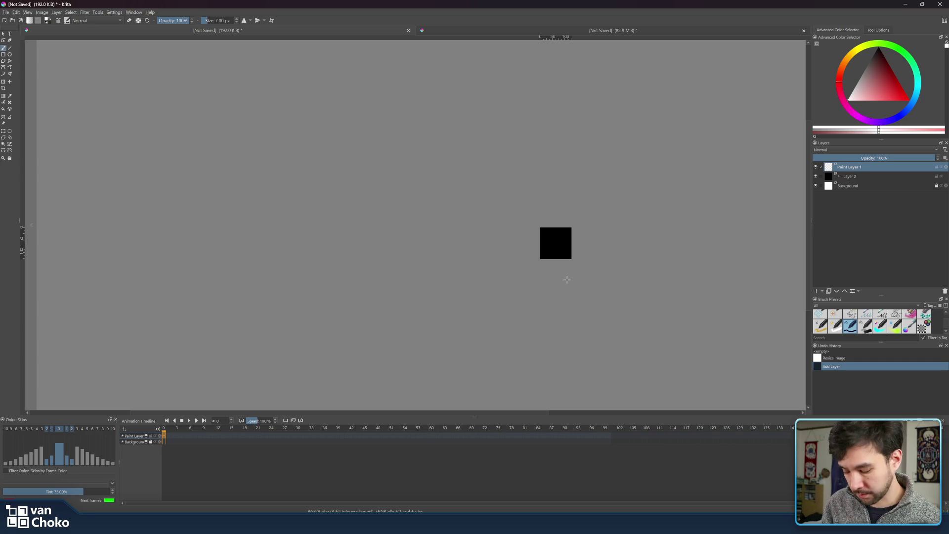
pyautogui.keyDown('ctrl'); pyautogui.scroll(2, 582, 261); pyautogui.keyUp('ctrl')
pyautogui.keyDown('ctrl'); pyautogui.scroll(2, 581, 262); pyautogui.keyUp('ctrl')
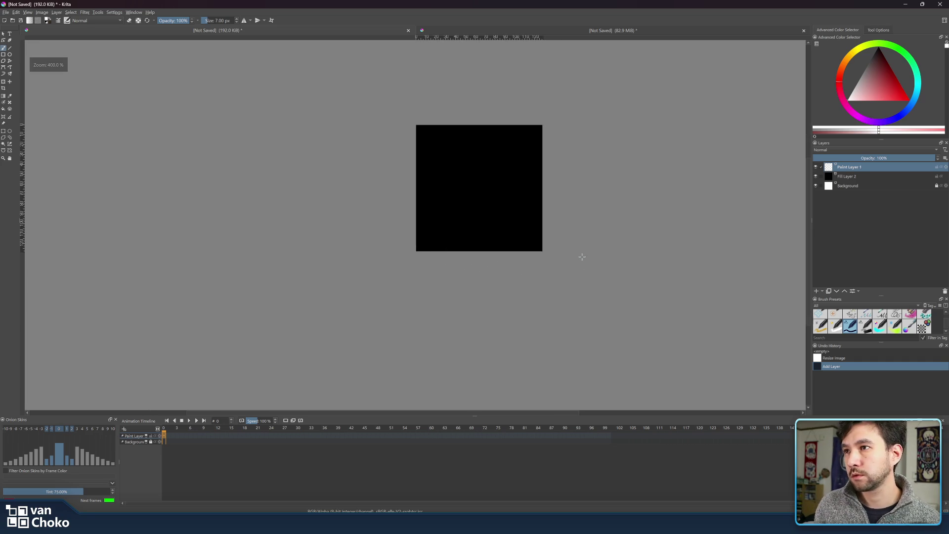
pyautogui.scroll(2, 580, 262)
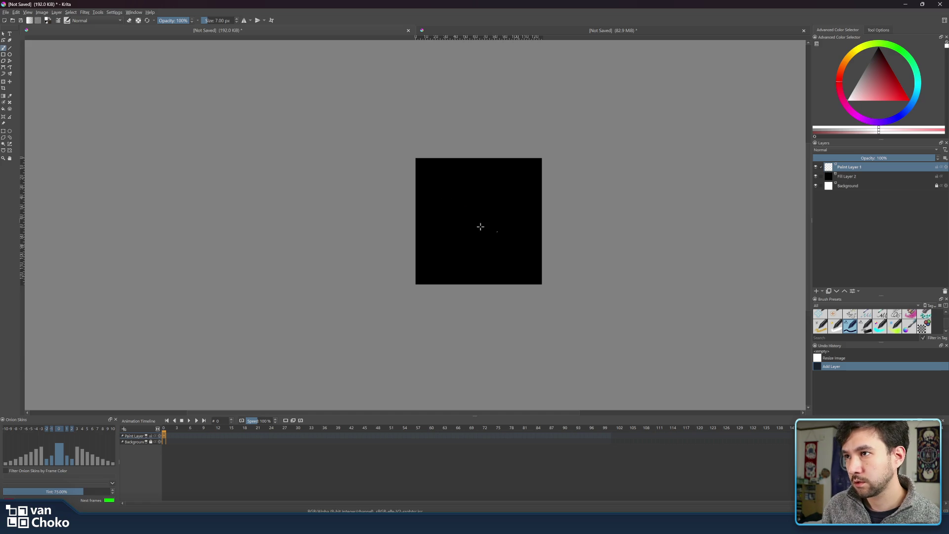
pyautogui.keyDown('ctrl'); pyautogui.scroll(-2, 510, 204); pyautogui.keyUp('ctrl')
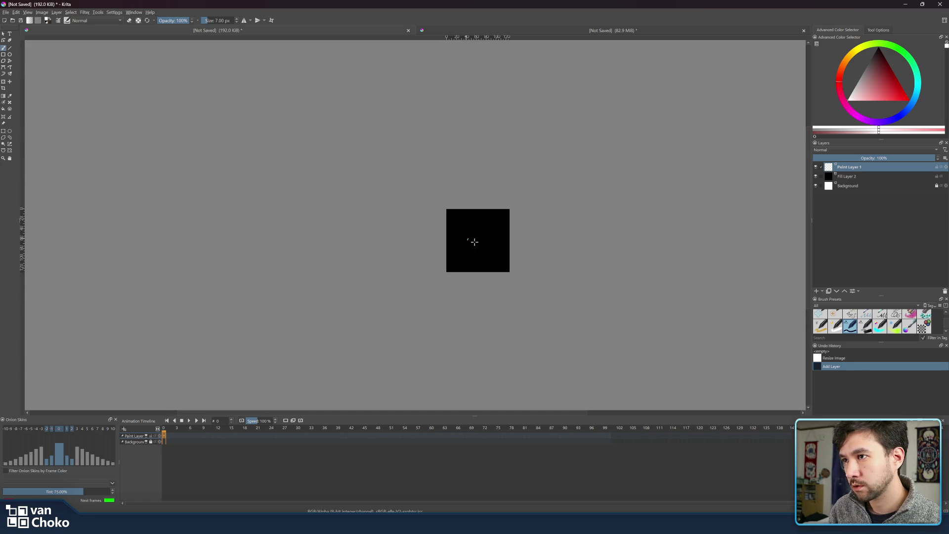
# Paint a white diagonal slash on Paint Layer 1, trimming with the eraser and raising the brush to 9 px.
pyautogui.moveTo(459, 233); pyautogui.dragTo(501, 256)
pyautogui.moveTo(460, 233); pyautogui.dragTo(500, 258)
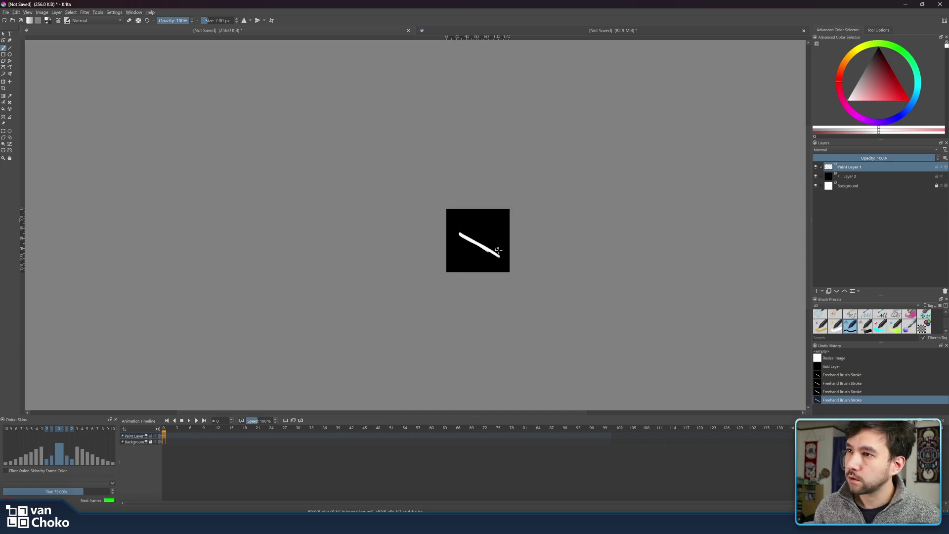
pyautogui.moveTo(472, 255); pyautogui.dragTo(500, 257)
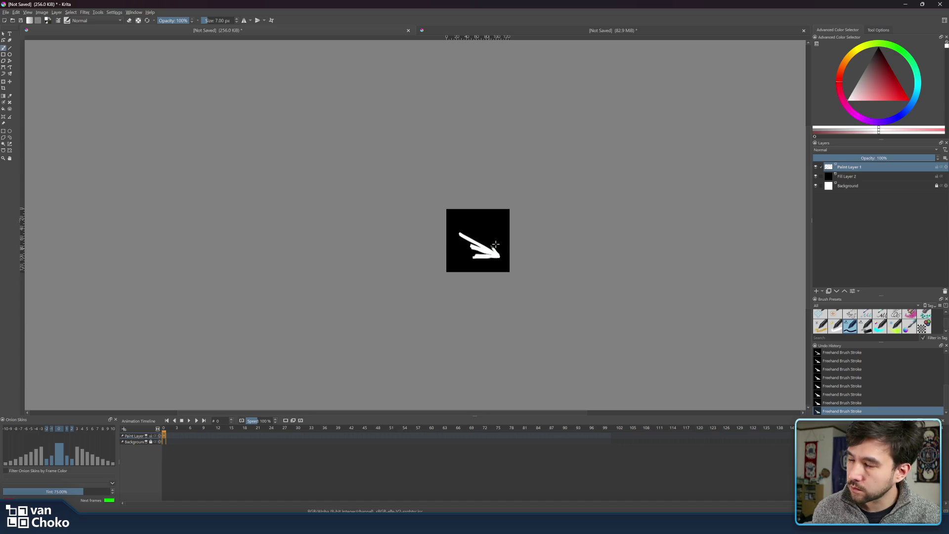
pyautogui.press('e')
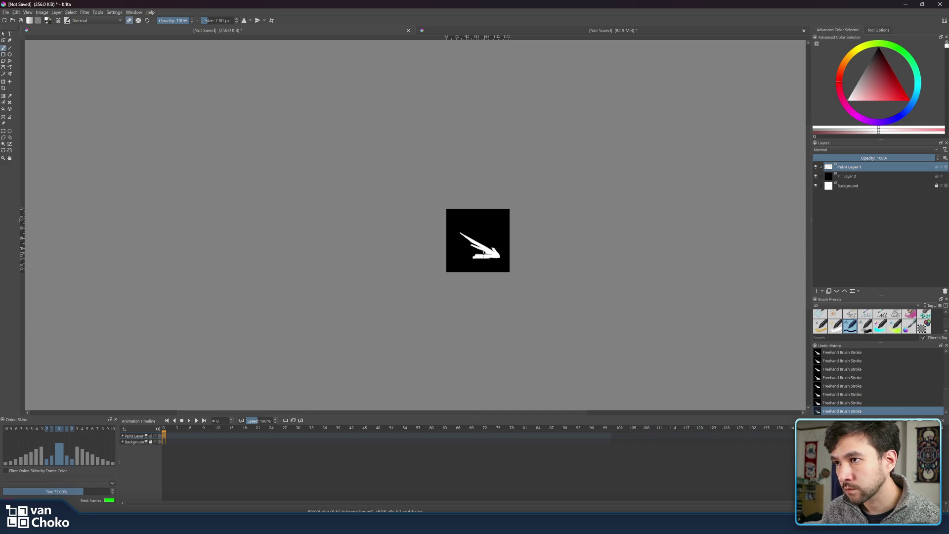
pyautogui.press('e')
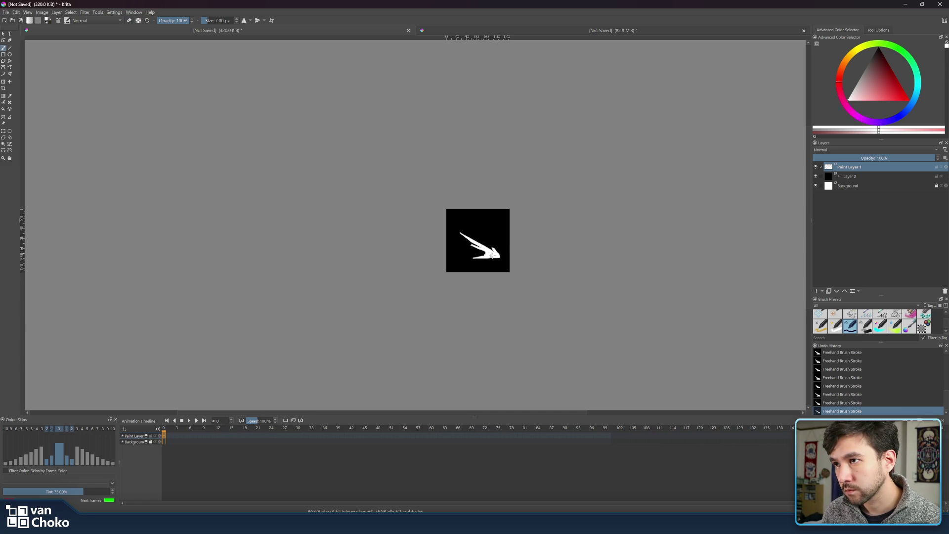
pyautogui.press(']')
pyautogui.press(']')
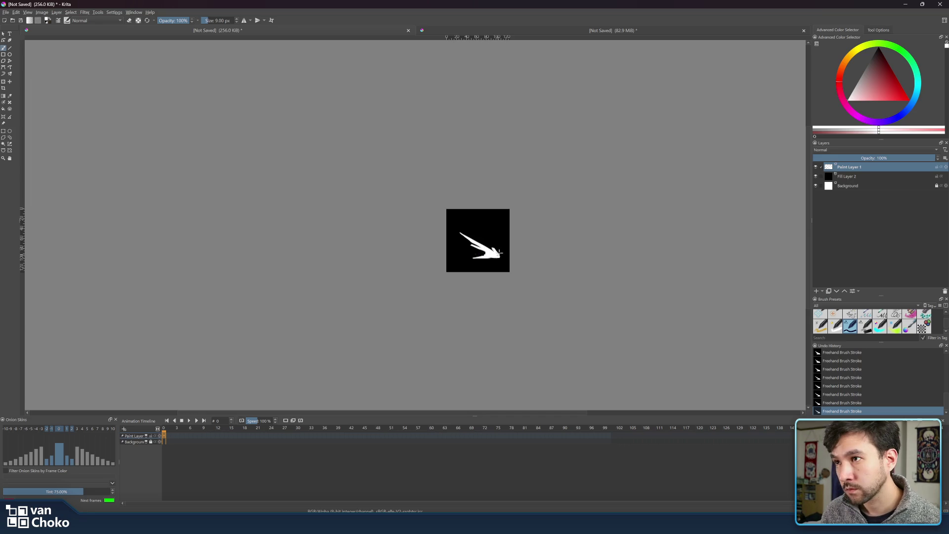
pyautogui.press('e')
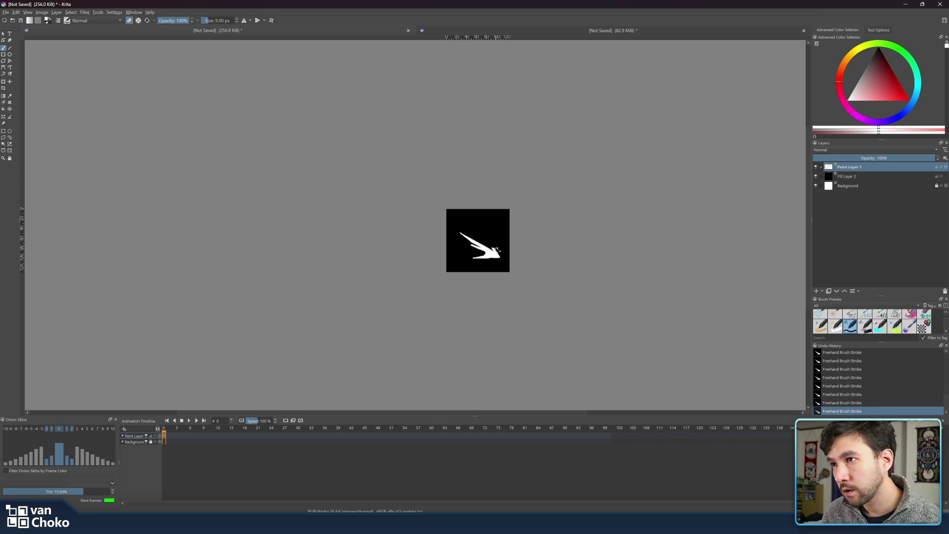
pyautogui.press('e')
pyautogui.press('e')
pyautogui.press('e')
pyautogui.press('e')
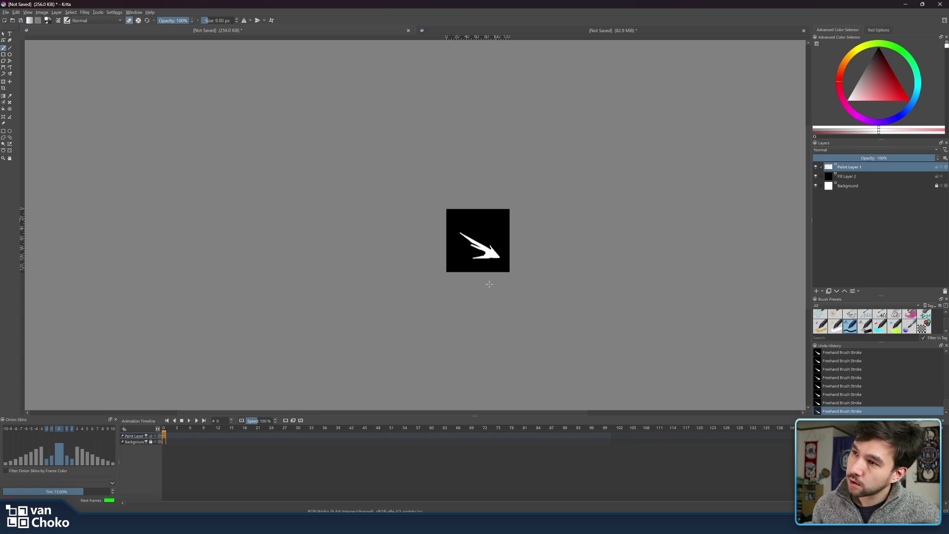
# Alternate brush and eraser to refine the slash, extending its upper-left end.
pyautogui.press('e')
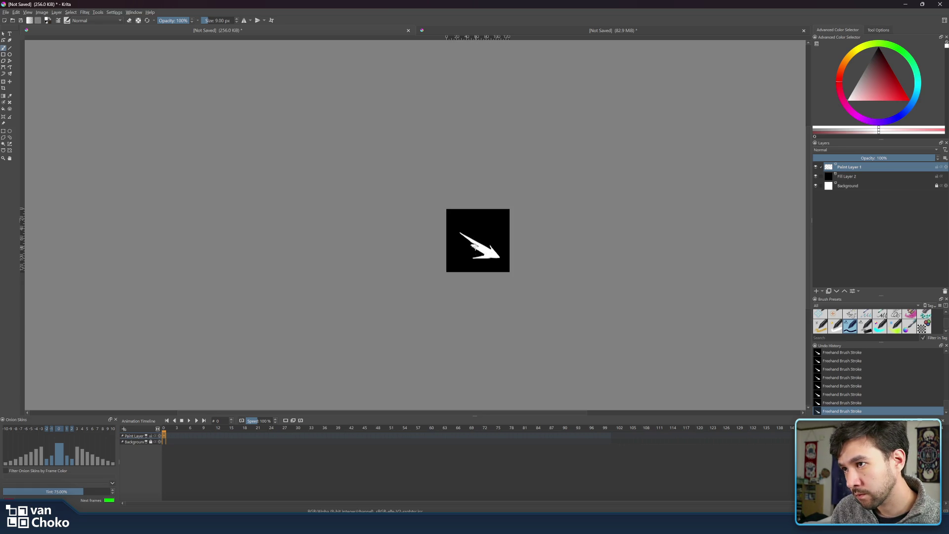
pyautogui.press('e')
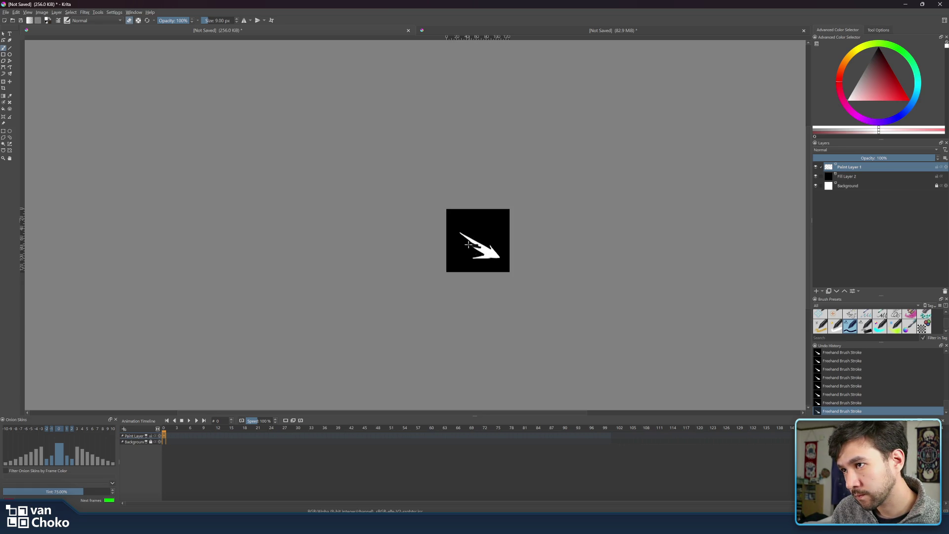
pyautogui.press('e')
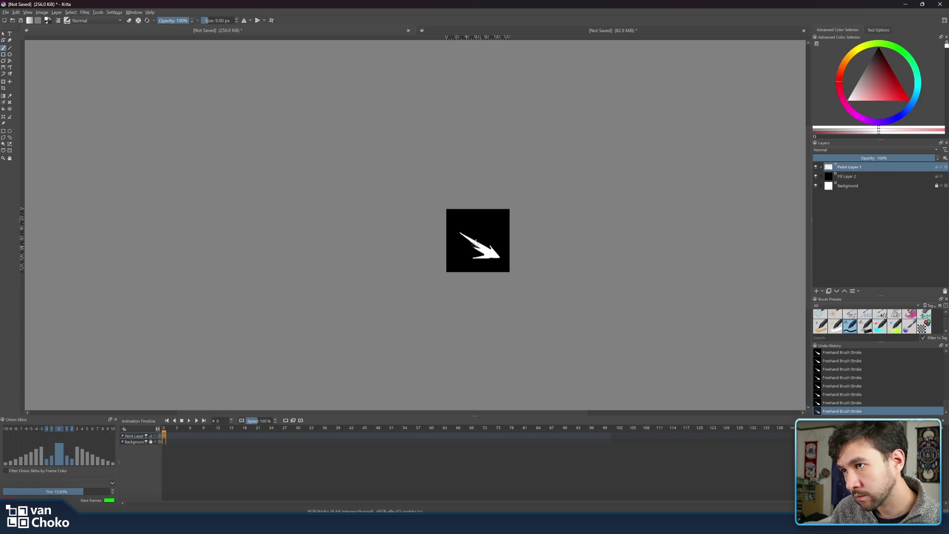
pyautogui.press('e')
pyautogui.press('e')
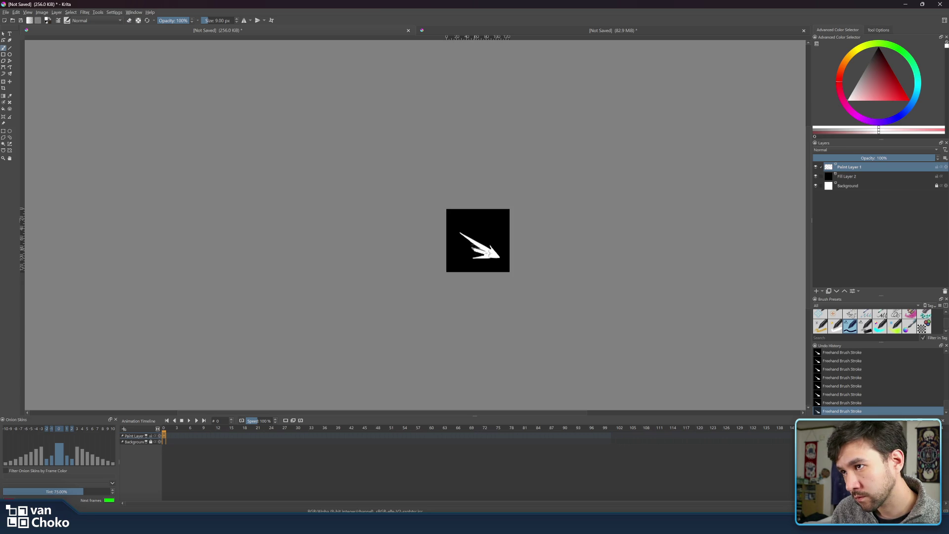
pyautogui.press('e')
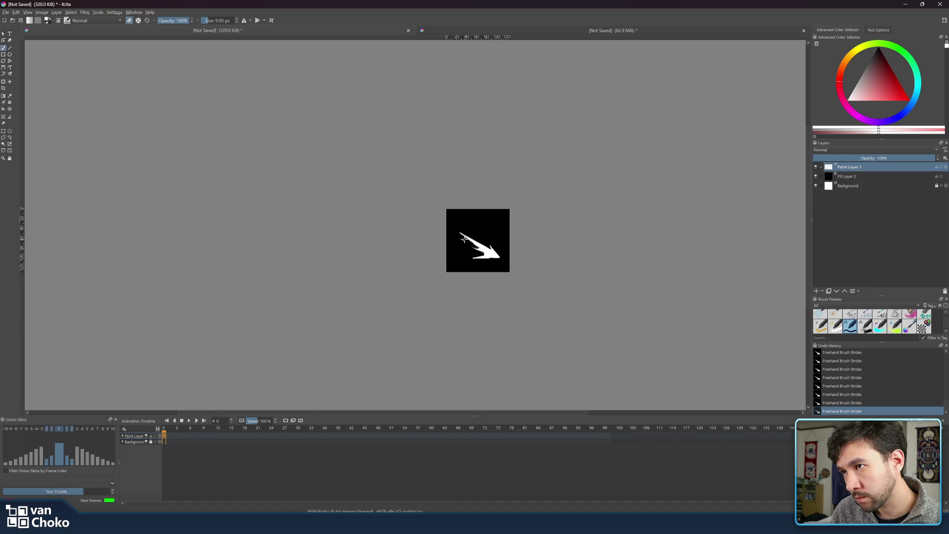
pyautogui.press('e')
pyautogui.press('e')
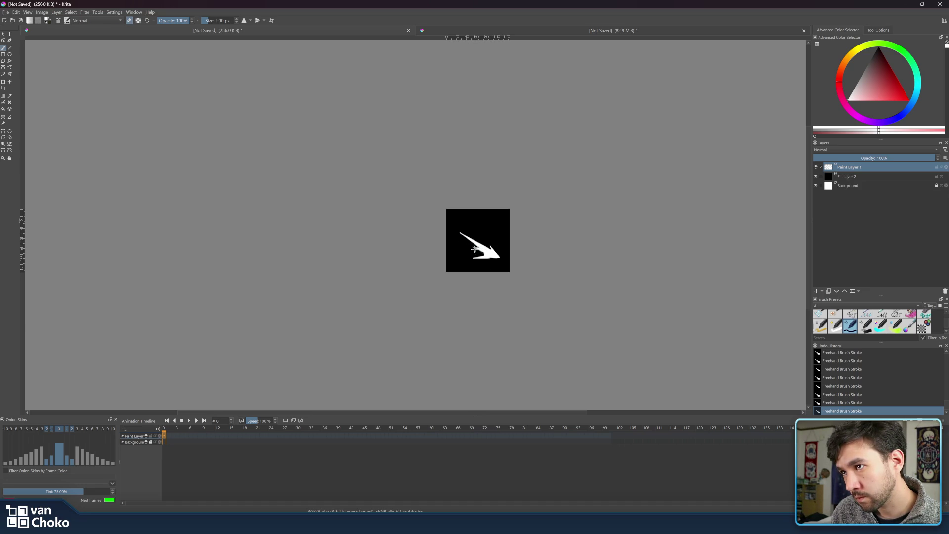
pyautogui.press('e')
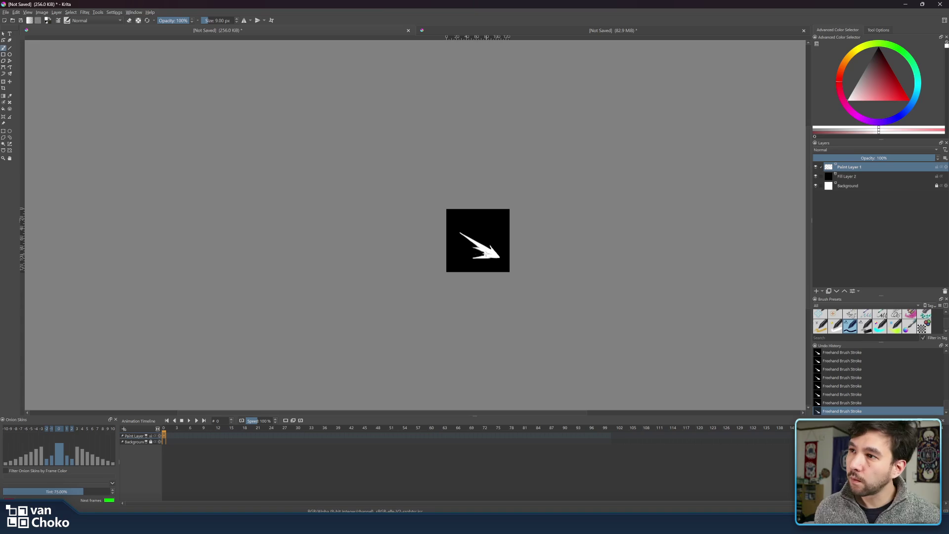
pyautogui.press('e')
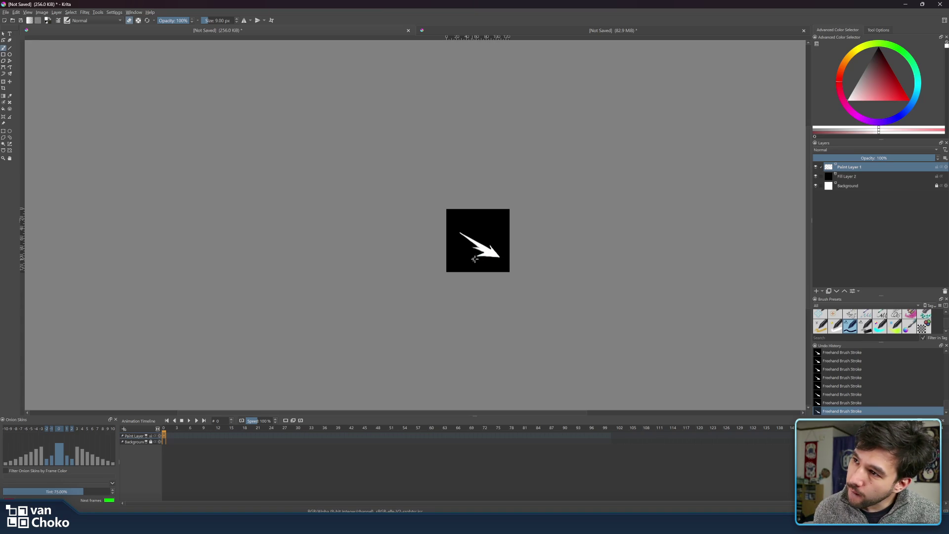
pyautogui.press('e')
pyautogui.press('e')
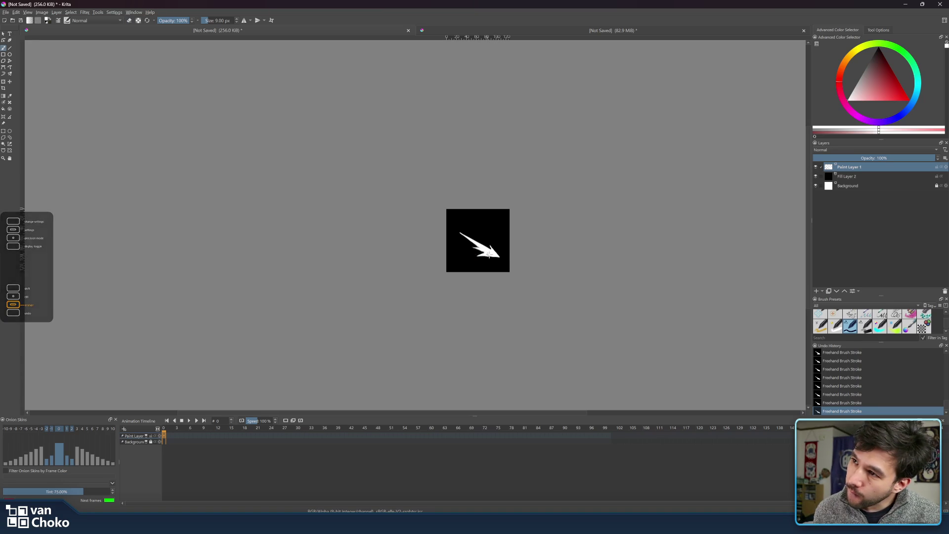
pyautogui.press('e')
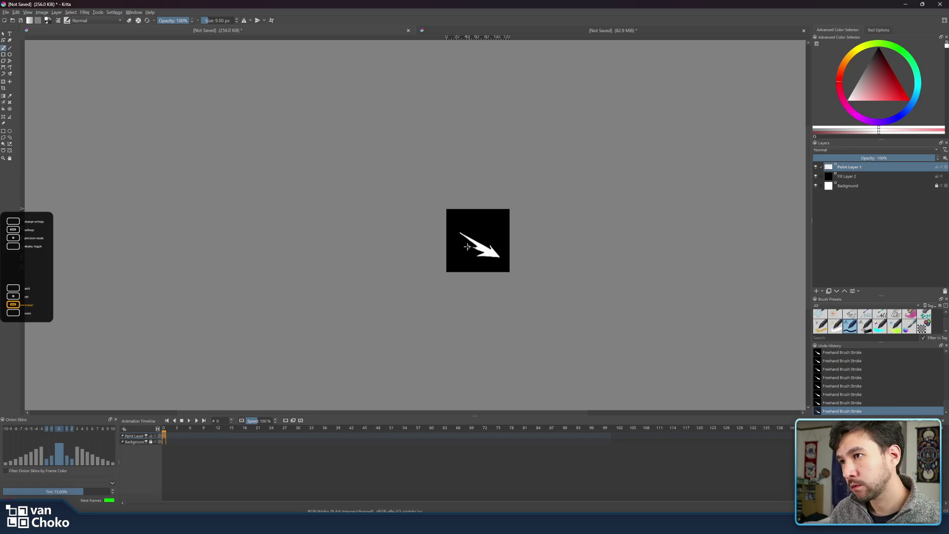
pyautogui.press('e')
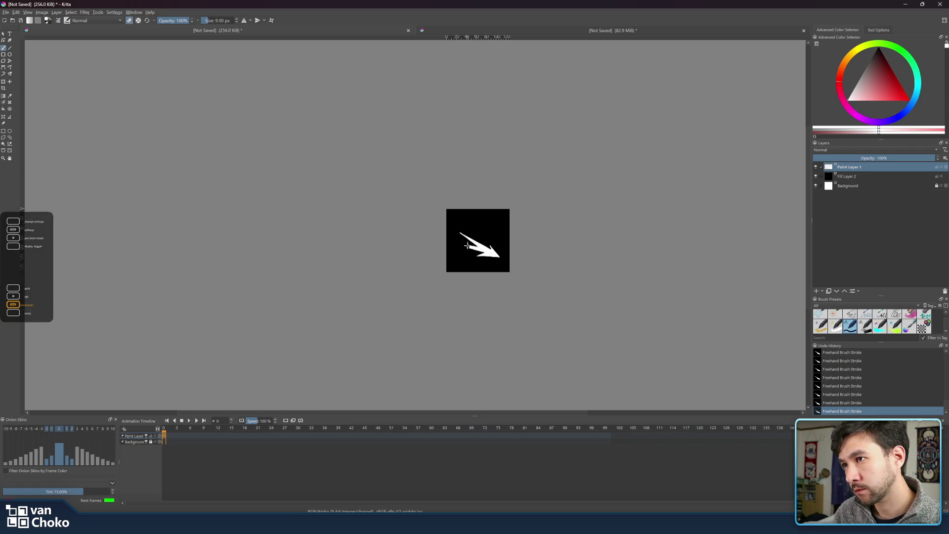
pyautogui.press('e')
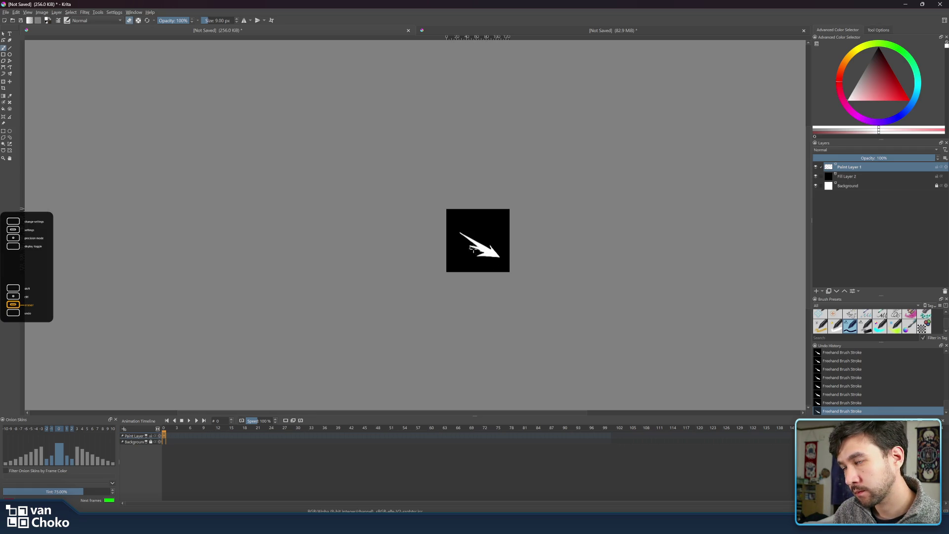
pyautogui.press('e')
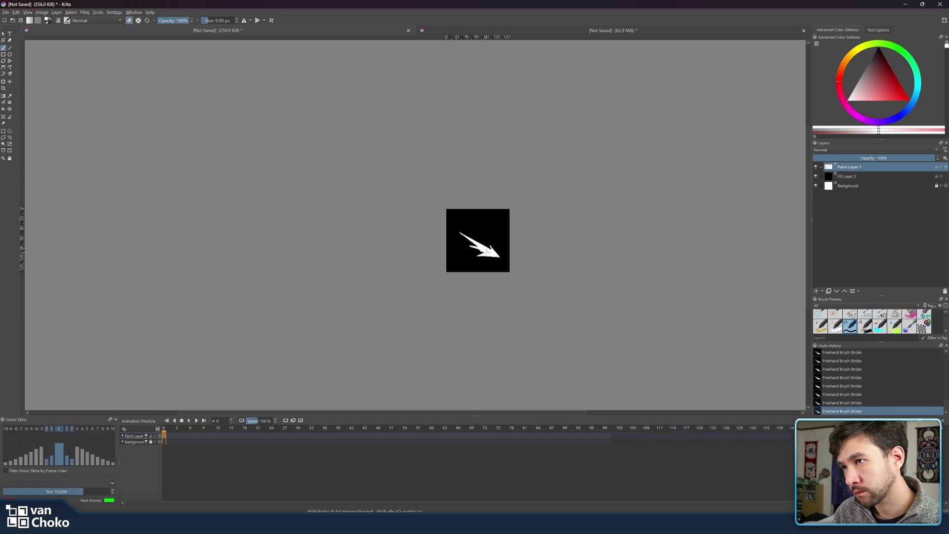
pyautogui.press('e')
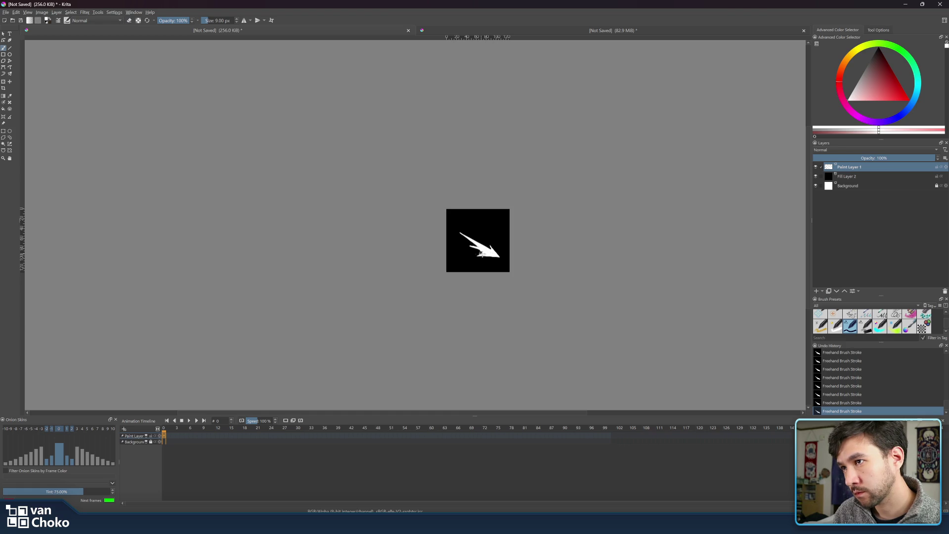
pyautogui.press('e')
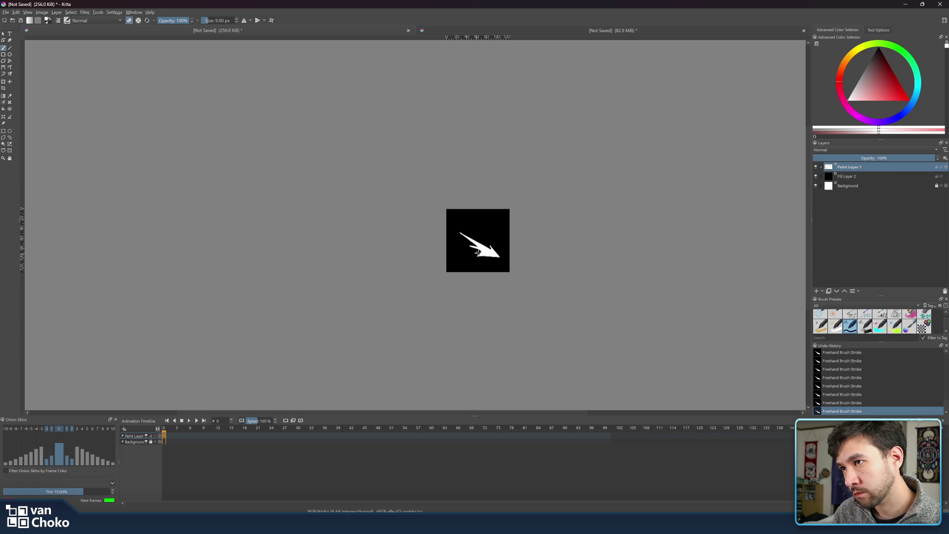
pyautogui.press('e')
pyautogui.press('e')
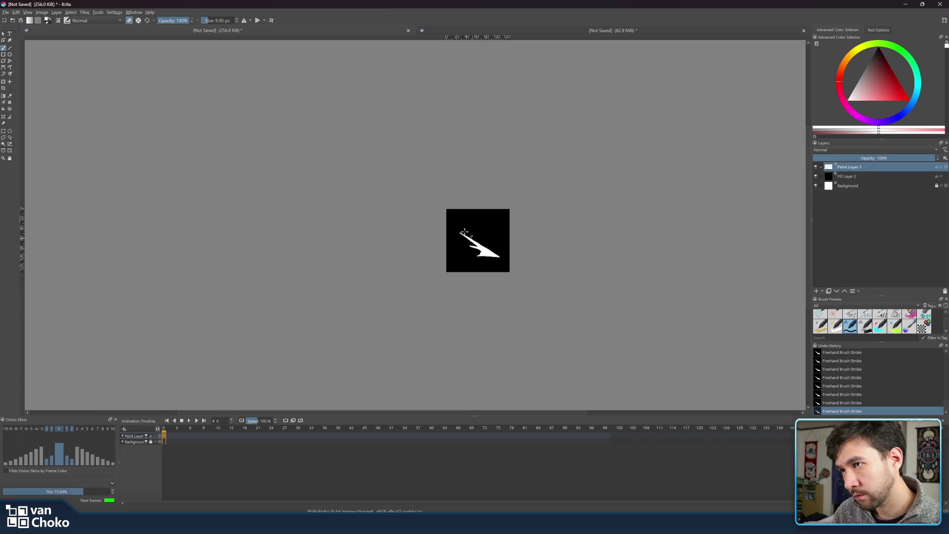
pyautogui.press('e')
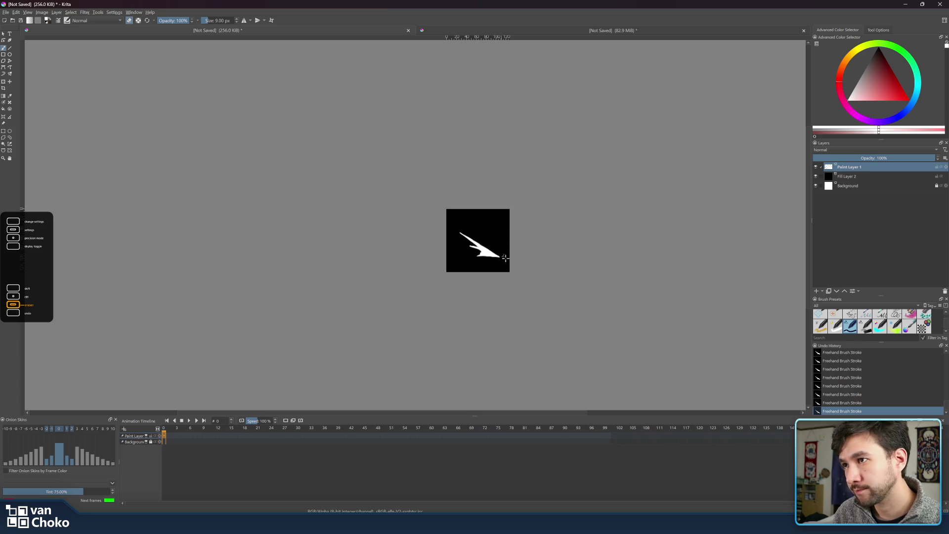
pyautogui.press('e')
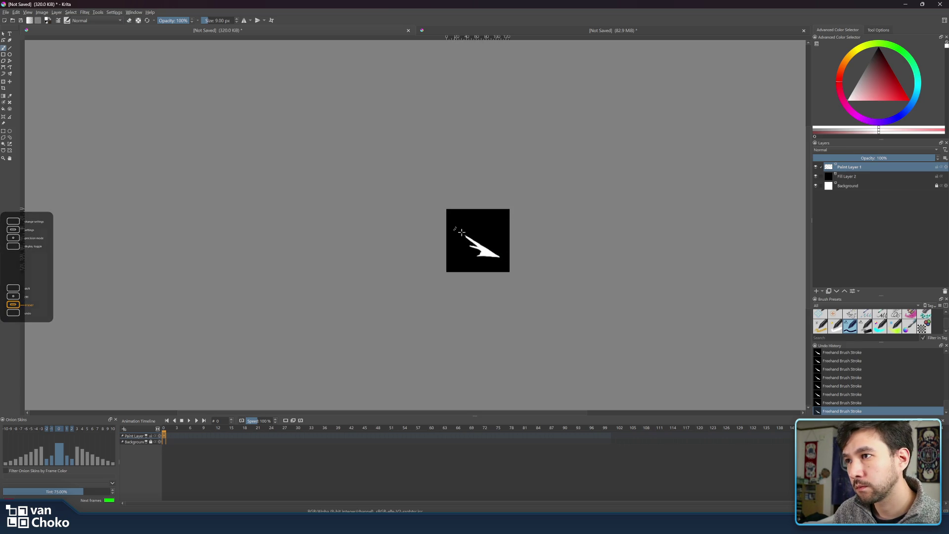
pyautogui.moveTo(452, 228); pyautogui.dragTo(465, 235)
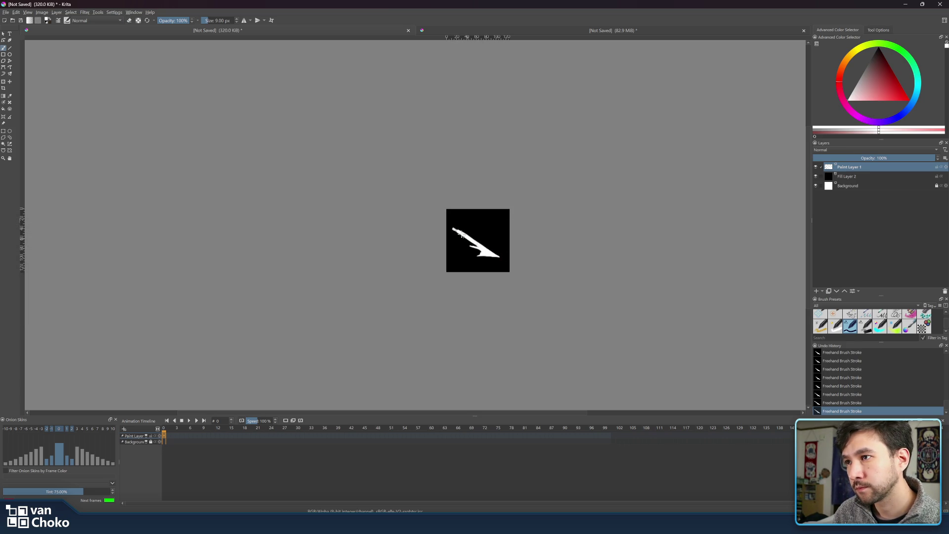
# Thicken the slash's upper-left edge and erase stray bits into a sharper streak.
pyautogui.press('e')
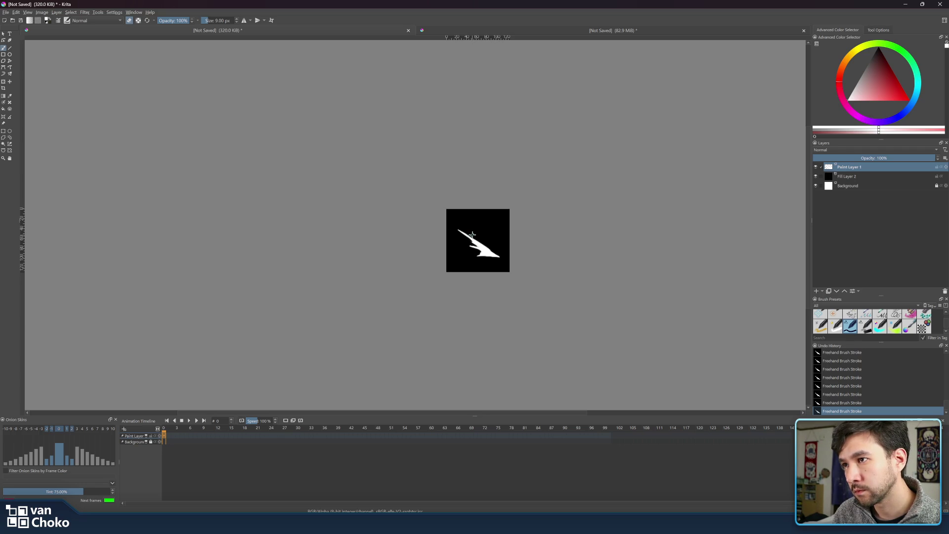
pyautogui.press('e')
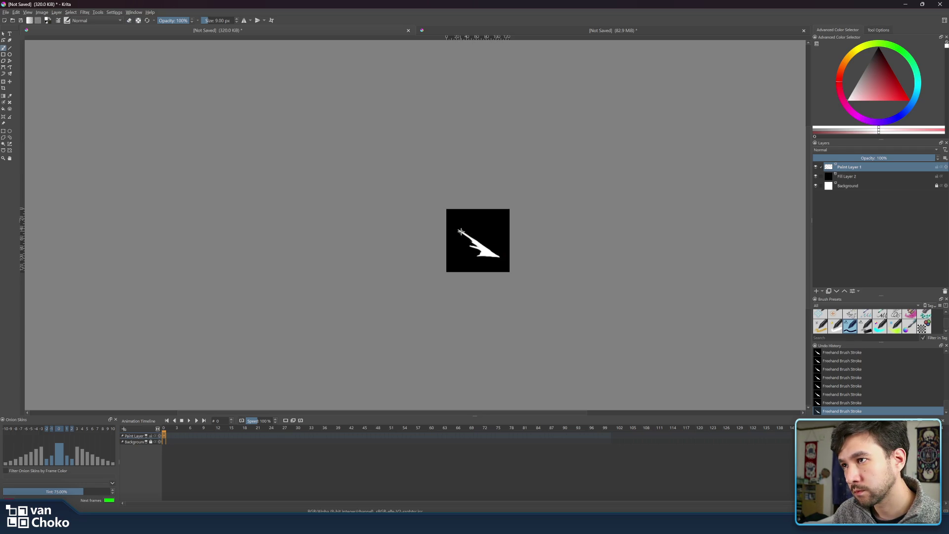
pyautogui.press('e')
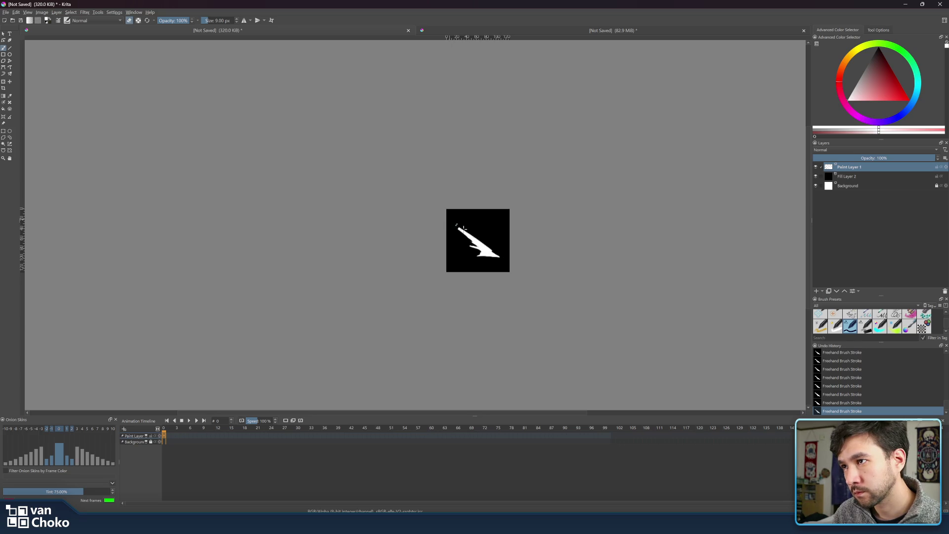
pyautogui.press('e')
pyautogui.press('e')
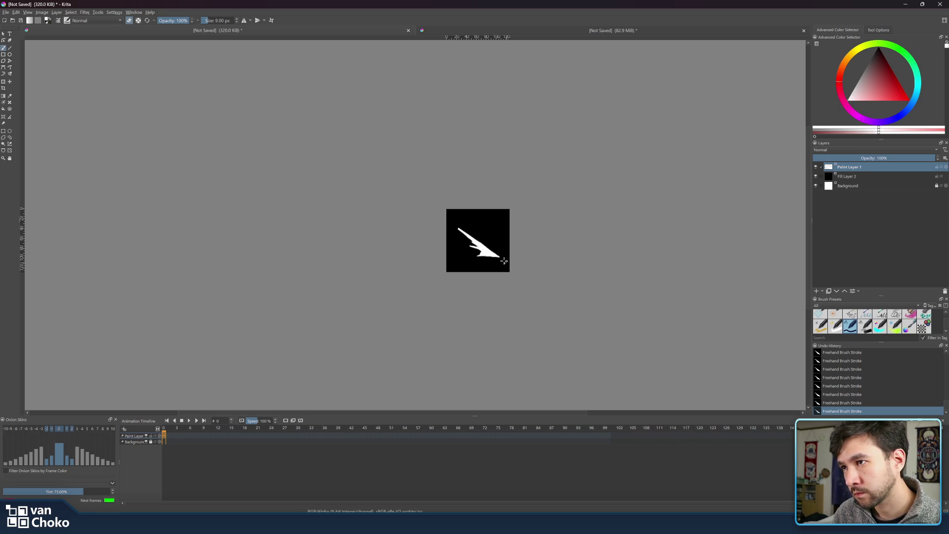
pyautogui.press('e')
pyautogui.moveTo(473, 245)
pyautogui.mouseDown()
pyautogui.moveTo(456, 232)
pyautogui.moveTo(469, 241)
pyautogui.mouseUp()
pyautogui.press('e')
pyautogui.press('e')
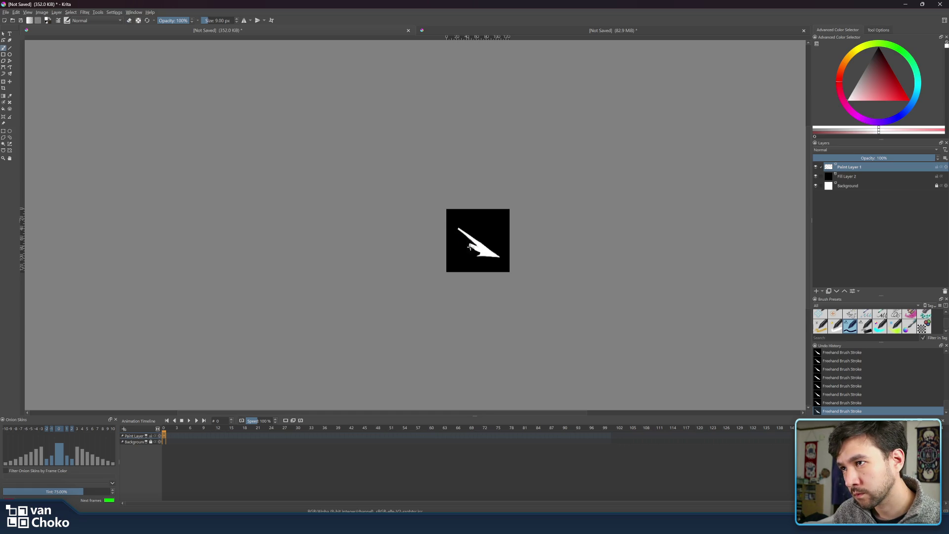
pyautogui.press('e')
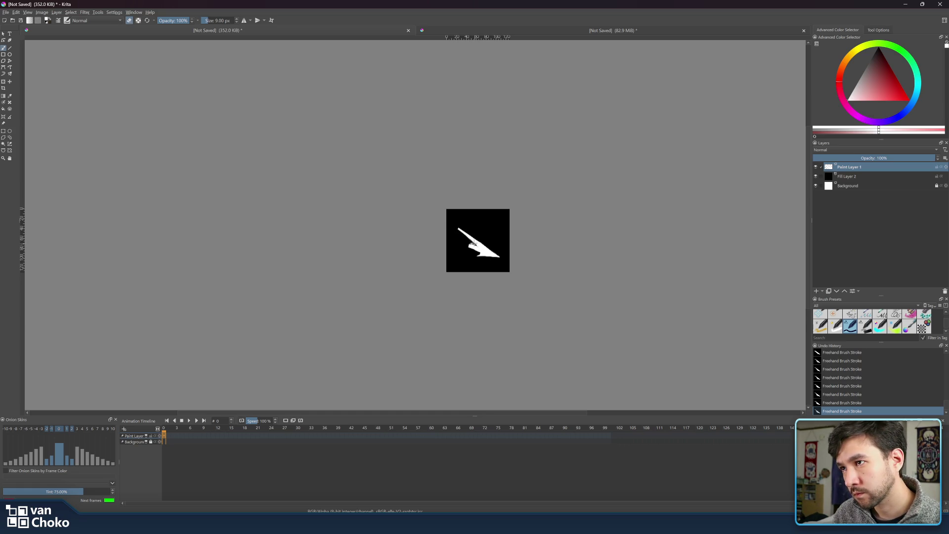
pyautogui.press('e')
pyautogui.press('e')
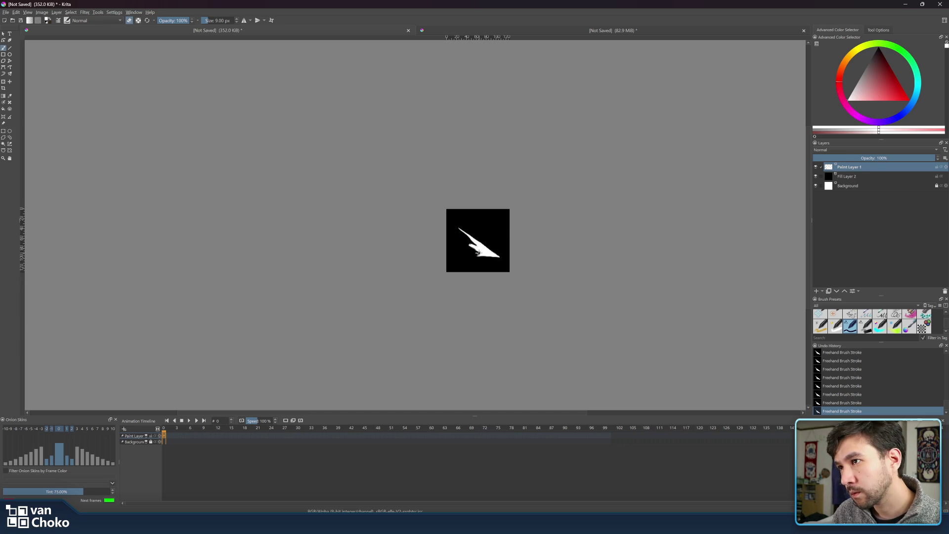
pyautogui.press('e')
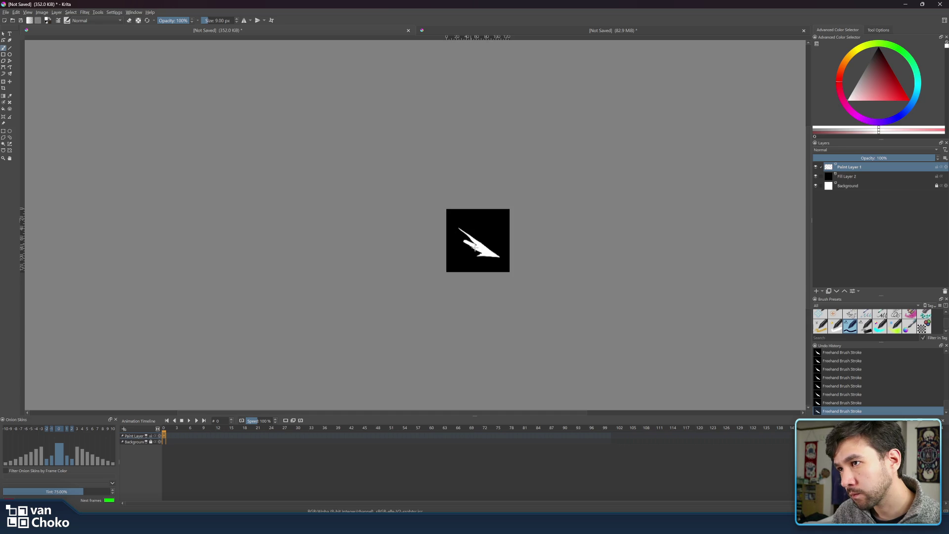
pyautogui.press('e')
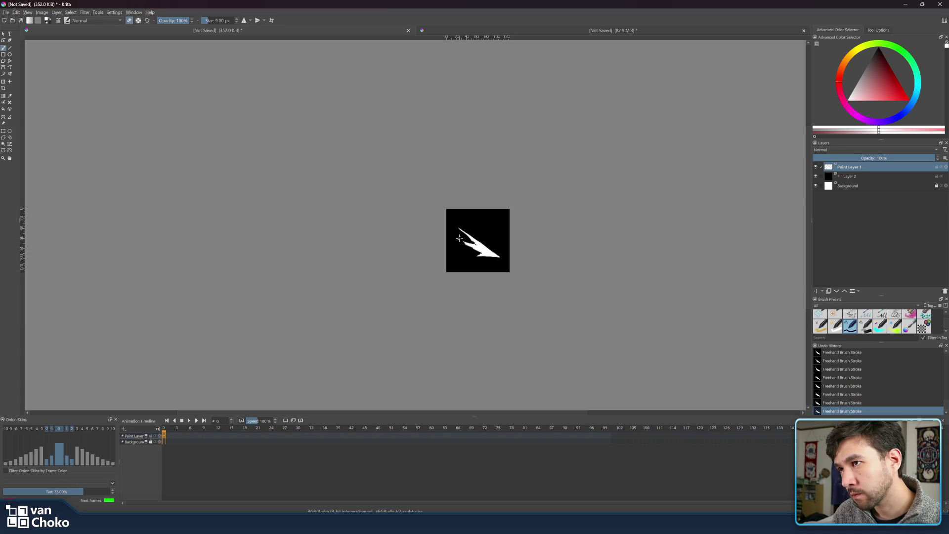
pyautogui.press('e')
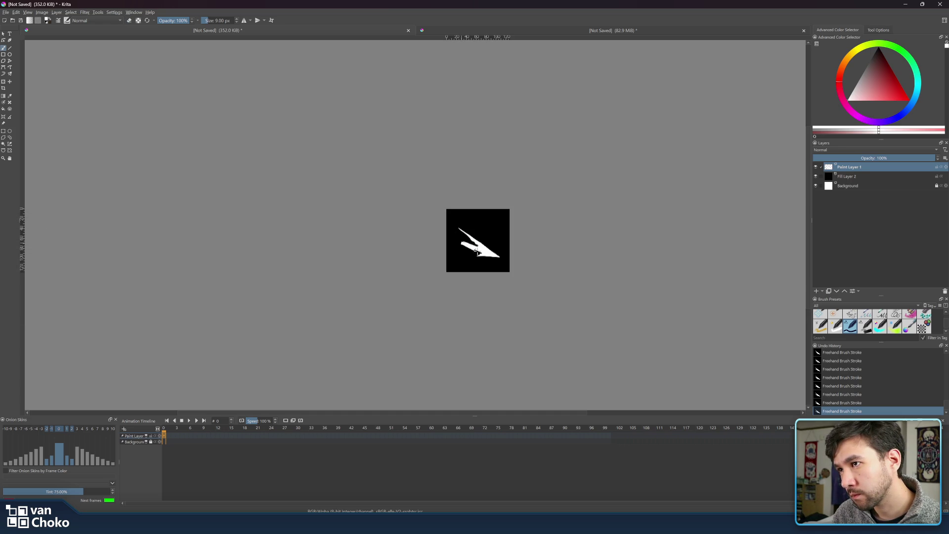
pyautogui.press('e')
pyautogui.press('e')
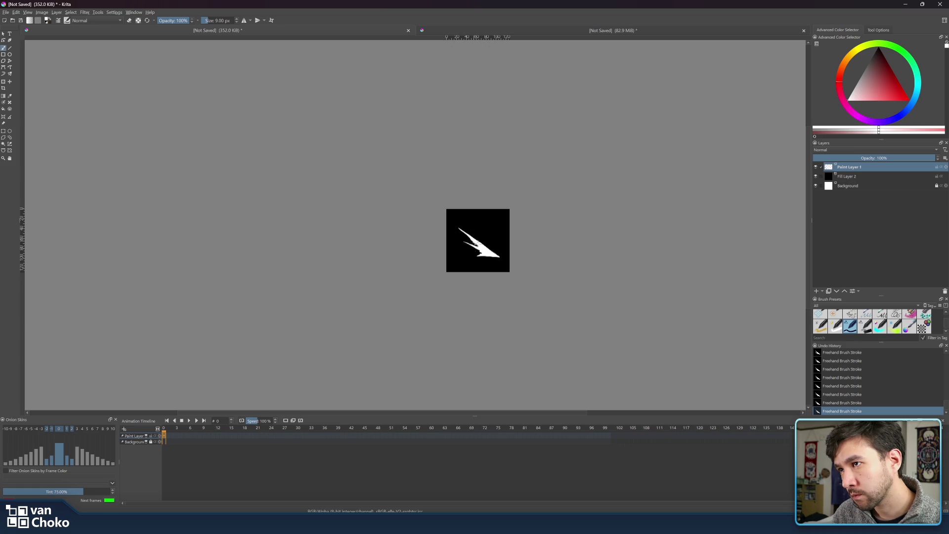
# Erase the slash's rough edges into a tapered streak, then go to frame 5 on the timeline.
pyautogui.press('e')
pyautogui.press('e')
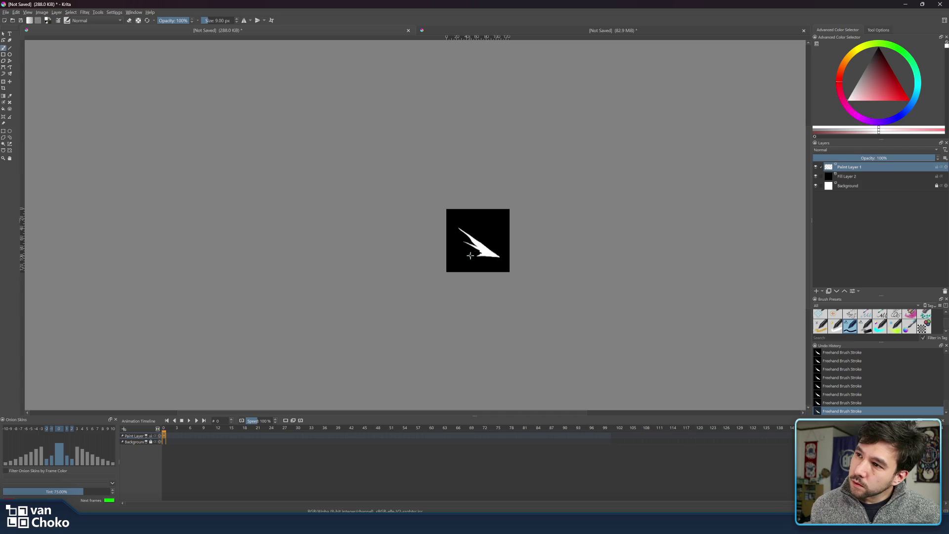
pyautogui.press('e')
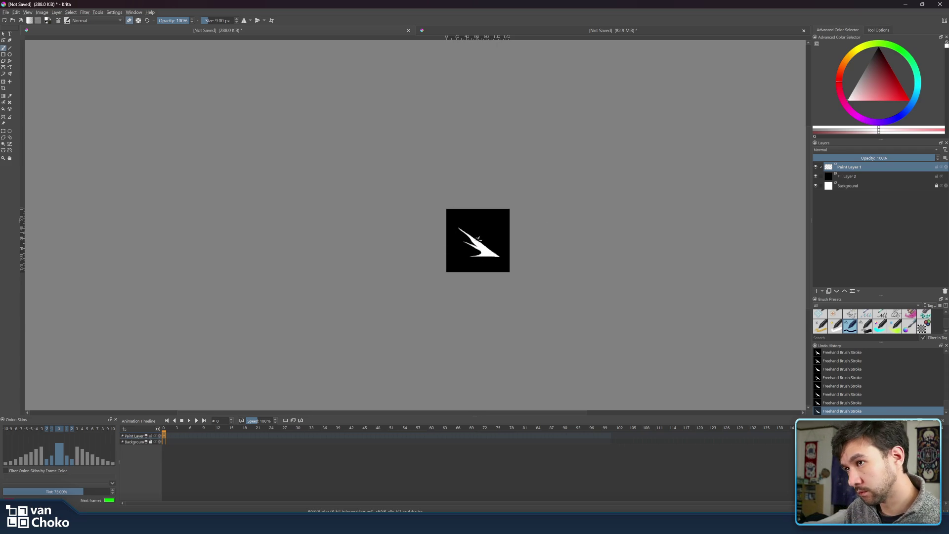
pyautogui.press('e')
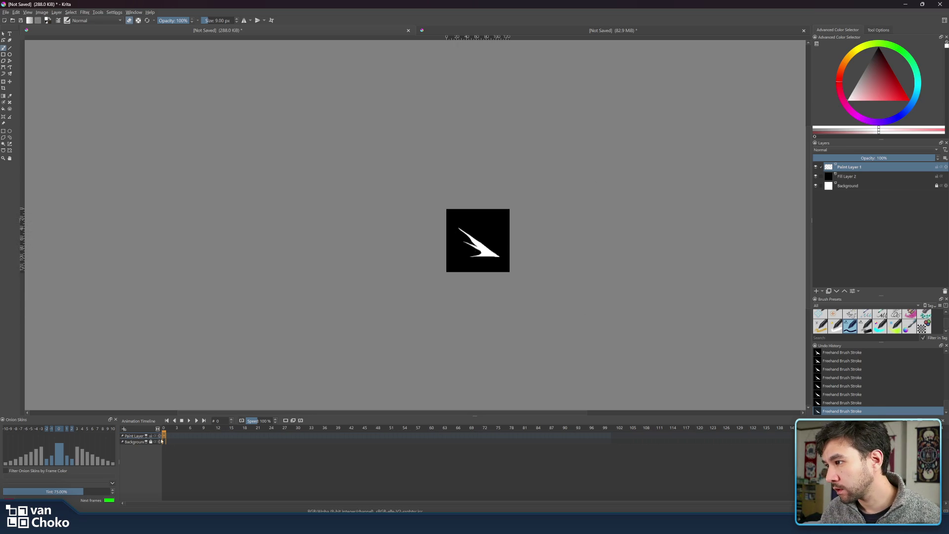
pyautogui.moveTo(164, 437); pyautogui.dragTo(199, 436)
pyautogui.click(187, 437)
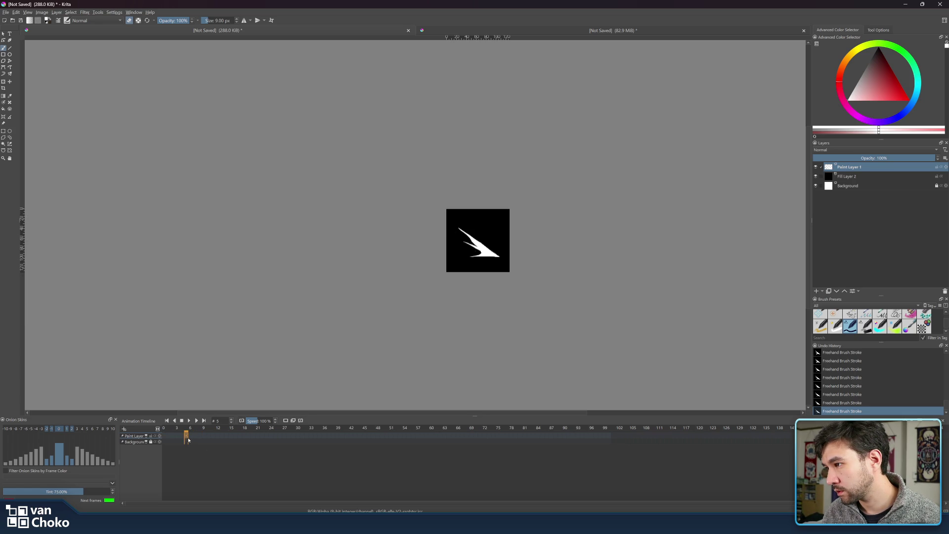
# Insert a blank keyframe to the right of frame 0 on the paint layer.
pyautogui.click(174, 437)
pyautogui.click(186, 437)
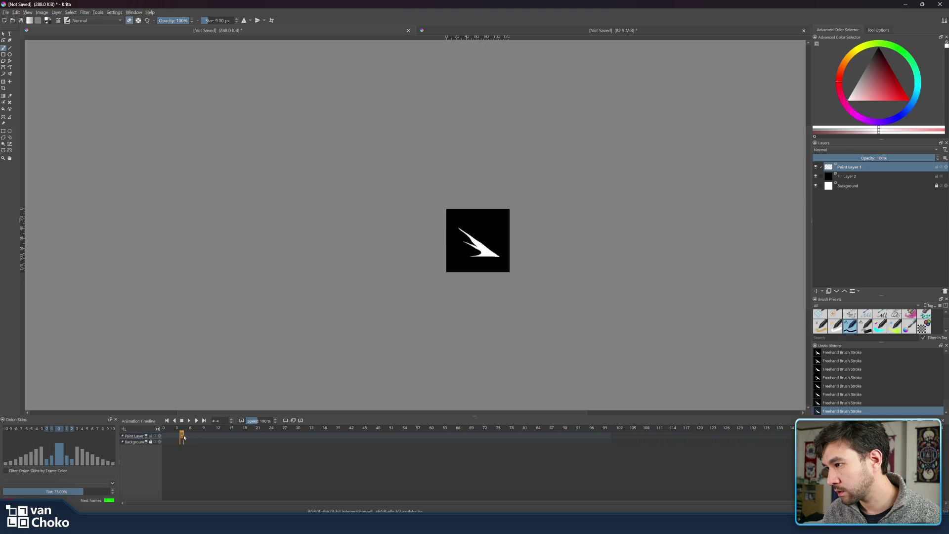
pyautogui.click(168, 437)
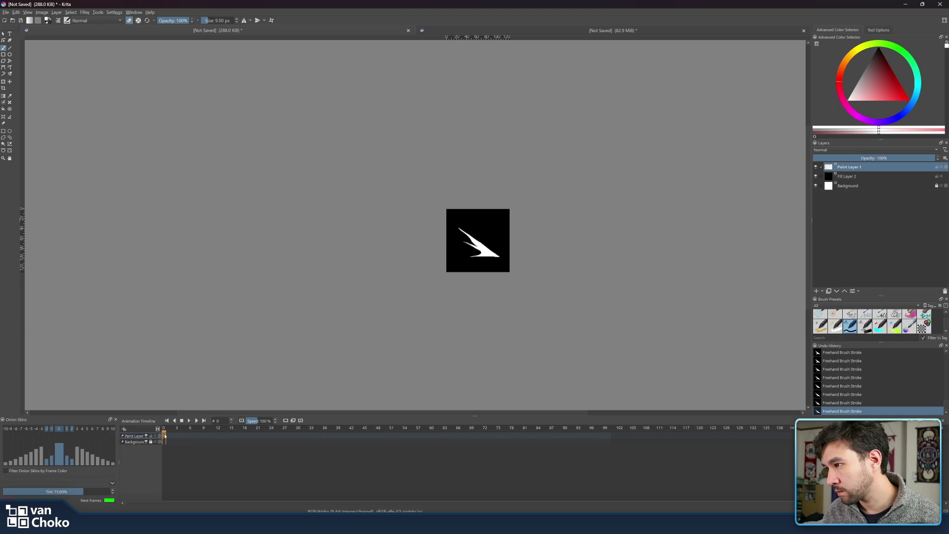
pyautogui.rightClick(168, 438)
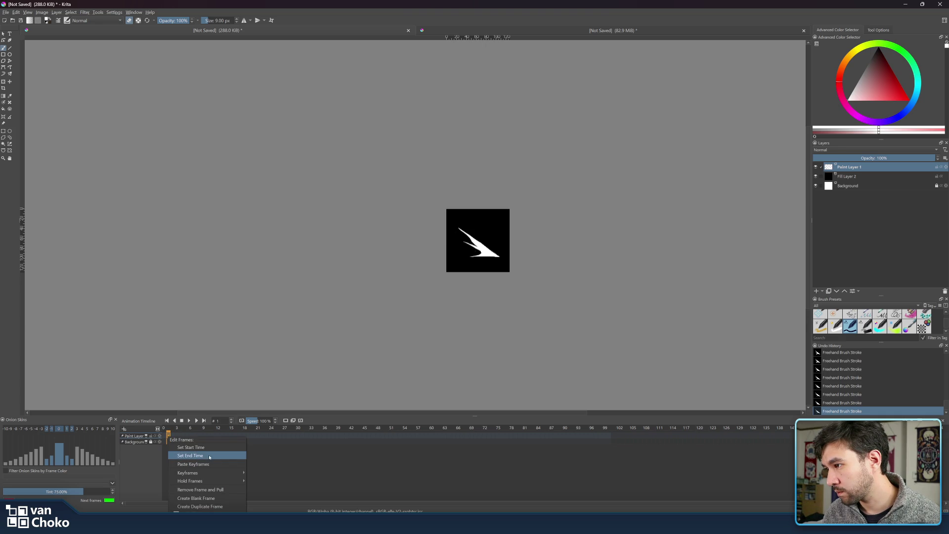
pyautogui.moveTo(213, 472)
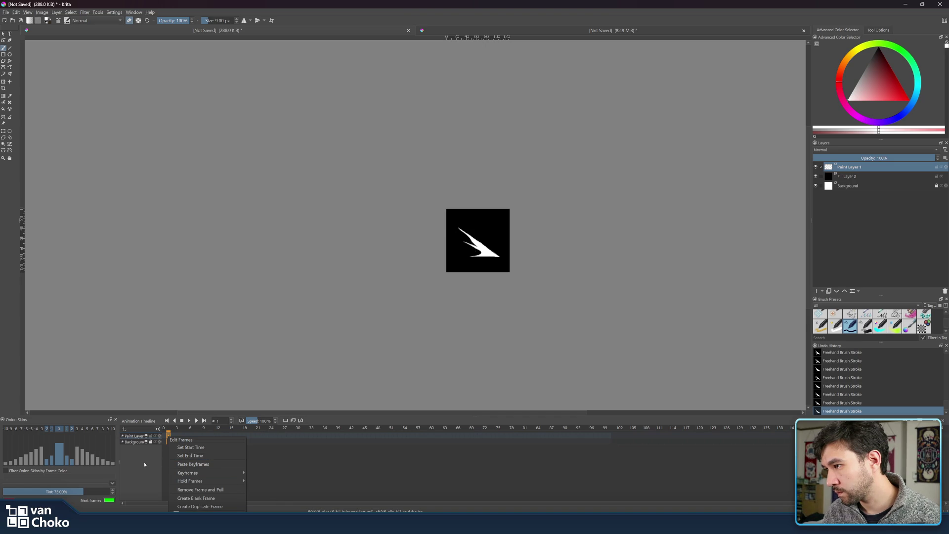
pyautogui.click(166, 459)
pyautogui.click(165, 437)
pyautogui.rightClick(165, 436)
pyautogui.moveTo(206, 470)
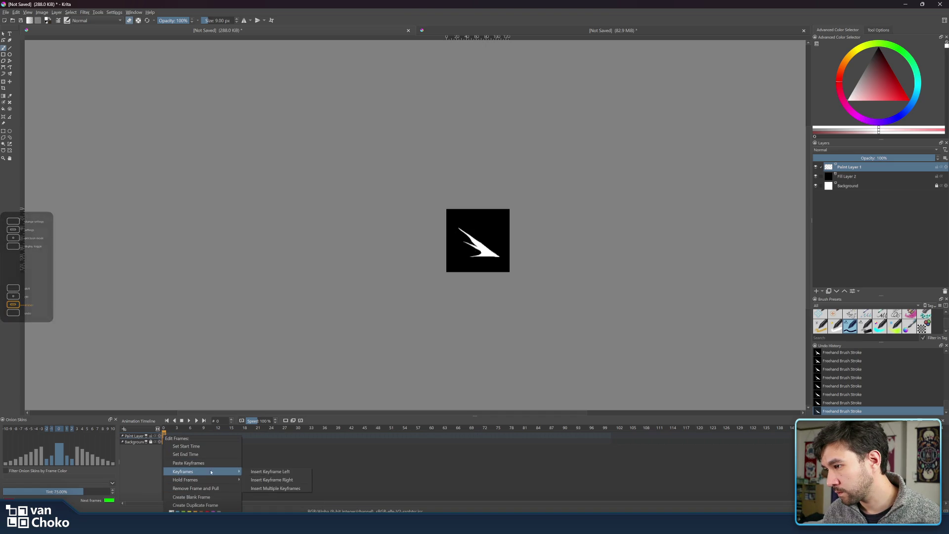
pyautogui.click(272, 480)
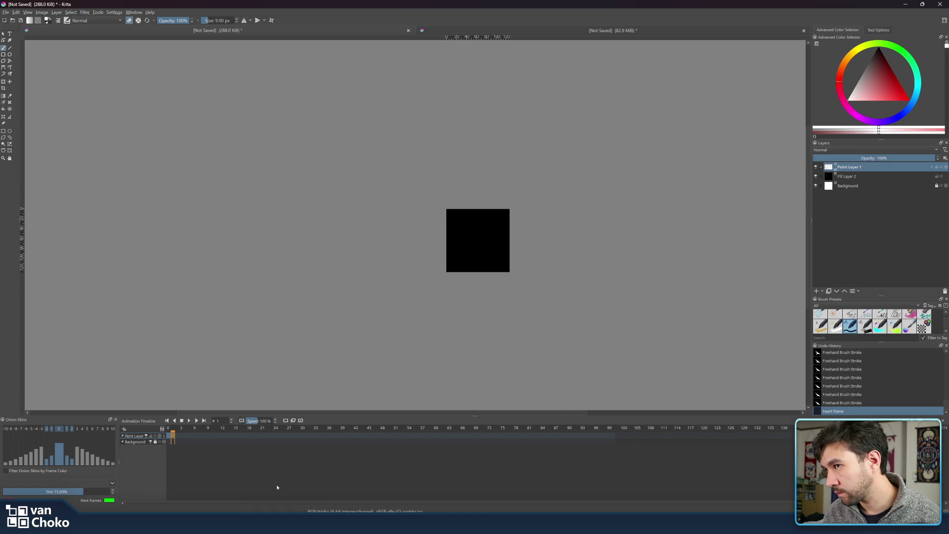
# Move the slash keyframe to frame 2, leaving frame 0 empty with onion skinning shown.
pyautogui.click(169, 436)
pyautogui.moveTo(169, 436); pyautogui.dragTo(177, 437)
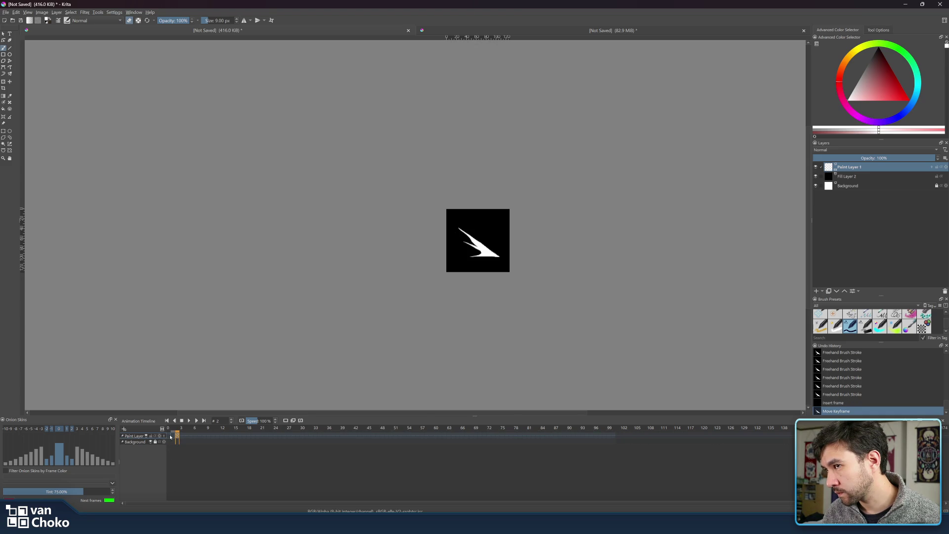
pyautogui.click(169, 436)
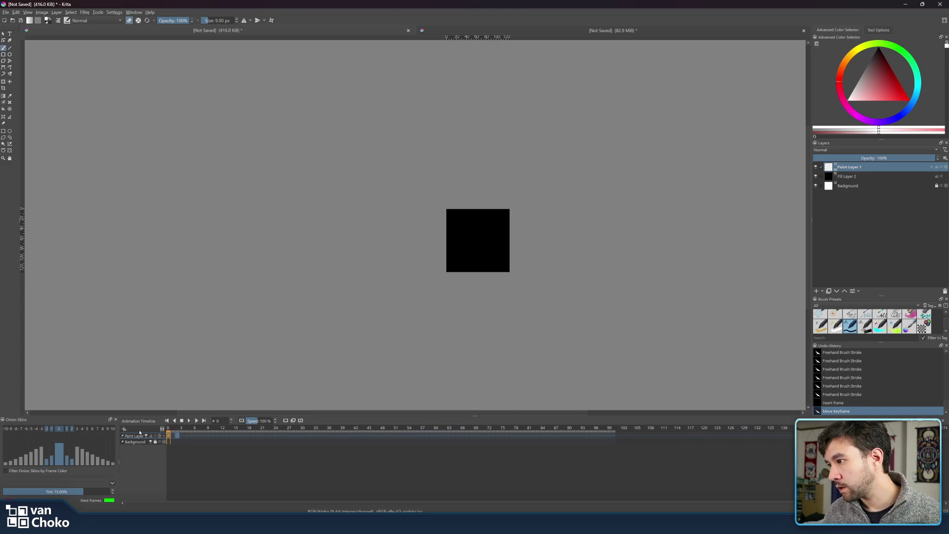
pyautogui.click(115, 419)
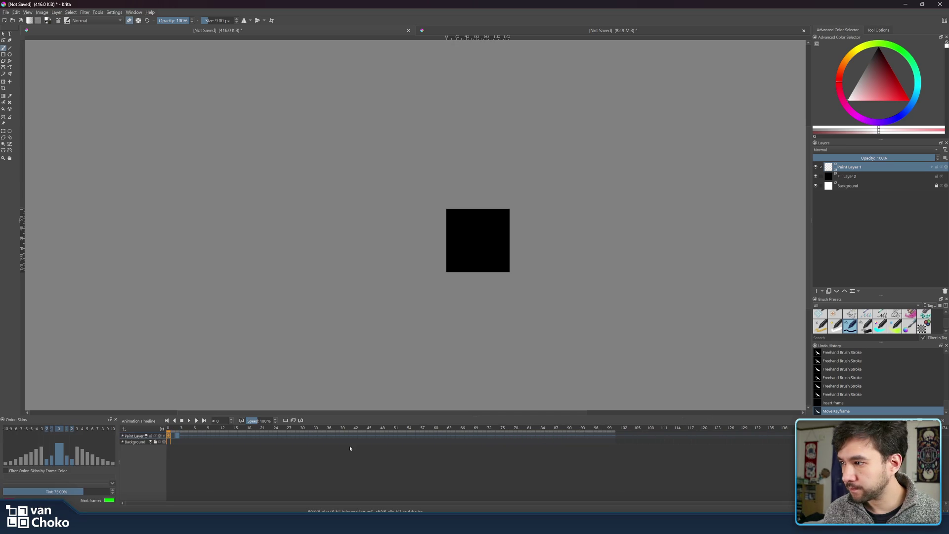
pyautogui.click(164, 436)
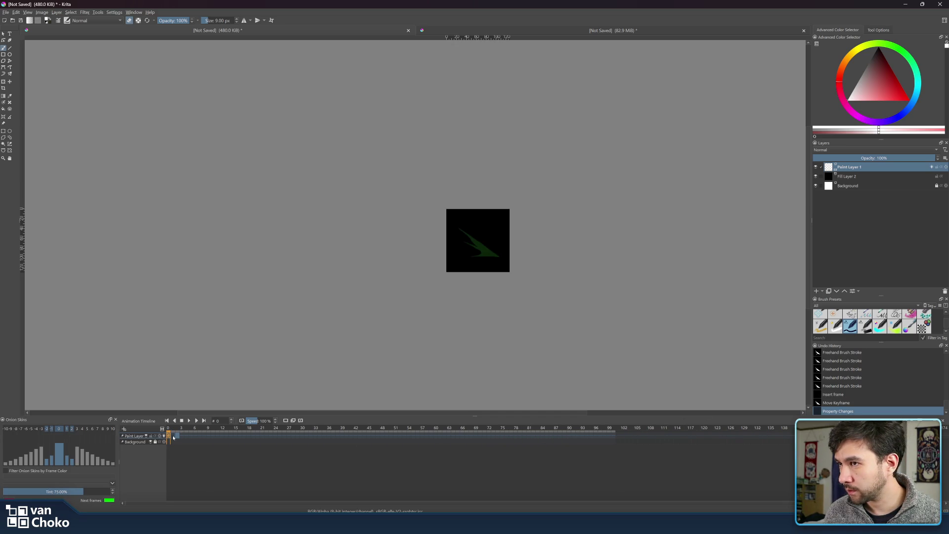
# Zoom in, try a thin test stroke and undo it, then set the brush to 5 px.
pyautogui.scroll(3, 522, 301)
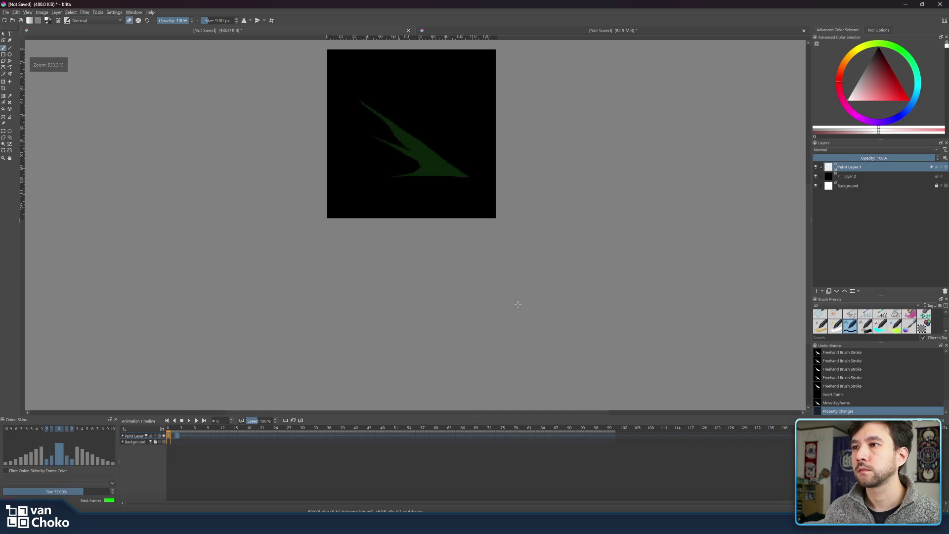
pyautogui.scroll(2, 529, 303)
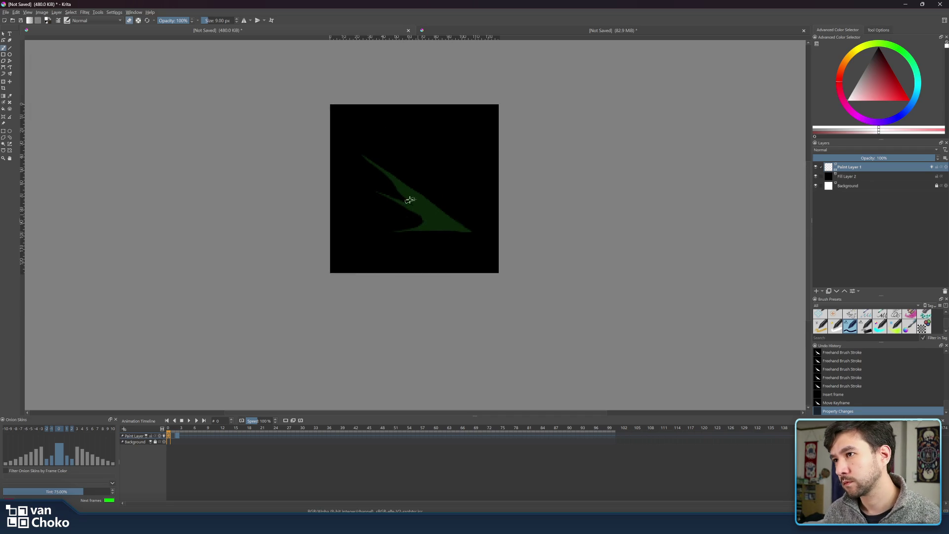
pyautogui.moveTo(449, 219); pyautogui.dragTo(452, 222)
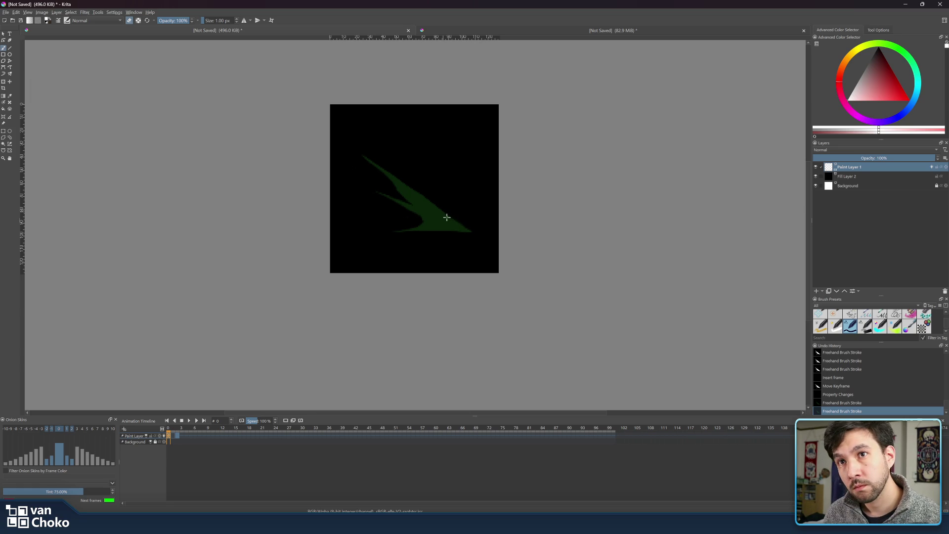
pyautogui.moveTo(447, 217); pyautogui.dragTo(451, 222)
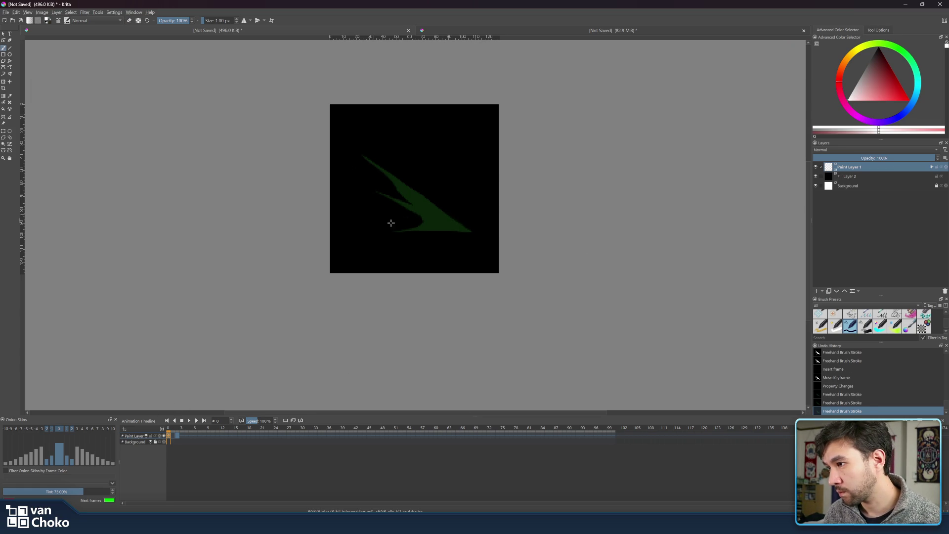
pyautogui.moveTo(431, 214)
pyautogui.mouseDown()
pyautogui.moveTo(453, 208)
pyautogui.moveTo(457, 231)
pyautogui.mouseUp()
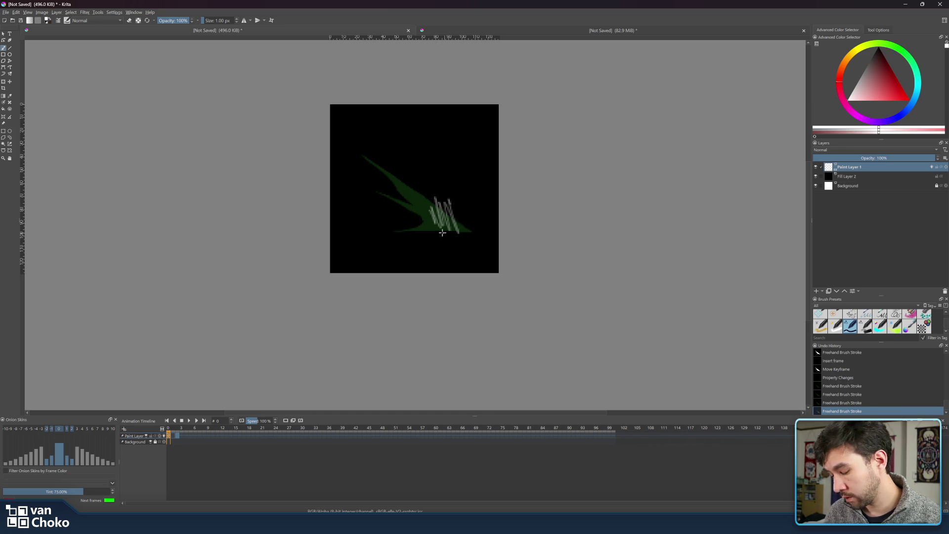
pyautogui.hotkey('ctrl', 'z')
pyautogui.press(']')
pyautogui.press(']')
pyautogui.press(']')
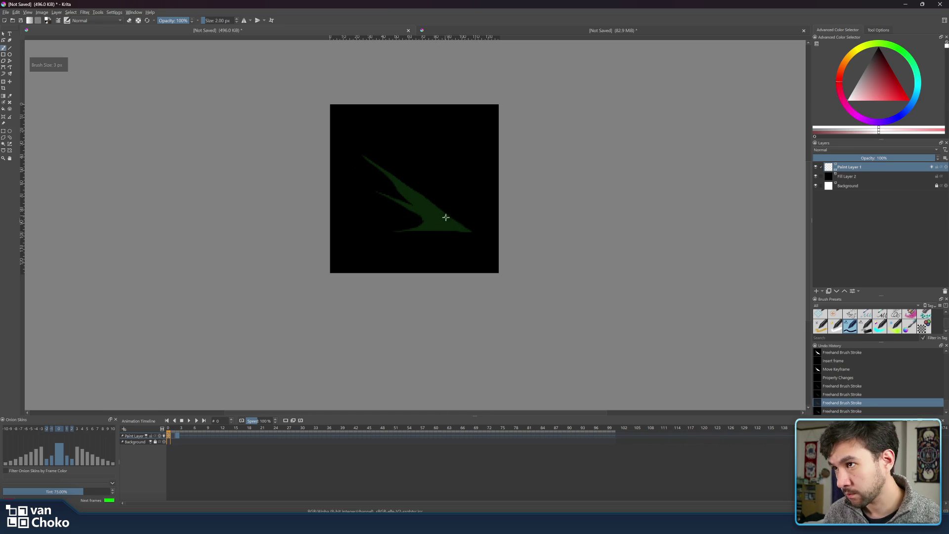
# Paint a short white stroke at the green ghost's lower-right tip, toggling the eraser to clean it.
pyautogui.moveTo(445, 216); pyautogui.dragTo(468, 228)
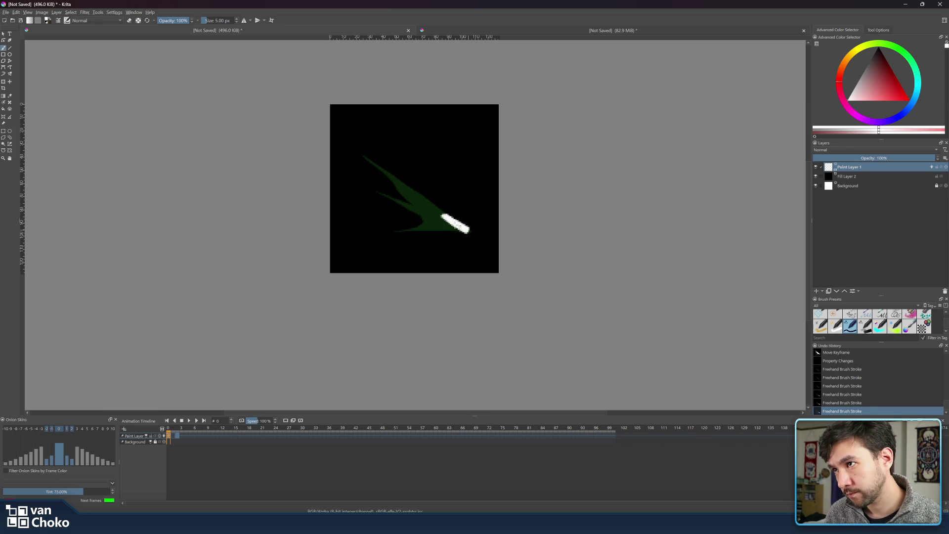
pyautogui.moveTo(468, 228)
pyautogui.mouseDown()
pyautogui.moveTo(431, 230)
pyautogui.moveTo(470, 230)
pyautogui.mouseUp()
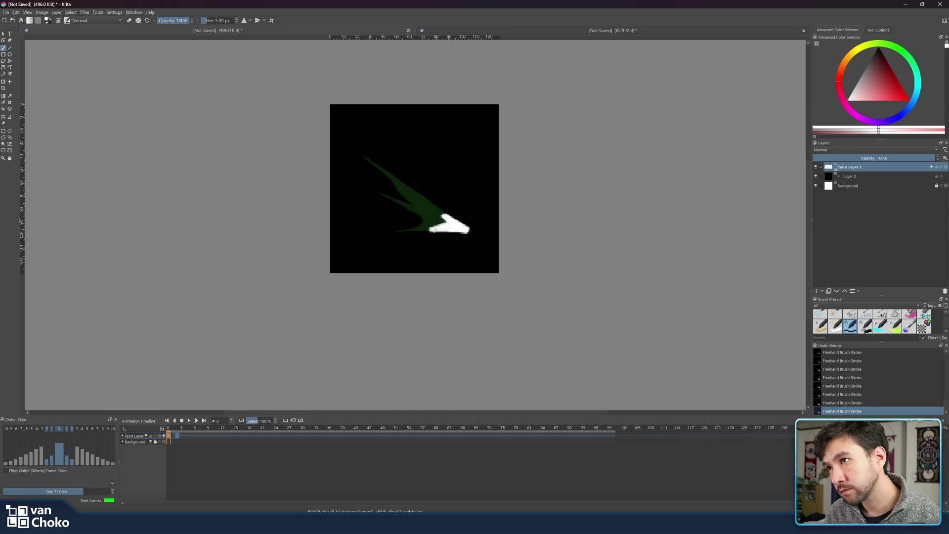
pyautogui.press('e')
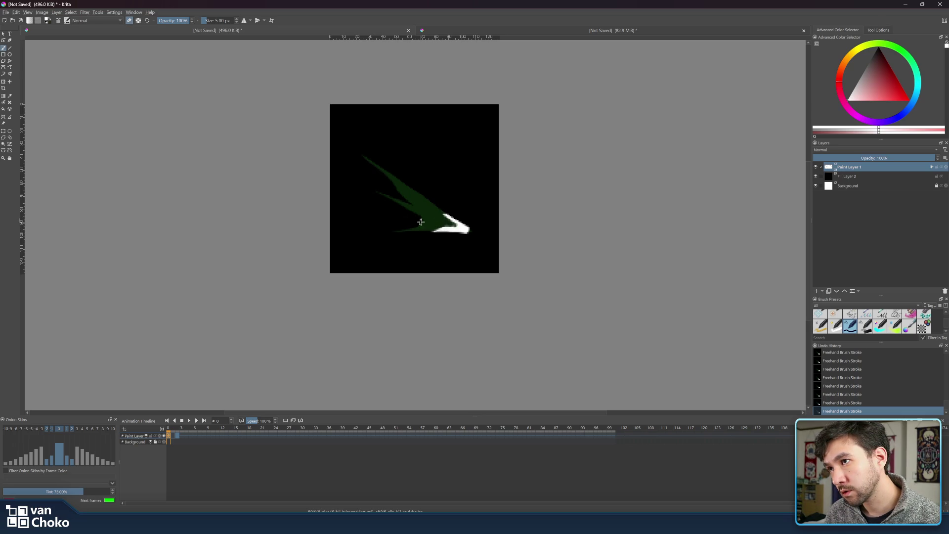
pyautogui.press('e')
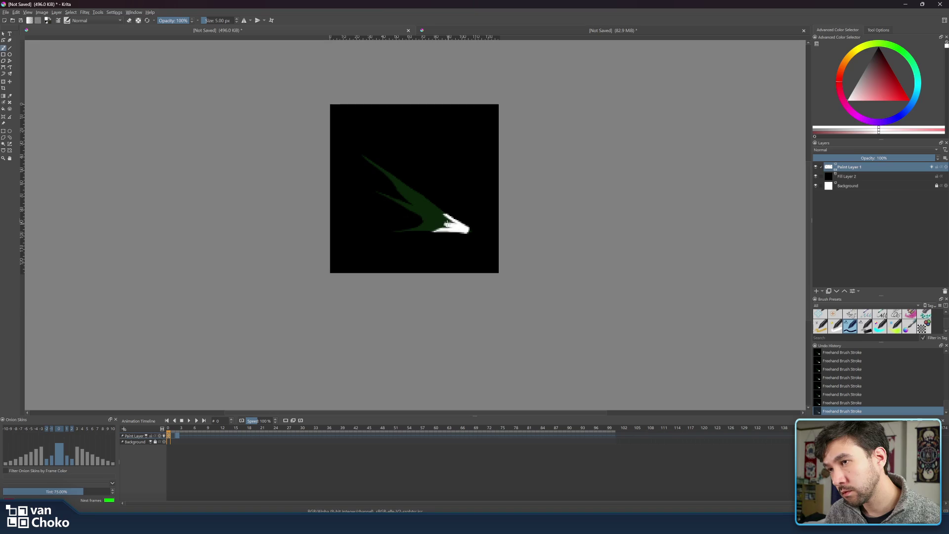
pyautogui.press('e')
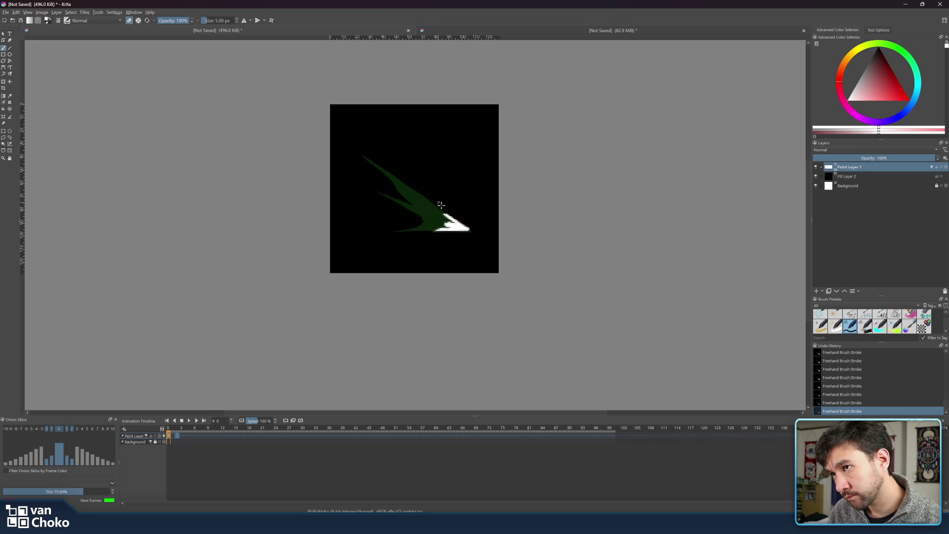
pyautogui.press('e')
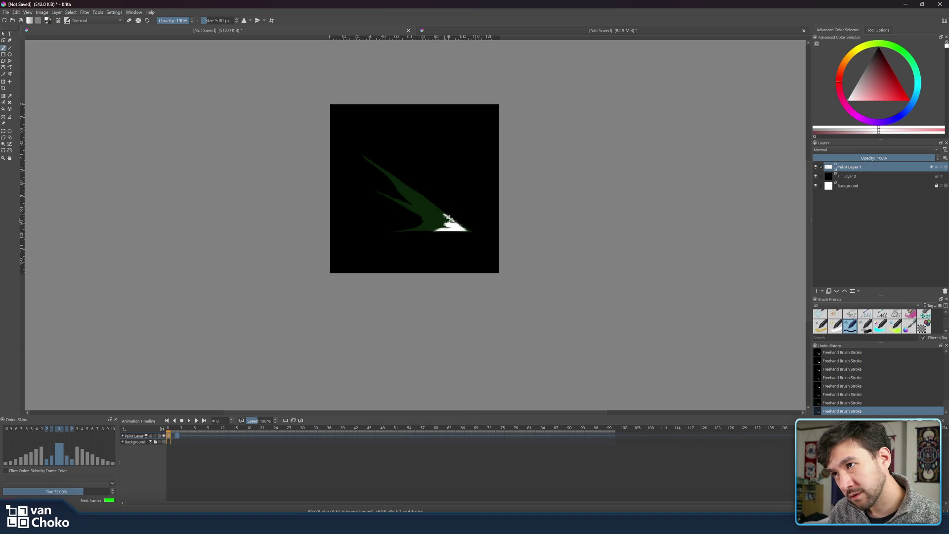
pyautogui.press('e')
# Fill in more of the solid white tip shape, switching between brush and eraser to tidy it.
pyautogui.press('e')
pyautogui.moveTo(445, 212); pyautogui.dragTo(471, 232)
pyautogui.press('e')
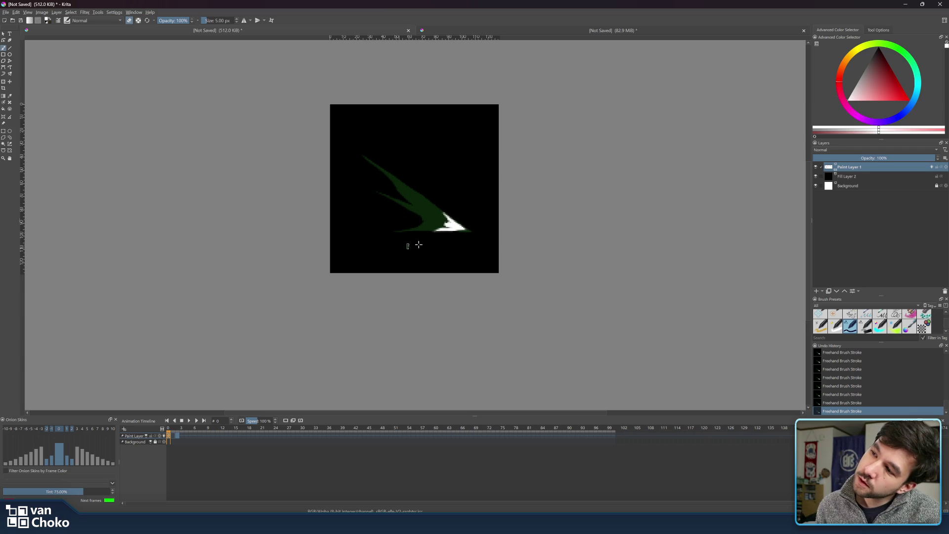
pyautogui.press('e')
pyautogui.press('e')
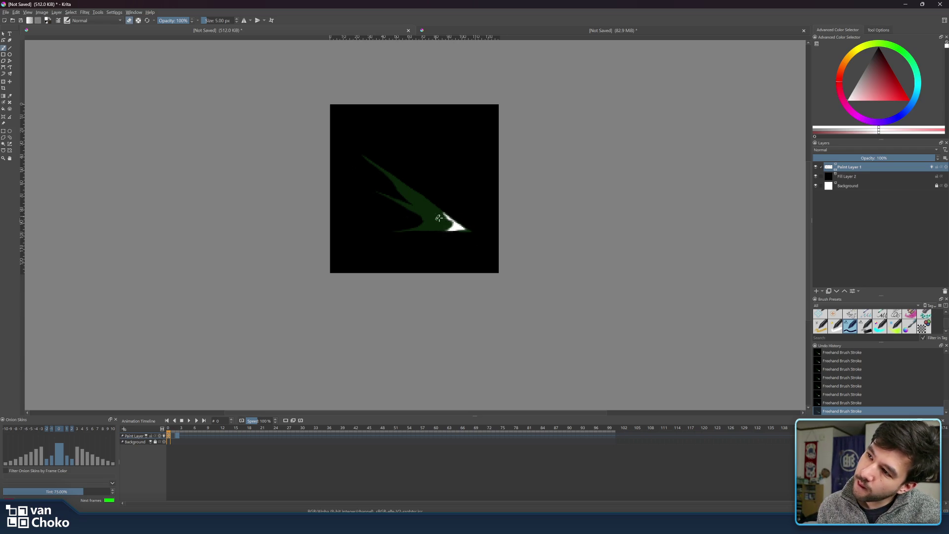
pyautogui.press('e')
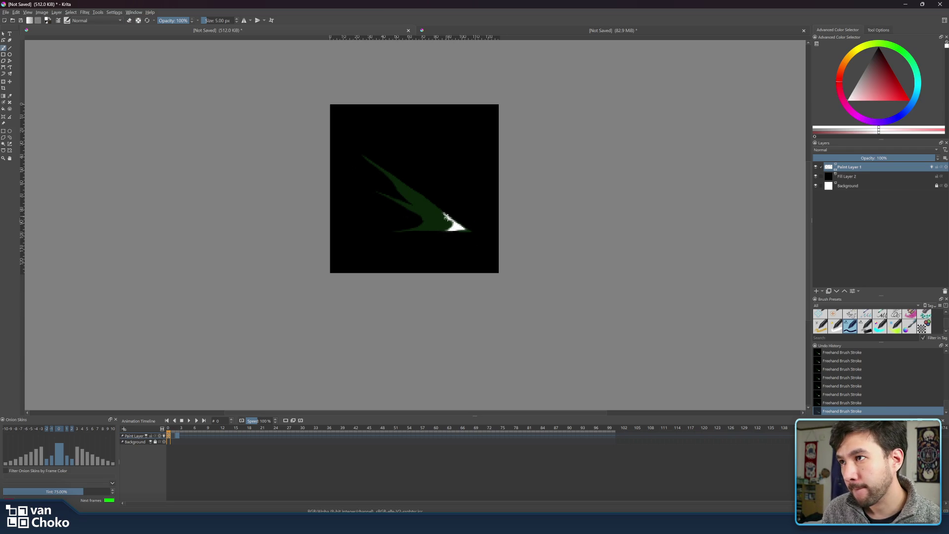
pyautogui.press('e')
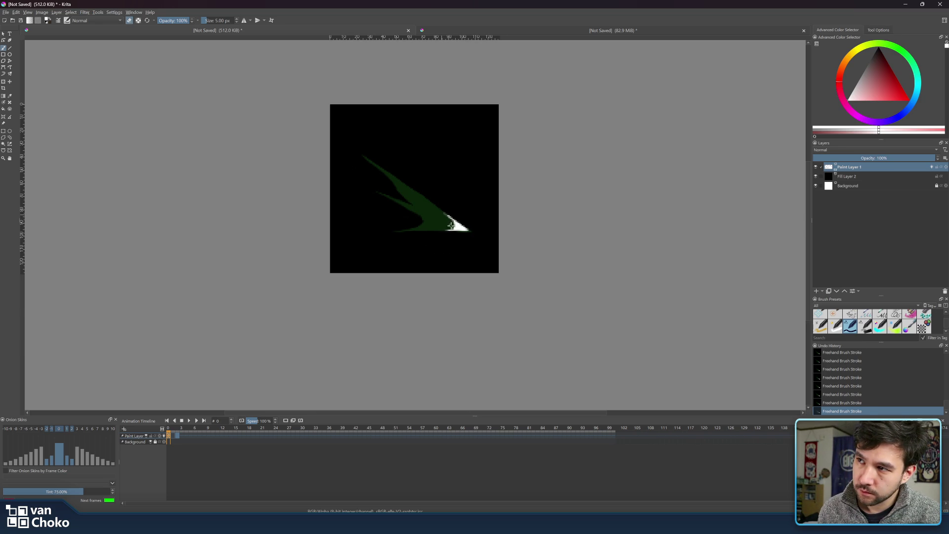
pyautogui.press('e')
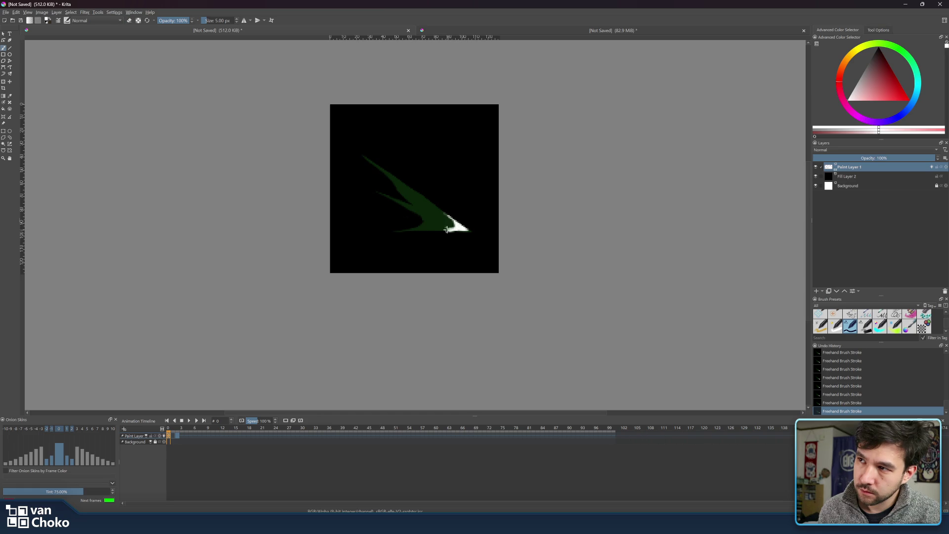
pyautogui.press('e')
pyautogui.press('e')
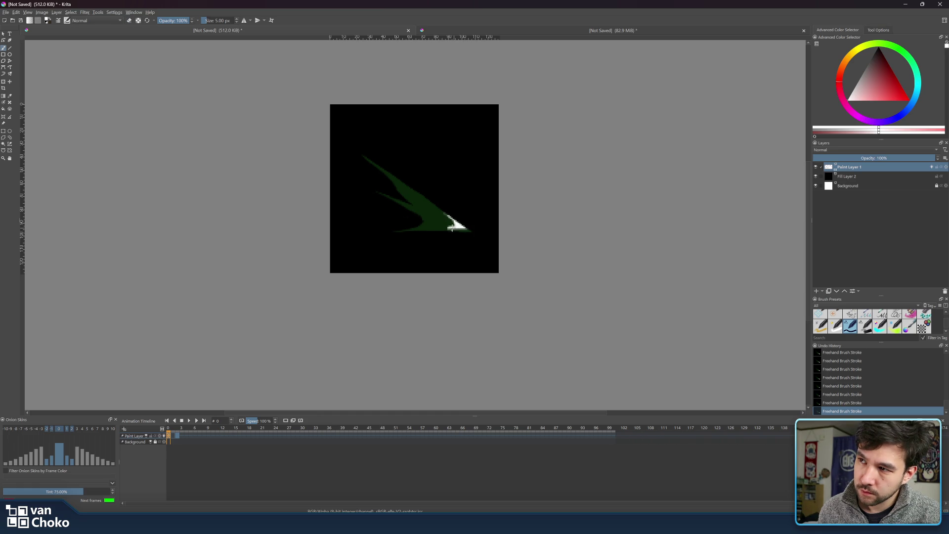
pyautogui.press('e')
pyautogui.press('e')
pyautogui.press('e')
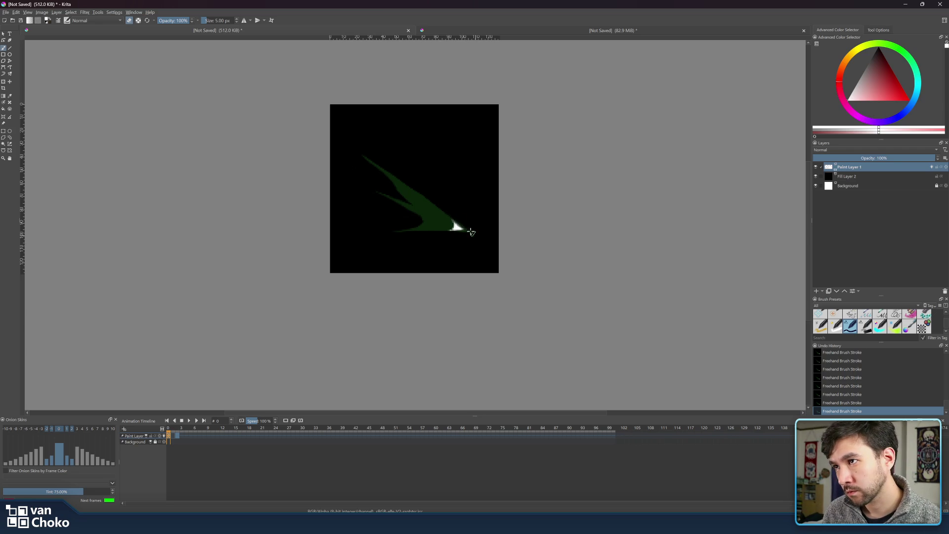
pyautogui.press('e')
pyautogui.press('e')
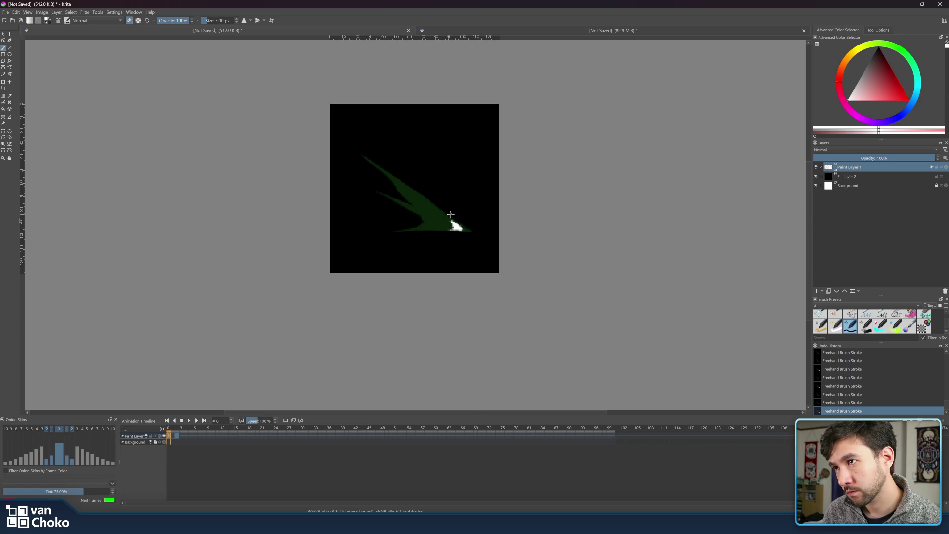
pyautogui.press('e')
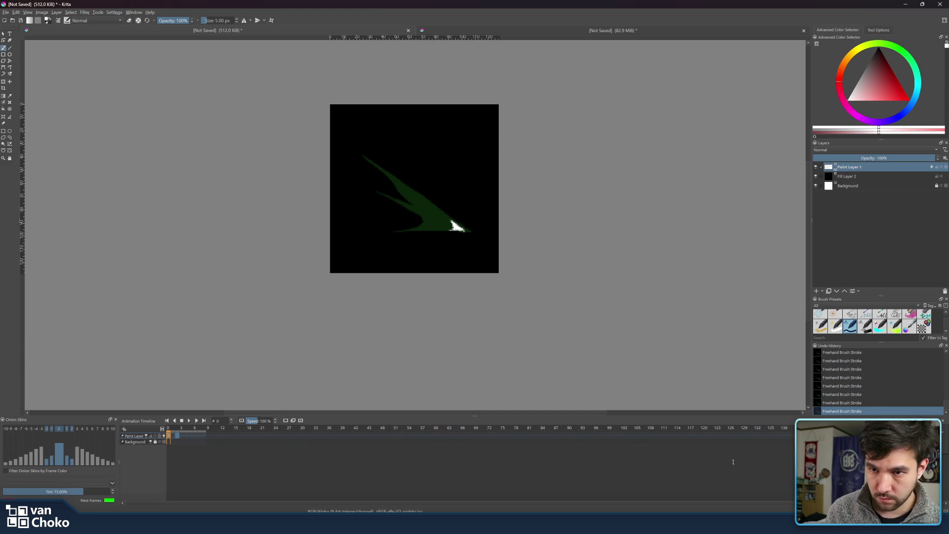
# Slow playback speed to 59% and preview the animation, stopping on frame 0.
pyautogui.moveTo(257, 421); pyautogui.dragTo(248, 422)
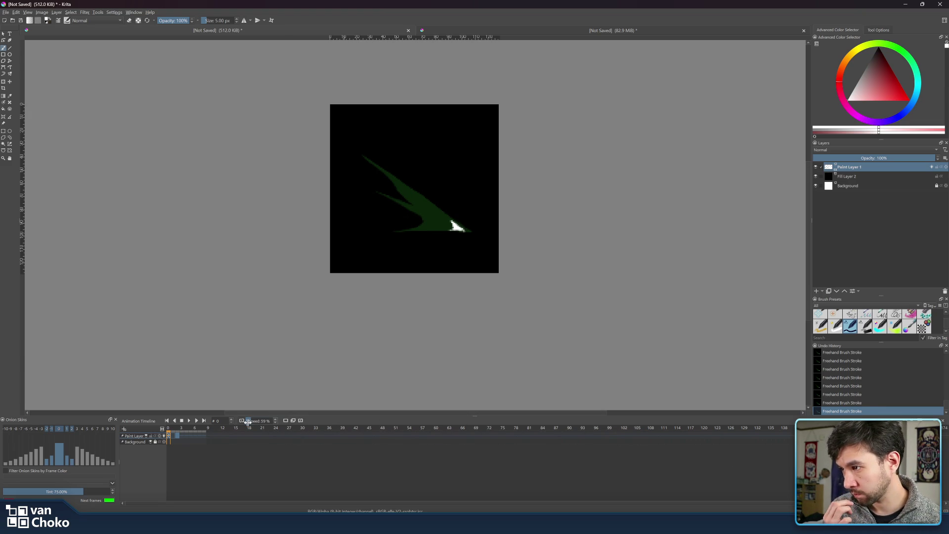
pyautogui.click(189, 421)
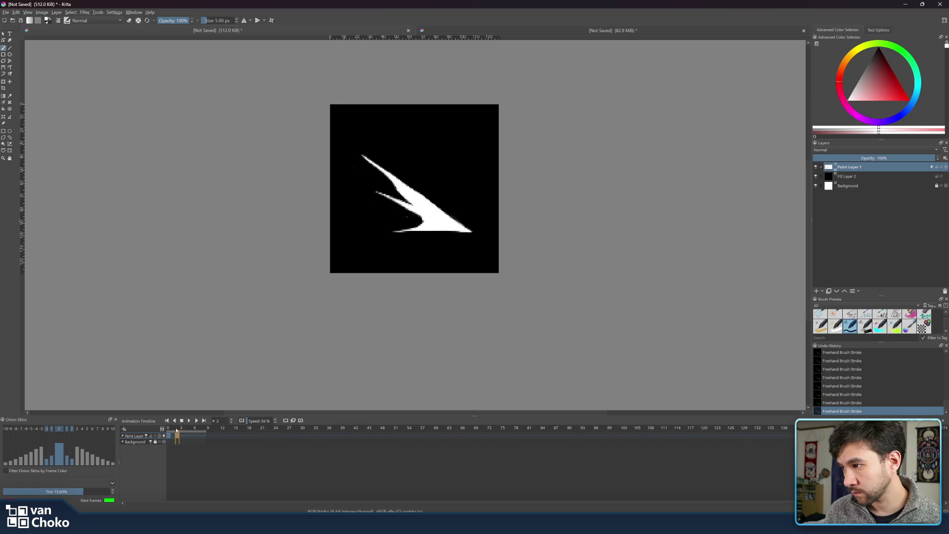
pyautogui.click(169, 429)
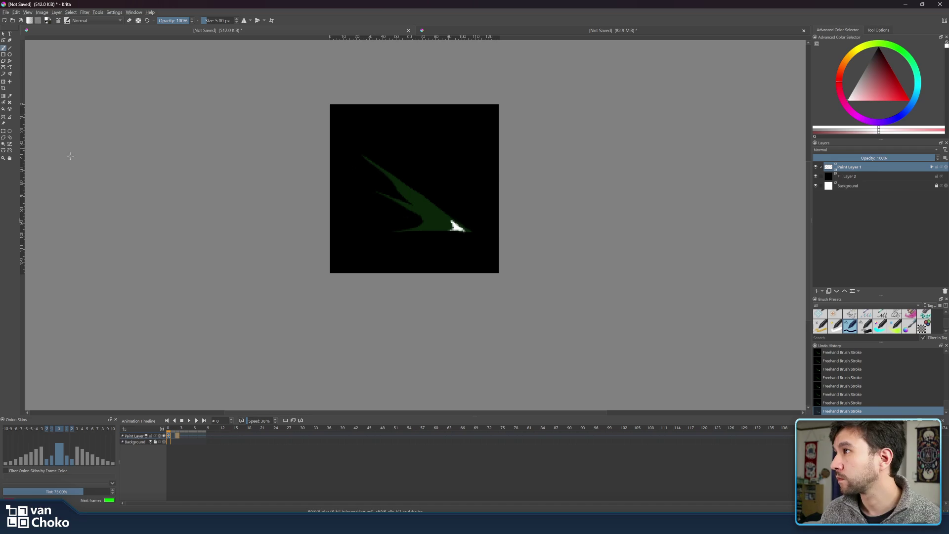
# Erase and repaint the white tip's edges, then show frame 1 with a stronger previous-frame ghost.
pyautogui.press('e')
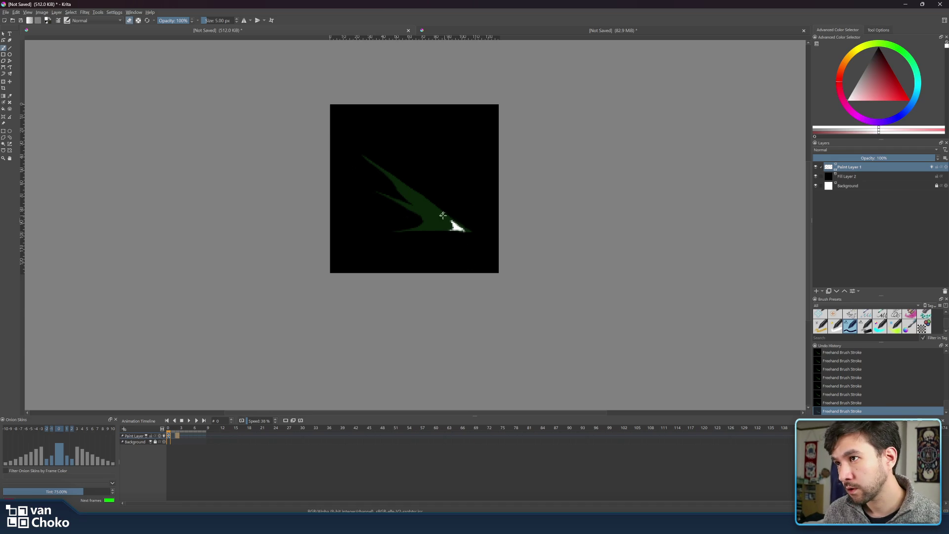
pyautogui.moveTo(447, 229); pyautogui.dragTo(464, 229)
pyautogui.press('e')
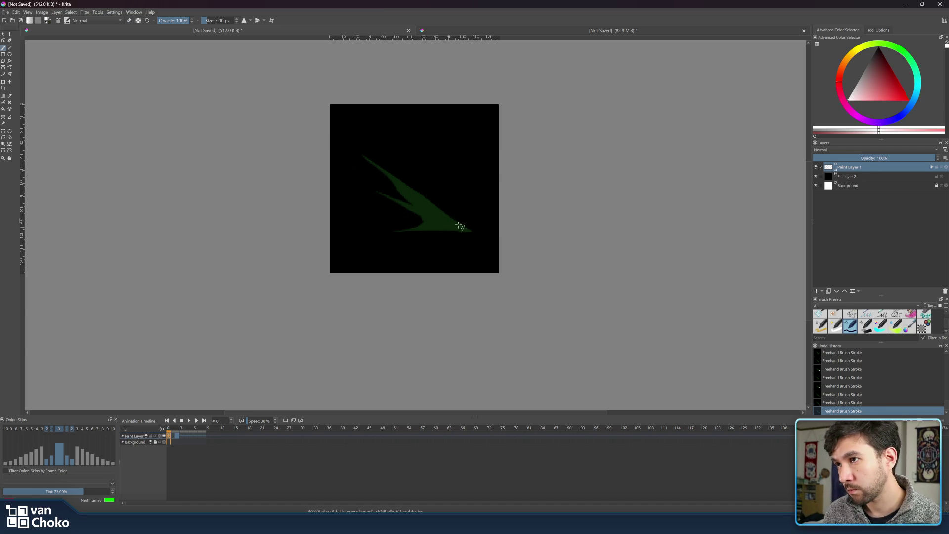
pyautogui.press('e')
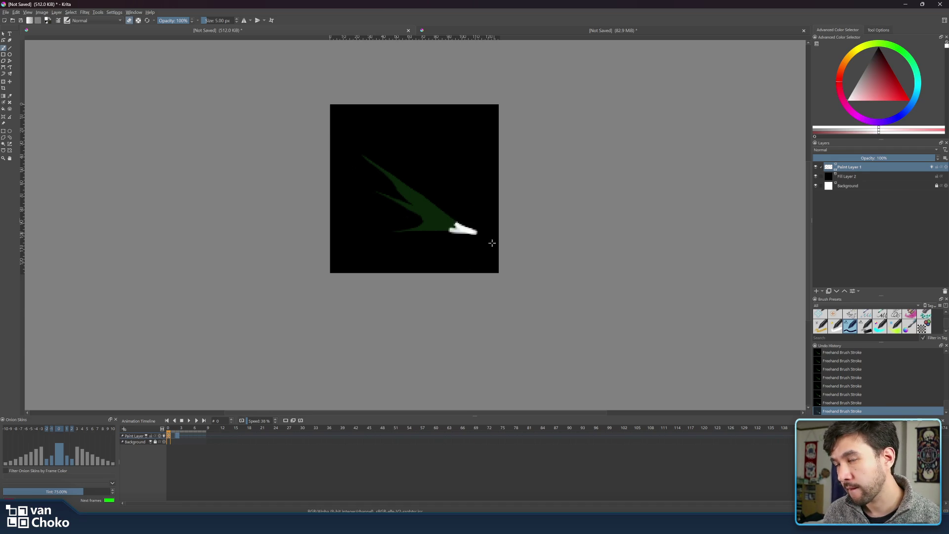
pyautogui.moveTo(475, 237); pyautogui.dragTo(480, 234)
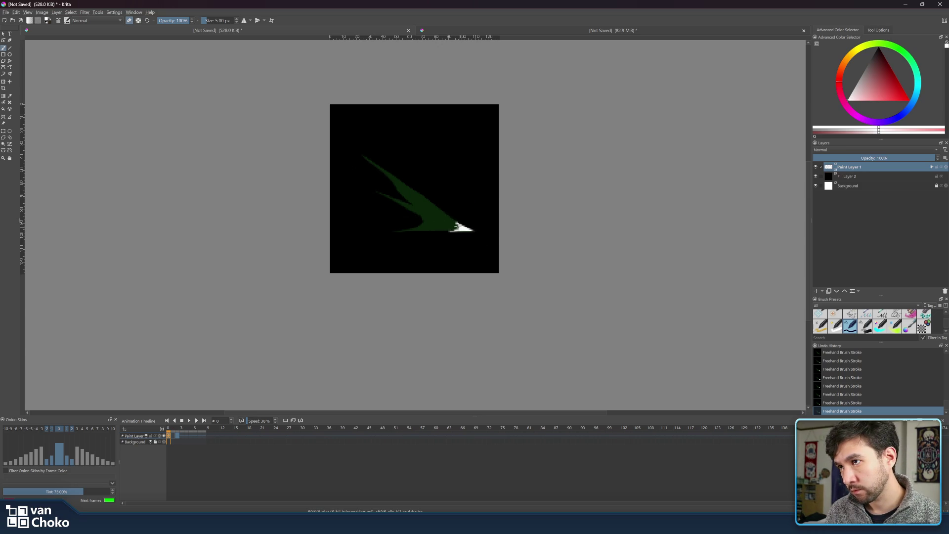
pyautogui.press('e')
pyautogui.moveTo(462, 233)
pyautogui.mouseDown()
pyautogui.moveTo(441, 237)
pyautogui.moveTo(466, 233)
pyautogui.mouseUp()
pyautogui.press('e')
pyautogui.press('e')
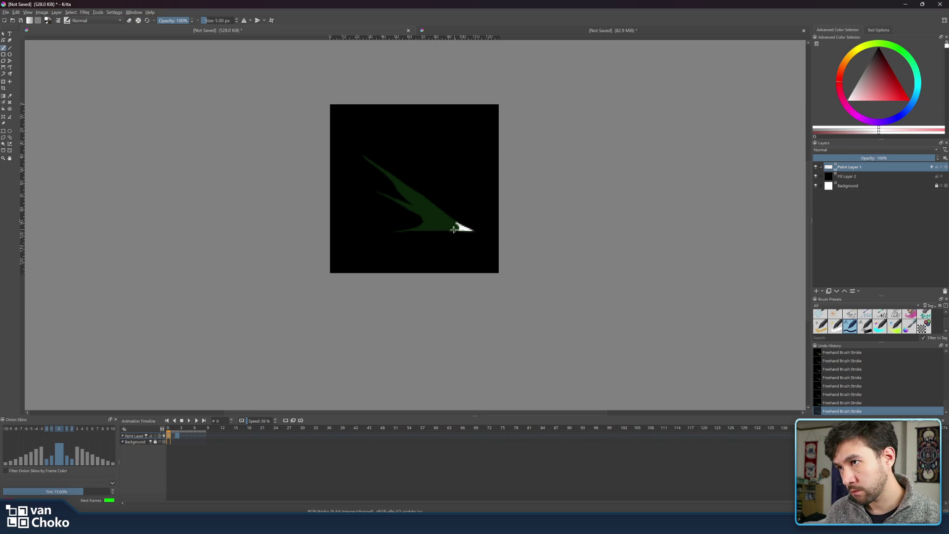
pyautogui.press('e')
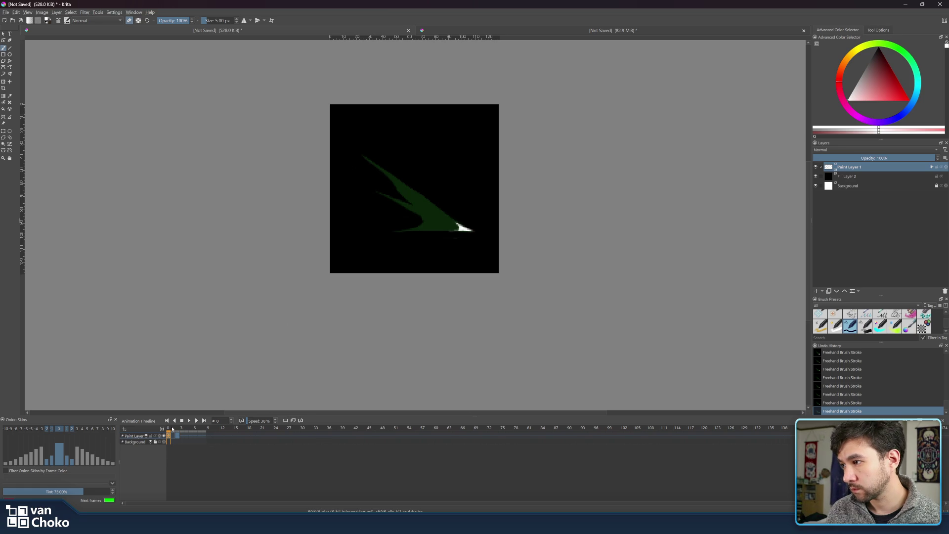
pyautogui.click(172, 429)
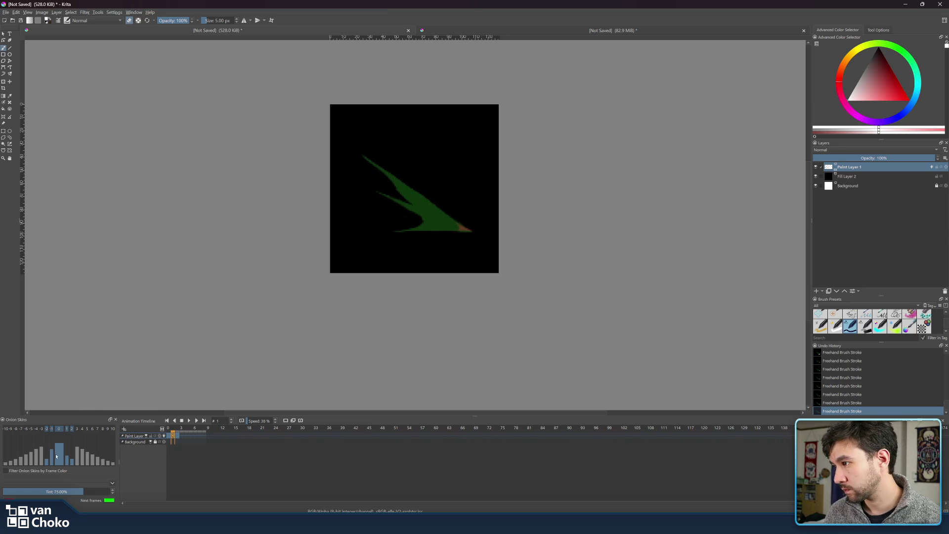
pyautogui.click(67, 448)
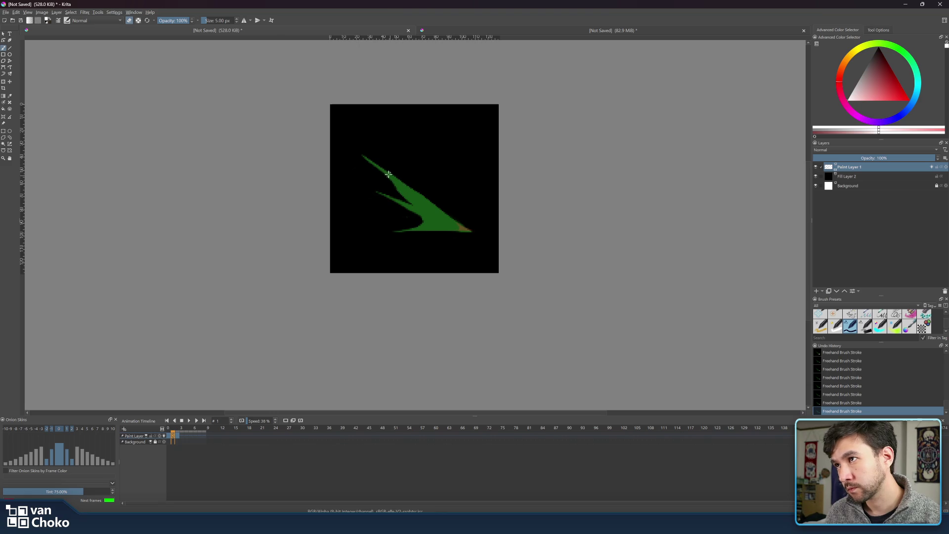
# Paint white along the green ghost's upper edge, erasing back the upper part and lower-left end.
pyautogui.press('e')
pyautogui.moveTo(383, 171); pyautogui.dragTo(466, 227)
pyautogui.press('e')
pyautogui.moveTo(389, 179)
pyautogui.mouseDown()
pyautogui.moveTo(373, 167)
pyautogui.moveTo(451, 225)
pyautogui.moveTo(452, 210)
pyautogui.moveTo(471, 232)
pyautogui.moveTo(417, 228)
pyautogui.mouseUp()
pyautogui.press('e')
pyautogui.press('e')
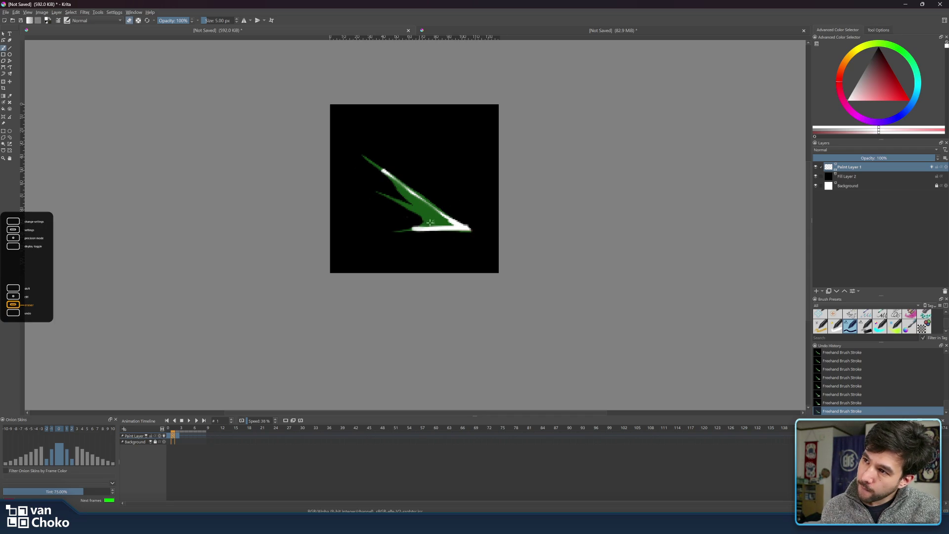
pyautogui.moveTo(404, 226)
pyautogui.mouseDown()
pyautogui.moveTo(423, 228)
pyautogui.moveTo(396, 228)
pyautogui.mouseUp()
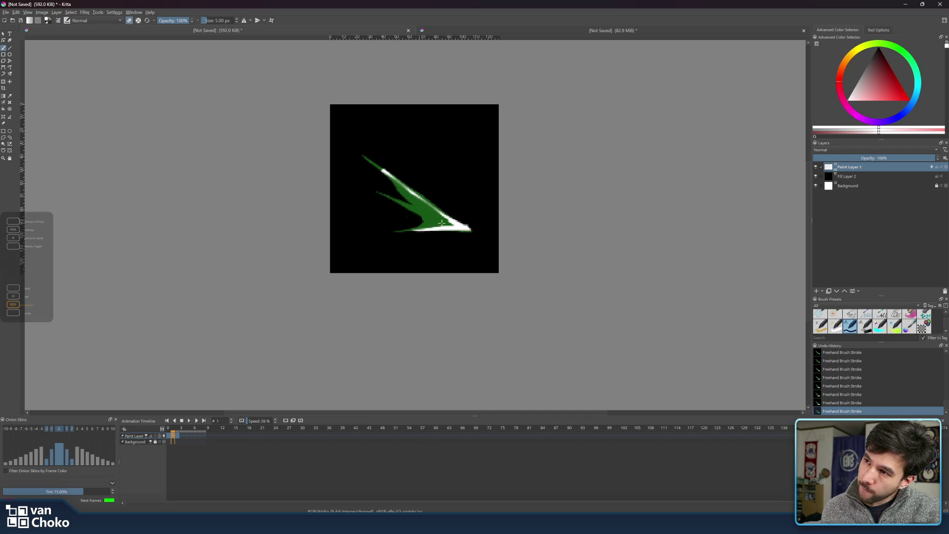
pyautogui.press('e')
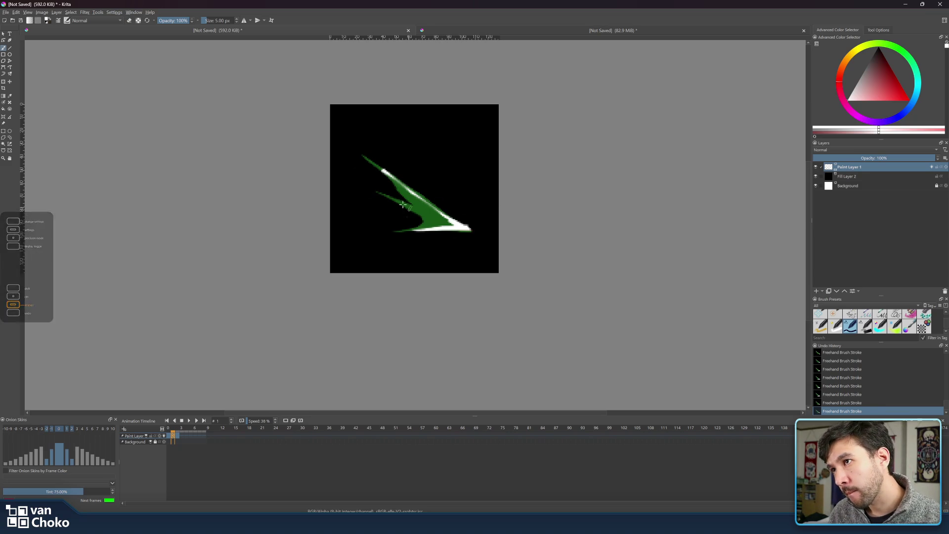
# Broaden the white wedge down the ghost toward the lower-right tip, trimming its upper-left part.
pyautogui.moveTo(434, 218)
pyautogui.mouseDown()
pyautogui.moveTo(407, 206)
pyautogui.moveTo(463, 227)
pyautogui.moveTo(405, 205)
pyautogui.moveTo(453, 226)
pyautogui.mouseUp()
pyautogui.press('e')
pyautogui.moveTo(408, 202)
pyautogui.mouseDown()
pyautogui.moveTo(420, 208)
pyautogui.moveTo(401, 210)
pyautogui.moveTo(428, 223)
pyautogui.moveTo(402, 210)
pyautogui.mouseUp()
pyautogui.press('e')
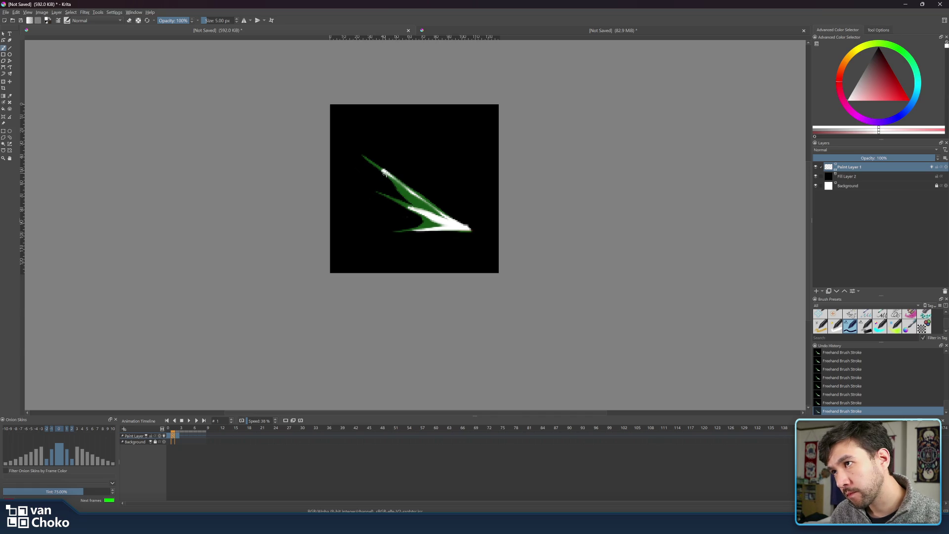
pyautogui.moveTo(384, 171); pyautogui.dragTo(447, 224)
pyautogui.moveTo(404, 190); pyautogui.dragTo(458, 226)
# Erase white from the wedge's lower edge near the tip and along its upper-left edge.
pyautogui.press('e')
pyautogui.moveTo(415, 188); pyautogui.dragTo(469, 227)
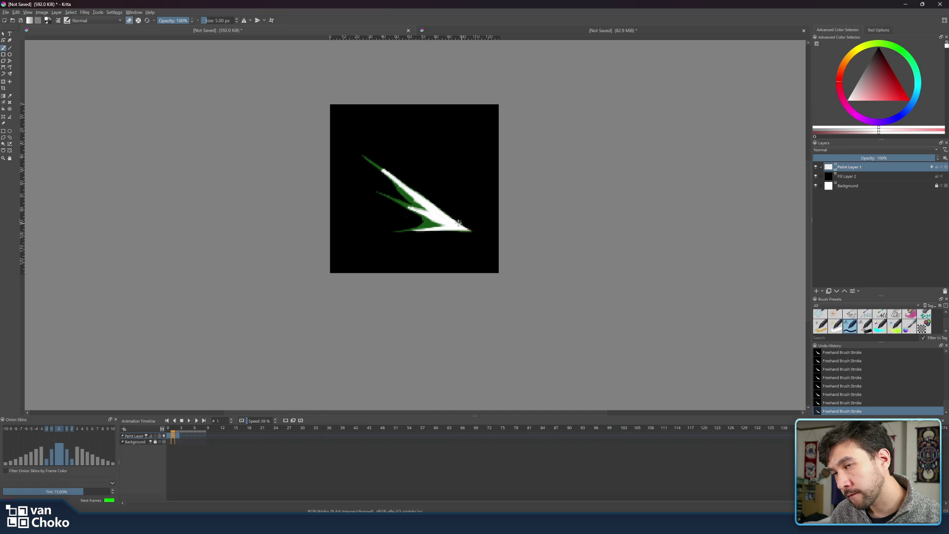
pyautogui.press('e')
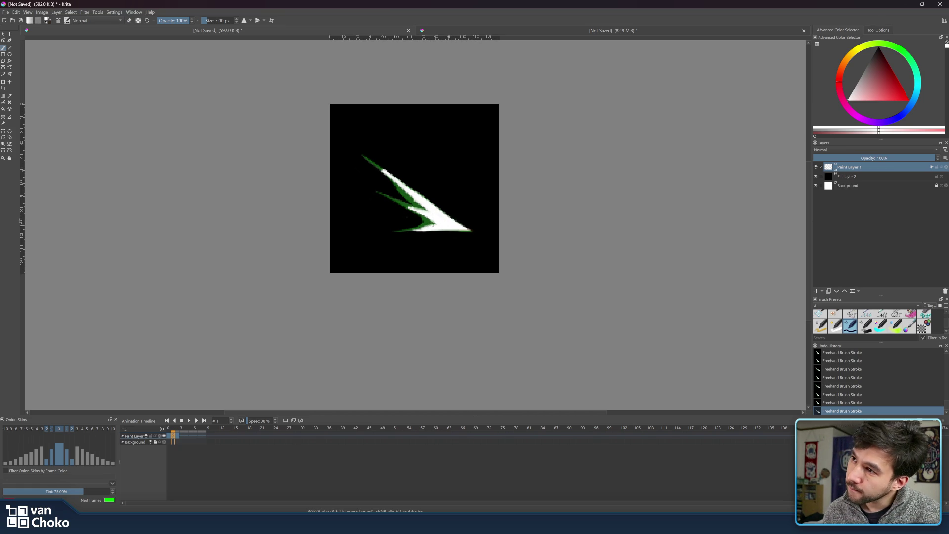
pyautogui.press('e')
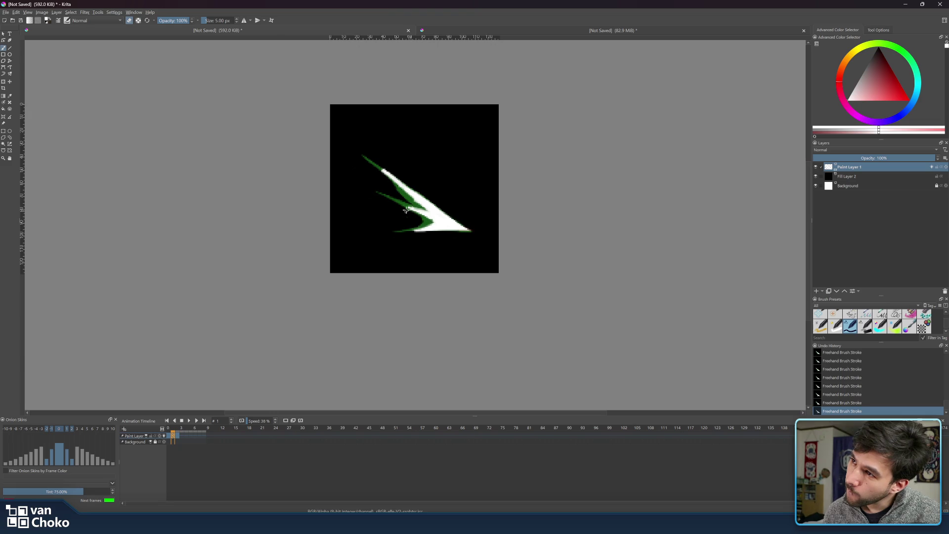
pyautogui.press('e')
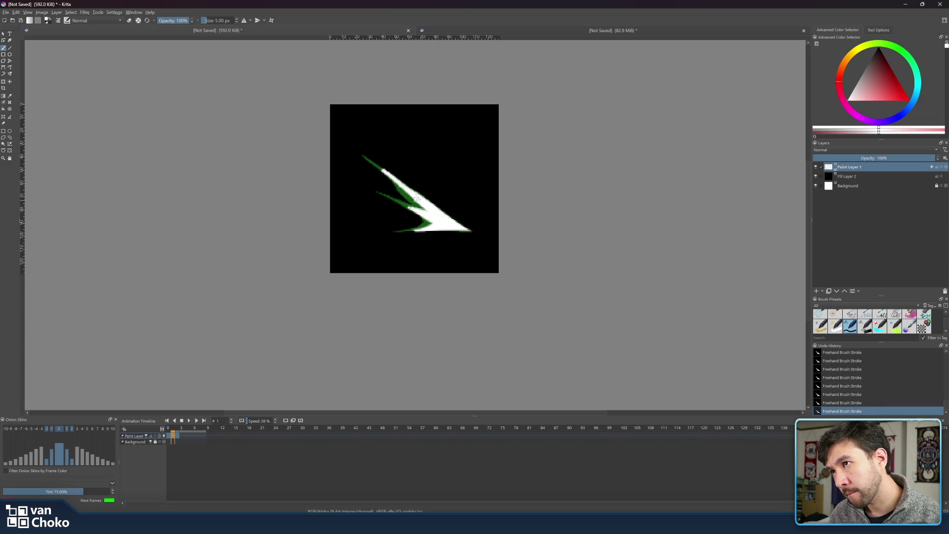
pyautogui.press('e')
pyautogui.moveTo(374, 166)
pyautogui.mouseDown()
pyautogui.moveTo(396, 185)
pyautogui.moveTo(376, 169)
pyautogui.mouseUp()
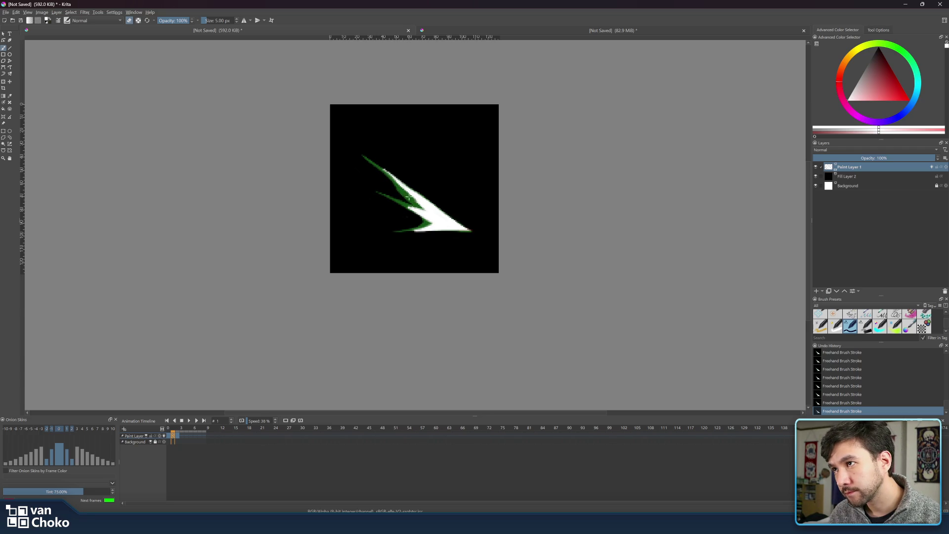
# Switch between brush and eraser modes repeatedly while refining the jagged lower edge.
pyautogui.press('e')
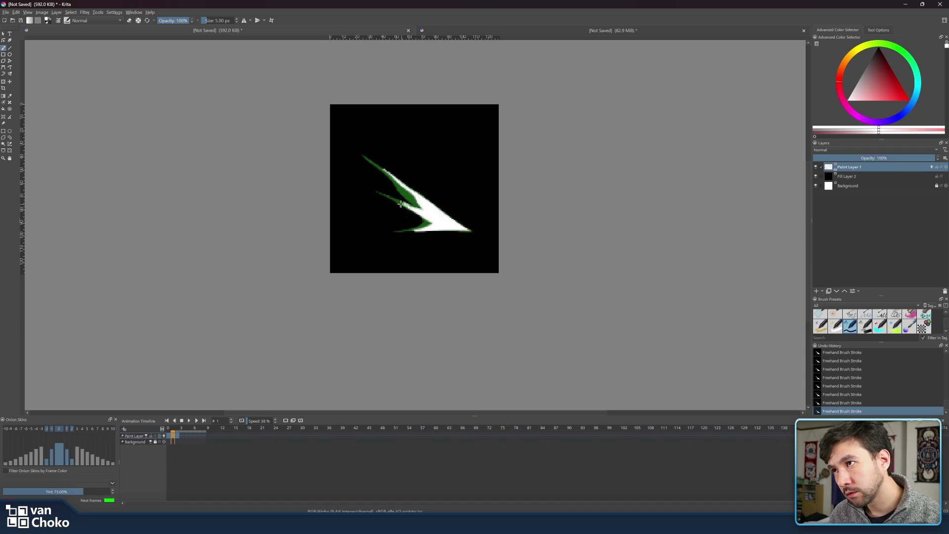
pyautogui.press('e')
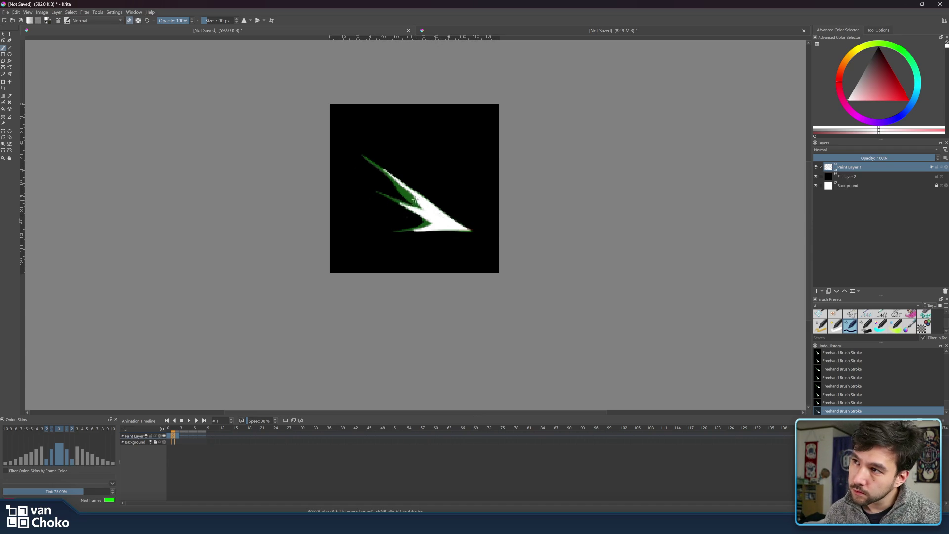
pyautogui.press('e')
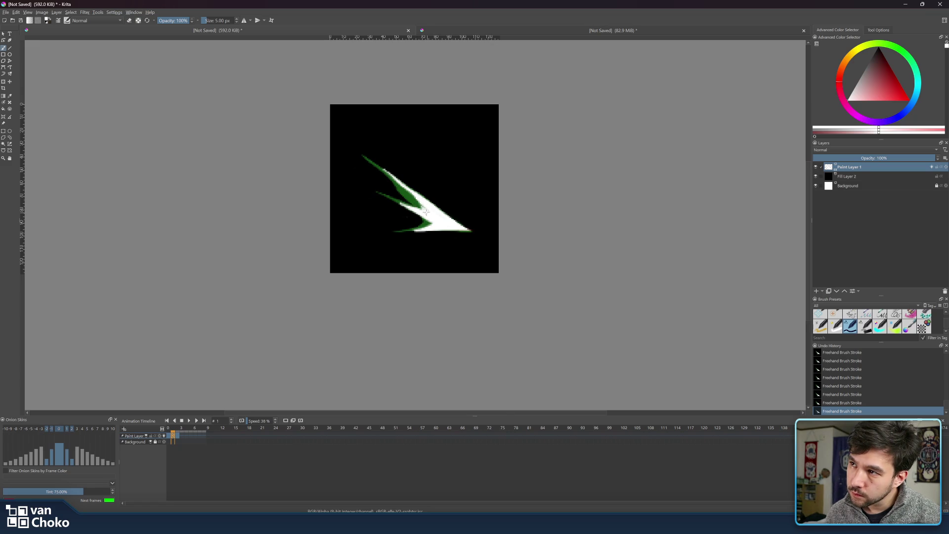
pyautogui.press('e')
pyautogui.press('e')
pyautogui.press('e')
pyautogui.press('e')
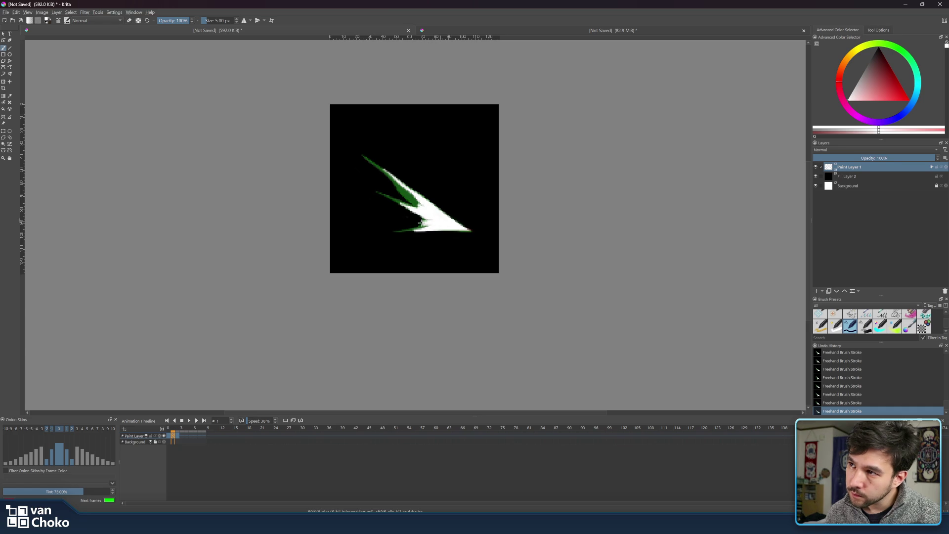
pyautogui.press('e')
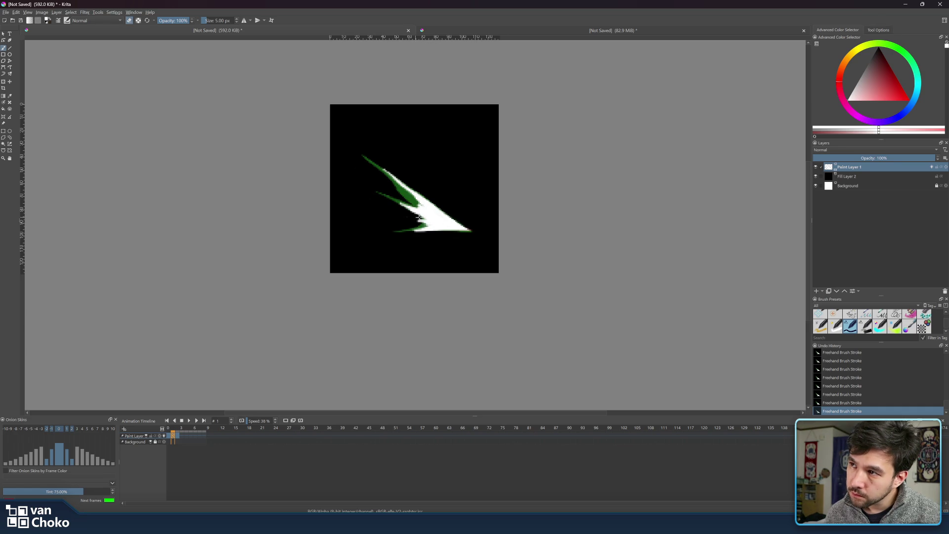
pyautogui.press('e')
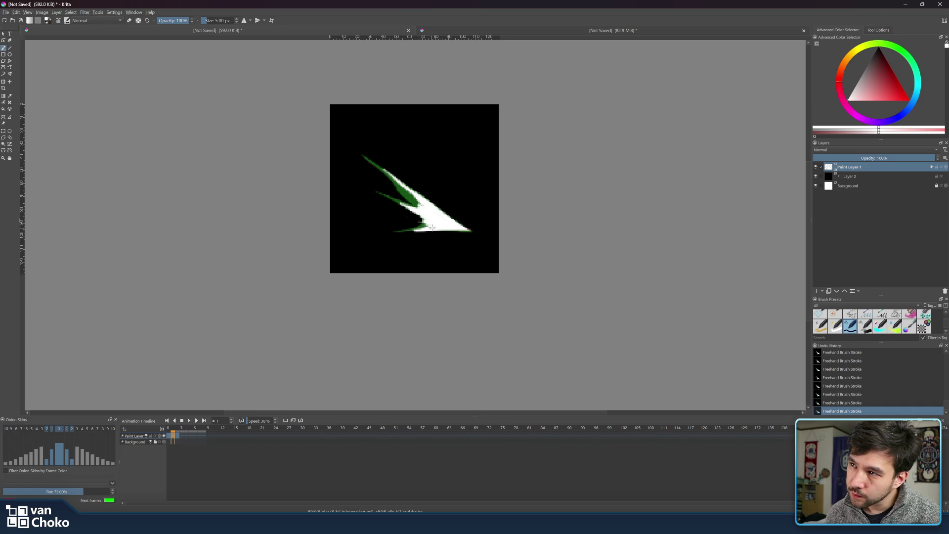
pyautogui.press('e')
pyautogui.press('e')
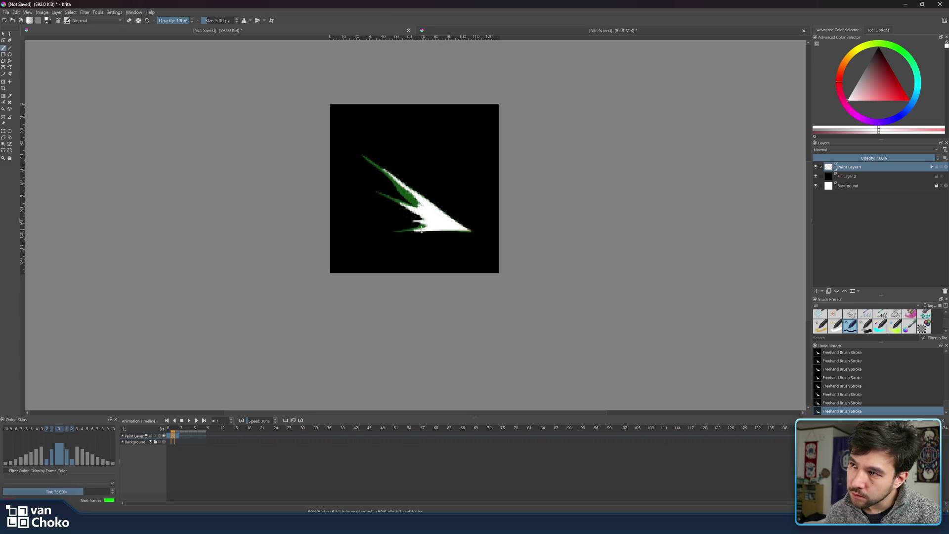
pyautogui.press('e')
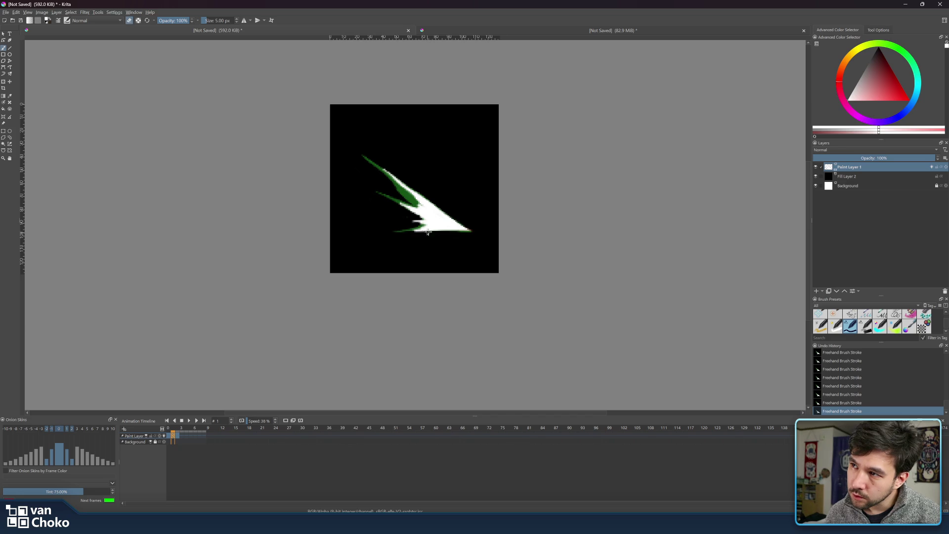
pyautogui.press('e')
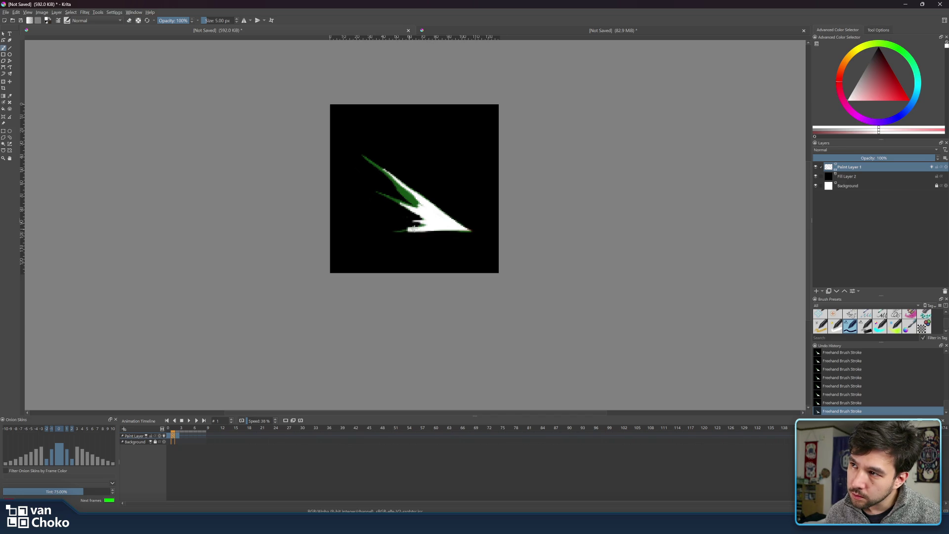
pyautogui.press('e')
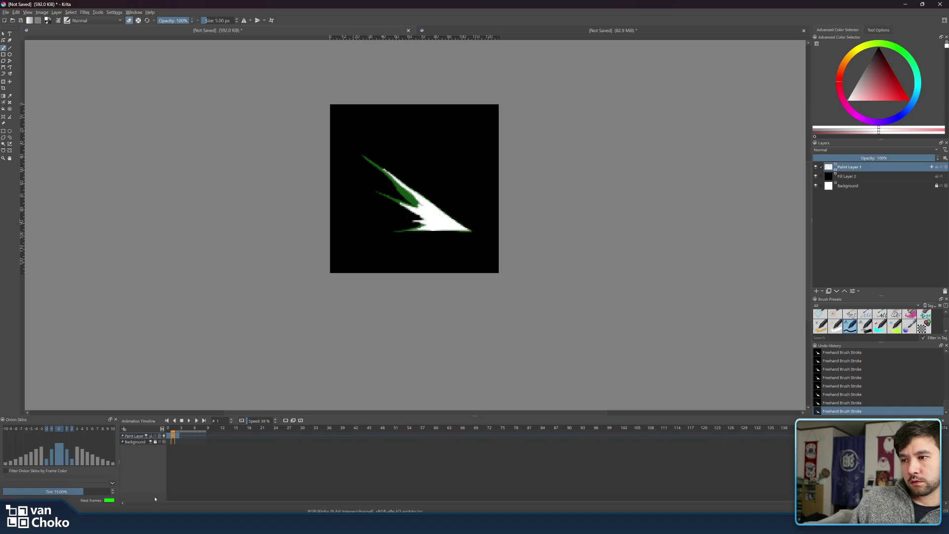
# Play the slash animation at 73% speed, then stop and return to frame 2.
pyautogui.click(190, 420)
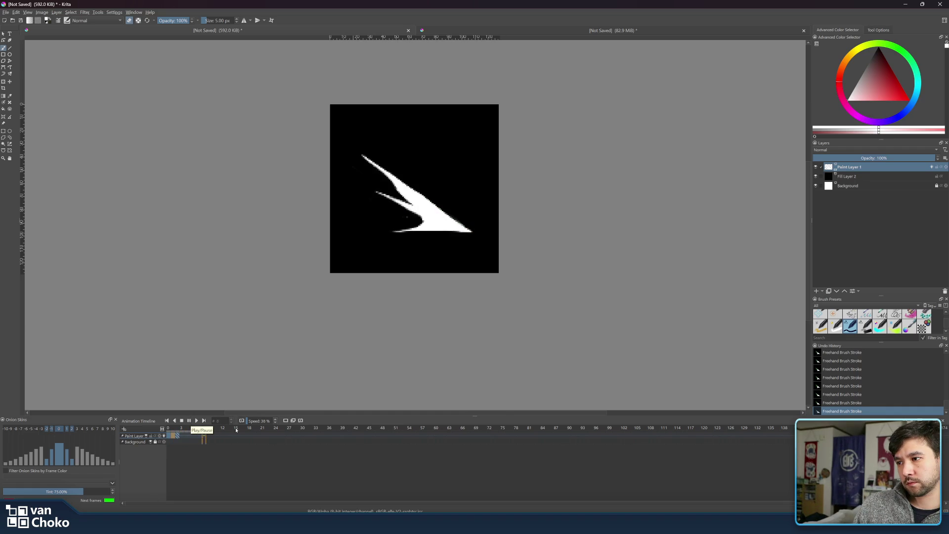
pyautogui.moveTo(261, 421); pyautogui.dragTo(242, 421)
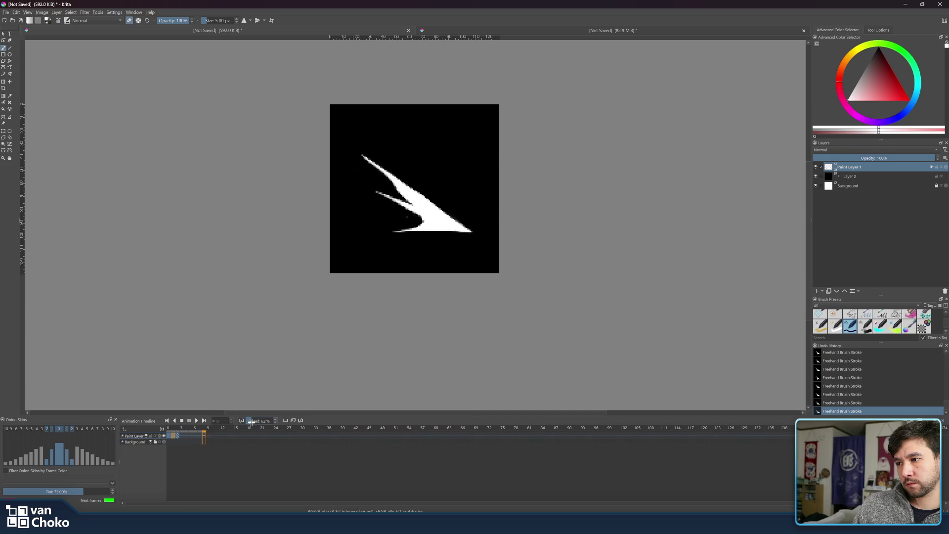
pyautogui.click(183, 420)
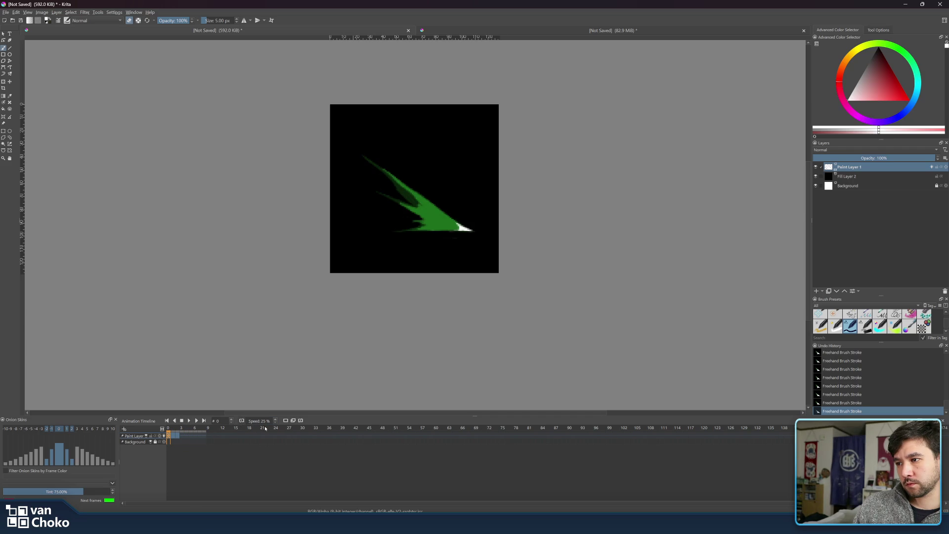
pyautogui.moveTo(257, 421); pyautogui.dragTo(252, 421)
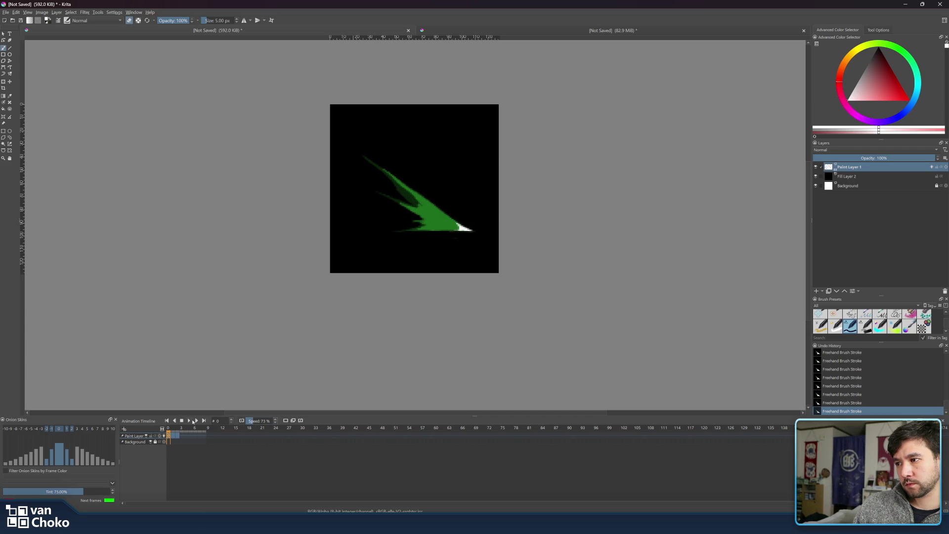
pyautogui.click(189, 421)
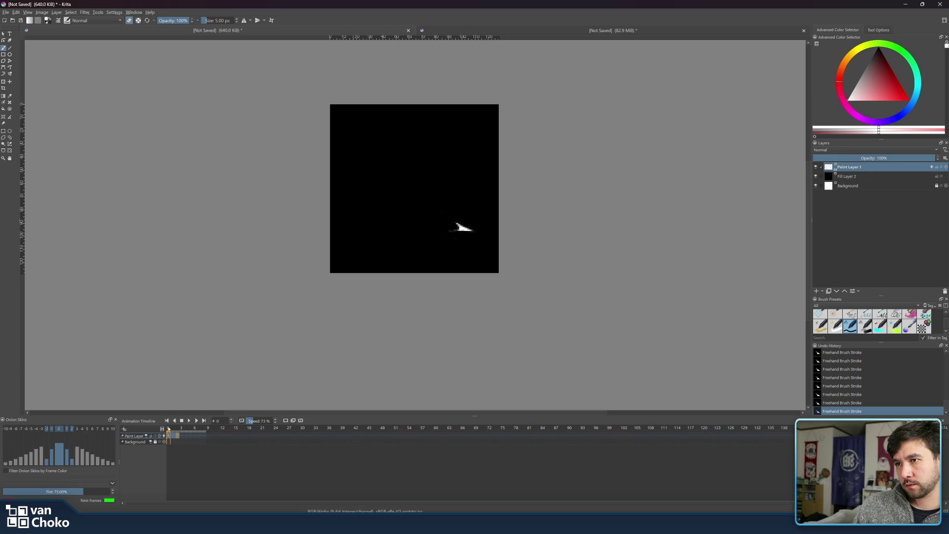
pyautogui.moveTo(174, 431); pyautogui.dragTo(177, 432)
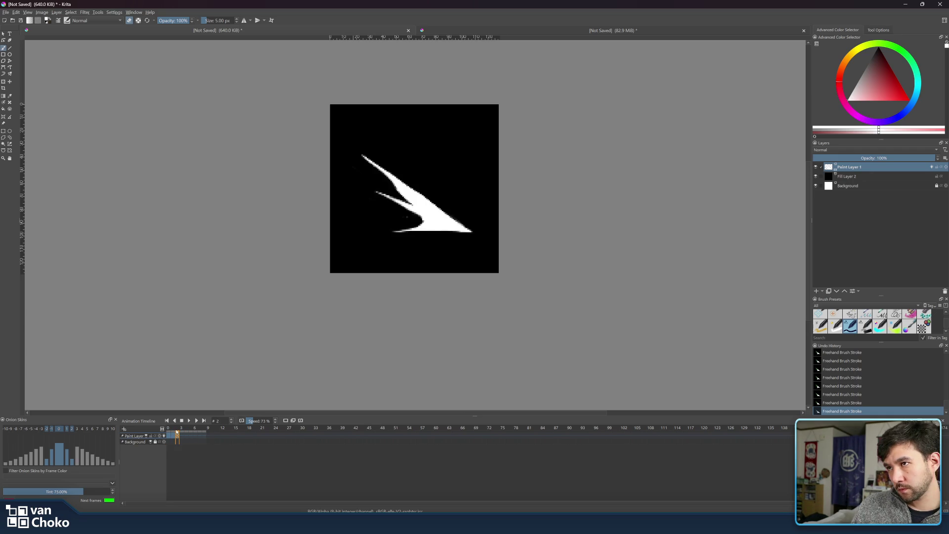
# Paint thin white streaks near the slash's upper-left and in the lower dark notch.
pyautogui.press('e')
pyautogui.moveTo(366, 173); pyautogui.dragTo(390, 188)
pyautogui.press('e')
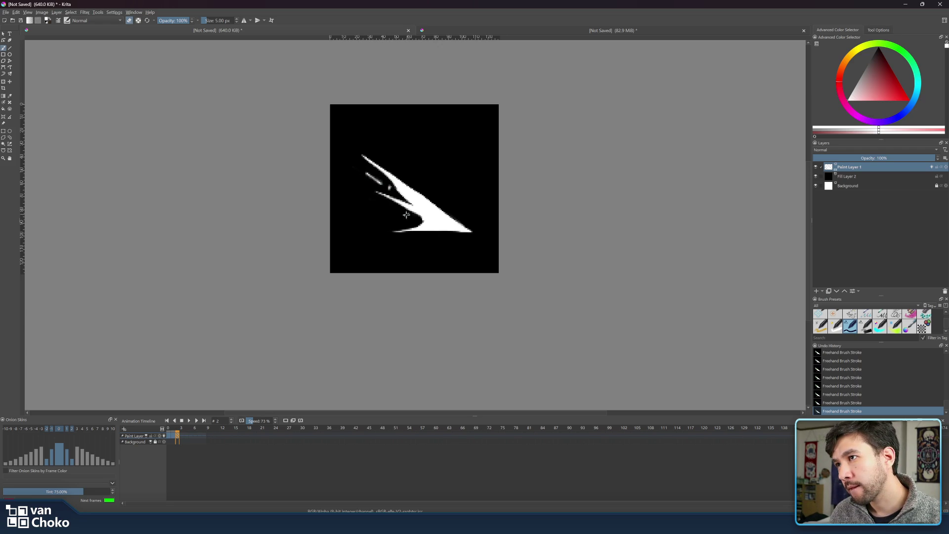
pyautogui.press('e')
pyautogui.moveTo(405, 220)
pyautogui.mouseDown()
pyautogui.moveTo(425, 218)
pyautogui.moveTo(373, 216)
pyautogui.mouseUp()
pyautogui.press('e')
pyautogui.press('e')
pyautogui.press('e')
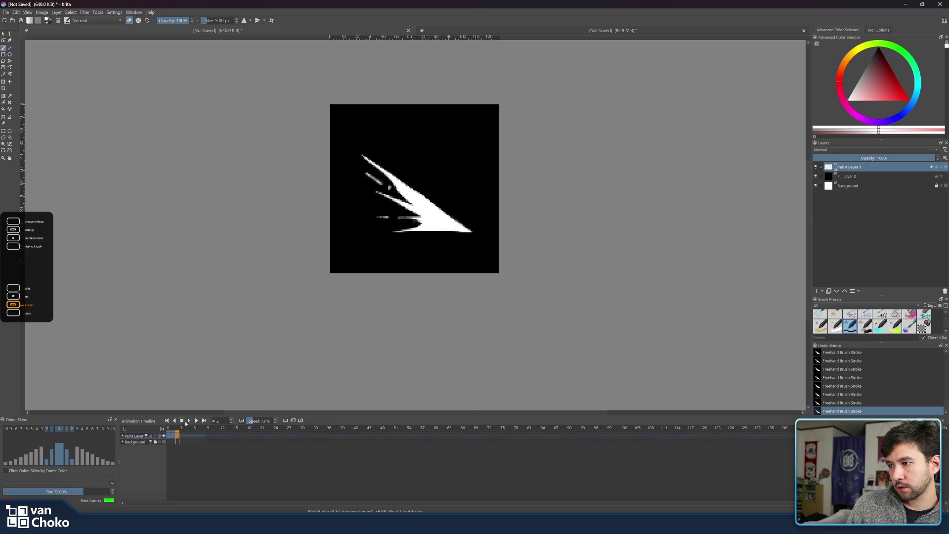
# Preview the animation with the new streaks, then return to frame 2.
pyautogui.click(189, 421)
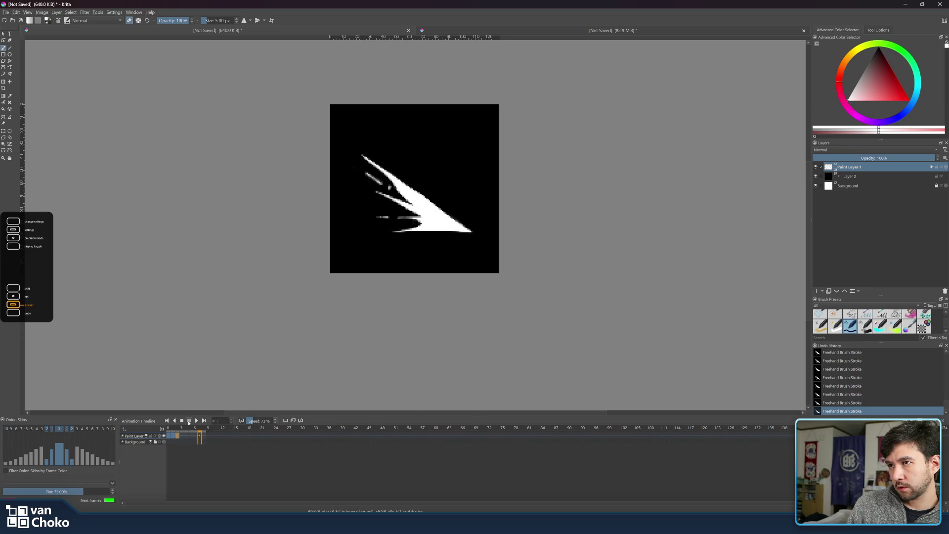
pyautogui.click(189, 421)
pyautogui.moveTo(183, 429); pyautogui.dragTo(177, 428)
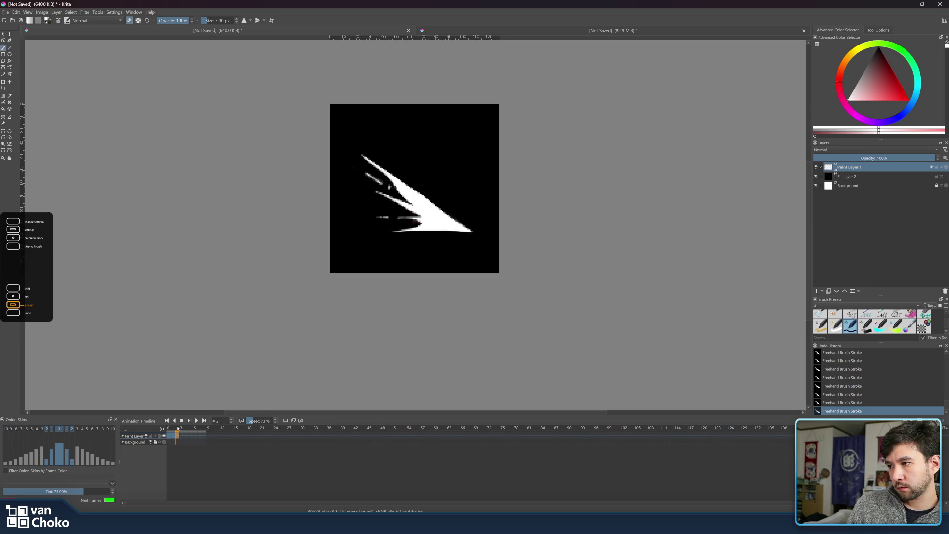
pyautogui.rightClick(177, 436)
# Insert a keyframe right of frame 2 and paint a thick white diagonal streak over the red ghost.
pyautogui.moveTo(228, 501)
pyautogui.click(299, 505)
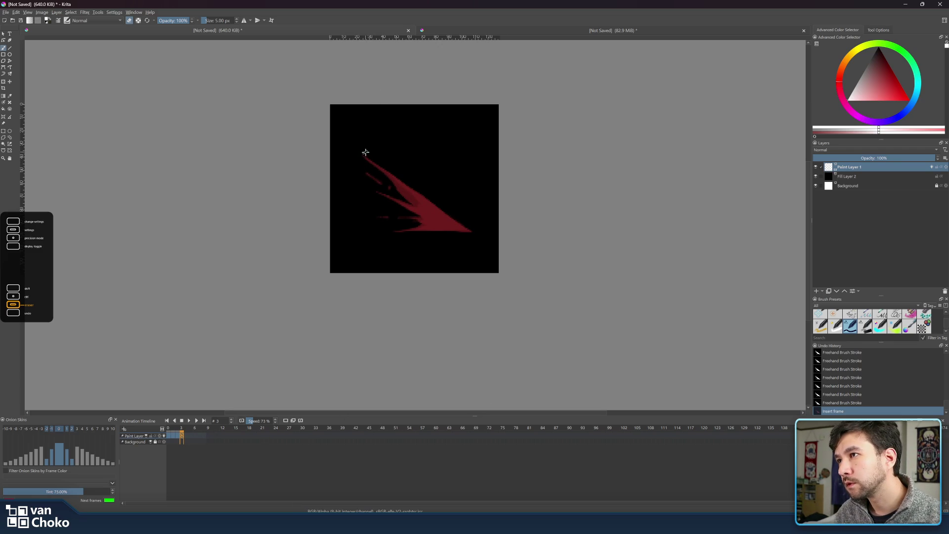
pyautogui.moveTo(359, 152); pyautogui.dragTo(438, 213)
pyautogui.press('e')
pyautogui.moveTo(390, 178); pyautogui.dragTo(450, 218)
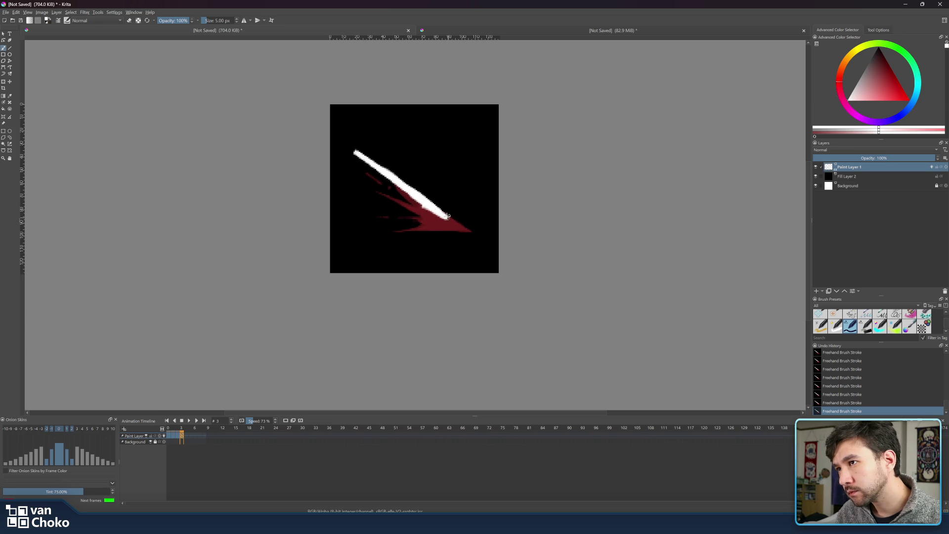